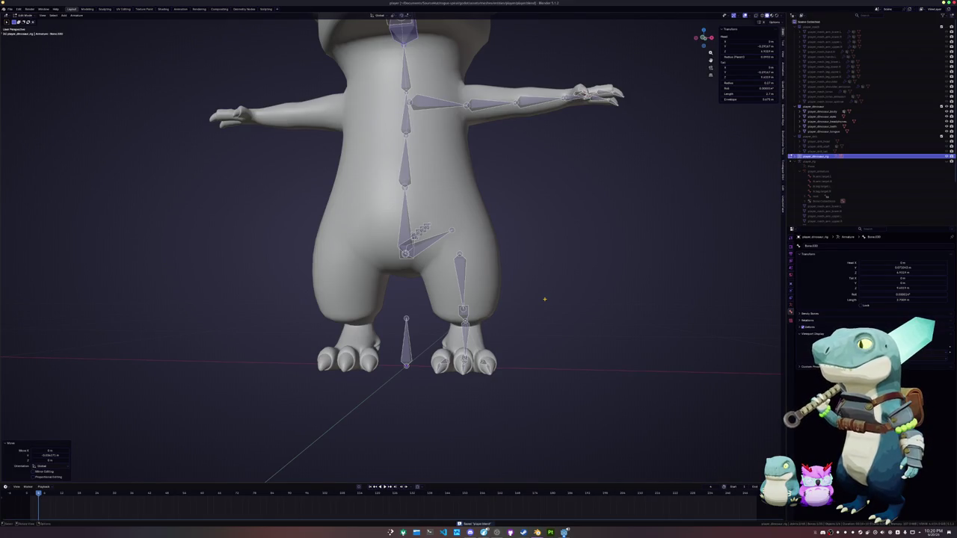
- Clear the bone selection and save the blend file
mouse_move(544, 299)
middle_mouse_down()
mouse_move(524, 310)
mouse_move(532, 307)
middle_mouse_up()
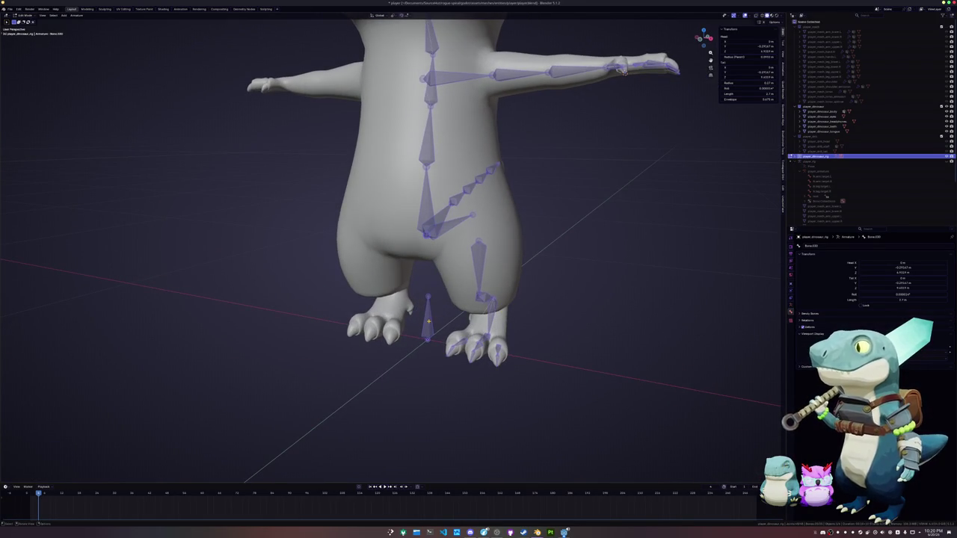
left_click(638, 297)
key("ctrl+s")
- Symmetrize all of the dinosaur's armature bones so both sides match, then deselect them
key("a")
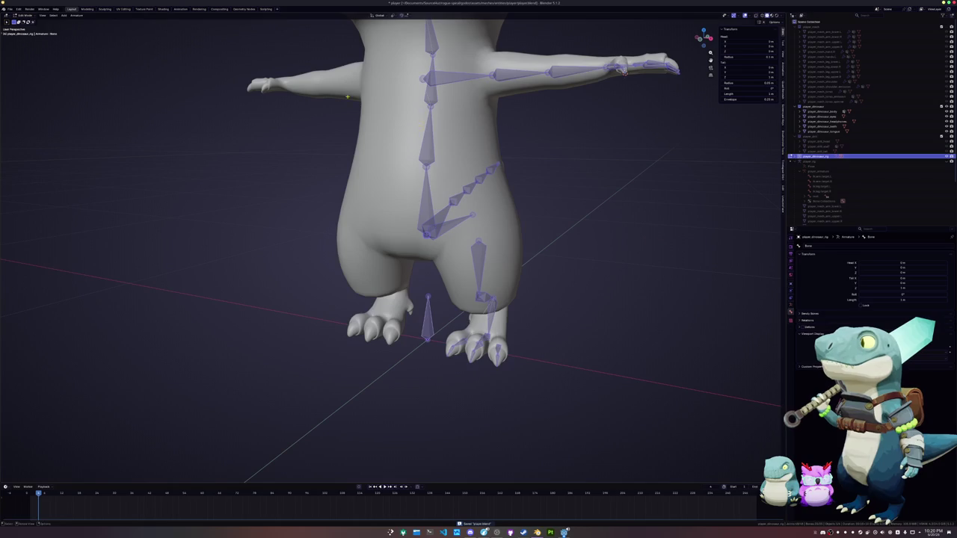
left_click(76, 15)
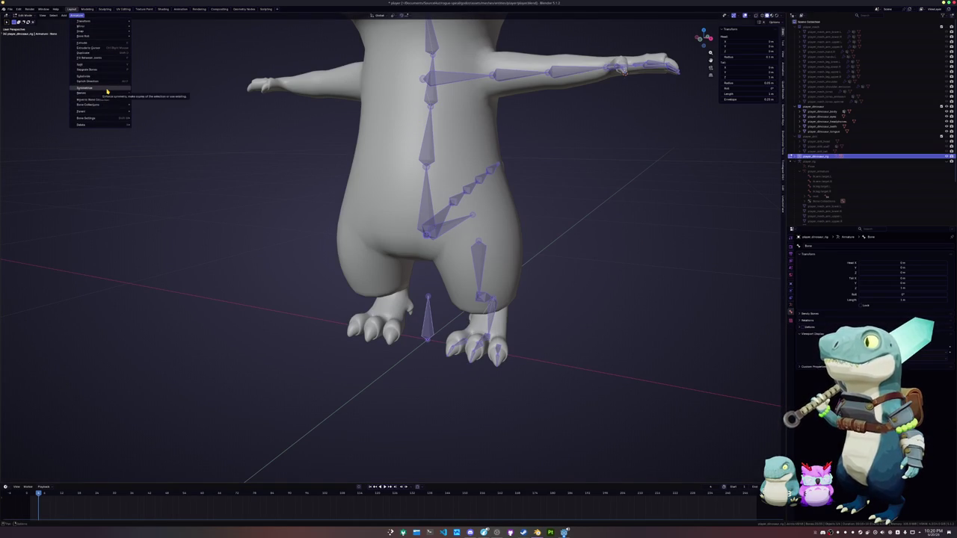
left_click(106, 88)
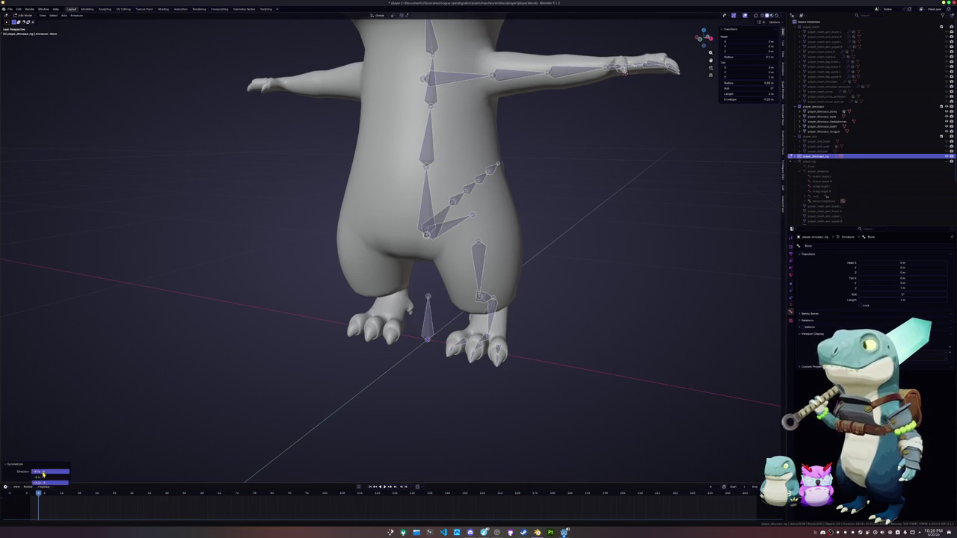
left_click(324, 349)
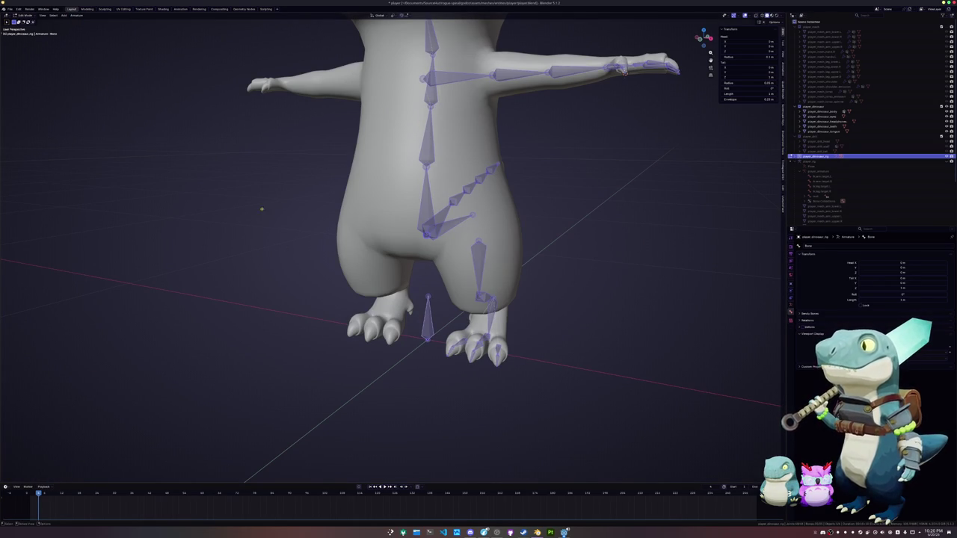
key("Tab")
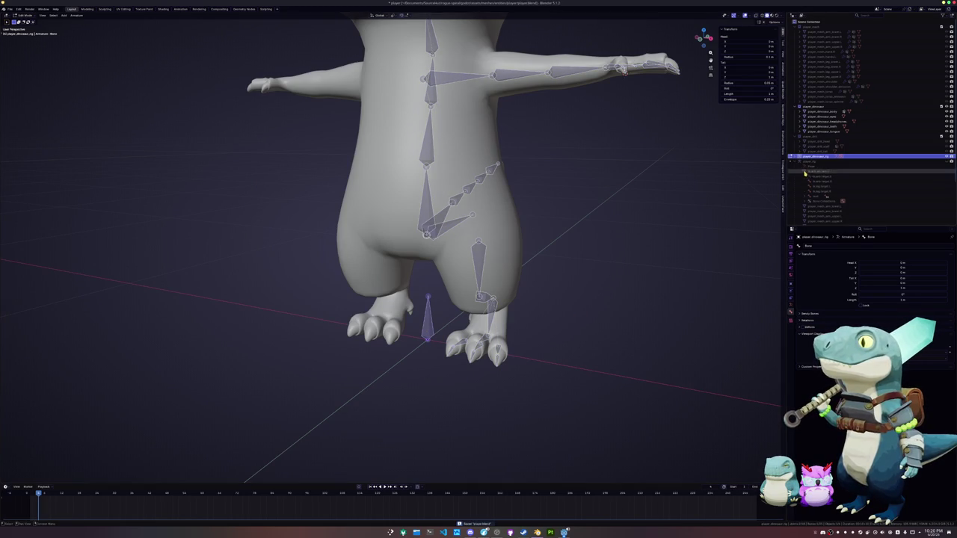
- Expand the dinosaur rig in the Outliner and rename its armature data to player_dinosaur_armature
left_click(806, 159)
left_click(805, 165)
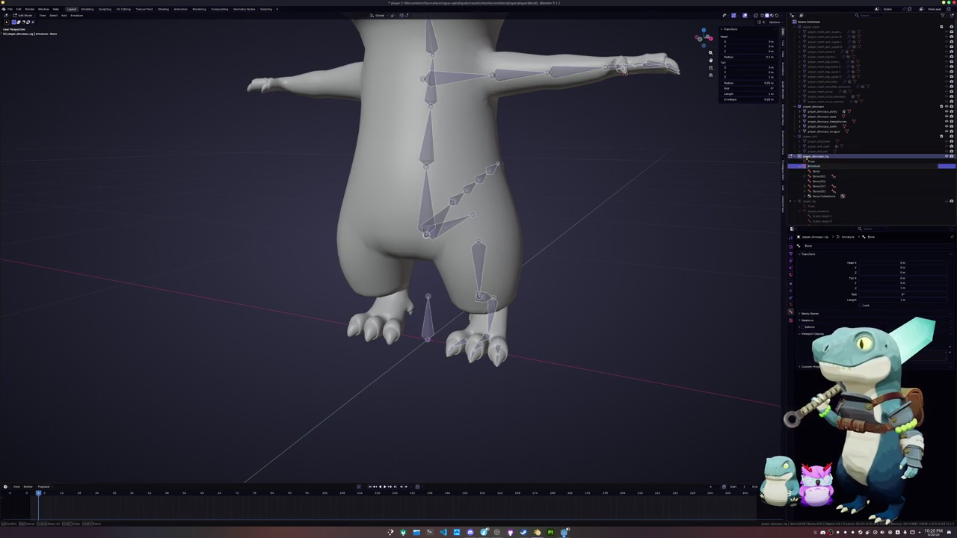
type("_dinos")
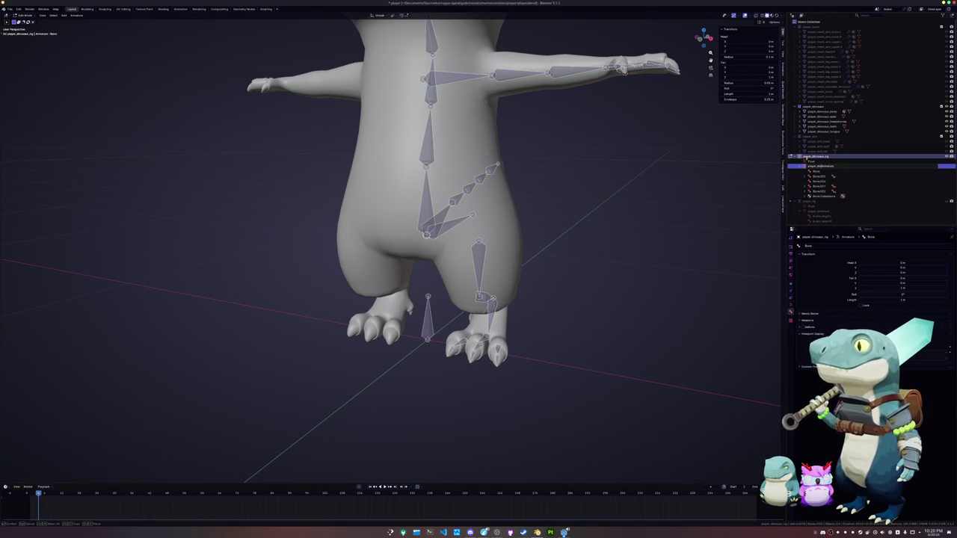
type("_")
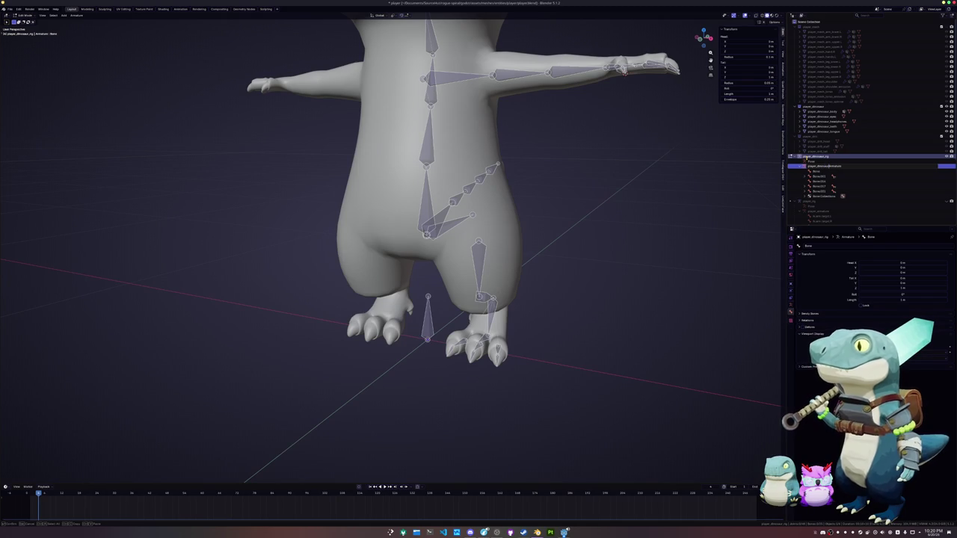
key("Return")
- Rename the first bone to root and give Bone.001 a tail name
left_click(816, 171)
key("F2")
type("root")
key("Return")
key("Up")
key("Up")
key("Up")
key("Up")
key("F2")
type("ta")
key("Return")
- Rename Bone.002 and Bone.003 as the next tail bones, ending with tail.02
key("Right")
key("Down")
key("F2")
type("tail")
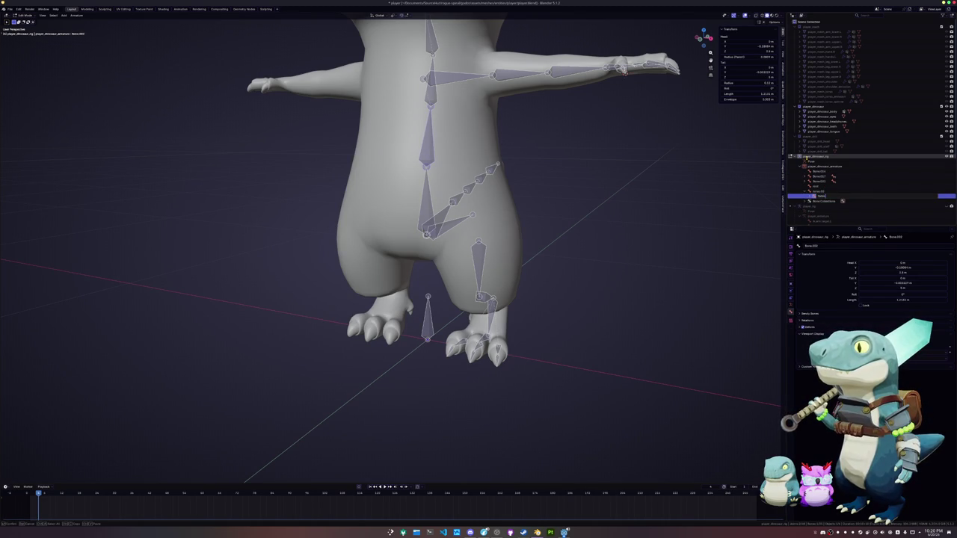
key("Return")
key("Right")
key("Down")
key("F2")
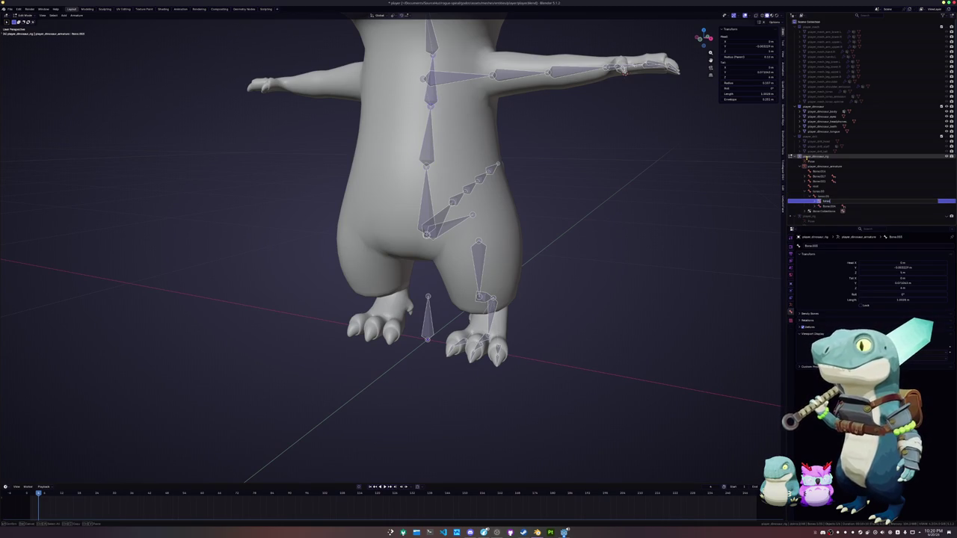
key("Return")
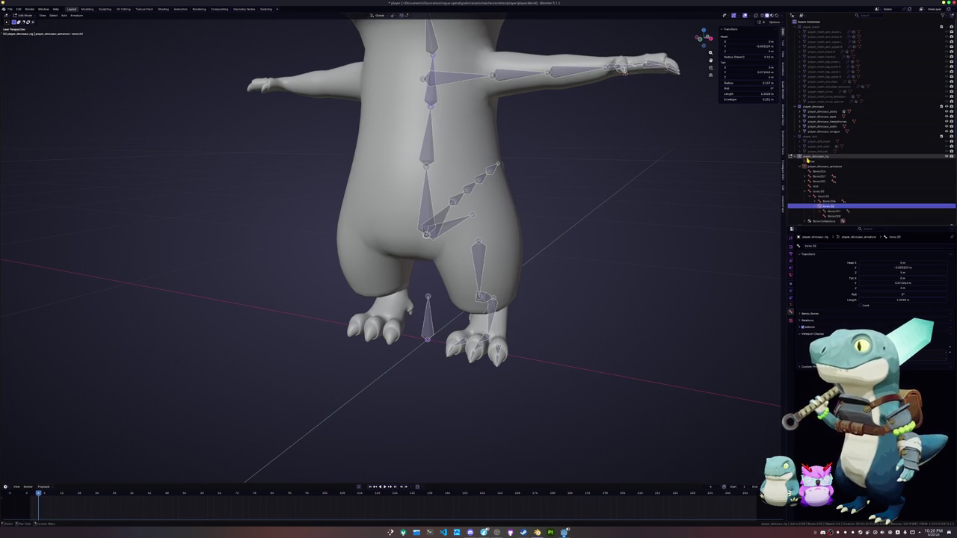
key("Right")
key("Down")
middle_click_drag(561, 123, 561, 209, "shift")
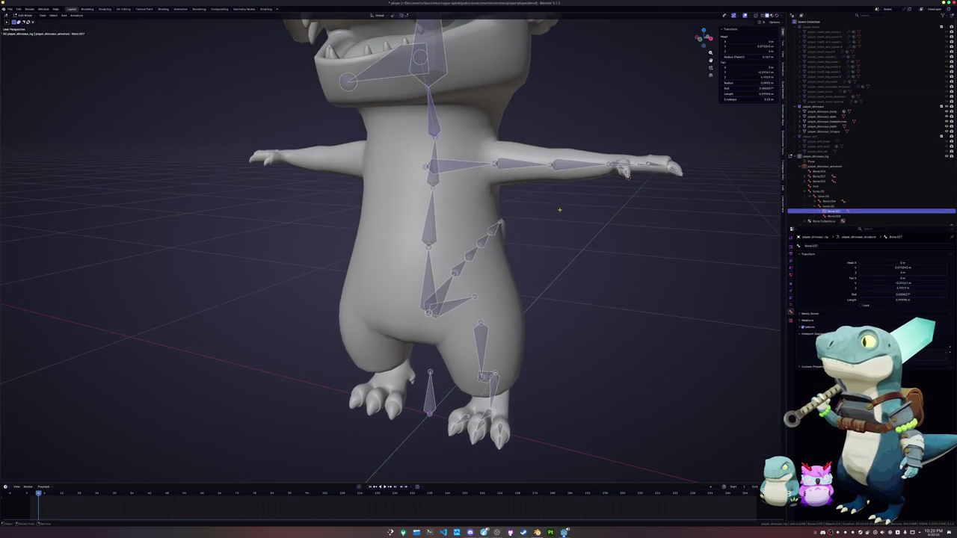
- Name the next two bones in the chain neck and head
key("F2")
type("t")
key("Return")
key("Right")
key("Down")
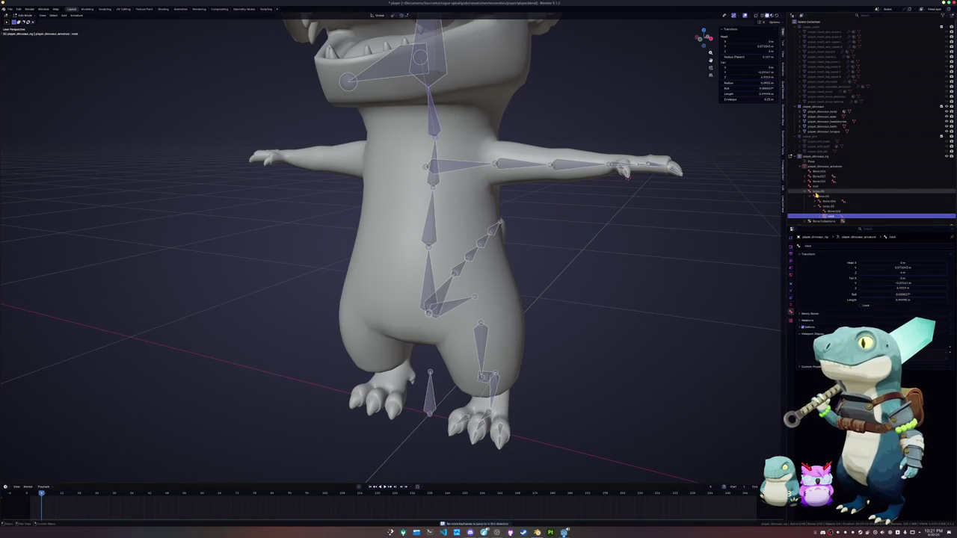
type("e")
type("head")
key("Return")
- Name the lower-jaw bone jaw and parent it to head with Keep Offset
key("KP_Decimal")
left_click(413, 142)
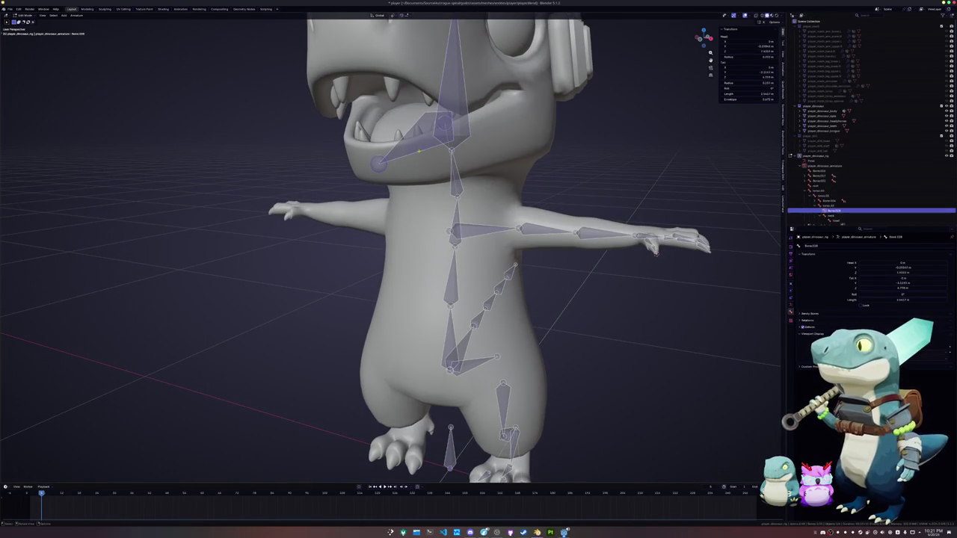
key("F2")
type("jaw")
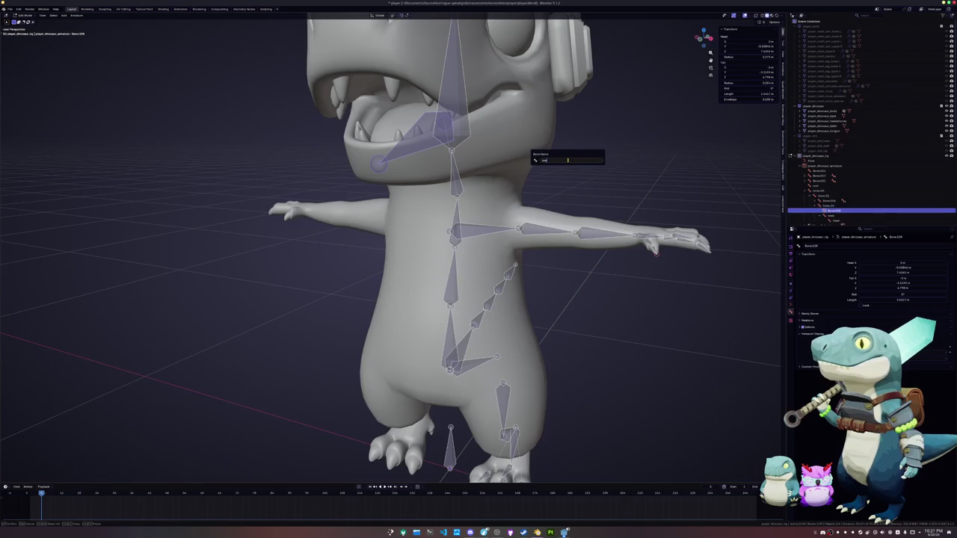
key("Return")
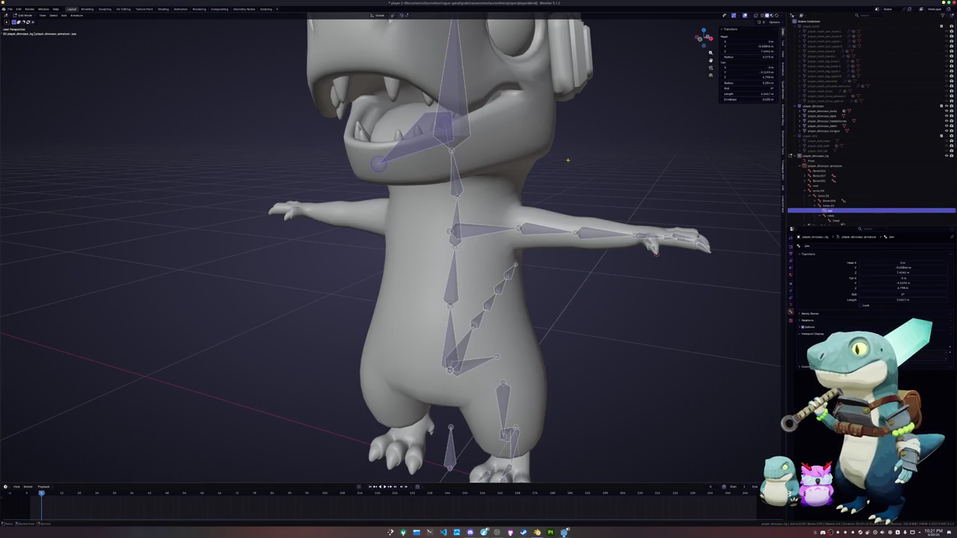
left_click(451, 90, "shift")
key("ctrl+p")
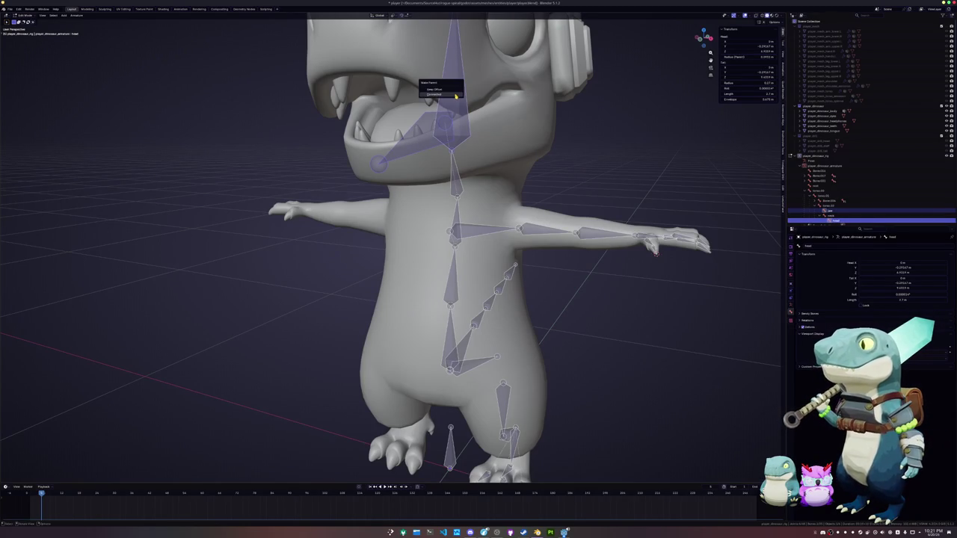
left_click(454, 94)
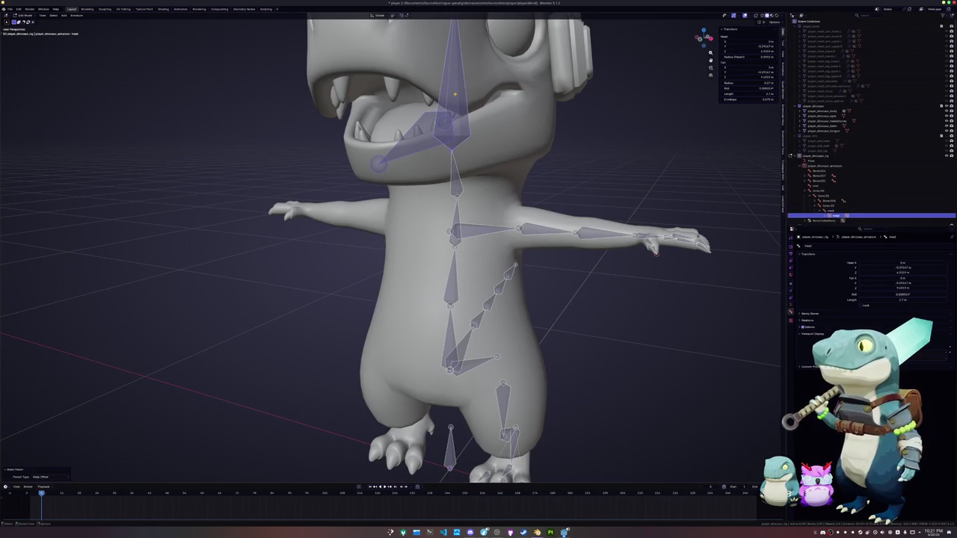
- Parent the shoulder bone Bone.004 to torso.03, keeping its offset
left_click(456, 190)
left_click(454, 228, "shift")
key("ctrl+p")
left_click(457, 217)
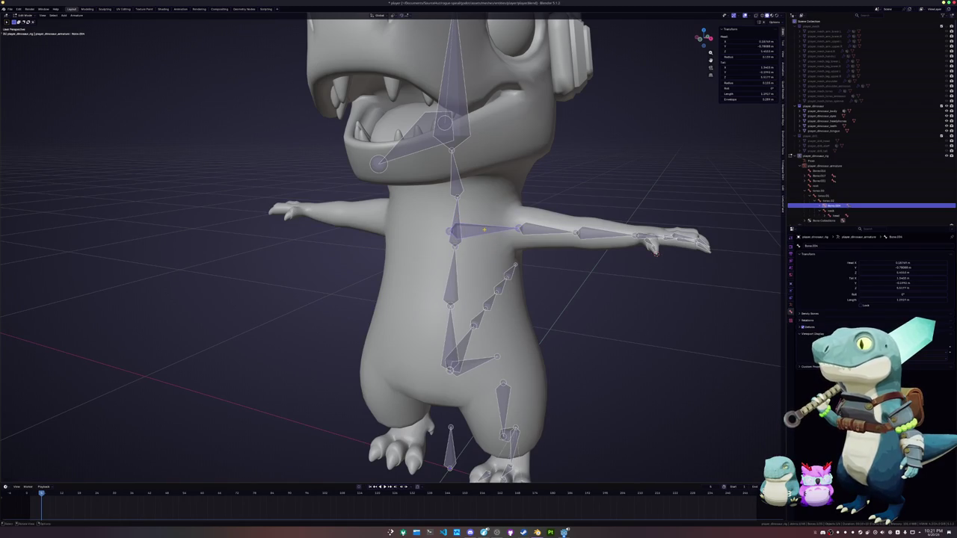
- Rename Bone.004 to shoulder.L and Bone.005 to arm.01.L
left_click(831, 205)
type("neck")
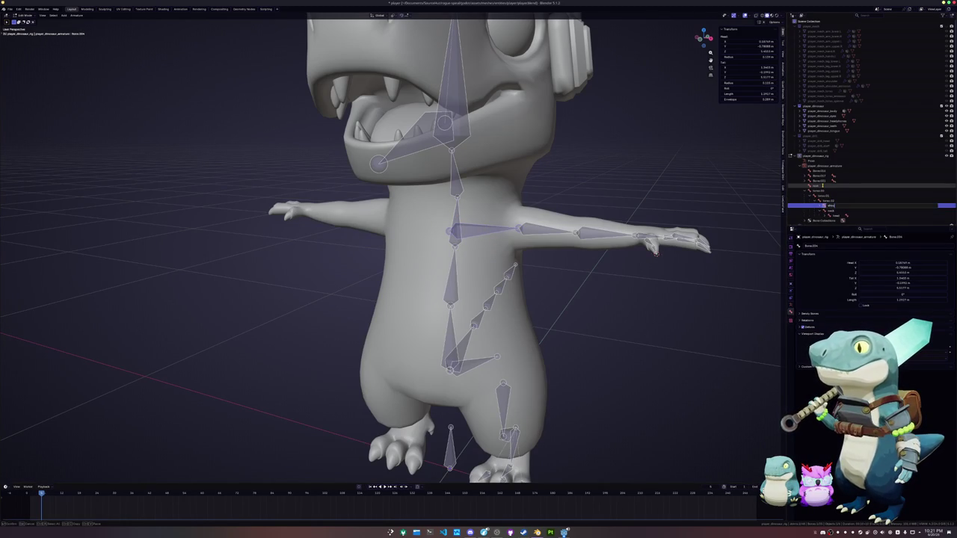
type(".L")
key("Return")
double_click(823, 187)
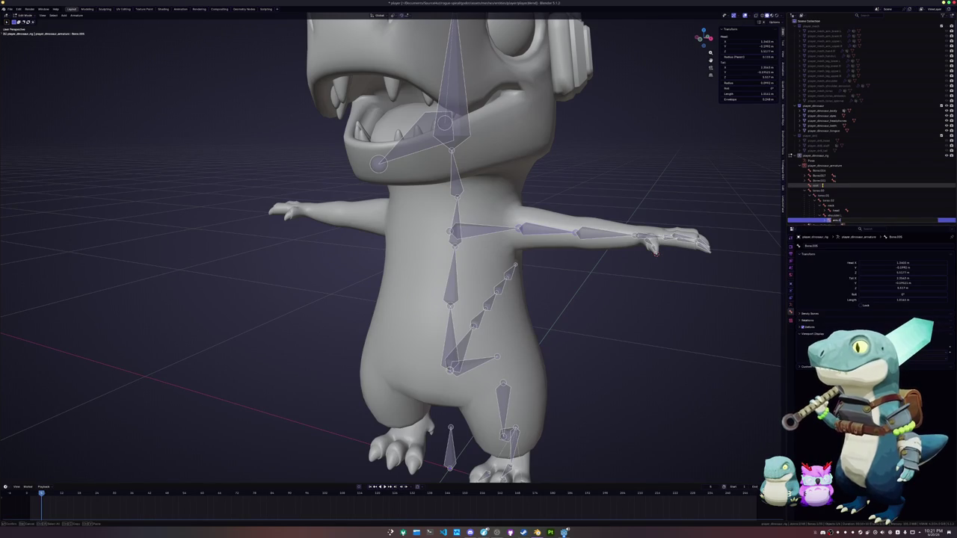
type("1.L")
key("Return")
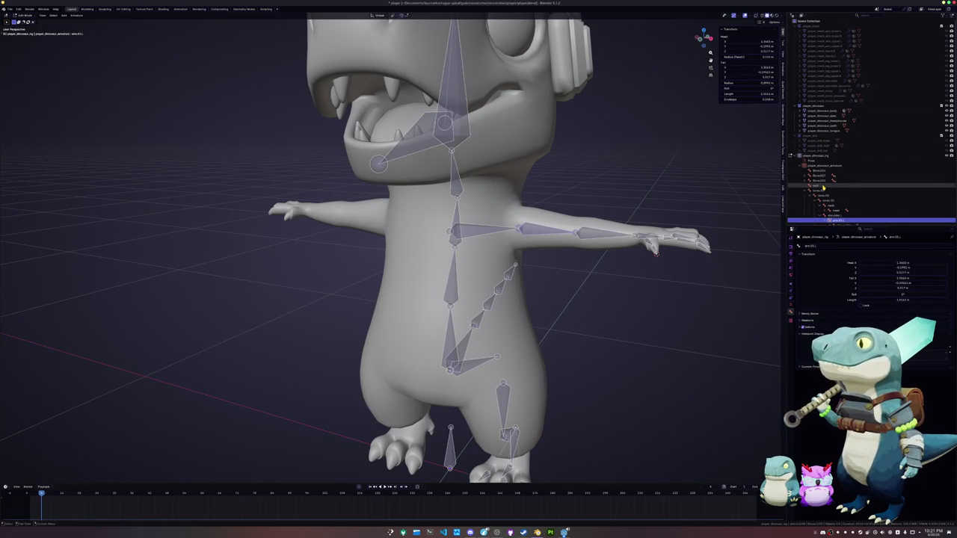
- Rename Bone.006, the next bone down the arm chain
key("Down")
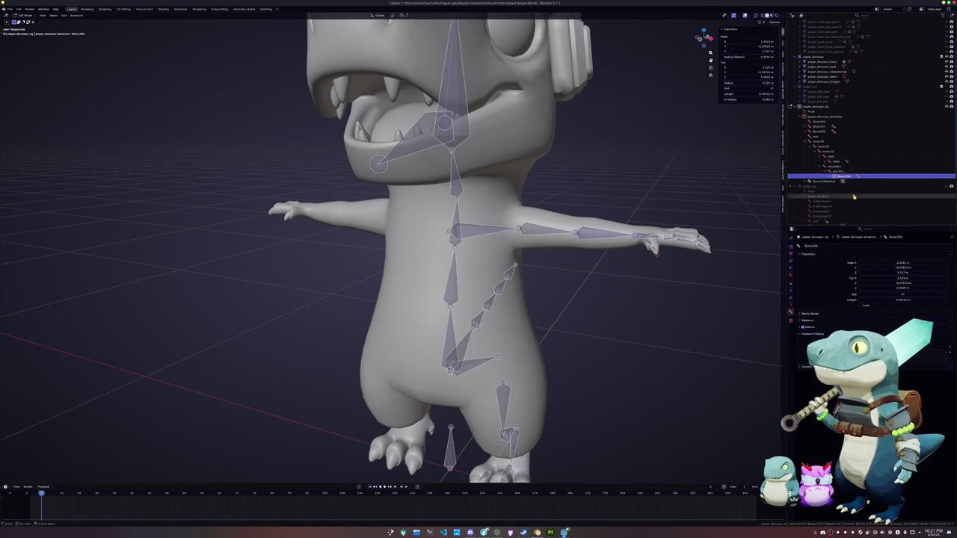
key("F2")
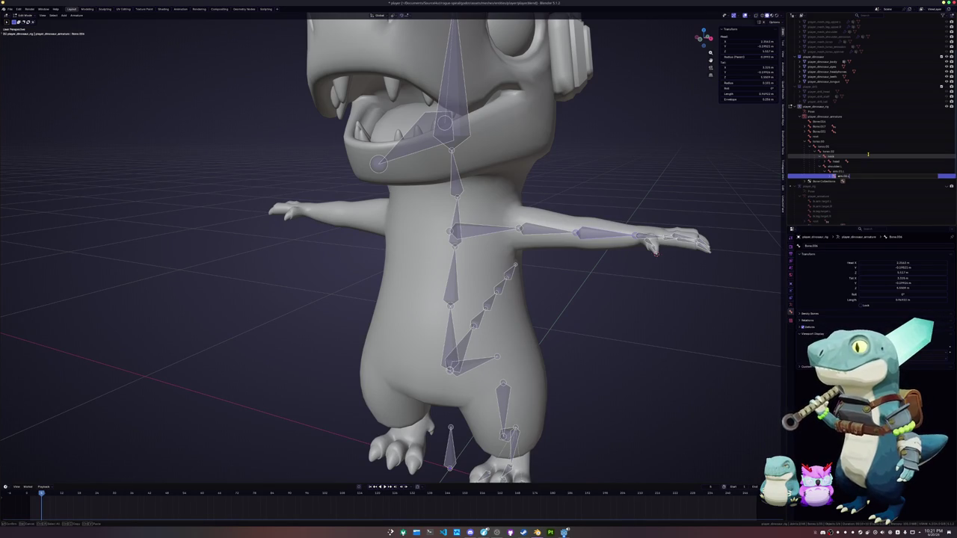
key("Escape")
key("Up")
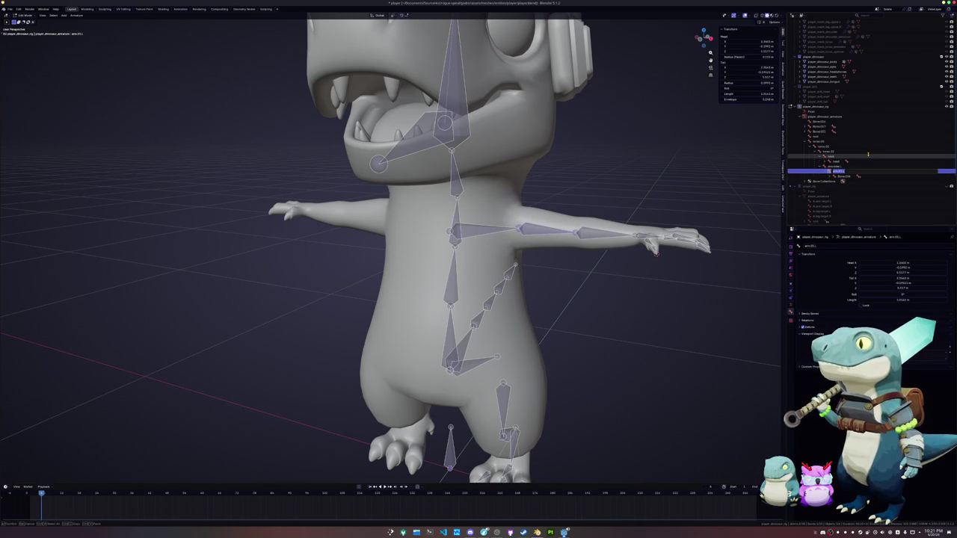
key("Down")
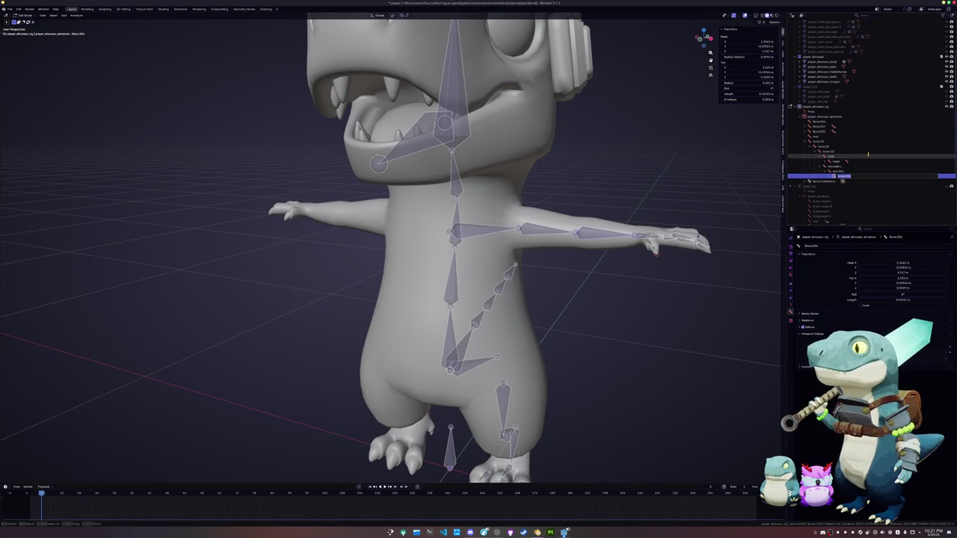
key("Return")
key("Right")
key("Down")
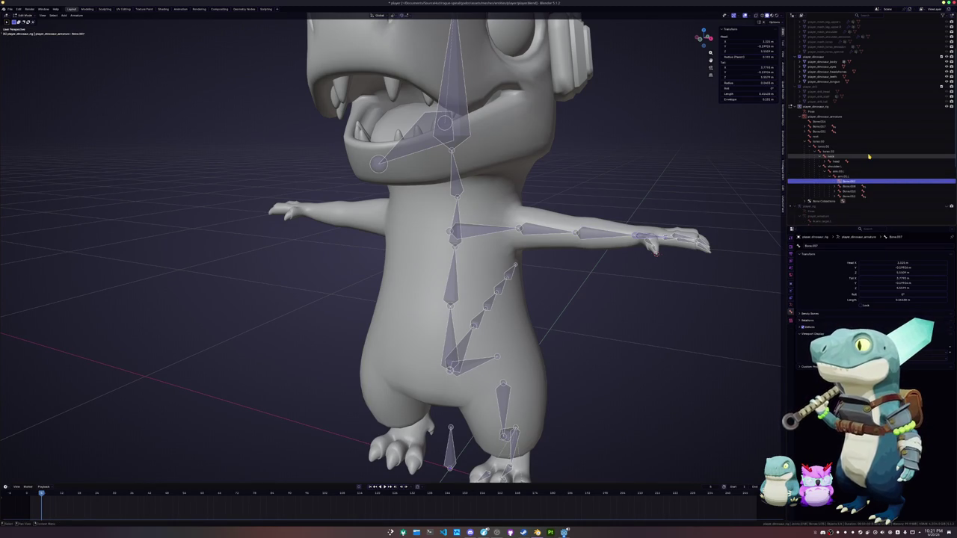
middle_click_drag(449, 269, 389, 224)
- Parent the finger bones to Bone.007 with Keep Offset and rename it hand1
scroll(389, 224, "up", 3)
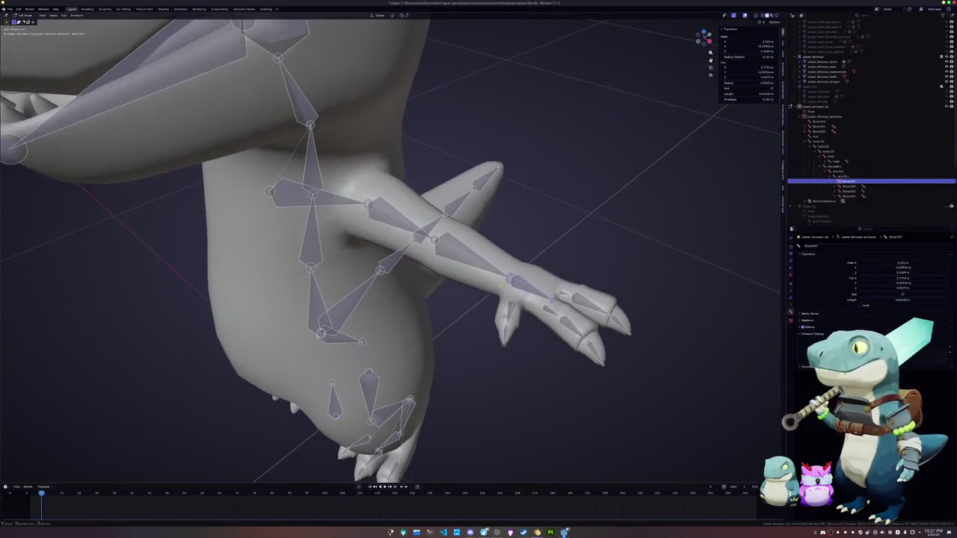
key("Down")
left_click(512, 305, "shift")
key("ctrl+p")
left_click(529, 288)
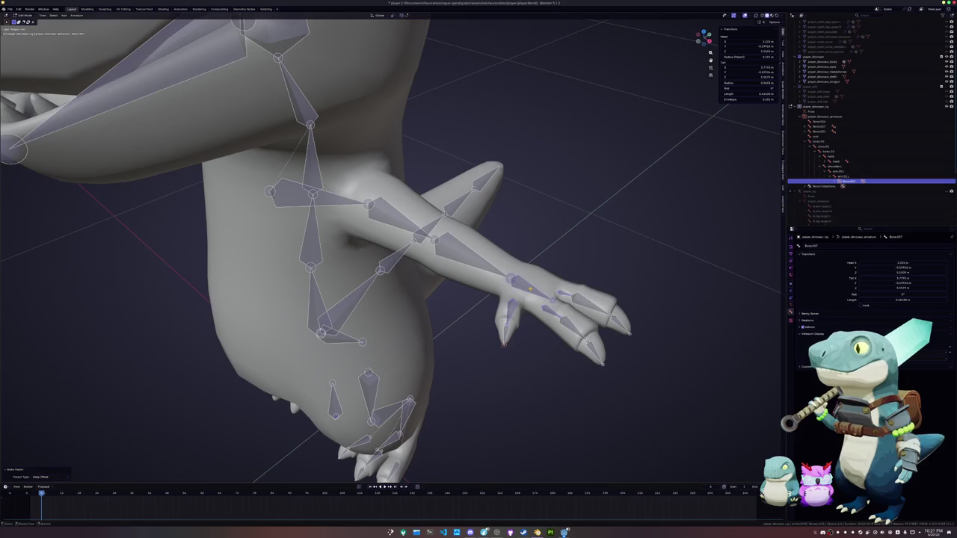
key("F2")
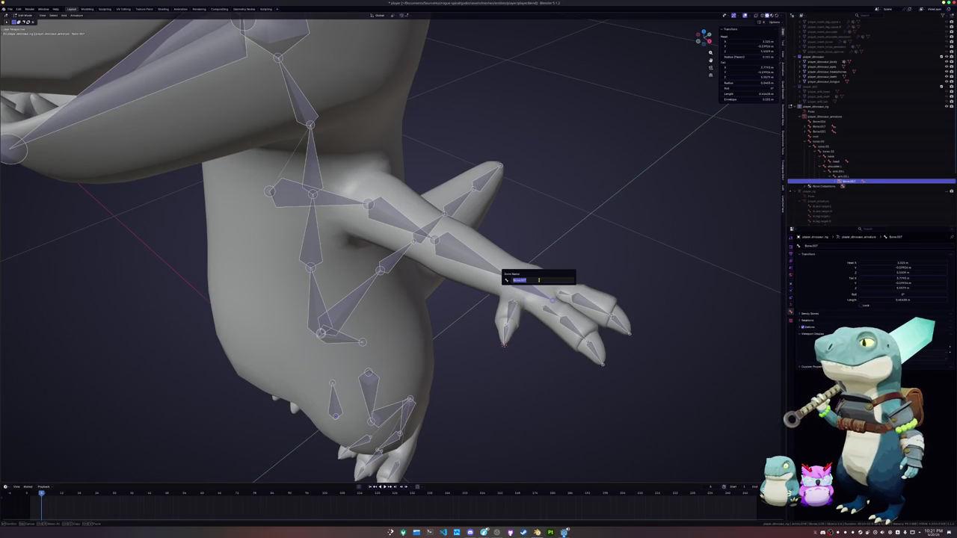
key("Return")
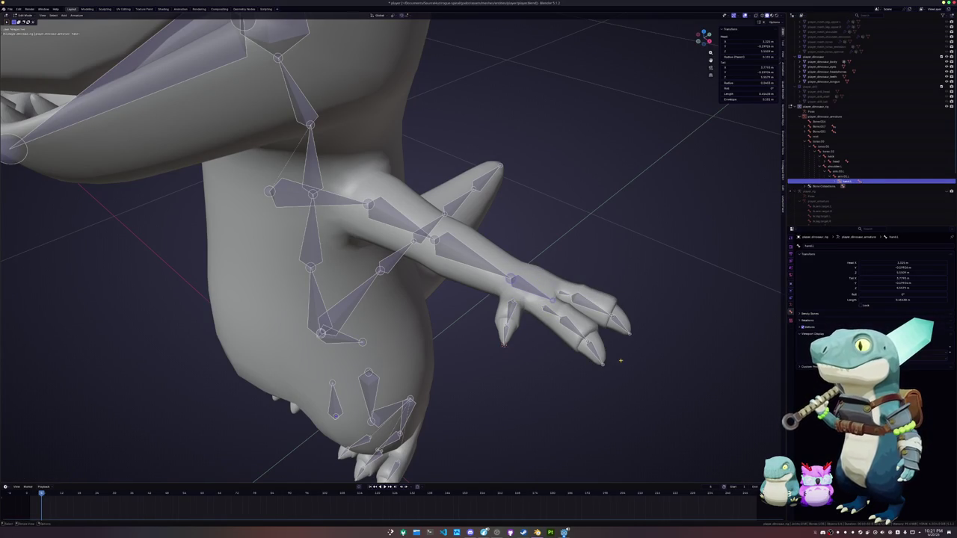
- Rename Bone.010, Bone.009 and the next bone under hand1 as finger bones
left_click(837, 181)
scroll(858, 172, "down", 2)
left_click(857, 147)
double_click(857, 147)
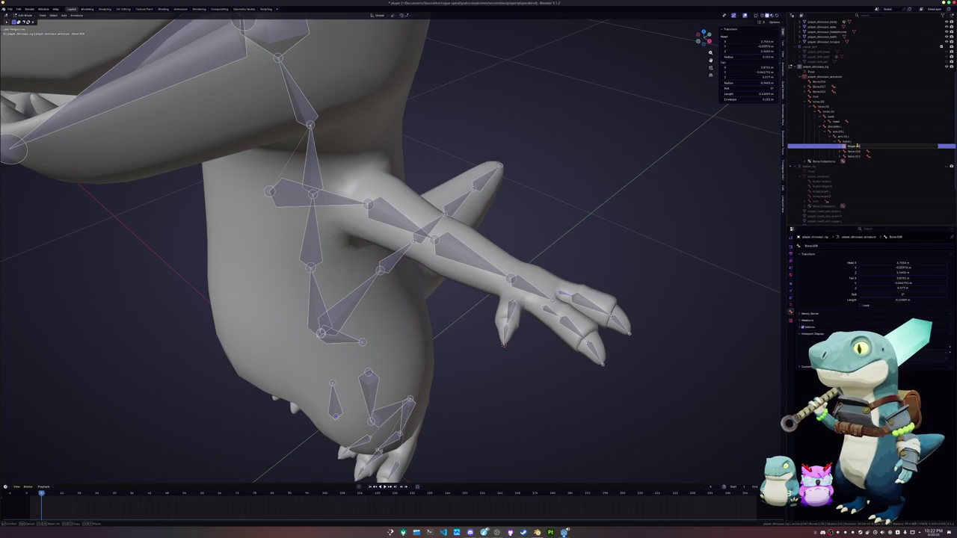
key("Return")
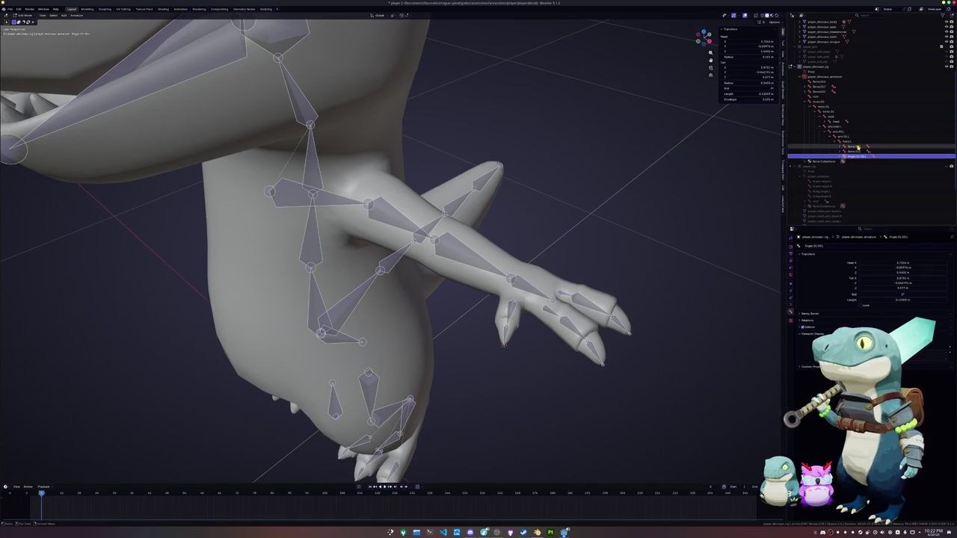
double_click(857, 160)
type("finge")
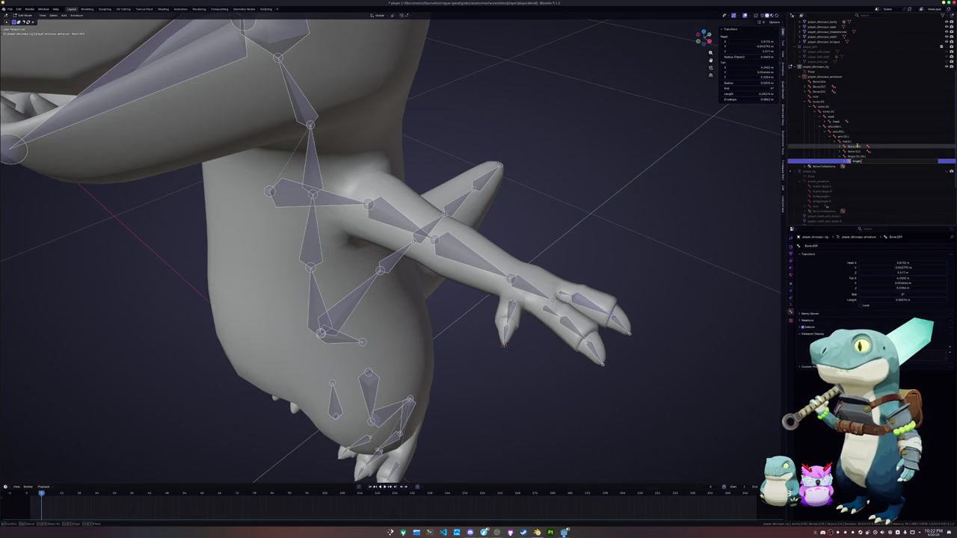
type("r.01.L")
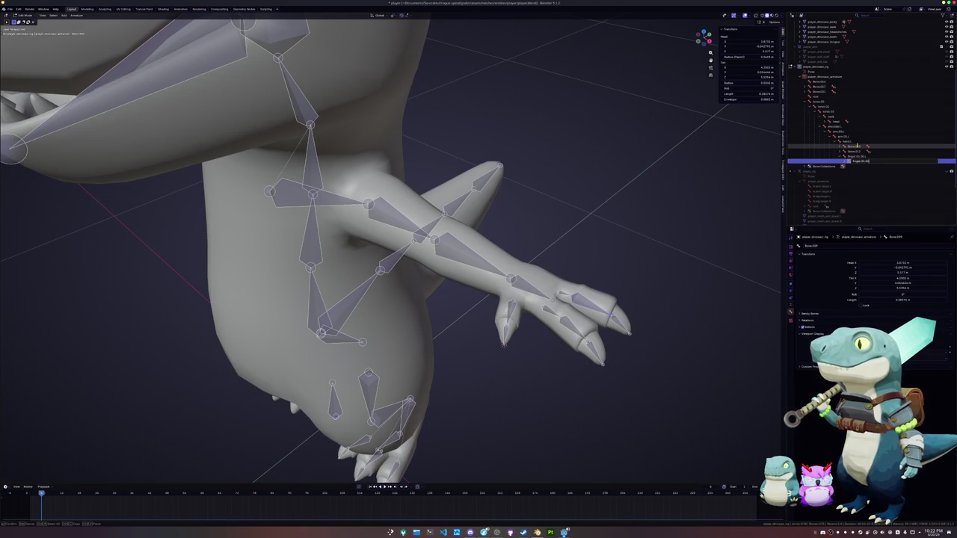
key("Return")
key("Down")
key("F2")
type("finger.01.03")
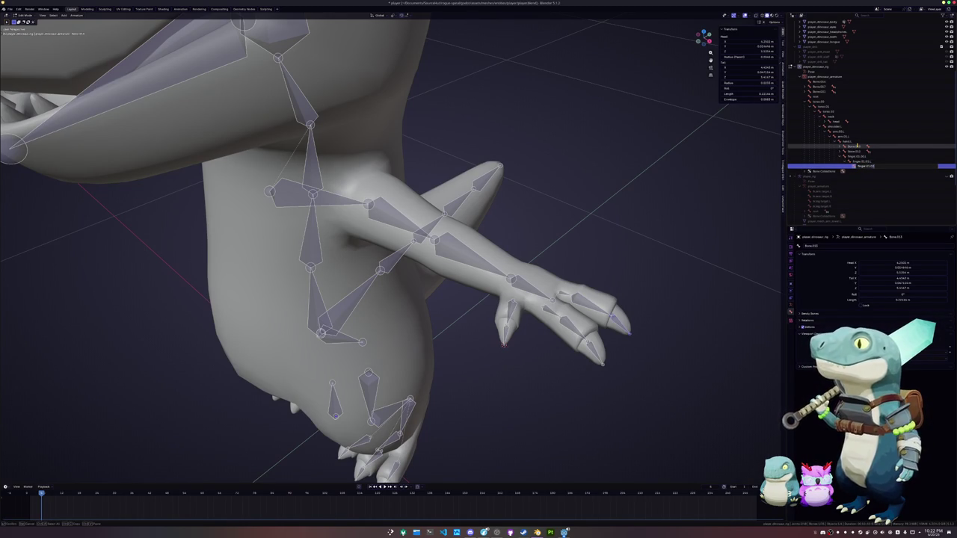
key("Return")
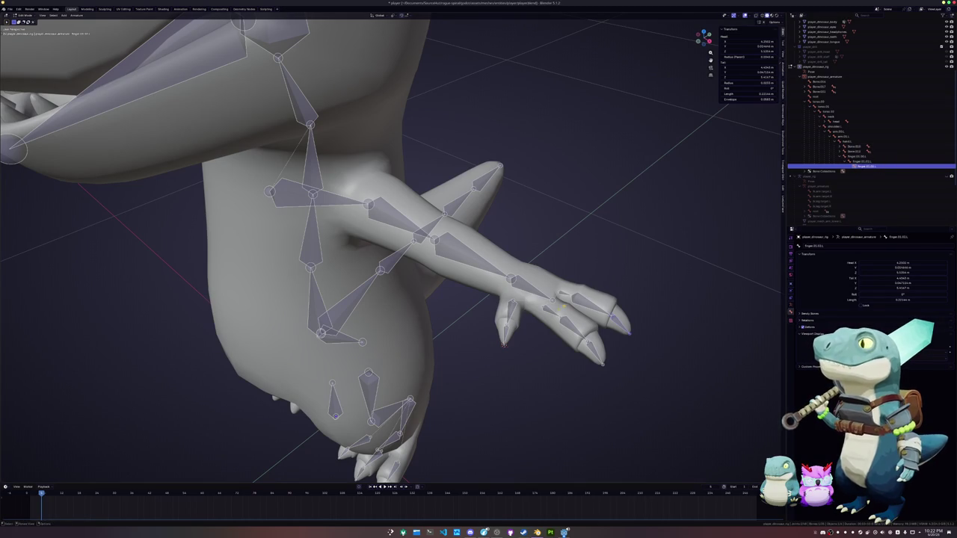
- Rename Bone.012 and the remaining finger bones, ending with finger.00.01.L
left_click(854, 151)
key("F2")
type("finger")
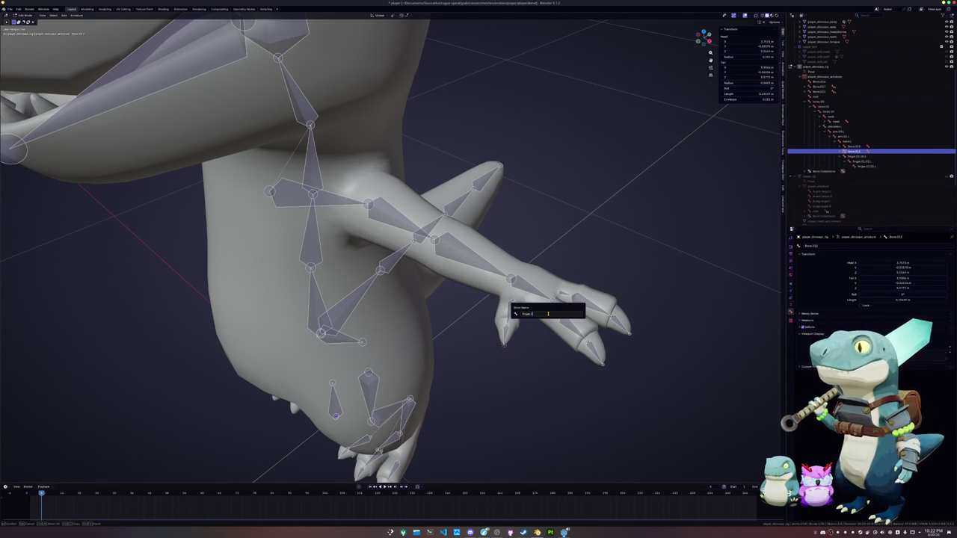
type(".00.0")
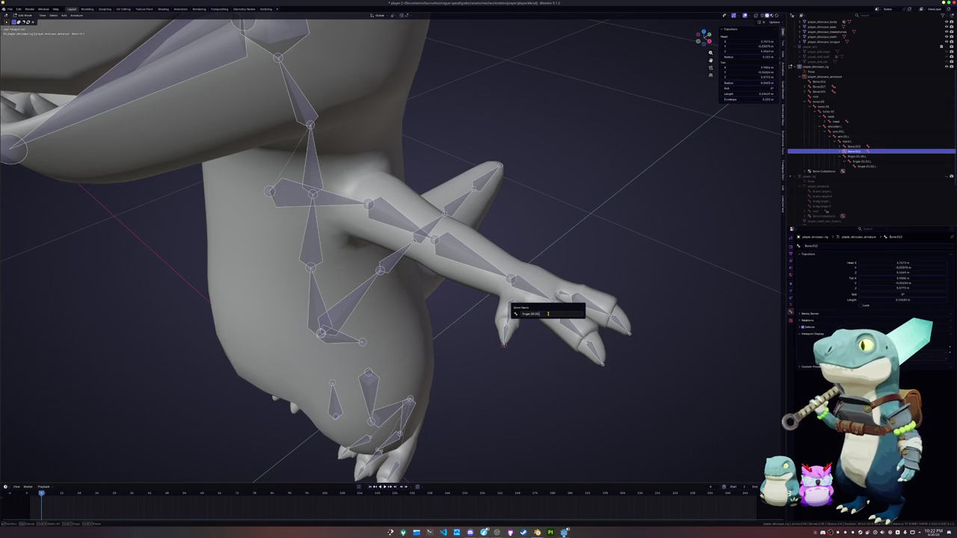
key("Return")
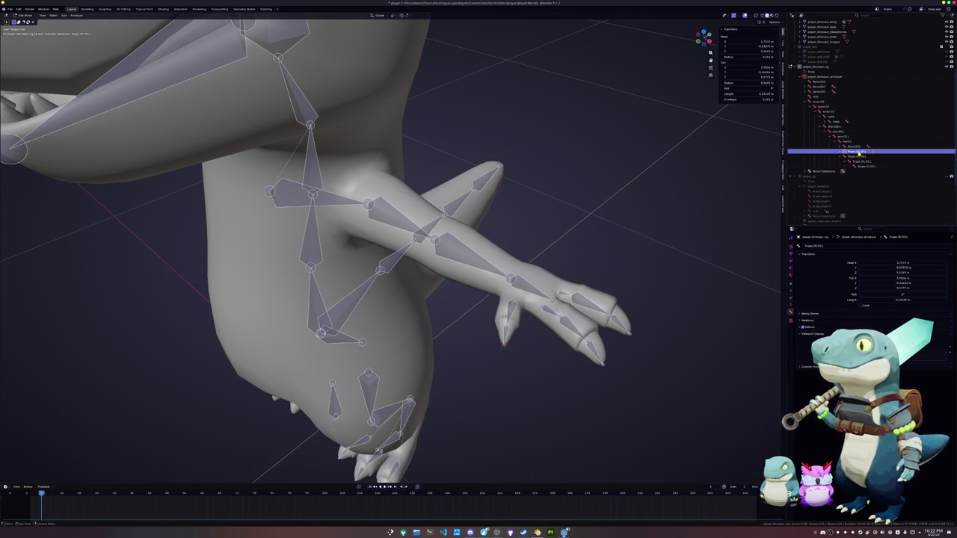
left_click(858, 152)
double_click(858, 155)
type("finger.02.L")
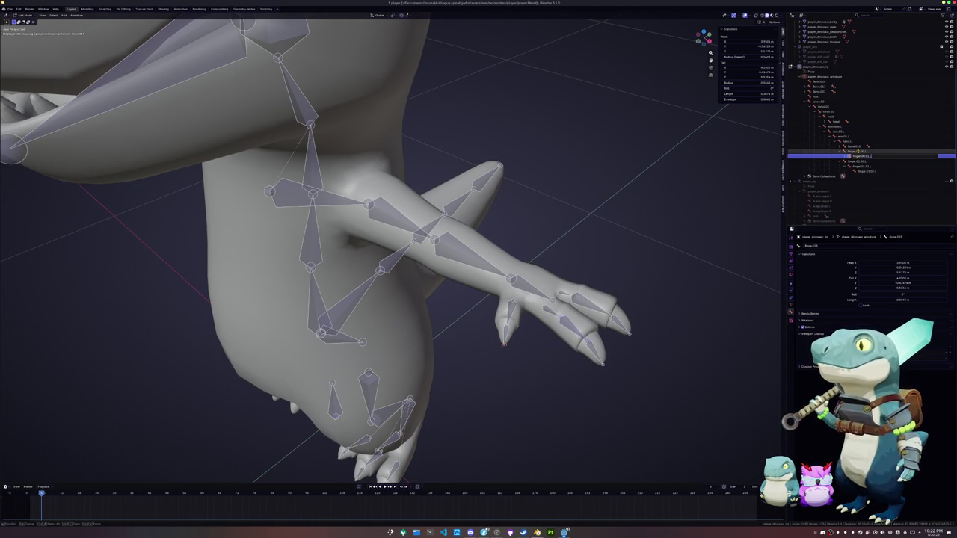
key("Return")
left_click(857, 161)
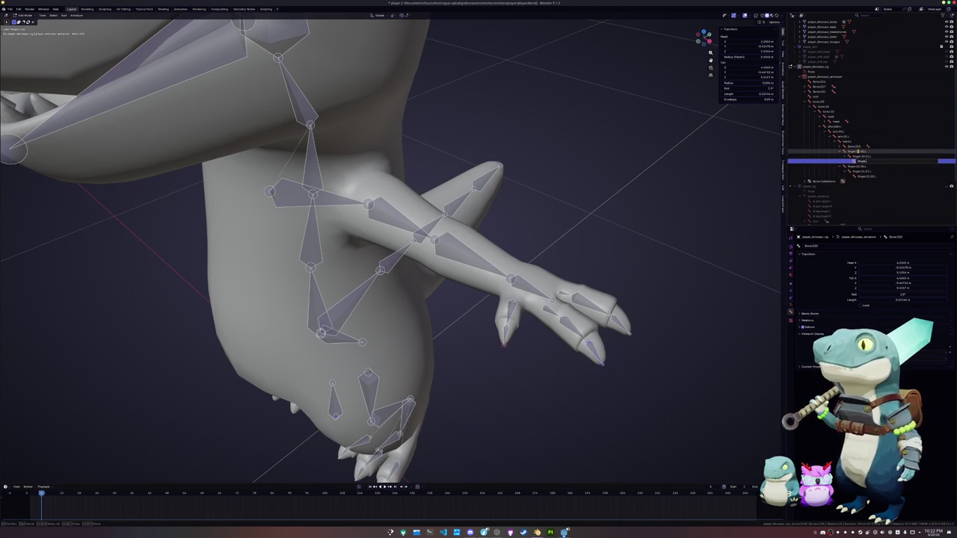
key("Return")
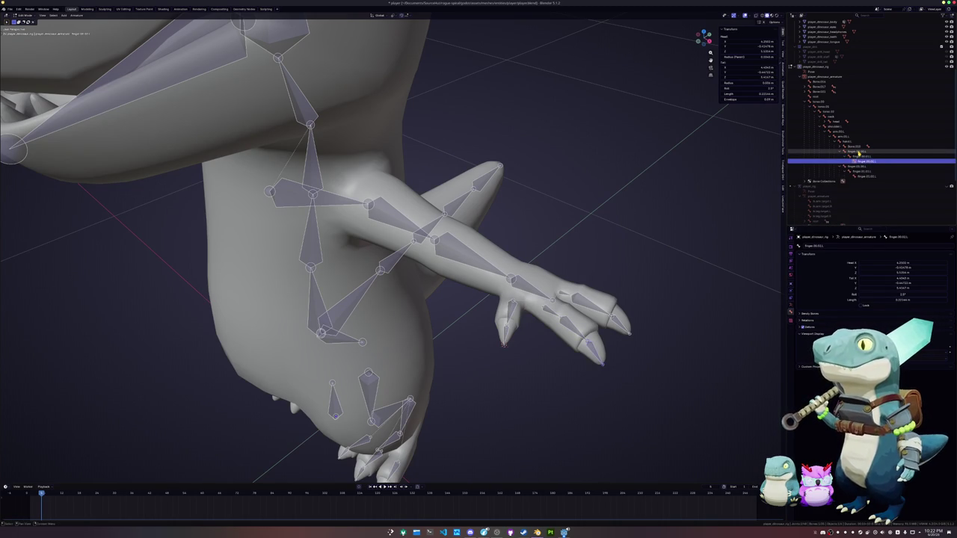
- Rename the thumb bone to thumb.01.L
key("Down")
key("Down")
key("Down")
key("Up")
key("Up")
key("Up")
key("Up")
key("Up")
key("Up")
key("Up")
key("Down")
key("Down")
key("Down")
key("Down")
key("Down")
key("Down")
key("Up")
key("Up")
key("Up")
key("Up")
double_click(858, 148)
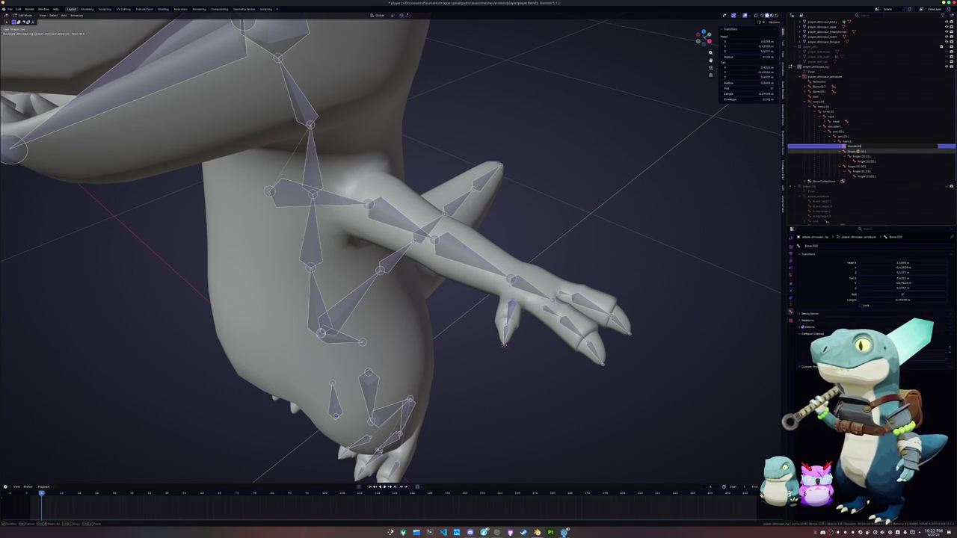
key("Return")
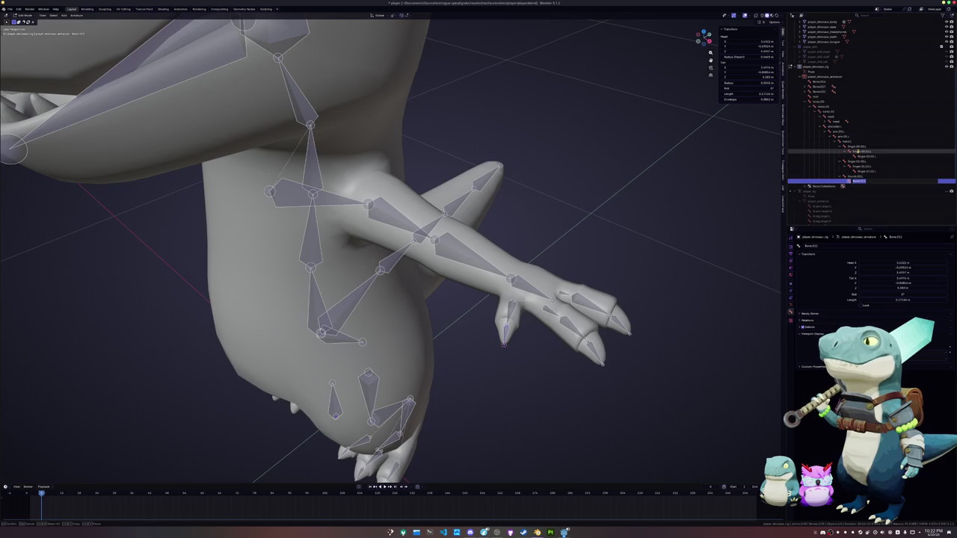
type(".L")
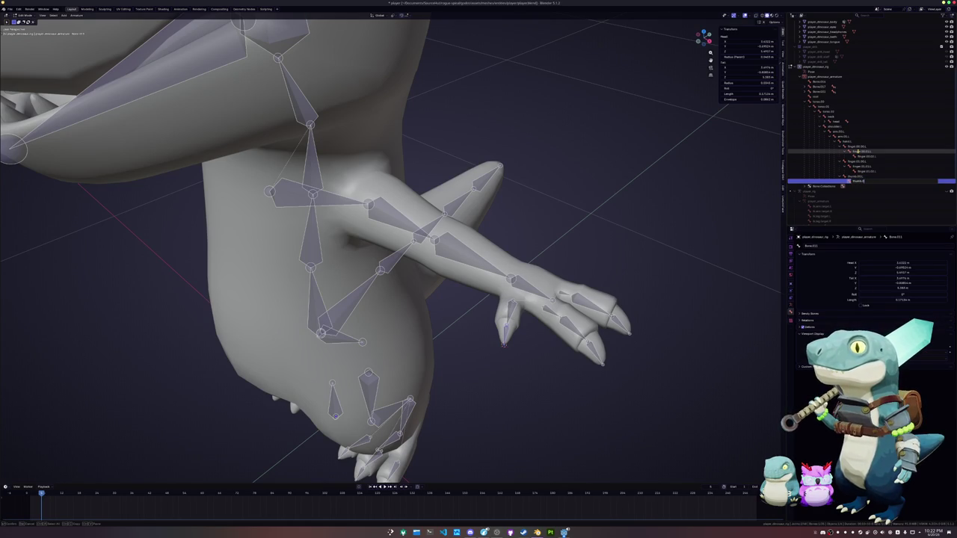
key("Return")
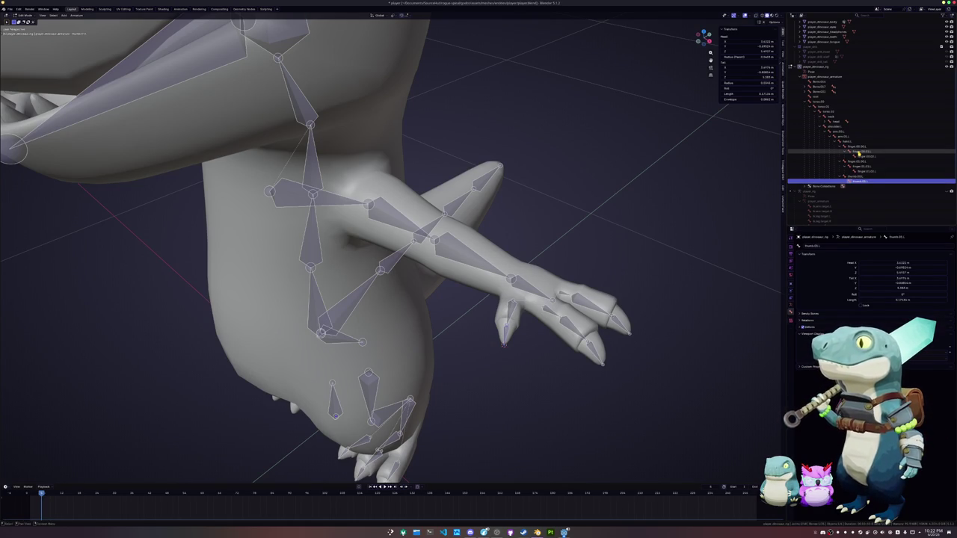
- Rename Bone.031 and Bone.032 as tail bones, fixing the mistyped tail.001 name
key("Up")
key("Up")
key("Up")
key("Up")
key("Up")
key("Up")
key("Up")
key("Up")
key("Up")
key("Up")
key("Up")
key("Up")
key("Up")
key("Up")
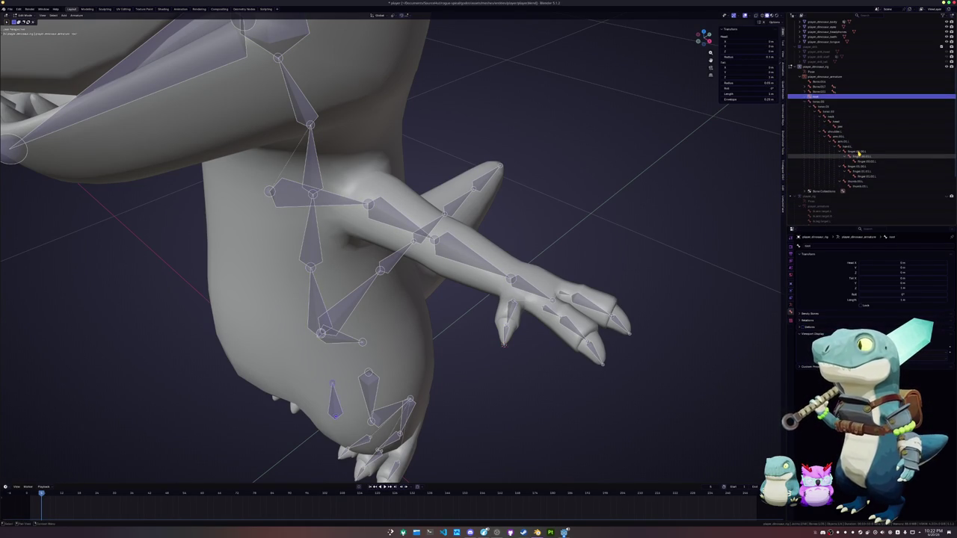
key("Up")
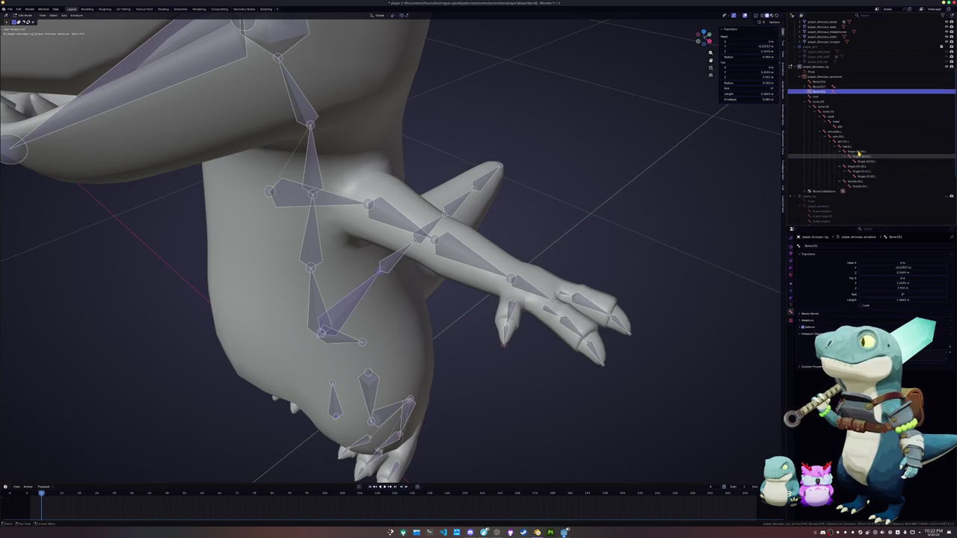
key("F2")
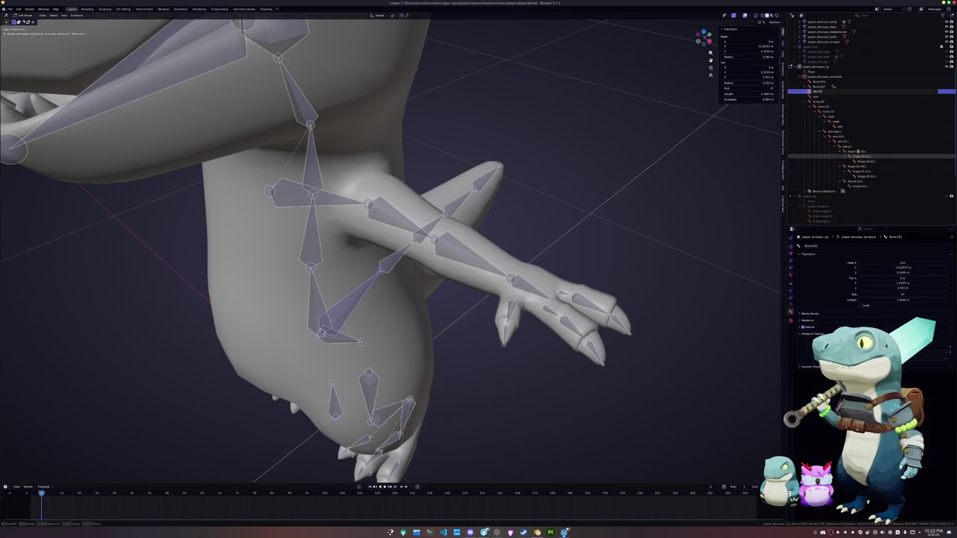
key("Return")
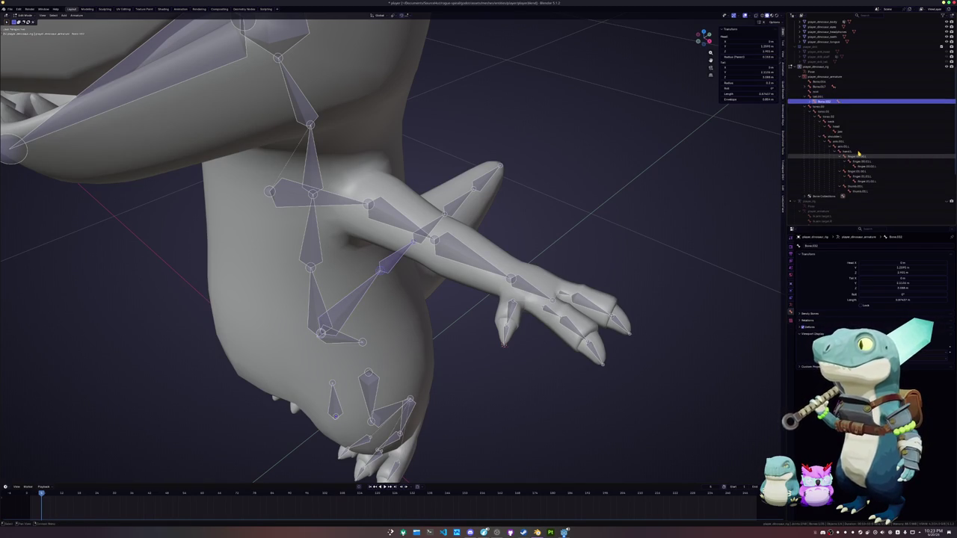
key("F2")
key("Return")
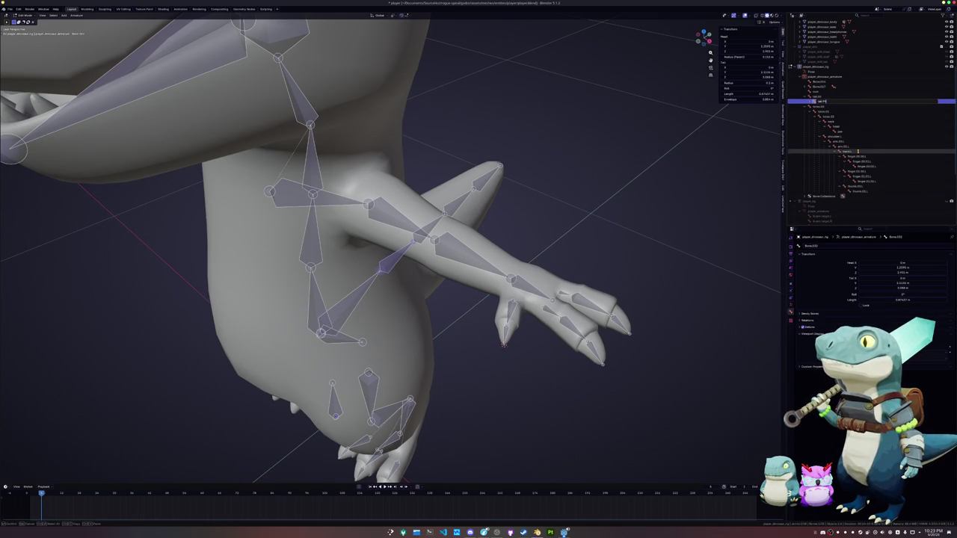
key("Return")
- Rename Bone.033 through Bone.035 to tail.03 onward, ending with tail.04
key("F2")
type("tail.03")
key("Return")
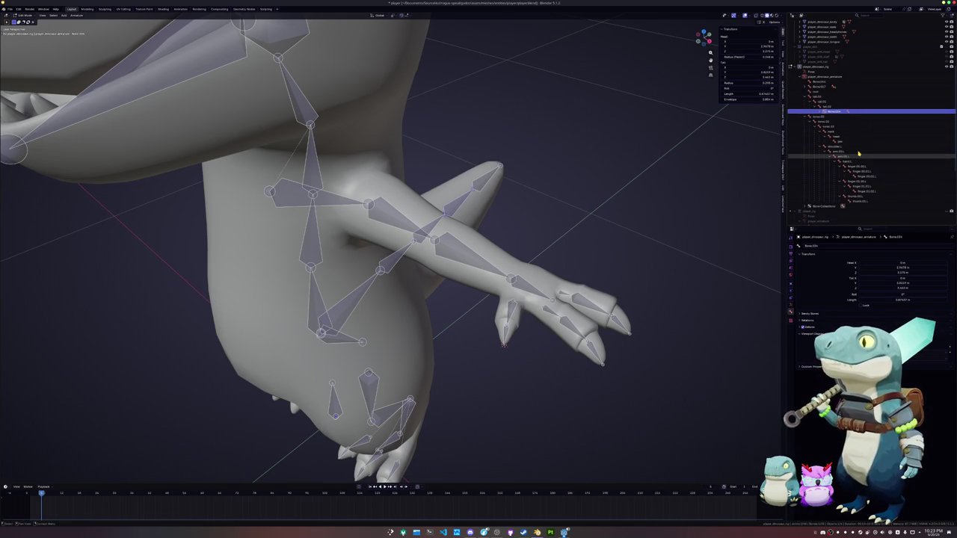
key("F2")
type("tail")
type(".04")
key("Return")
key("F2")
type("tail")
key("Return")
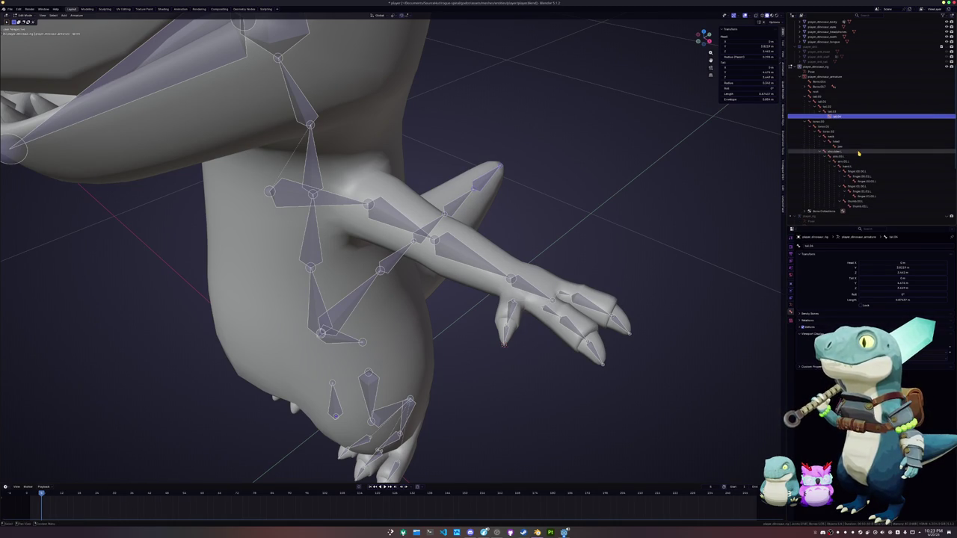
key("Up")
key("Up")
key("Up")
key("Up")
key("Up")
key("Up")
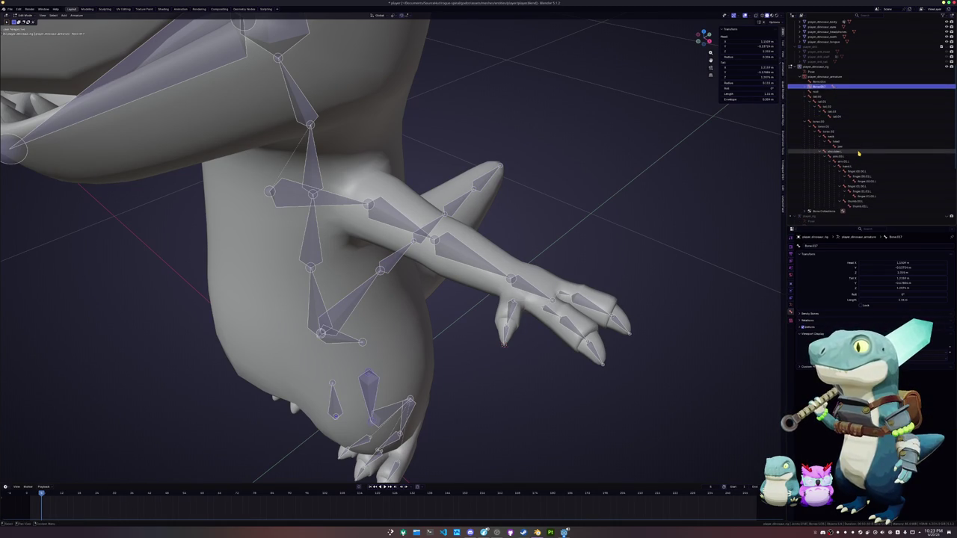
- Parent the toe bones to the foot bone using Keep Offset
middle_click_drag(448, 262, 423, 234)
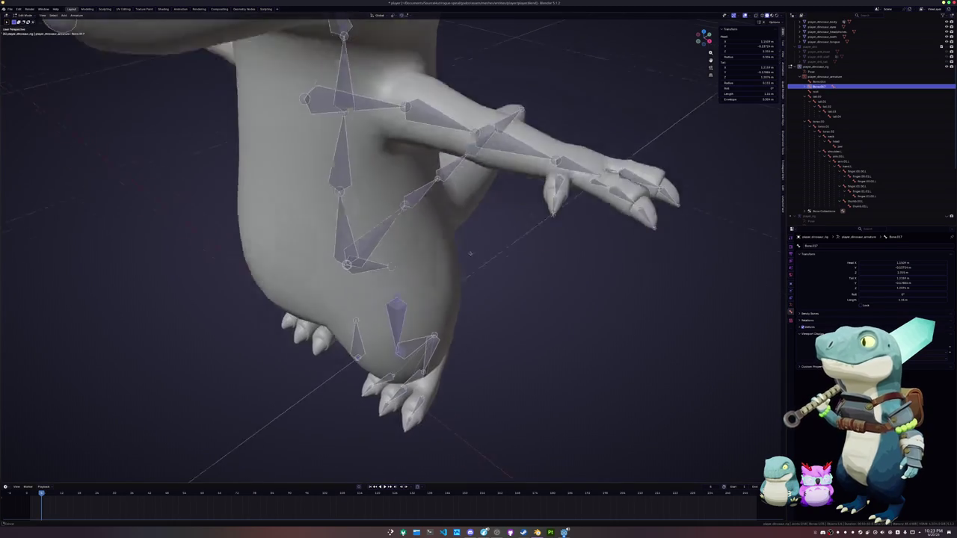
left_click(423, 234)
left_click(445, 360)
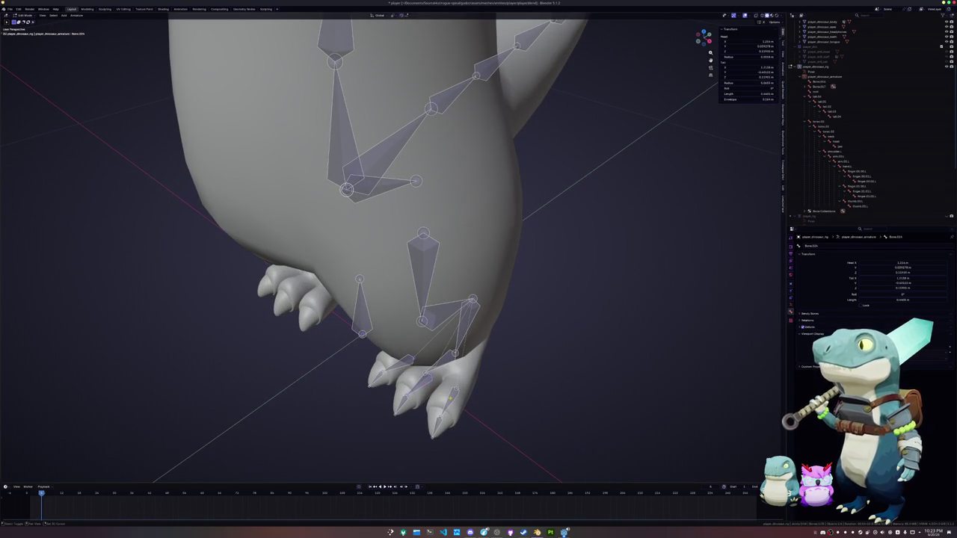
key("ctrl+p")
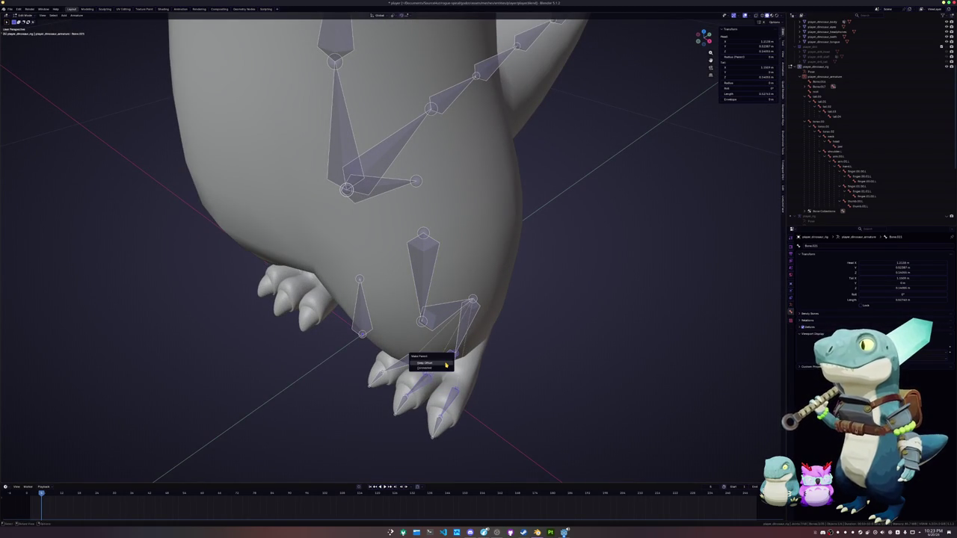
left_click(441, 369)
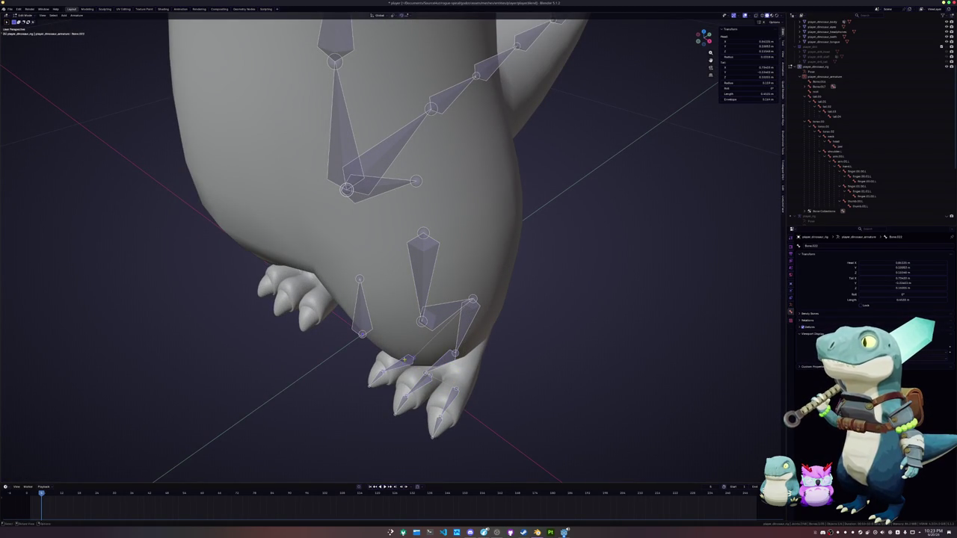
left_click(437, 365)
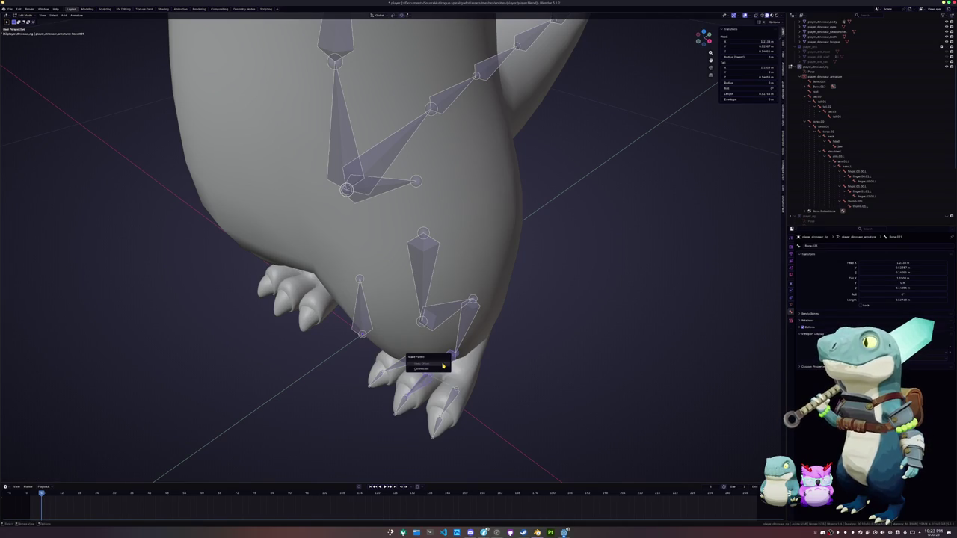
- Frame the selected foot joint and snap it to the 3D cursor
key("KP_Decimal")
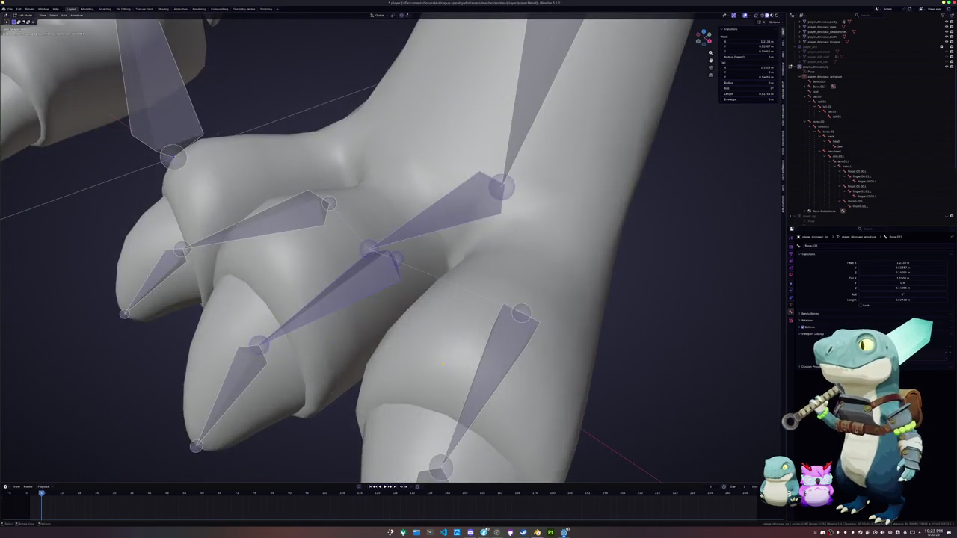
middle_click_drag(386, 302, 403, 283)
scroll(386, 302, "up", 3)
scroll(381, 258, "down", 2)
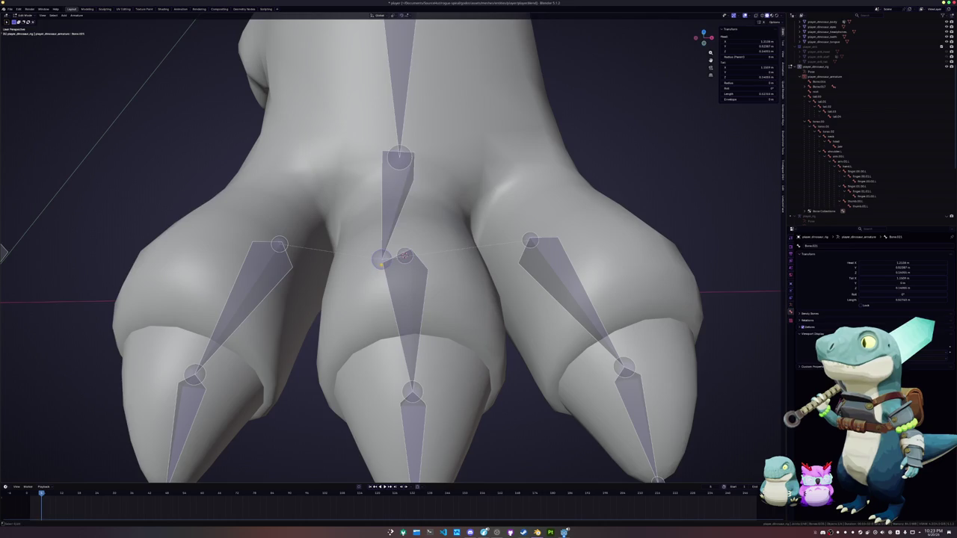
key("shift+s")
key("8")
scroll(389, 270, "down", 2)
- Nudge the upper toe bone's Tail X value slightly in the N-panel
mouse_move(389, 271)
middle_mouse_down()
mouse_move(391, 192)
mouse_move(396, 250)
mouse_move(394, 219)
middle_mouse_up()
left_click(398, 254)
scroll(404, 272, "up", 2)
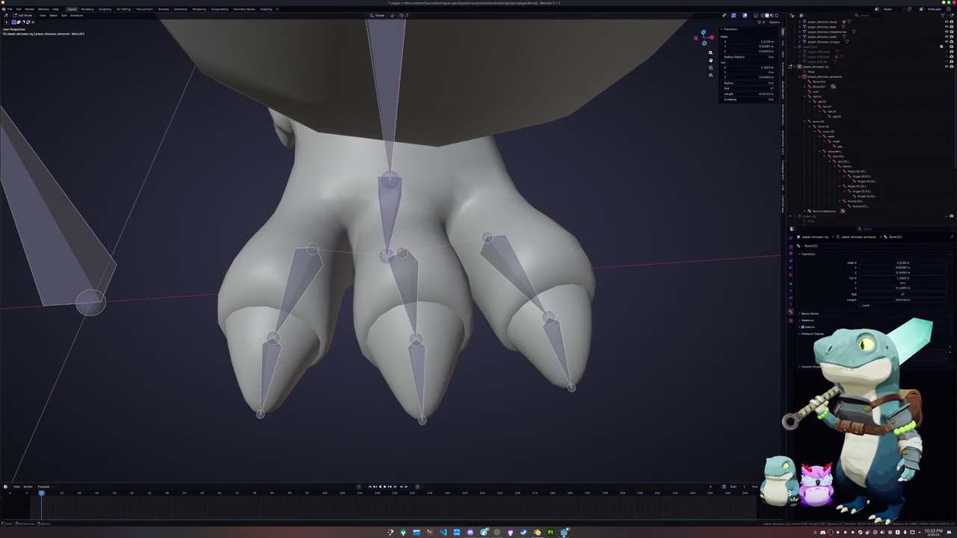
left_click(400, 177)
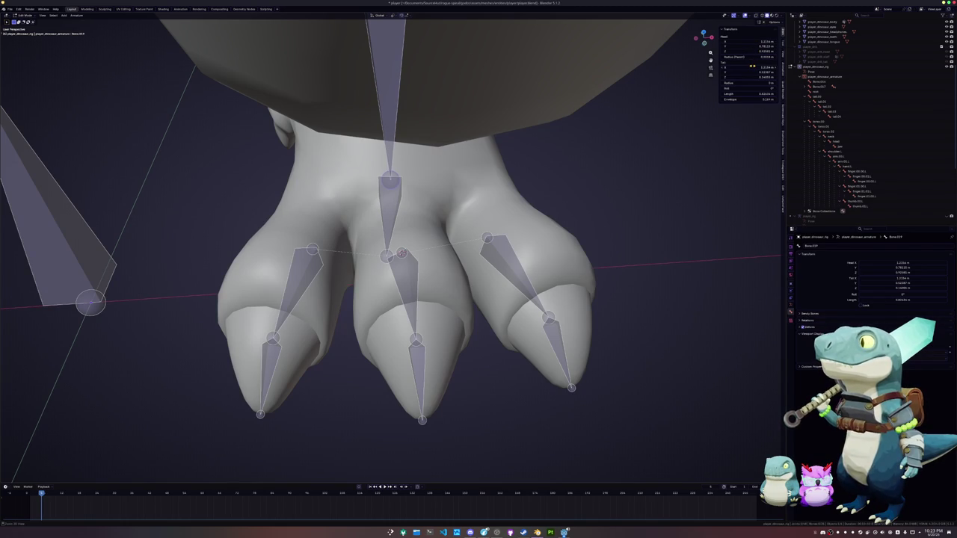
left_click_drag(752, 67, 723, 69)
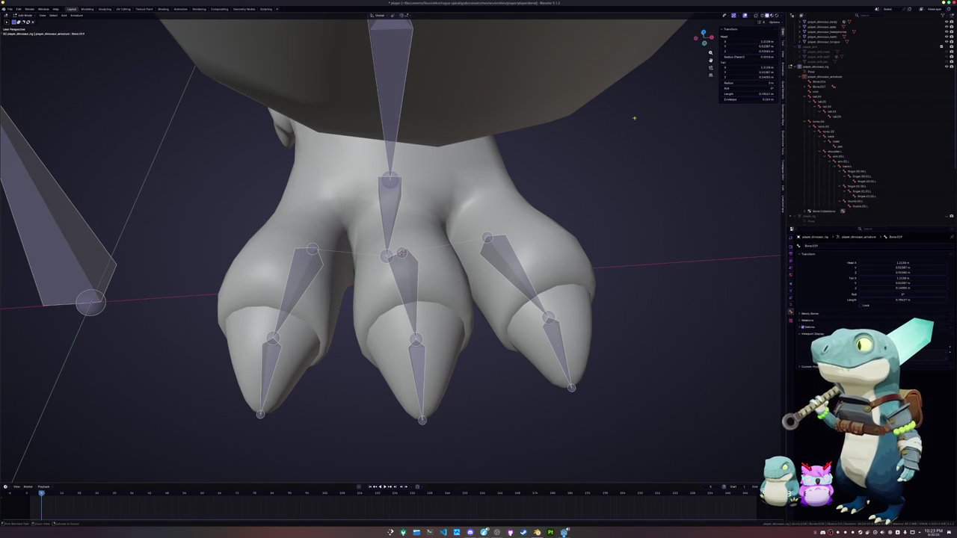
- Move another toe bone's joint along the global Y axis to fit the toe
left_click(396, 209)
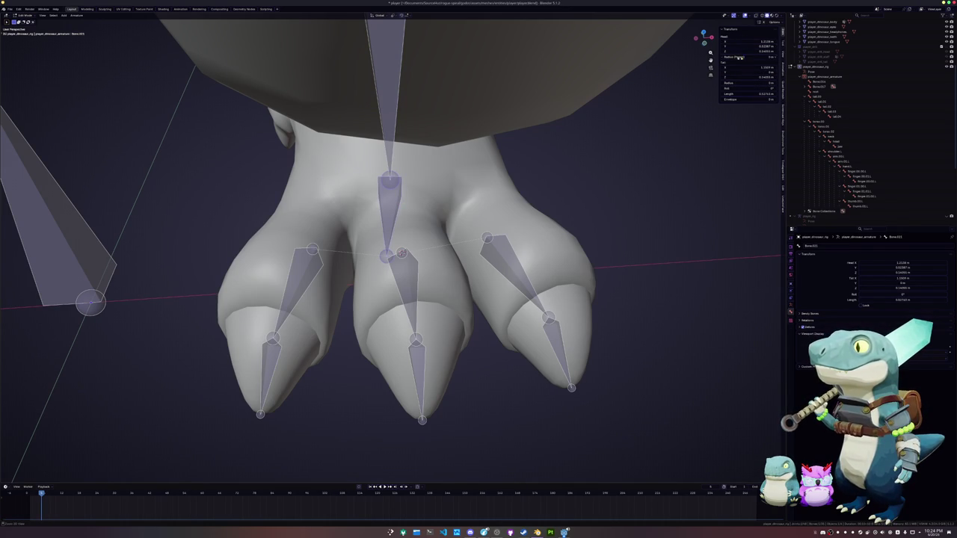
mouse_move(608, 145)
middle_mouse_down()
mouse_move(524, 196)
mouse_move(518, 180)
mouse_move(367, 239)
mouse_move(409, 245)
middle_mouse_up()
key("g")
key("y")
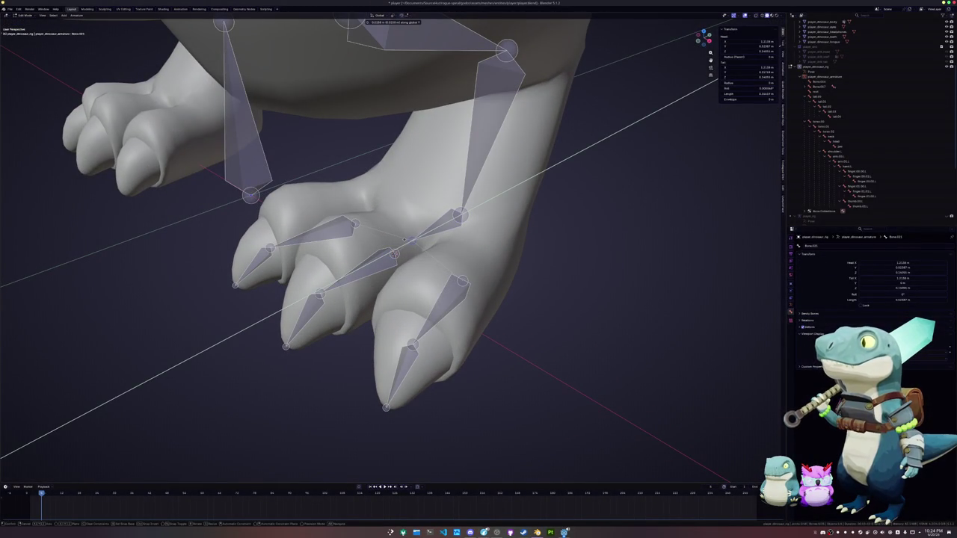
left_click(405, 239)
mouse_move(405, 239)
middle_mouse_down()
mouse_move(461, 244)
mouse_move(418, 245)
middle_mouse_up()
- Clear every bone's roll to 0°, then select Bone.017 in the leg
key("a")
key("alt+r")
key("alt+a")
mouse_move(456, 263)
middle_mouse_down()
mouse_move(407, 183)
mouse_move(419, 178)
mouse_move(397, 168)
middle_mouse_up()
left_click(408, 183)
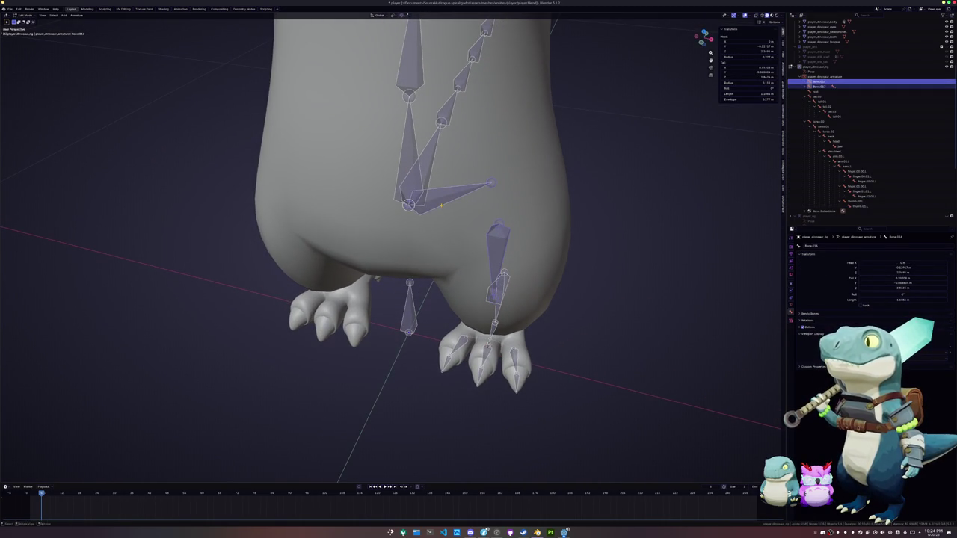
- Parent the leg bone and the tail.00 and torso bones with Keep Offset
key("ctrl+p")
left_click(441, 208)
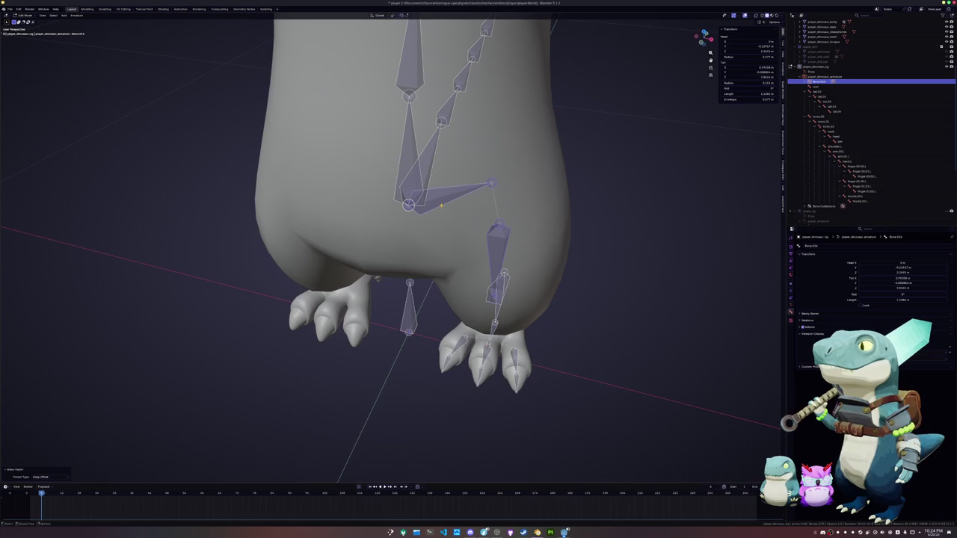
left_click(411, 155)
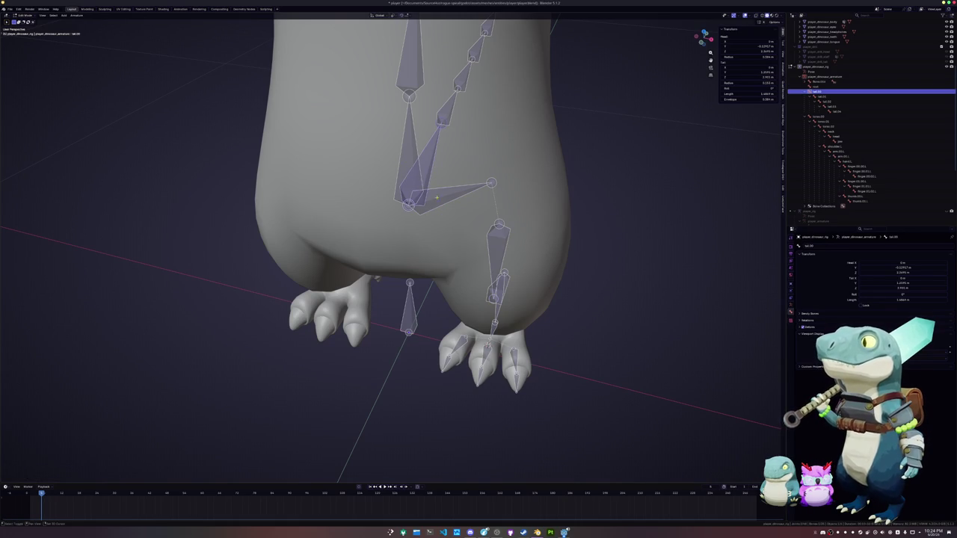
left_click(410, 155, "shift")
key("ctrl+p")
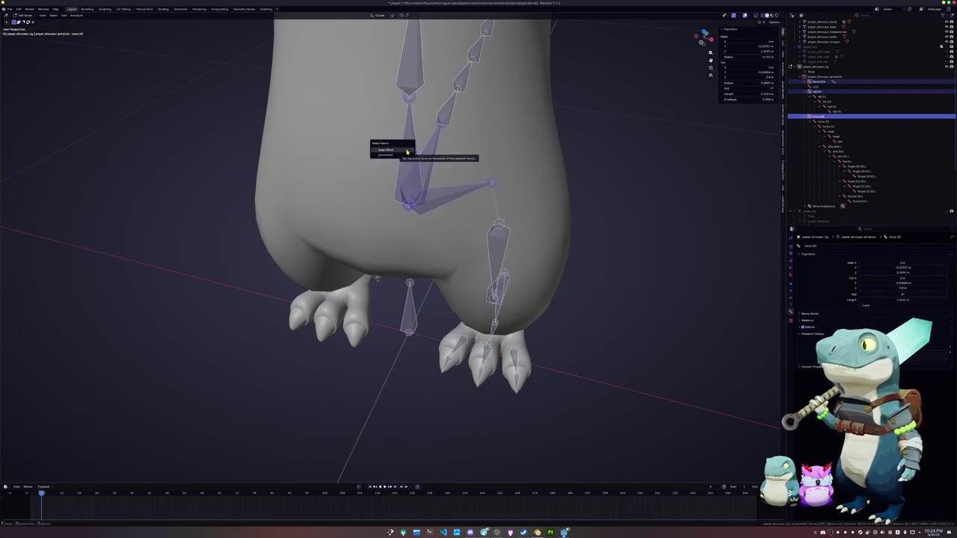
left_click(405, 152)
- Parent two more bones to their intended parents with Keep Offset
left_click(415, 163)
left_click(408, 140, "shift")
key("ctrl+p")
left_click(407, 140)
left_click(428, 151)
left_click(413, 150, "shift")
key("ctrl+p")
left_click(413, 150)
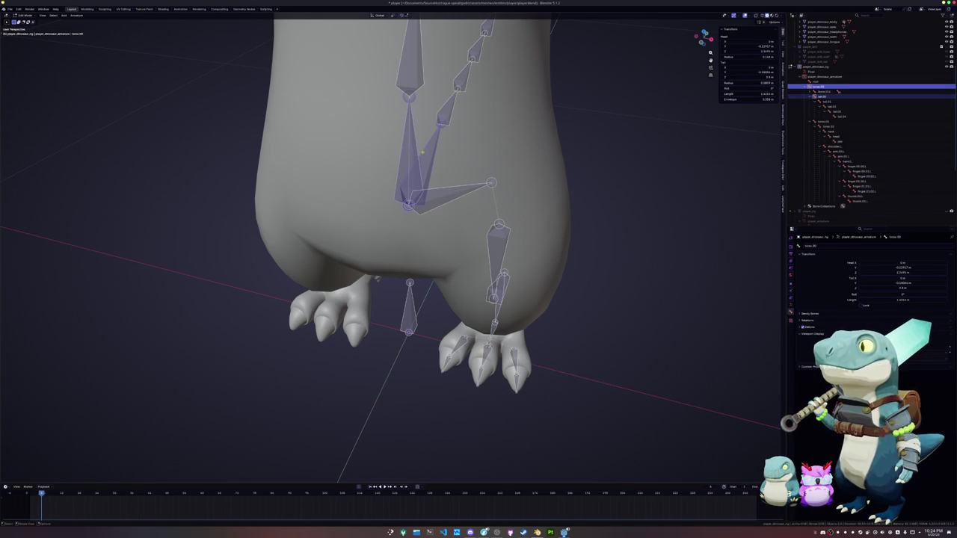
- Rename Bone.014 with F2 to give the pelvis bone its new name
left_click(441, 200)
key("F2")
type("hip")
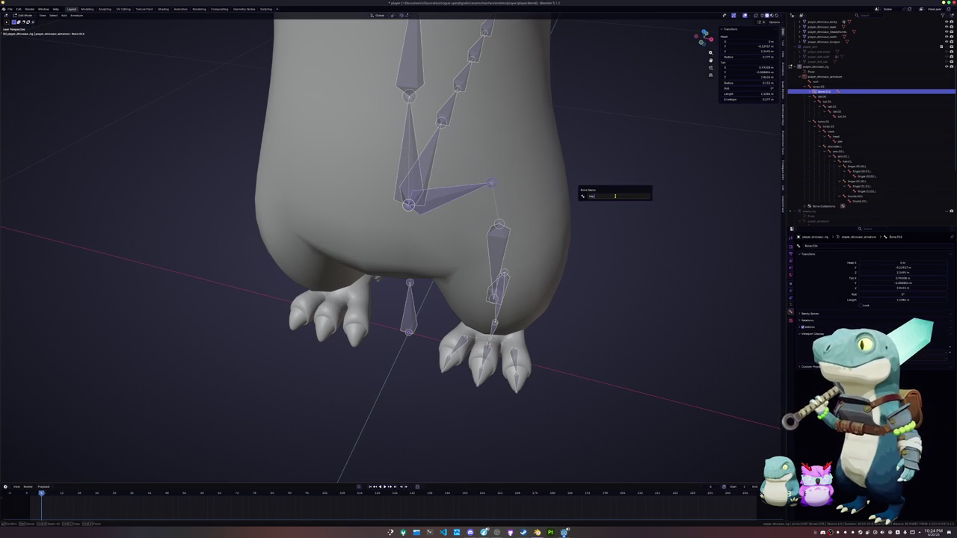
key("Return")
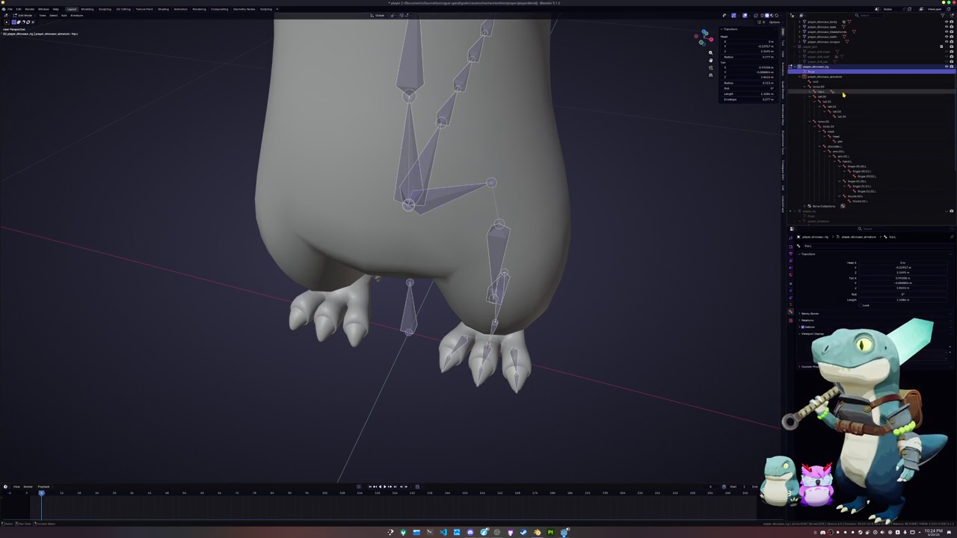
- Under hip.L, rename Bone.017 to leg.001 and give Bone.018 a new name
left_click(843, 94)
left_click(843, 95)
double_click(842, 94)
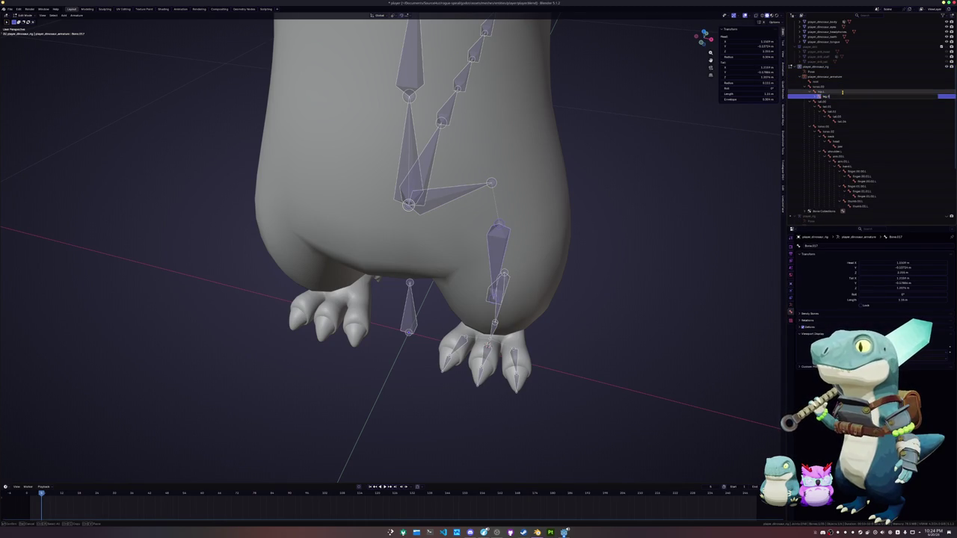
key("Return")
key("e")
key("F2")
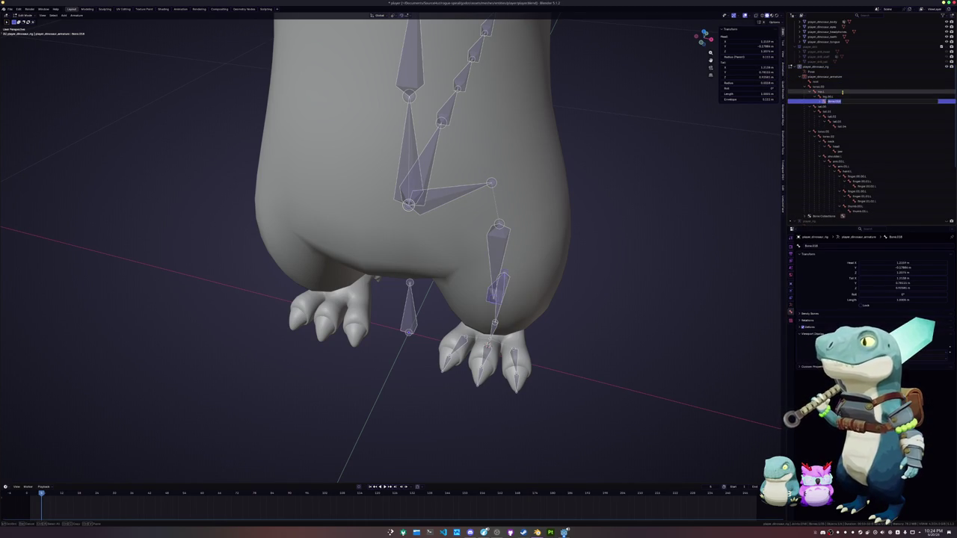
key("Return")
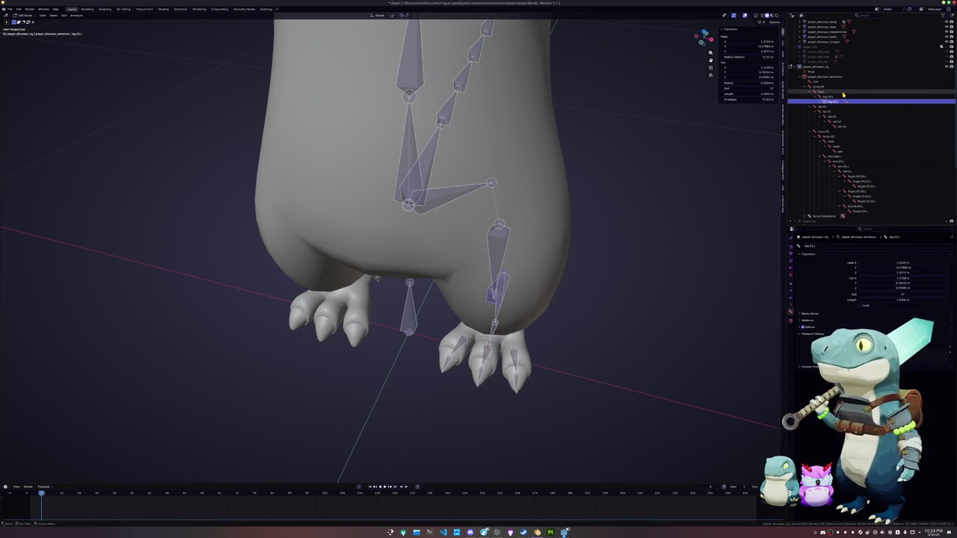
key("e")
- Rename Bone.019, then rename Bone.021 to foot.L
key("F2")
type("leg.02")
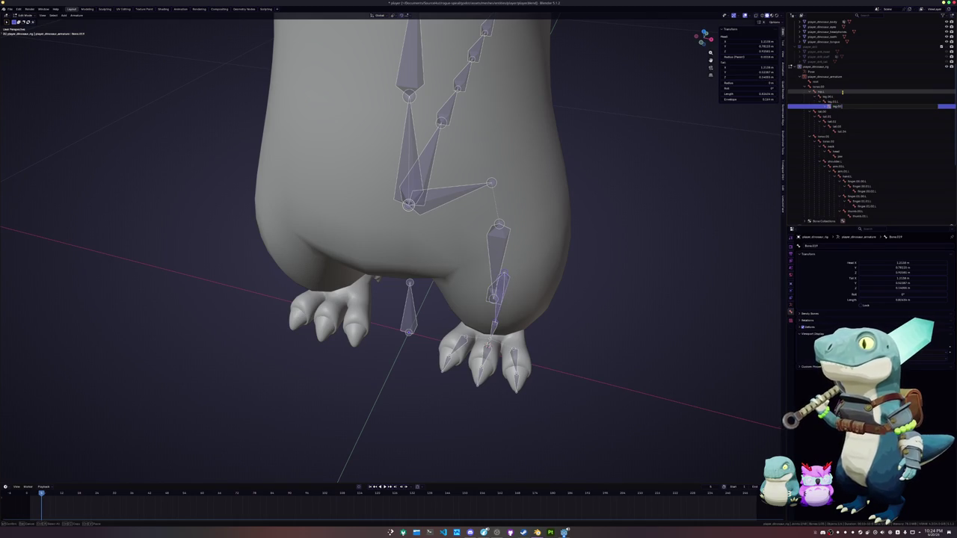
key("Return")
key("e")
key("F2")
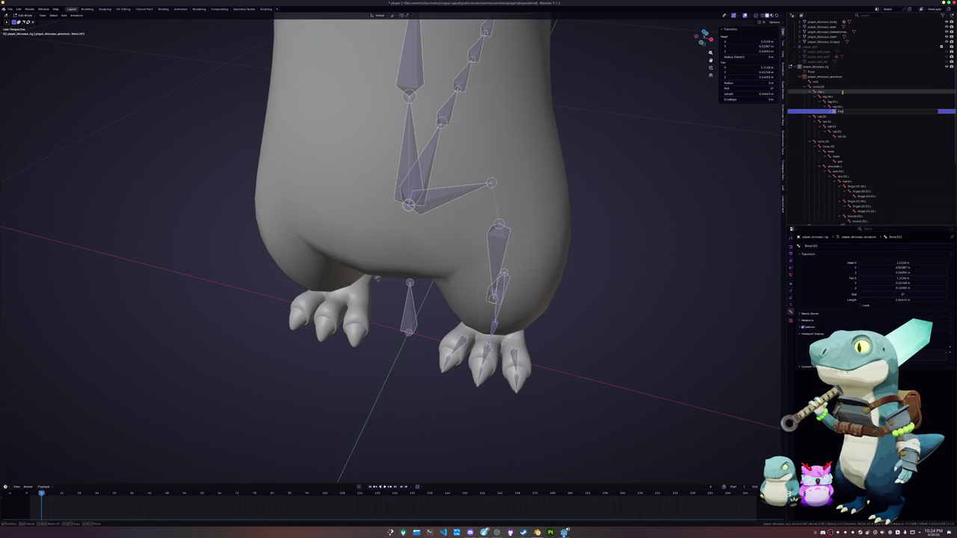
key("Return")
- Expand foot.L and begin renaming its first toe bone, Bone.022
middle_click_drag(508, 247, 545, 247)
scroll(545, 247, "up", 2)
key("Right")
key("Down")
double_click(846, 114)
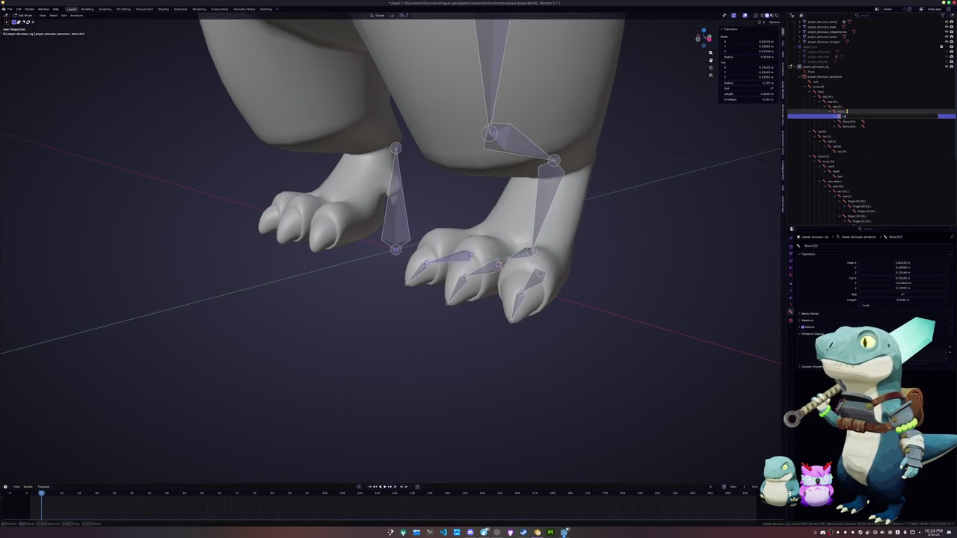
- Rename Bone.022 to a toe name, Bone.023 to toe.01.L, and the next toe to toe.00.00.L
type("toe.L")
key("Return")
key("Down")
key("F2")
type("toe")
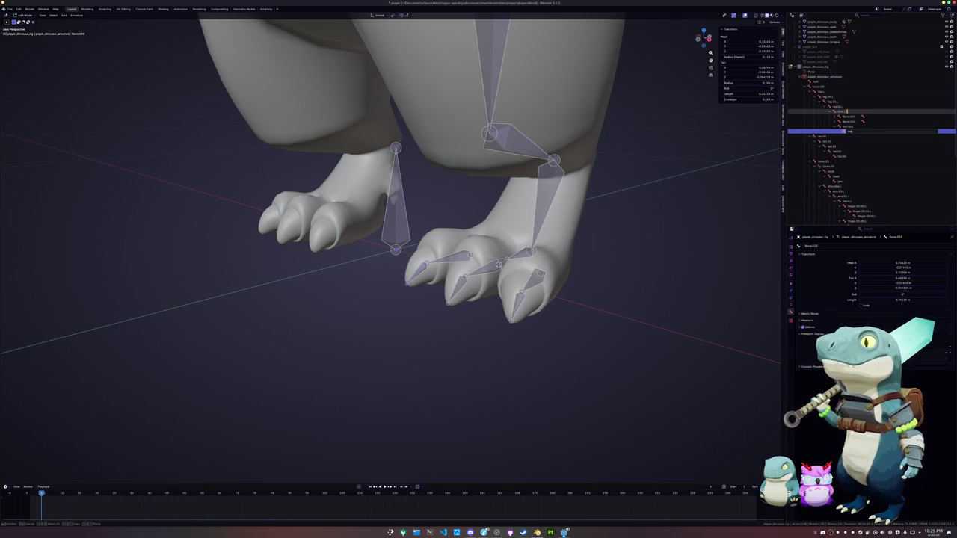
key("Return")
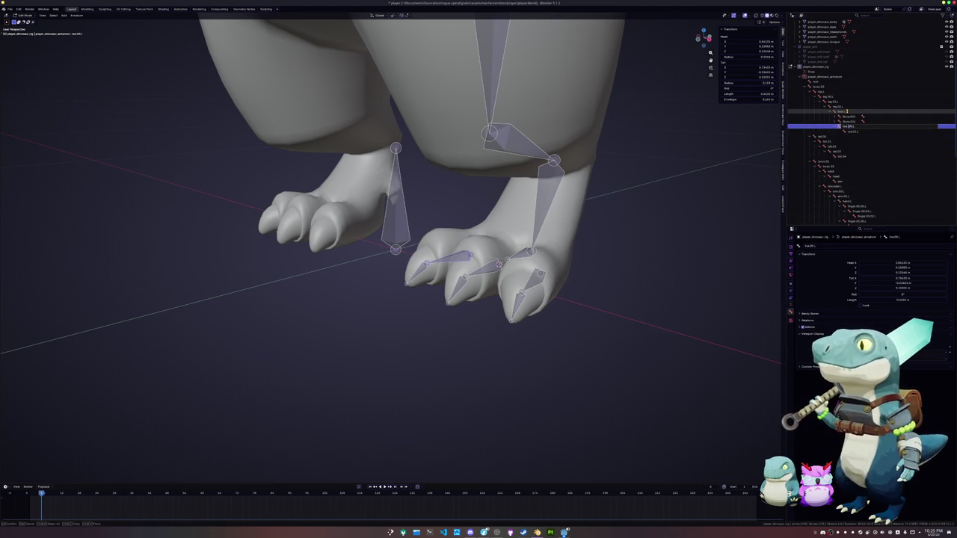
key("Down")
key("F2")
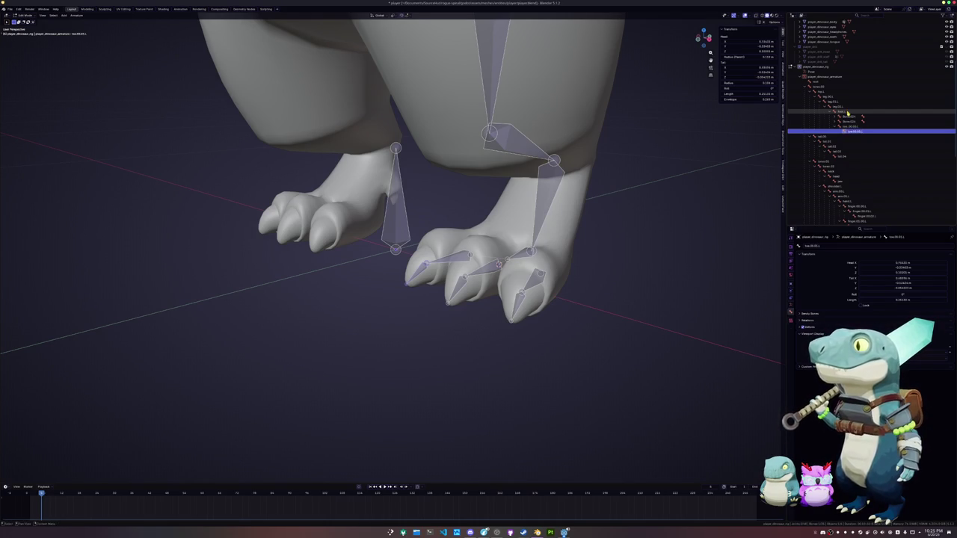
key("Return")
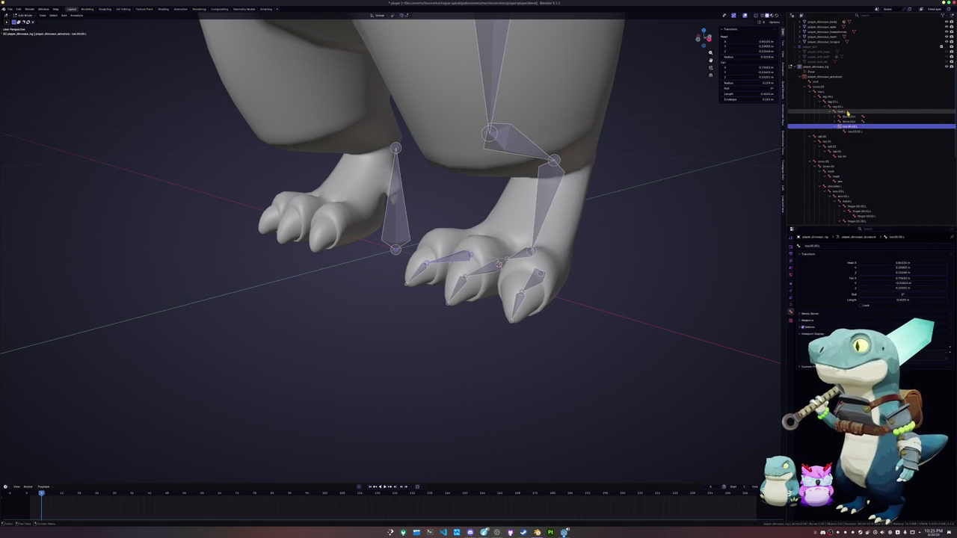
- Rename Bone.024 and the remaining toe bones with names like toe.00.01.L
key("Up")
key("Up")
key("F2")
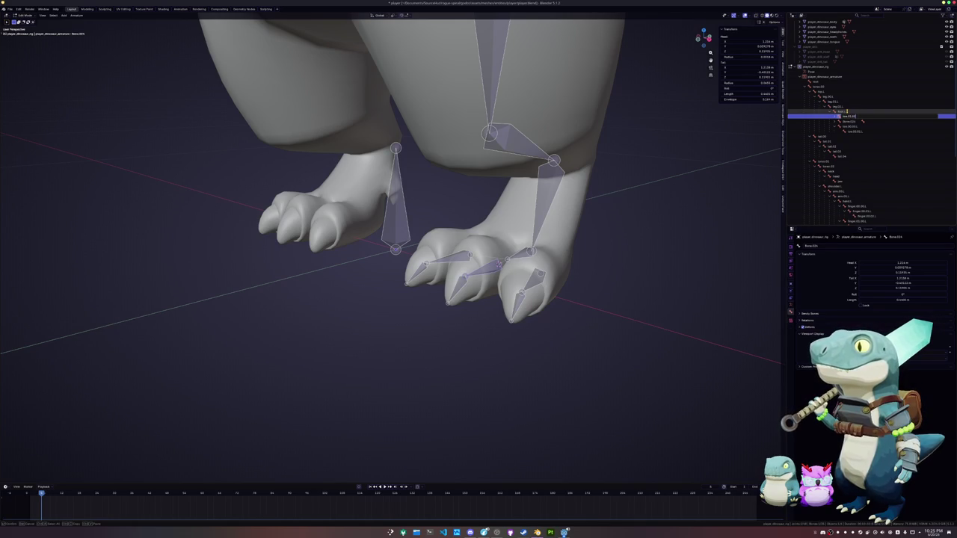
key("Return")
left_click(847, 136)
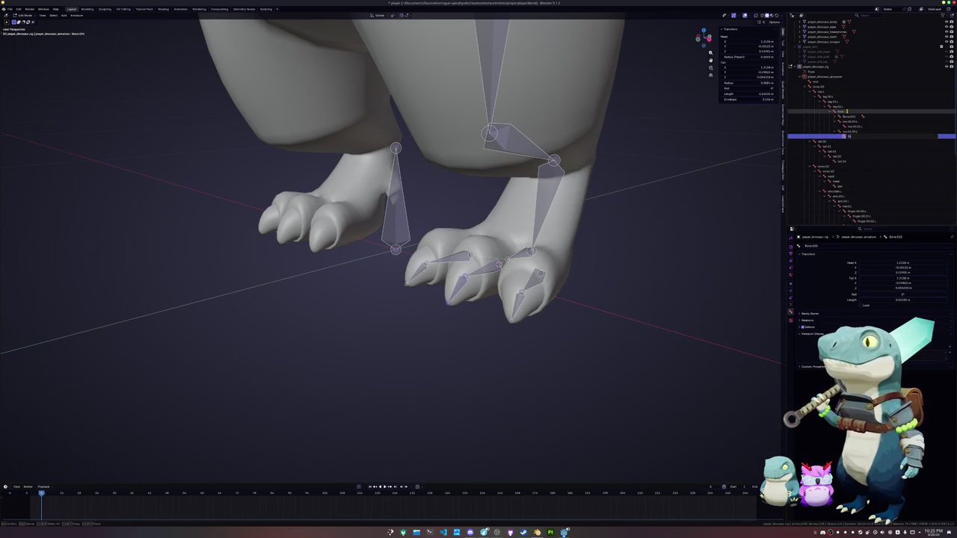
key("Up")
key("Up")
key("Up")
key("Up")
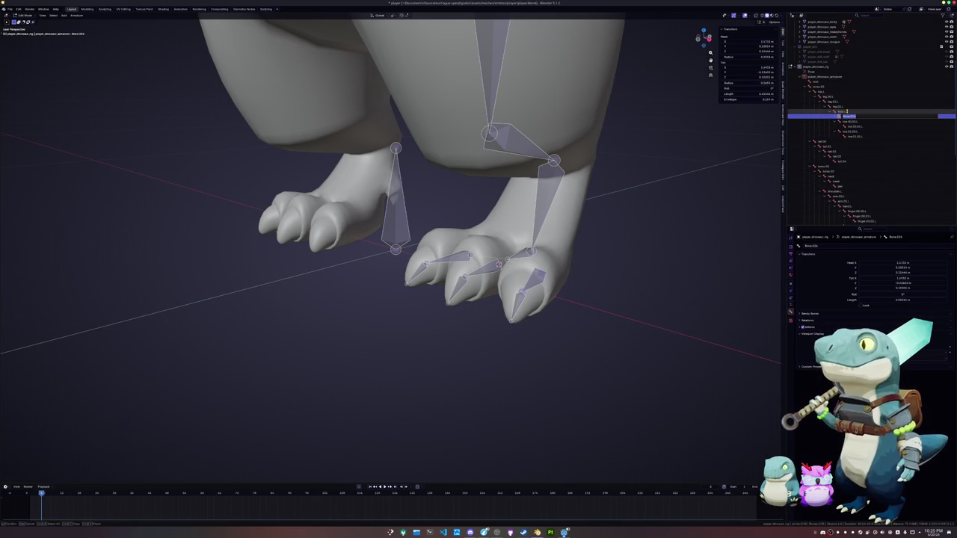
key("F2")
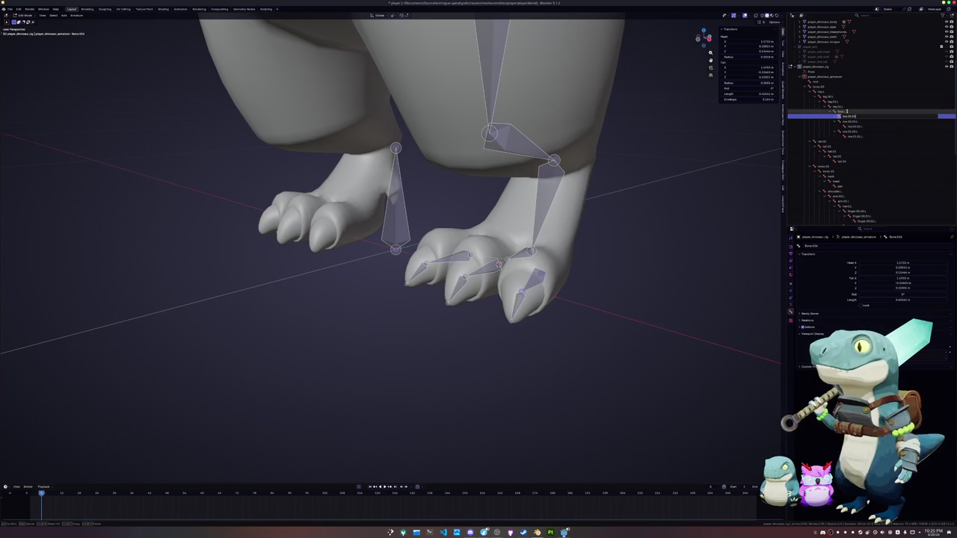
key("Return")
key("Down")
key("F2")
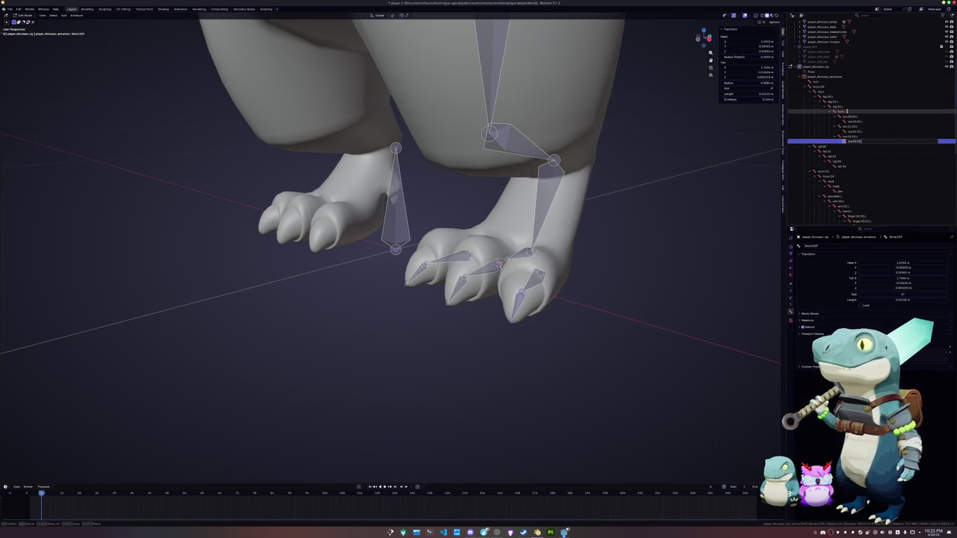
key("Return")
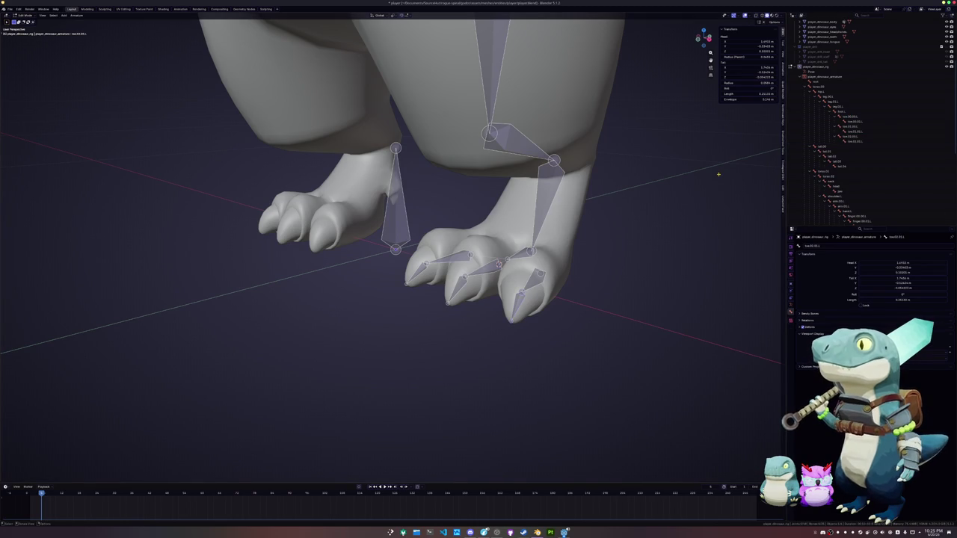
scroll(716, 179, "down", 3)
- Select all bones and recalculate their roll from the Armature menu
key("a")
left_click(76, 15)
mouse_move(84, 36)
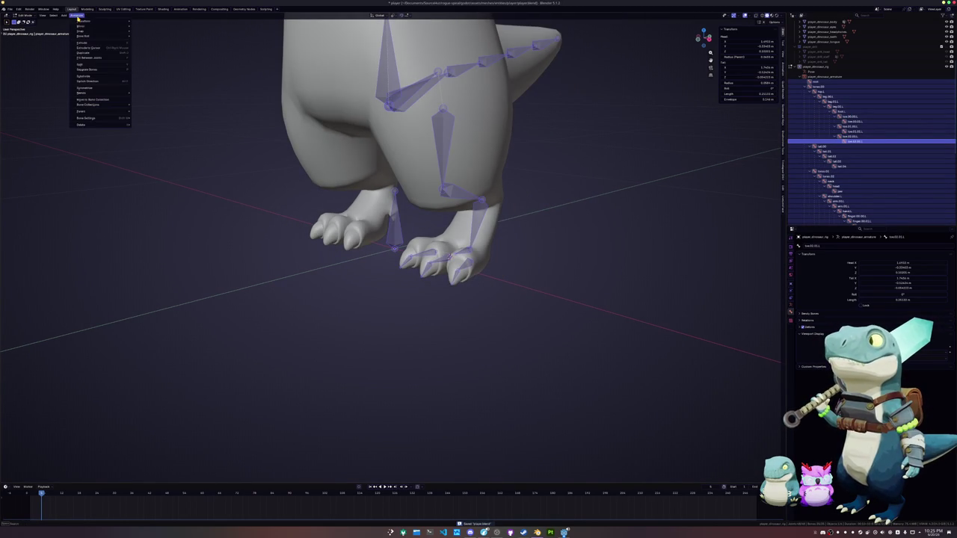
mouse_move(149, 36)
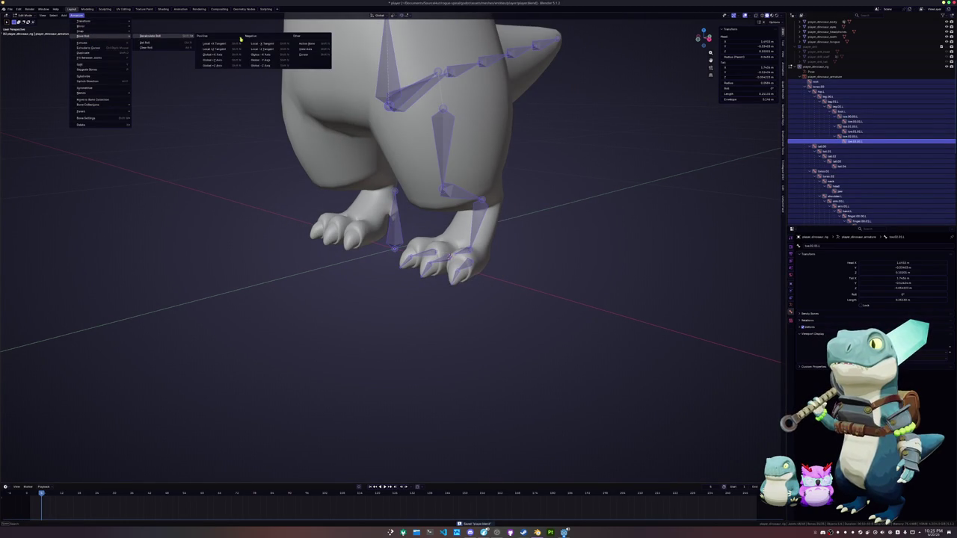
left_click(266, 63)
scroll(279, 124, "up", 3)
- Recalculate the toe bones' roll to Global +Z Axis, then select the first finger bone
left_click_drag(509, 322, 461, 274)
left_click(423, 263)
left_click(452, 269, "shift")
left_click(505, 268, "shift")
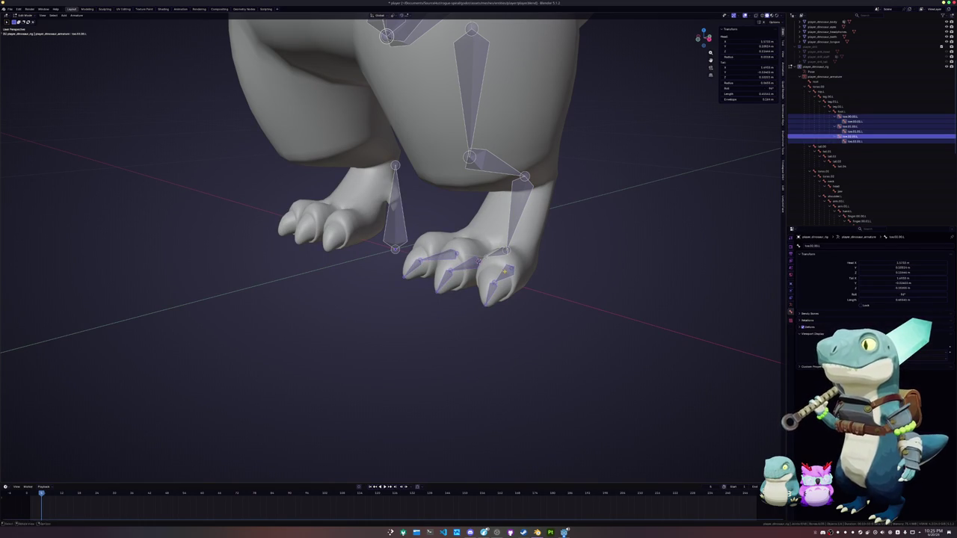
left_click(78, 14)
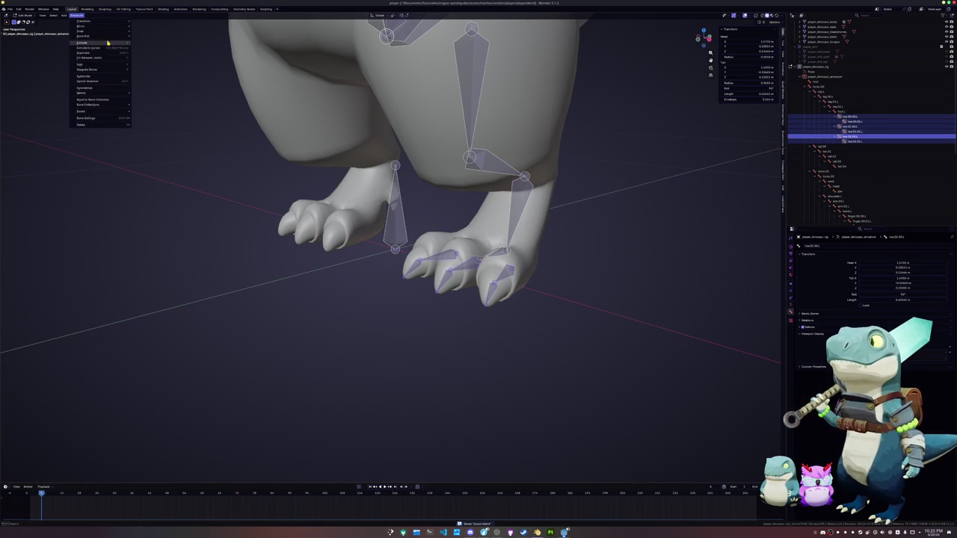
mouse_move(84, 36)
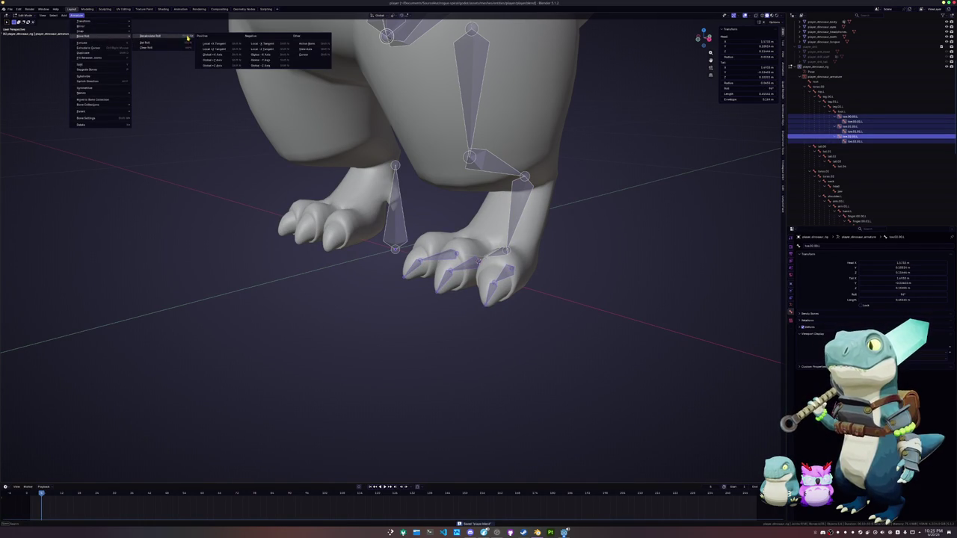
mouse_move(149, 36)
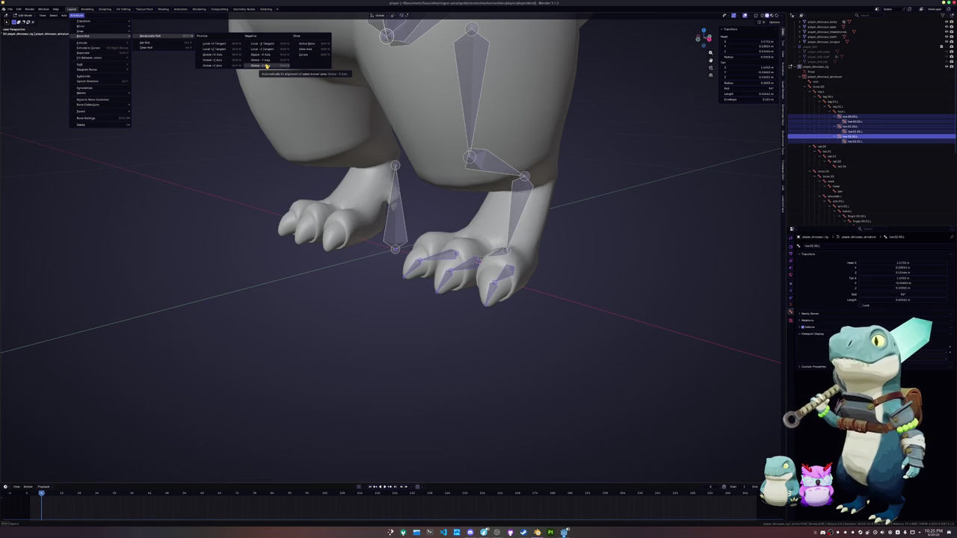
left_click(223, 66)
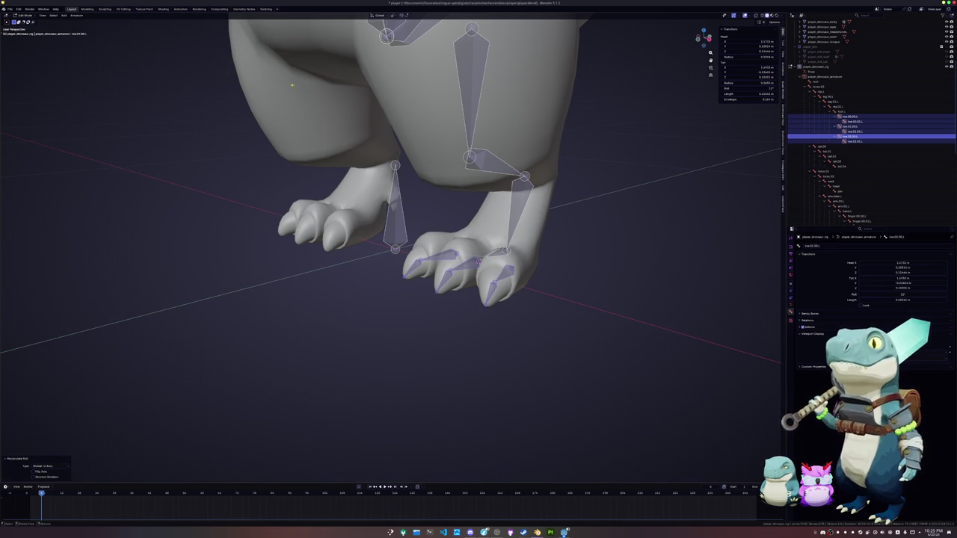
scroll(252, 80, "down", 5)
middle_click_drag(253, 80, 482, 225)
scroll(482, 225, "up", 5)
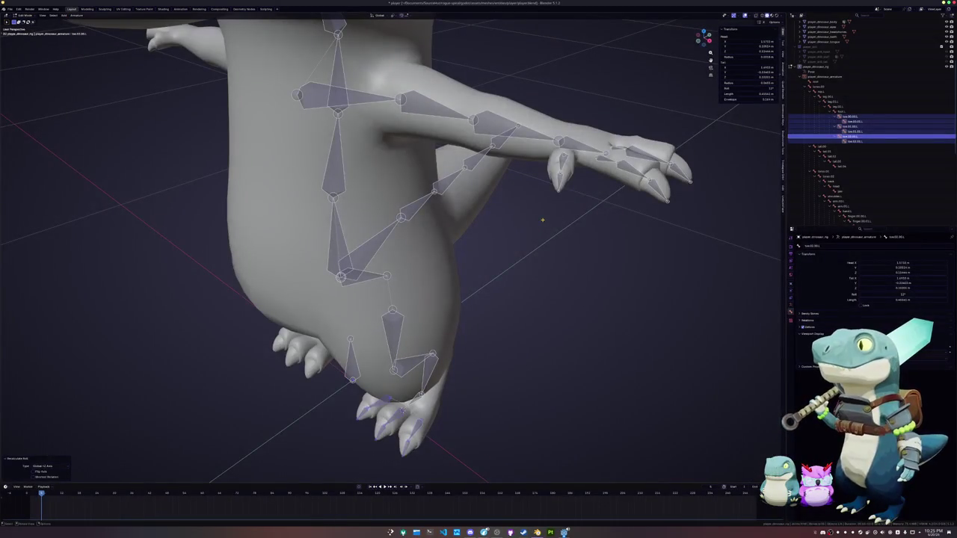
left_click(631, 169)
- Recalculate the finger bones' roll to Global -Z Axis
left_click(642, 169, "shift")
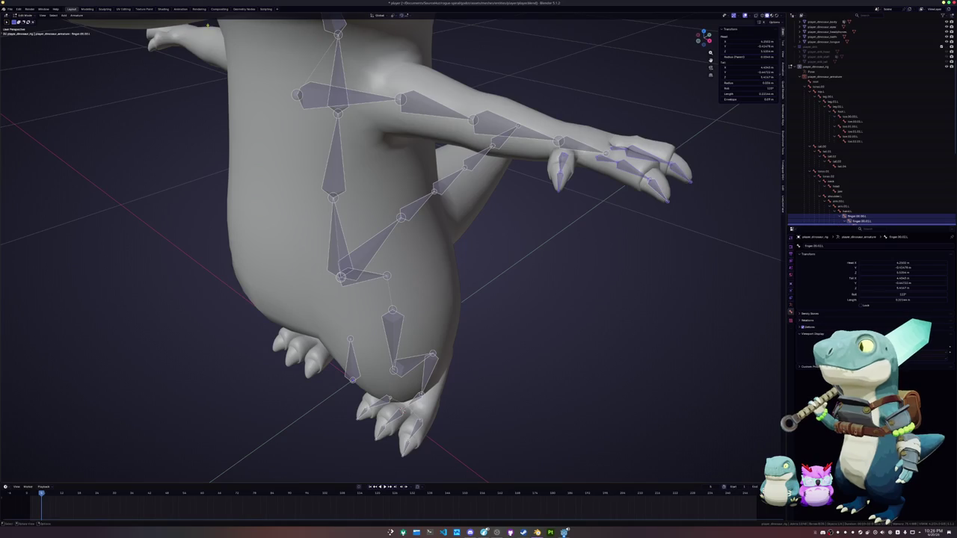
left_click(77, 16)
mouse_move(84, 36)
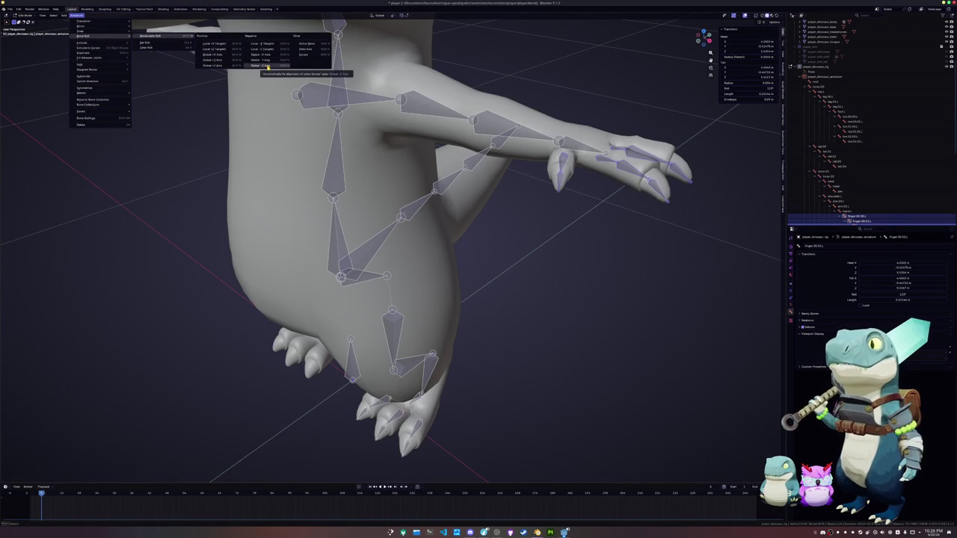
left_click(268, 67)
- Test-rotate the finger bones around X in Edit Mode, then cancel
key("r")
key("x")
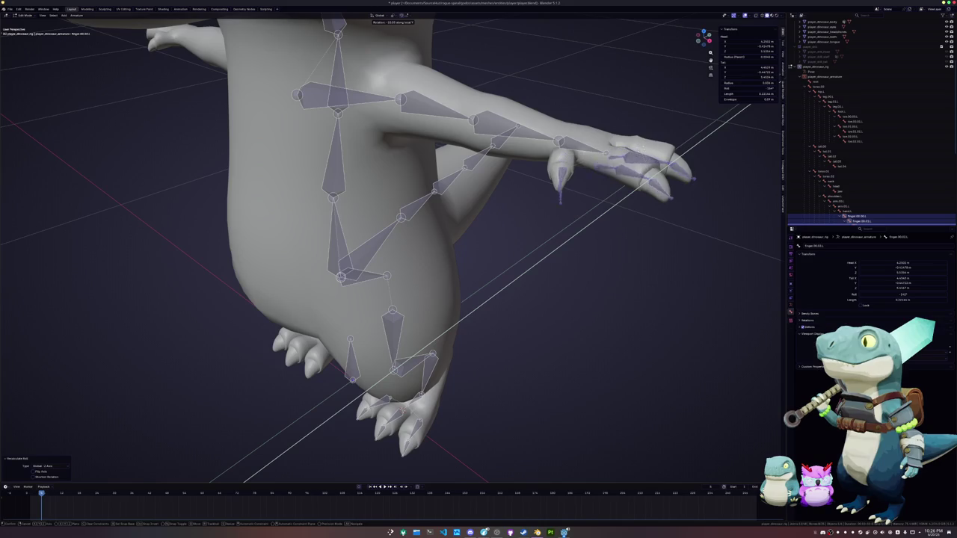
key("Escape")
left_click(400, 15)
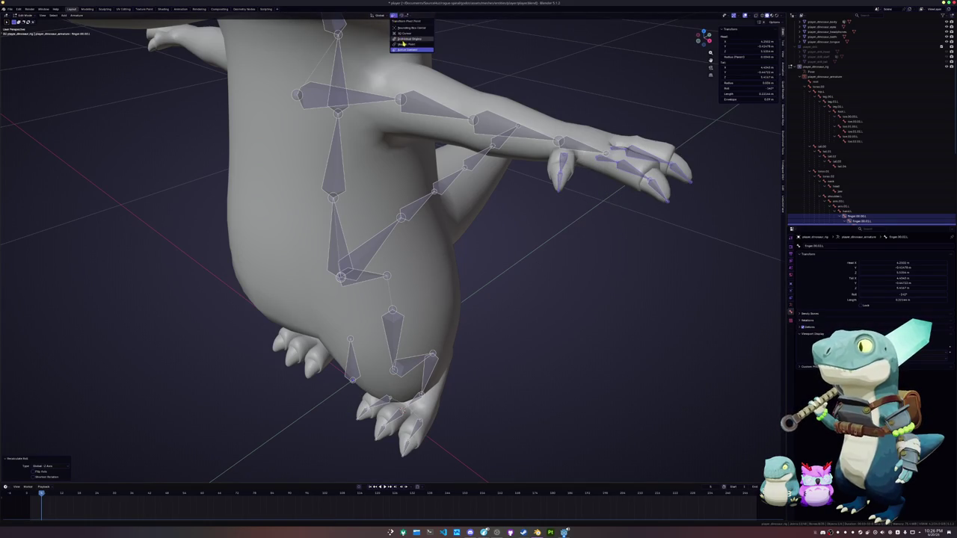
left_click(404, 42)
key("r")
key("x")
key("x")
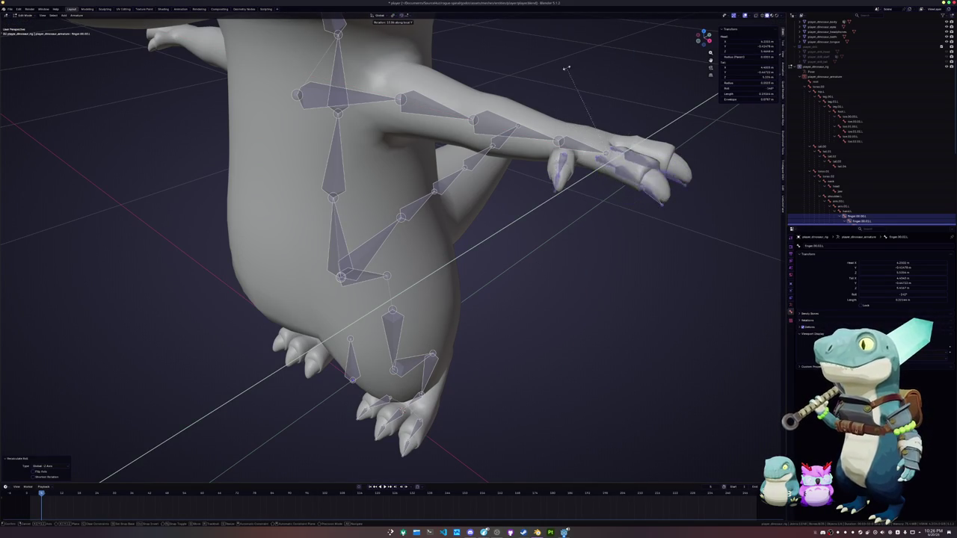
key("Escape")
- Switch the rig to Pose Mode and rotate the finger bones around local X
key("ctrl+Tab")
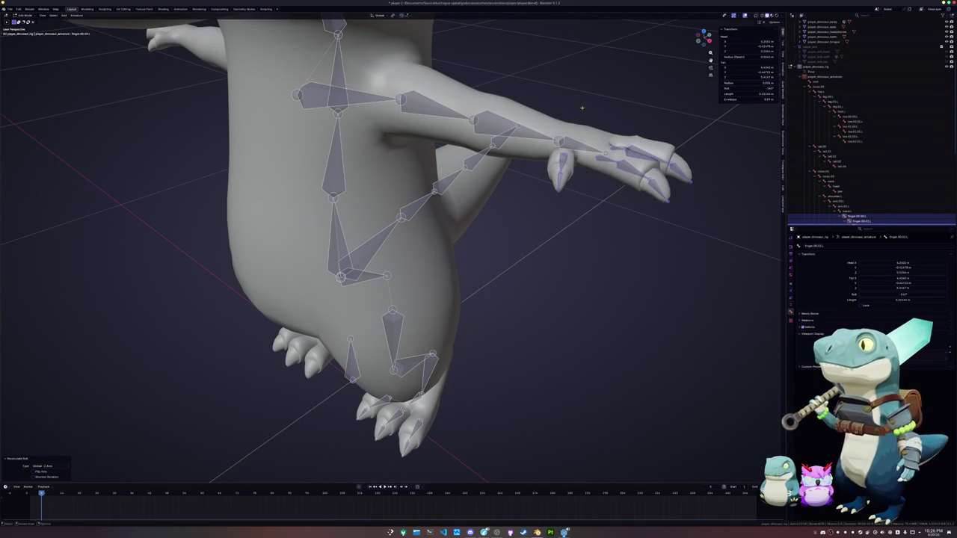
left_click(585, 184)
key("r")
key("x")
key("x")
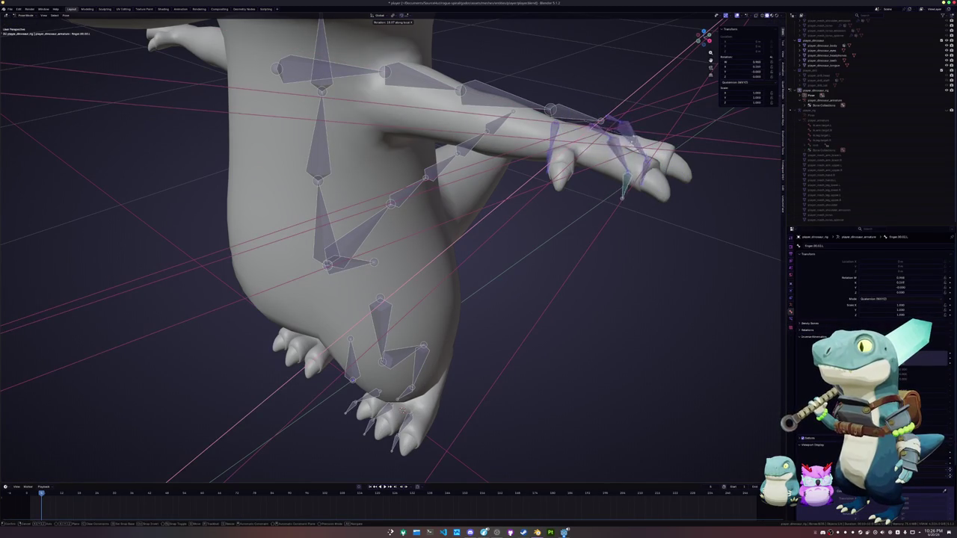
- Confirm the finger bend, then box-select the toe bones and bend them around local X
left_click(590, 192)
middle_click_drag(591, 192, 442, 337)
left_click_drag(442, 337, 379, 286)
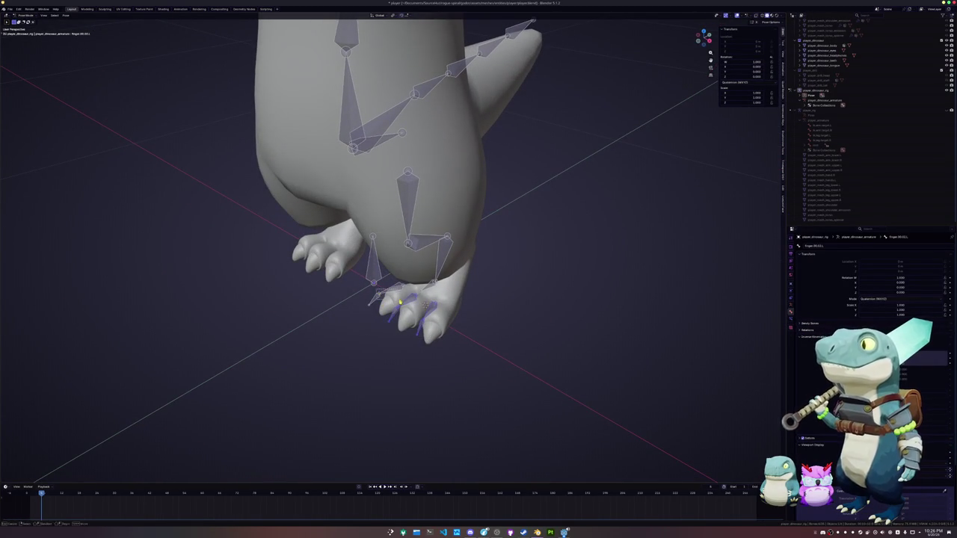
key("r")
key("z")
key("x")
key("x")
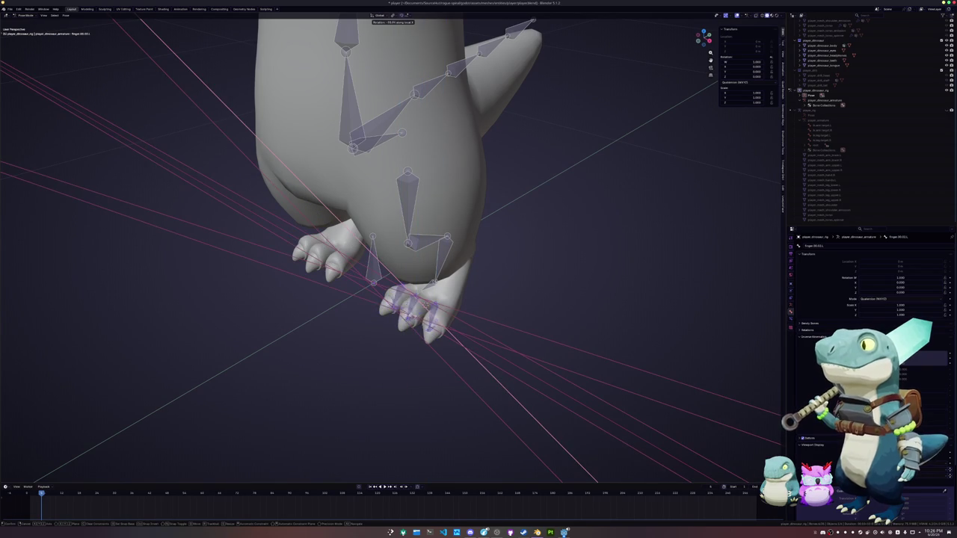
key("Return")
- Clear all pose rotations with Alt+R and return the rig to Object Mode
key("ctrl+Tab")
mouse_move(388, 292)
middle_mouse_down()
mouse_move(456, 235)
mouse_move(443, 241)
middle_mouse_up()
key("ctrl+Tab")
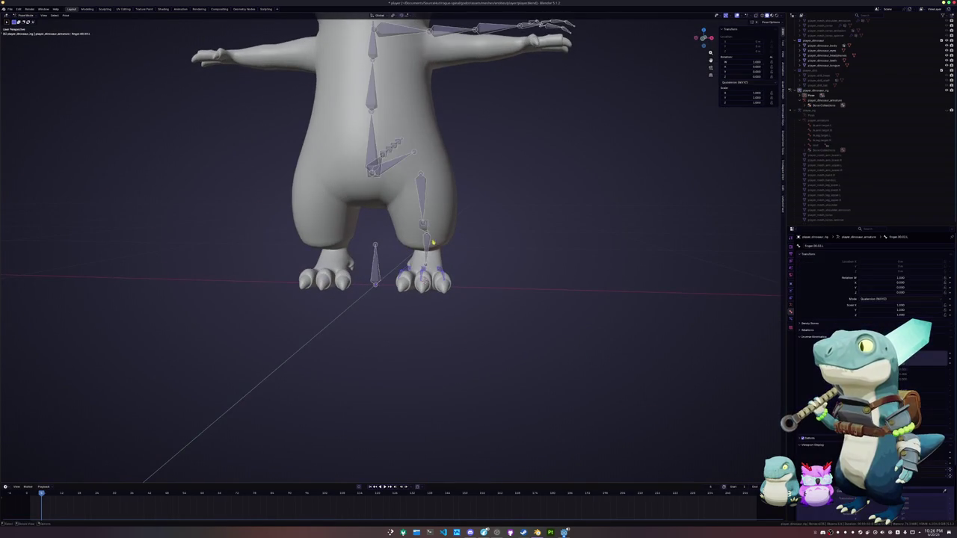
key("alt+r")
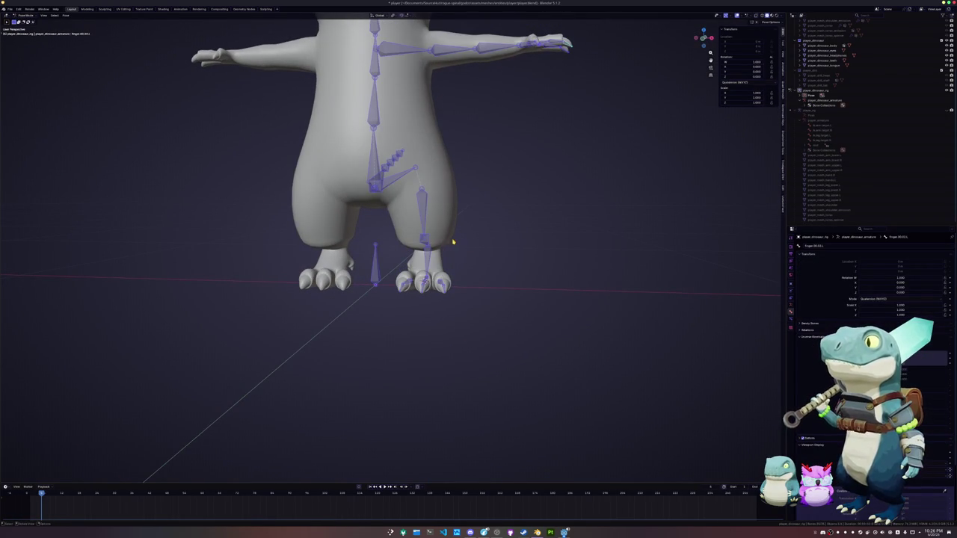
key("ctrl+Tab")
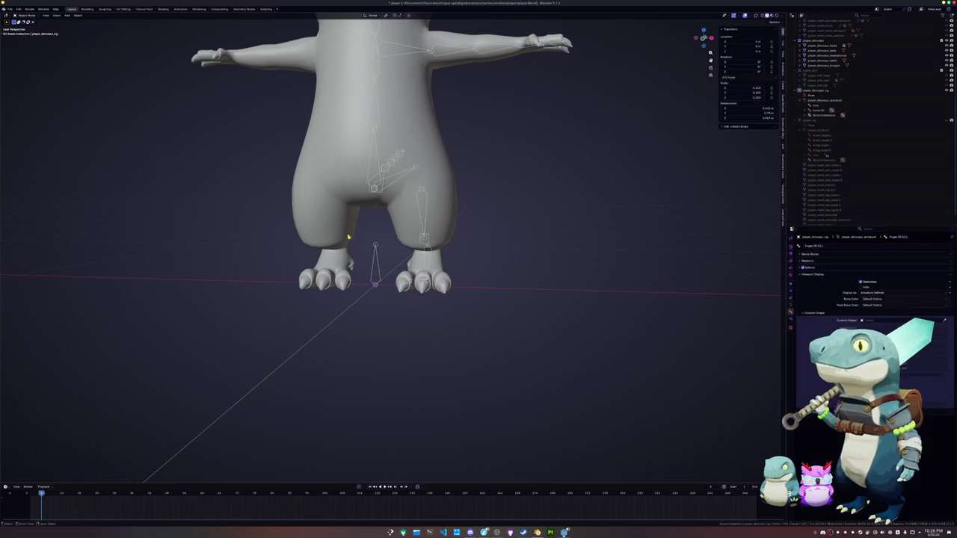
- Enter Edit Mode on the armature and select the jaw bone in front orthographic view
mouse_move(471, 231)
middle_mouse_down()
mouse_move(454, 235)
mouse_move(458, 217)
middle_mouse_up()
key("Tab")
scroll(92, 48, "down", 3)
middle_click_drag(92, 48, 246, 101)
scroll(246, 101, "up", 2)
left_click(381, 96)
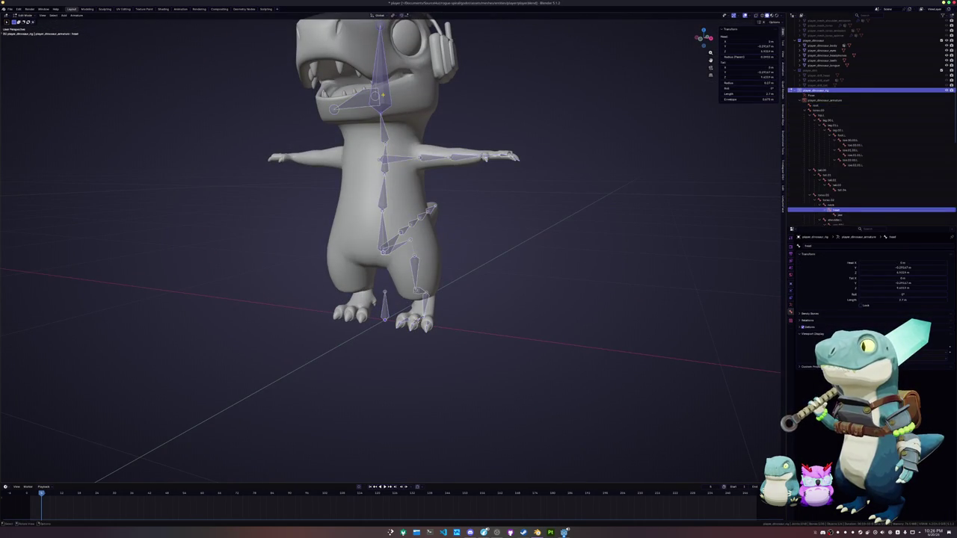
key("KP_1")
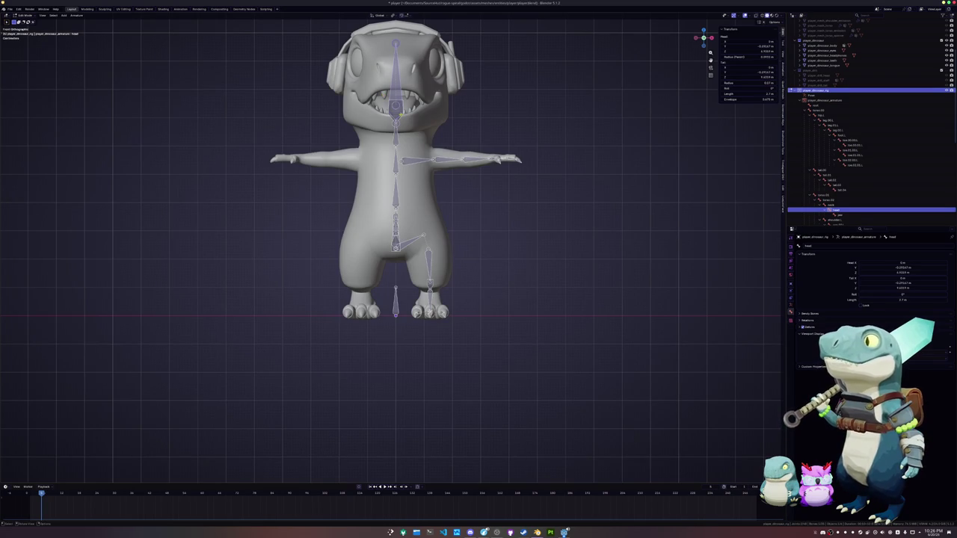
scroll(400, 114, "up", 3)
middle_click_drag(400, 114, 400, 231, "shift")
left_click(399, 133)
- Duplicate the jaw bone, then shift the copy along X and up toward the head
key("shift+d")
left_click(492, 159)
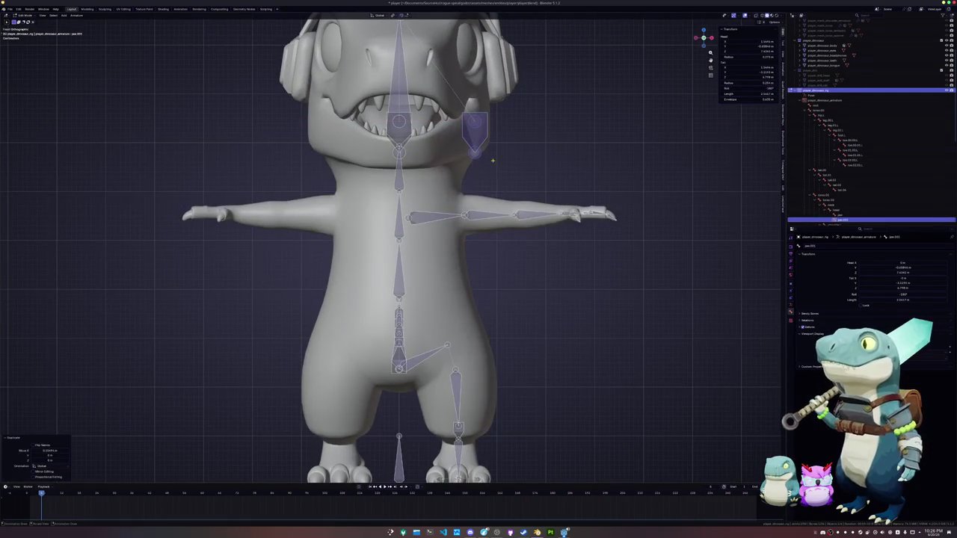
key("g")
key("x")
left_click(471, 155)
mouse_move(471, 154)
middle_mouse_down()
mouse_move(378, 82)
mouse_move(414, 114)
middle_mouse_up()
key("g")
left_click(388, 75)
- Fine-tune the copied jaw bone's position, including a vertical Z-axis adjustment
key("g")
left_click(408, 109)
key("g")
key("z")
key("Return")
scroll(383, 246, "down", 3)
middle_click_drag(383, 247, 419, 240)
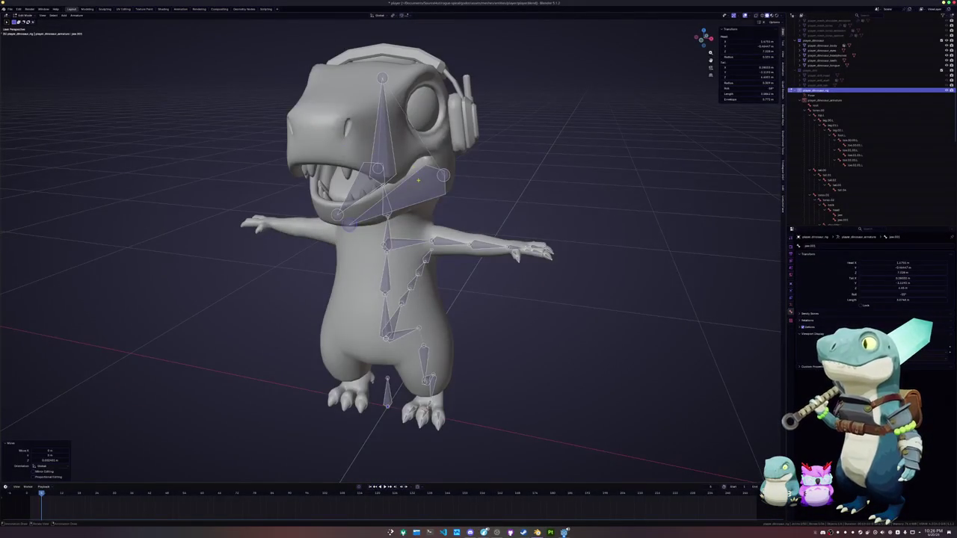
middle_click_drag(419, 179, 407, 176)
- Duplicate the jaw bone again and, in right side view, place its tail and front end along the upper jaw
key("shift+d")
left_click(389, 134)
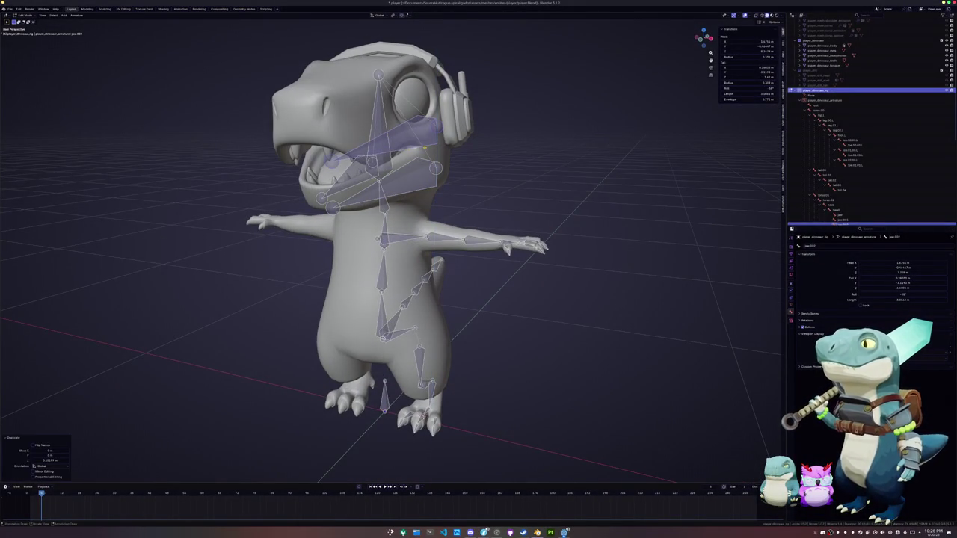
key("KP_3")
scroll(423, 148, "up", 2)
scroll(423, 148, "up", 2)
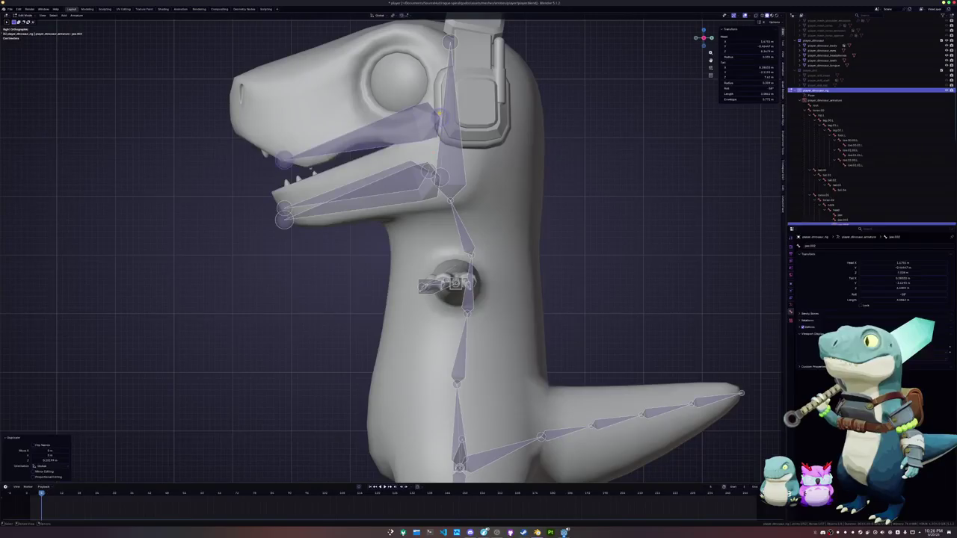
key("g")
key("Return")
key("g")
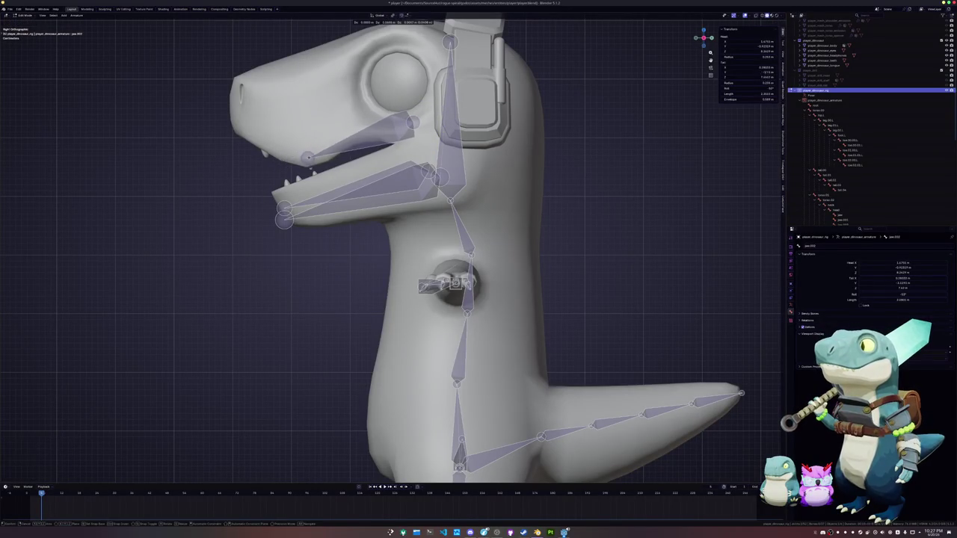
- Finalize the upper-jaw bone, subdivide the jaw bone, and adjust its new joint and tip
left_click(231, 131)
right_click(355, 148)
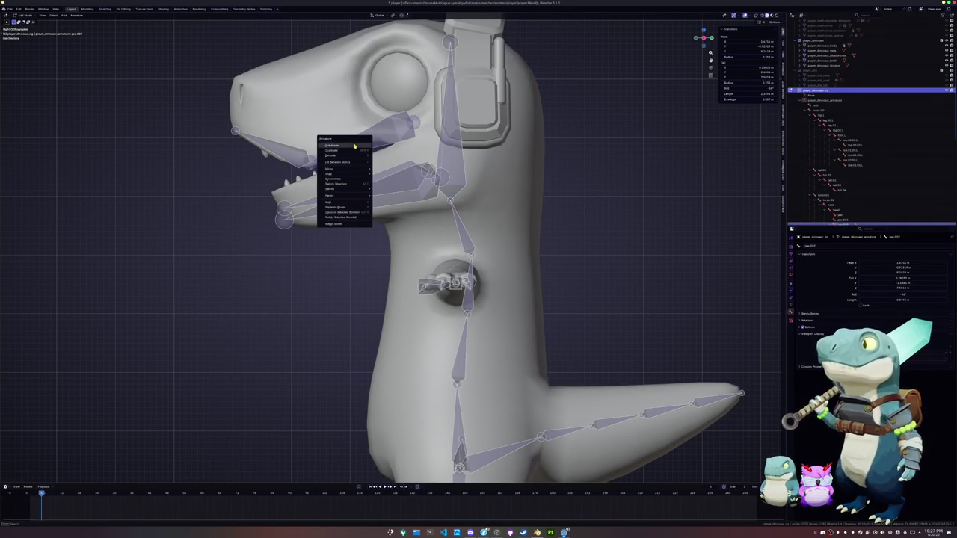
left_click(354, 146)
key("g")
left_click(411, 125)
key("g")
left_click(412, 128)
key("g")
left_click(412, 131)
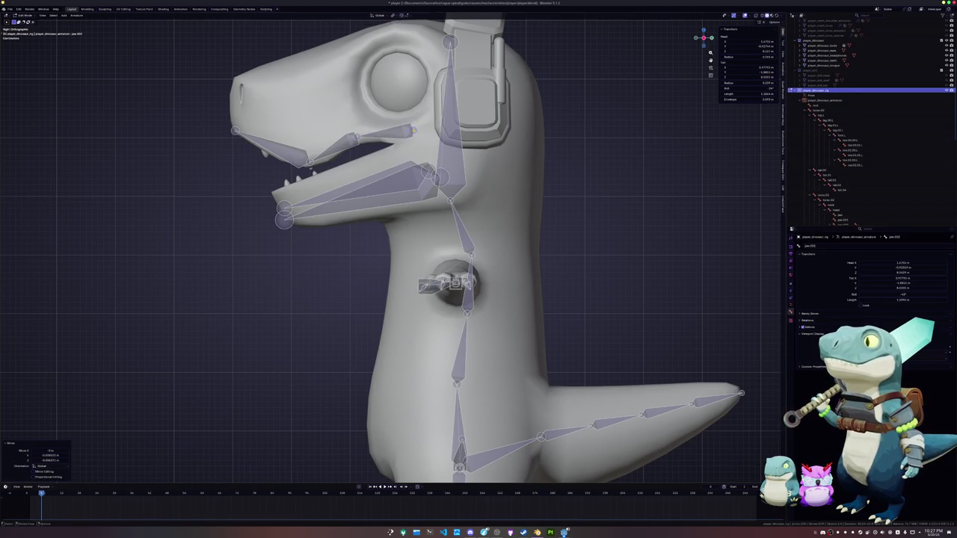
- Duplicate the head bone in front view, then rotate and move the copy, head.001
scroll(412, 131, "down", 2)
left_click(435, 159)
key("KP_1")
key("shift+d")
left_click(464, 108)
key("r")
left_click(476, 111)
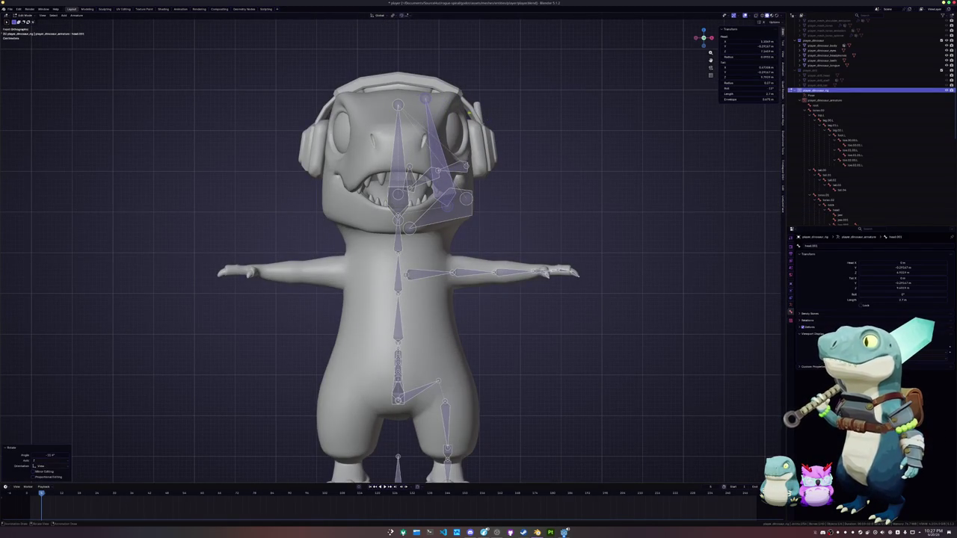
key("g")
left_click(429, 105)
- In right side view, refine head.001's position and tip along the side of the head, then select the head bone
key("KP_3")
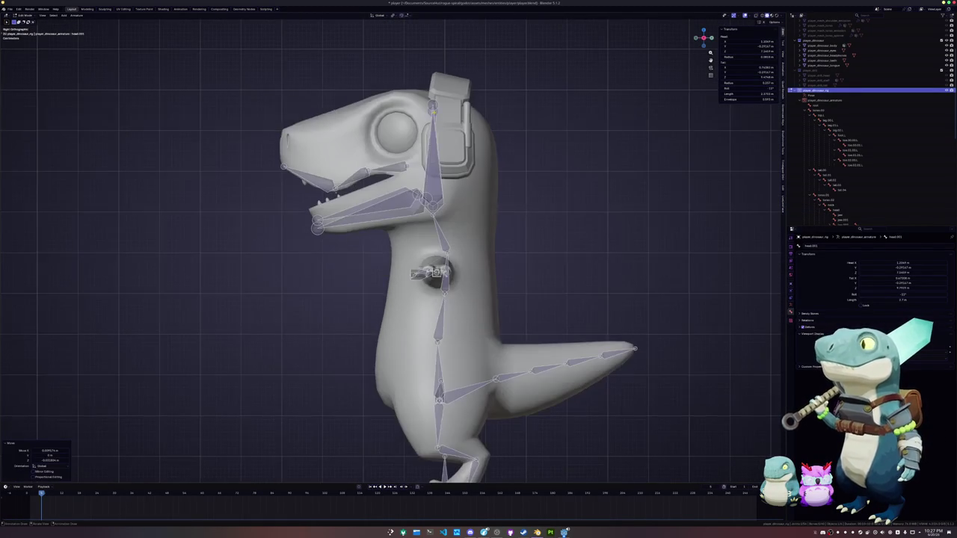
key("g")
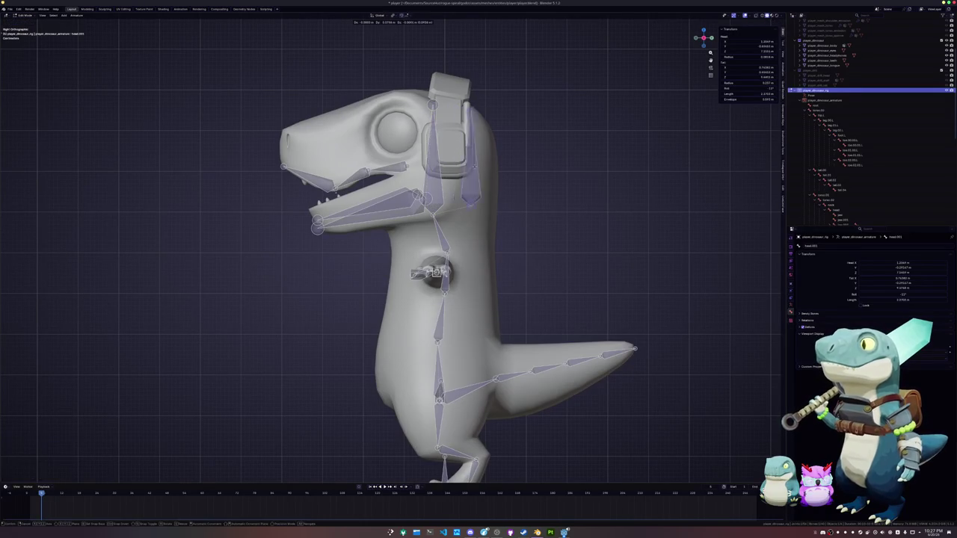
left_click(437, 101)
key("g")
left_click(440, 98)
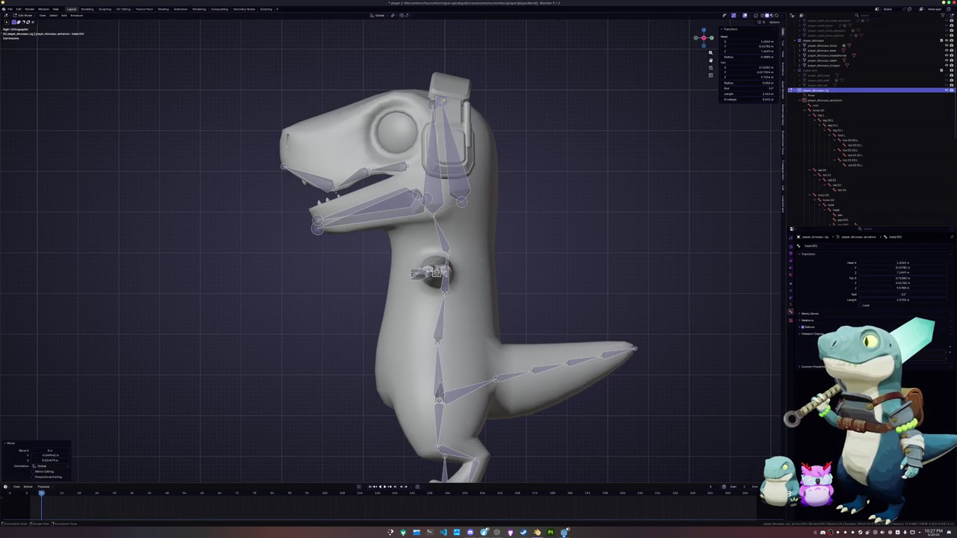
key("g")
left_click(475, 200)
left_click(460, 139)
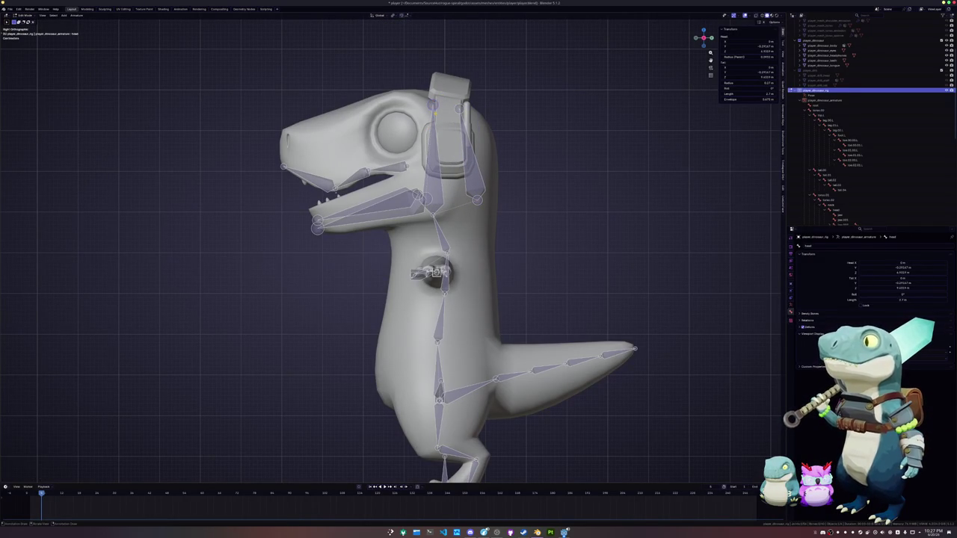
- Extrude head.002 toward the snout and add resized torso bone copies on both sides of the chest
key("e")
left_click(286, 148)
middle_click_drag(285, 148, 279, 68, "shift")
key("shift+d")
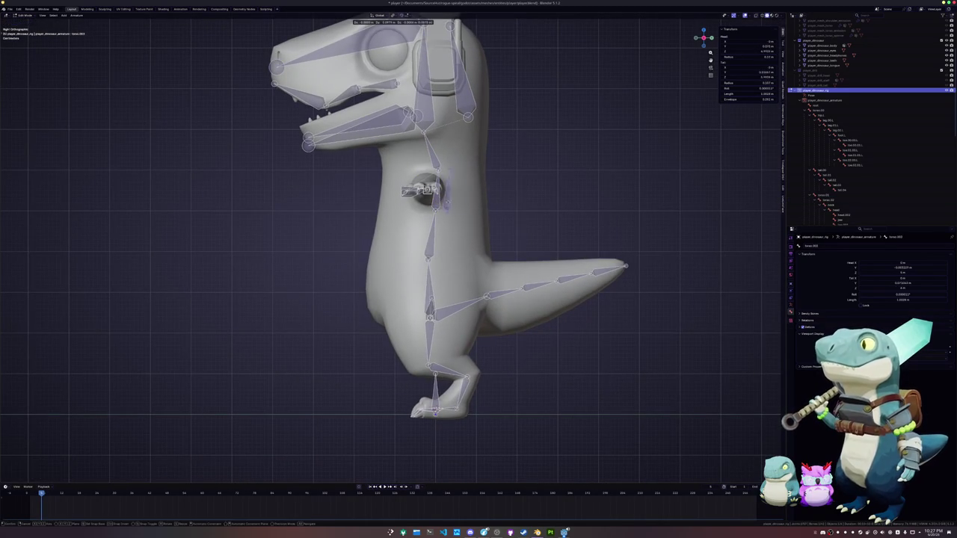
key("Return")
key("shift+d")
key("shift+d")
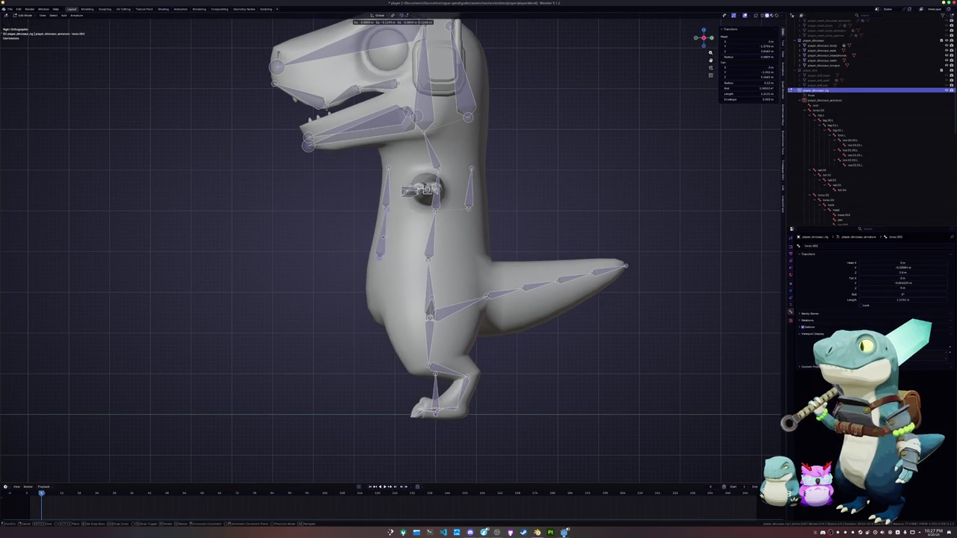
key("Return")
key("s")
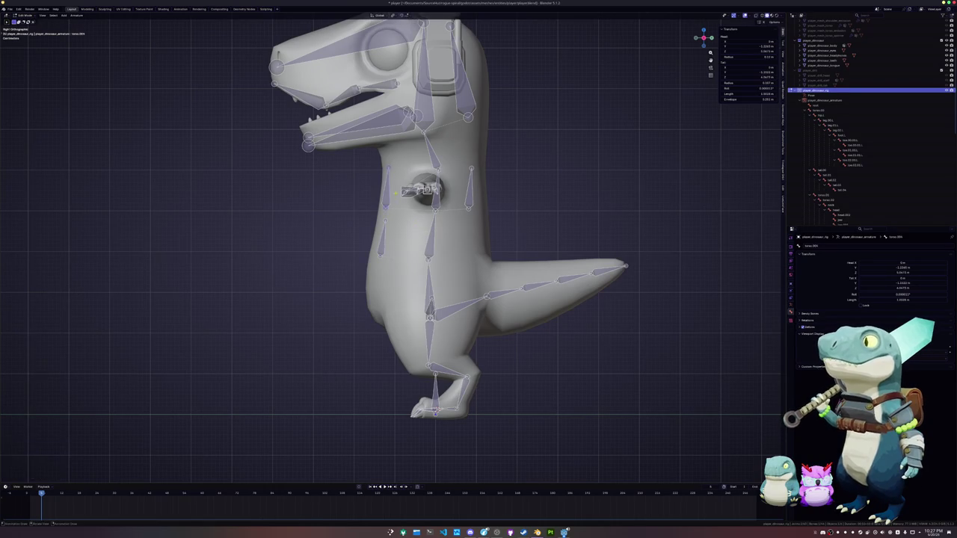
key("Return")
- Duplicate torso.005 into a belly bone, resize it, and tilt it in front view
left_click(432, 237)
key("shift+d")
key("Return")
key("s")
key("Return")
key("g")
middle_click_drag(502, 219, 440, 254)
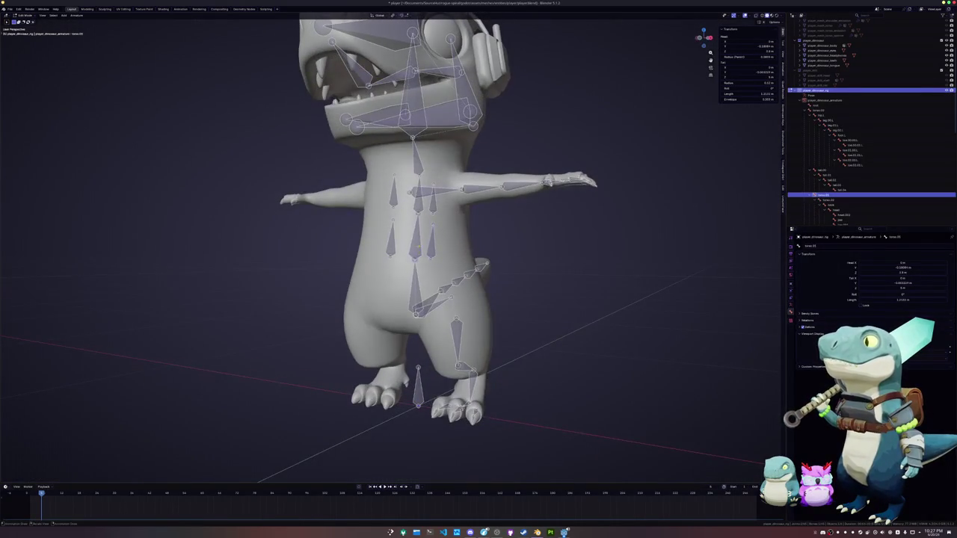
left_click(485, 251)
key("s")
key("Return")
key("KP_1")
key("r")
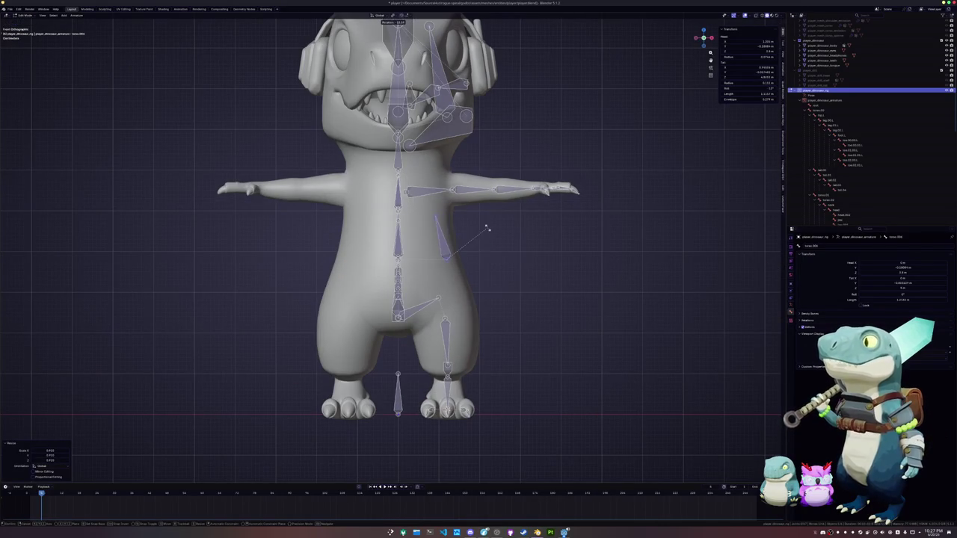
left_click(493, 234)
- Check other torso bones from front and side views, then extrude a new bone from the hip joint
mouse_move(495, 261)
middle_mouse_down("shift")
mouse_move(496, 188)
mouse_move(420, 255)
mouse_move(441, 252)
mouse_move(444, 237)
middle_mouse_up("shift")
left_click(446, 249)
middle_click_drag(461, 269, 428, 234)
left_click(428, 234)
key("KP_1")
key("KP_3")
scroll(426, 252, "up", 3)
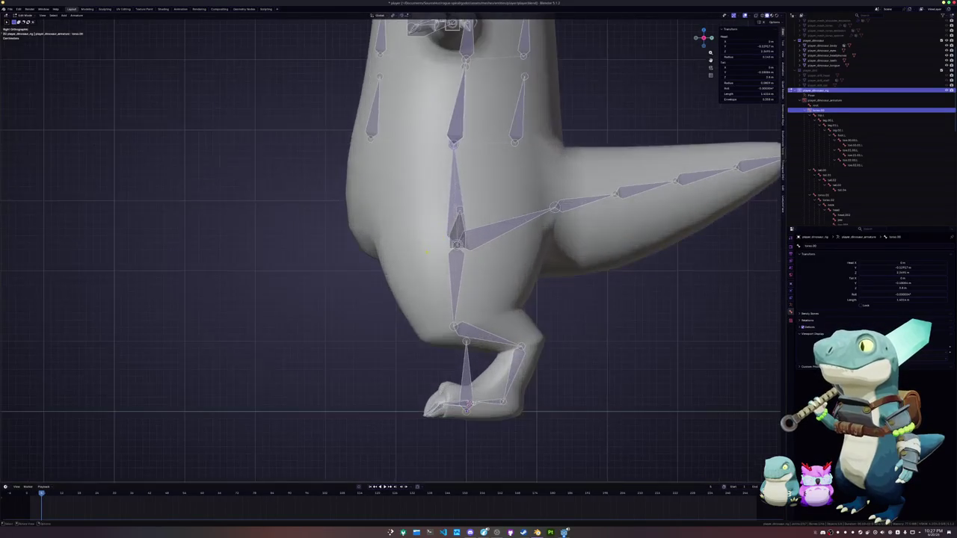
key("e")
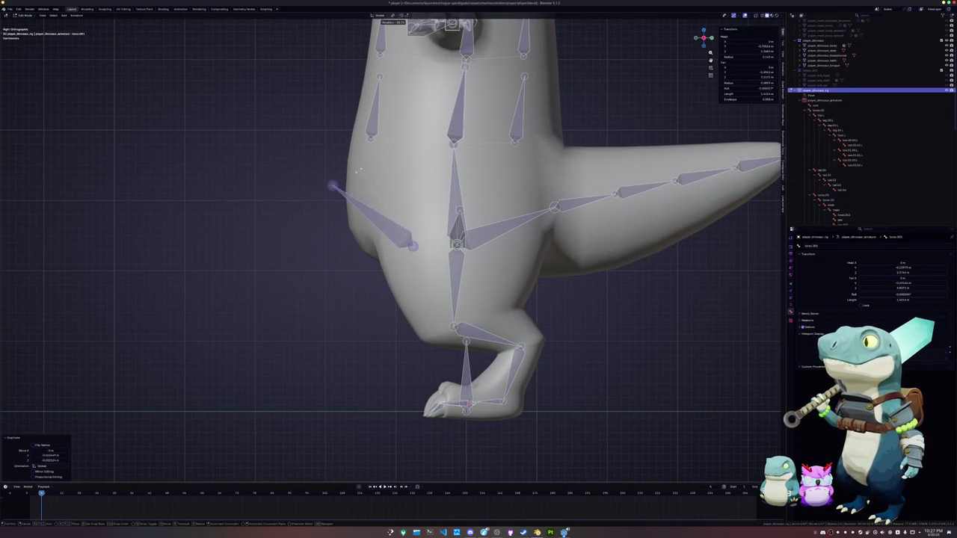
- Set the new hip bone's angle and move its head into place
left_click(388, 185)
mouse_move(388, 185)
middle_mouse_down()
mouse_move(452, 164)
mouse_move(447, 173)
mouse_move(499, 254)
mouse_move(479, 273)
middle_mouse_up()
key("g")
left_click(449, 172)
- Duplicate leg.001 and, in right side view, raise the copy's tip
left_click(510, 272)
key("shift+d")
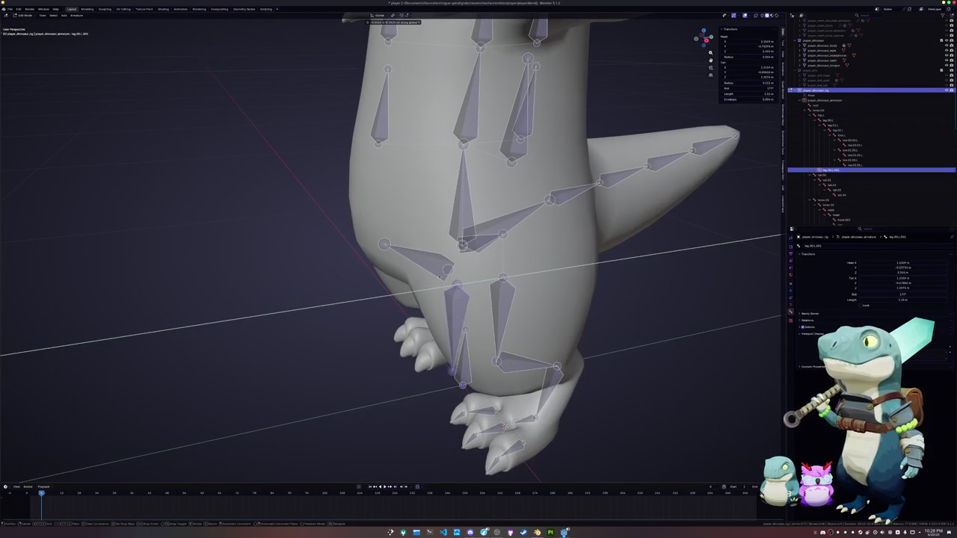
left_click(429, 274)
key("KP_3")
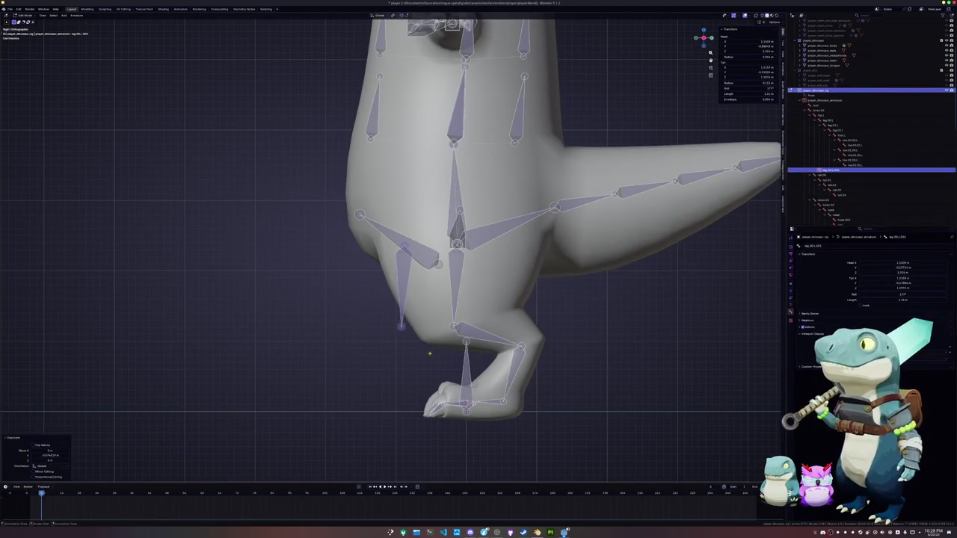
left_click(401, 326)
key("g")
left_click(417, 315)
- Reposition leg.001 toward the back of the thigh
left_click(461, 296)
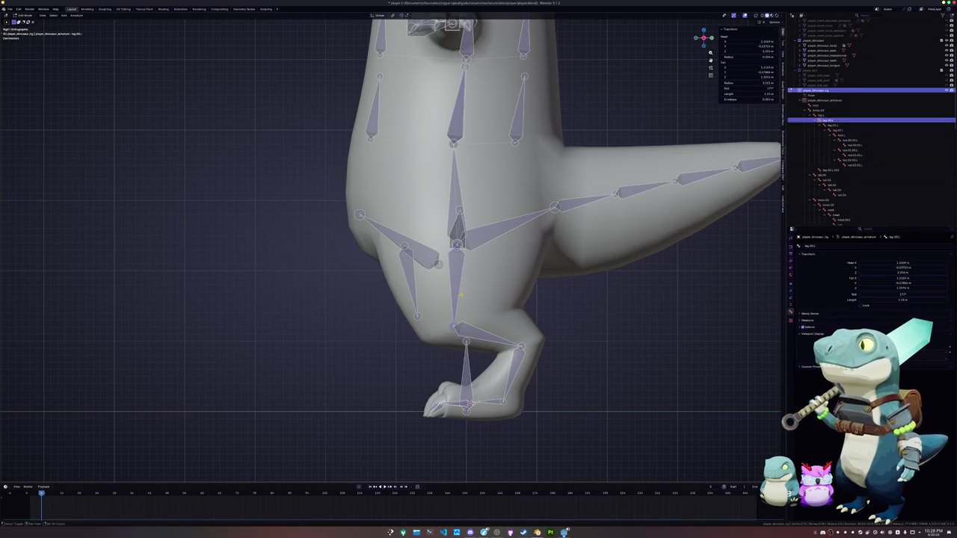
key("g")
left_click(504, 256)
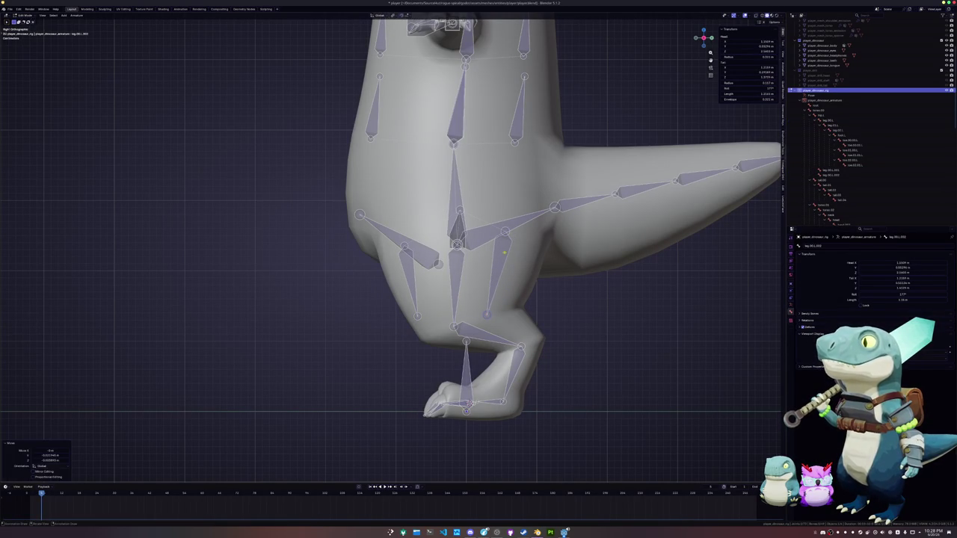
key("g")
left_click(516, 252)
key("g")
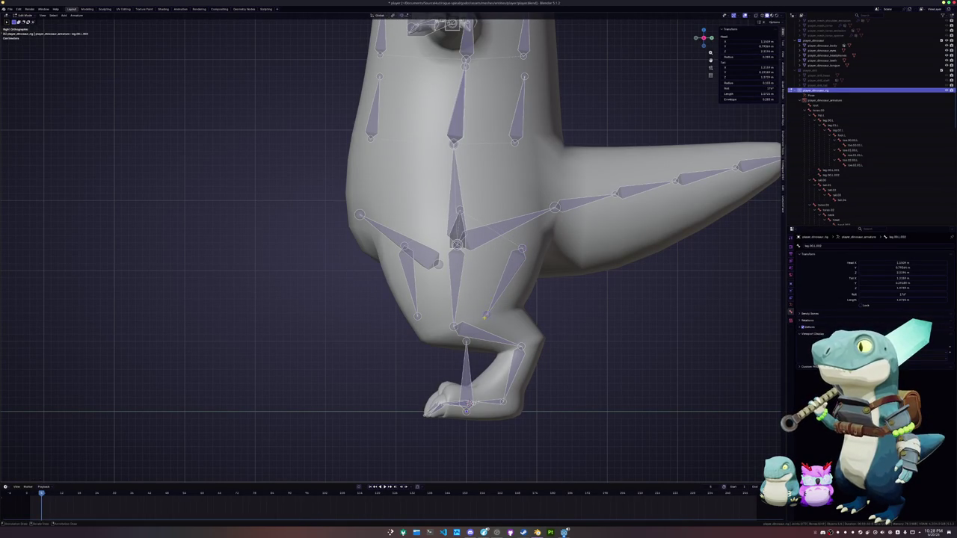
left_click(499, 305)
- Nudge the leg bone's joint and position slightly for a final fit around the thigh
scroll(485, 325, "down", 2)
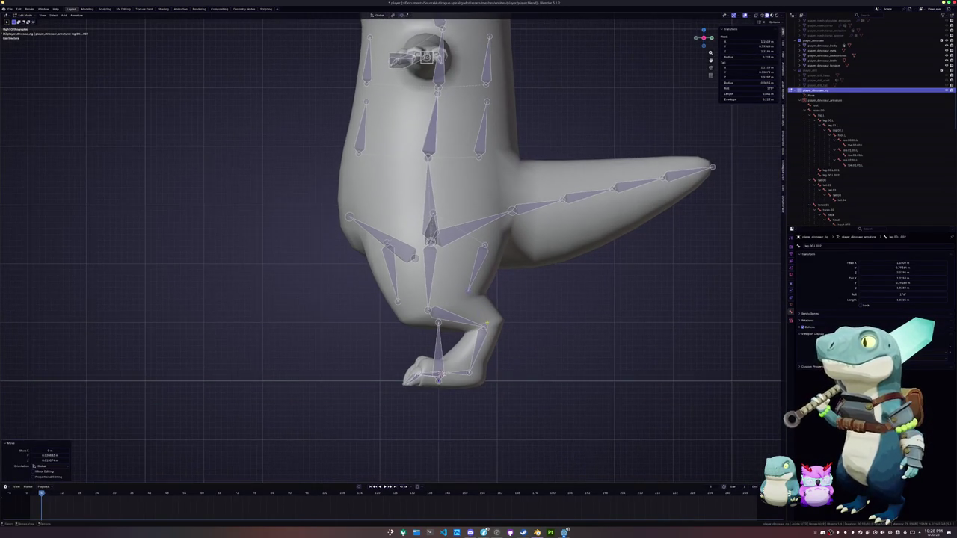
key("g")
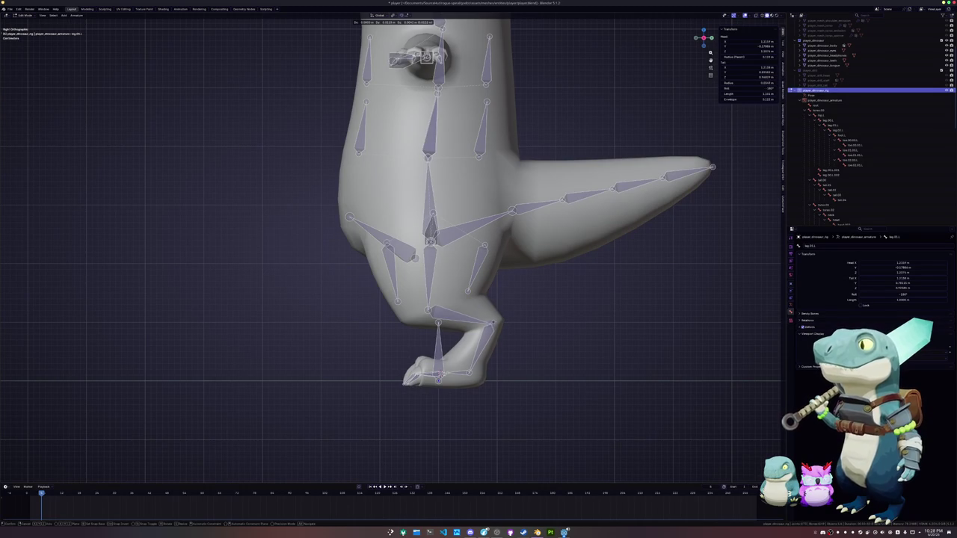
left_click(487, 321)
key("g")
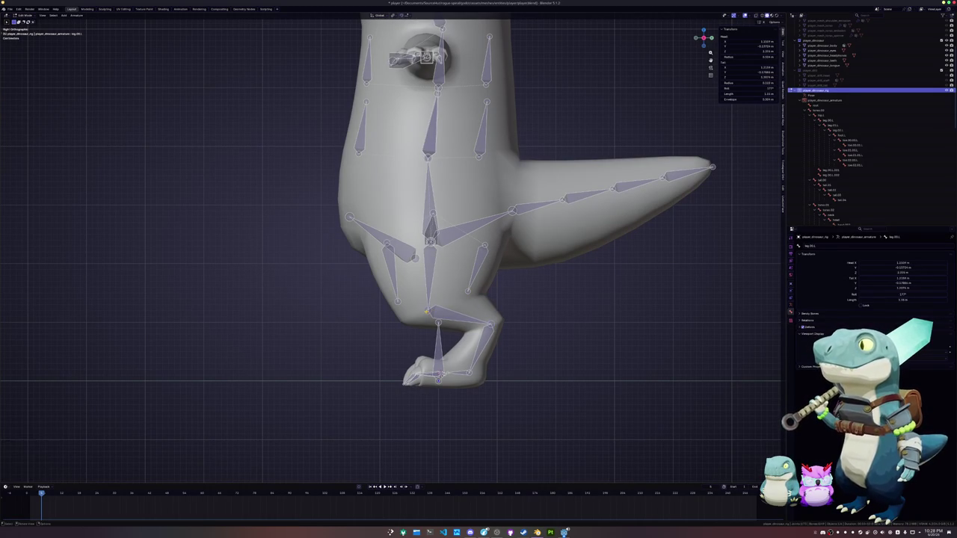
left_click(480, 280)
scroll(479, 280, "down", 1)
middle_click_drag(480, 279, 455, 253)
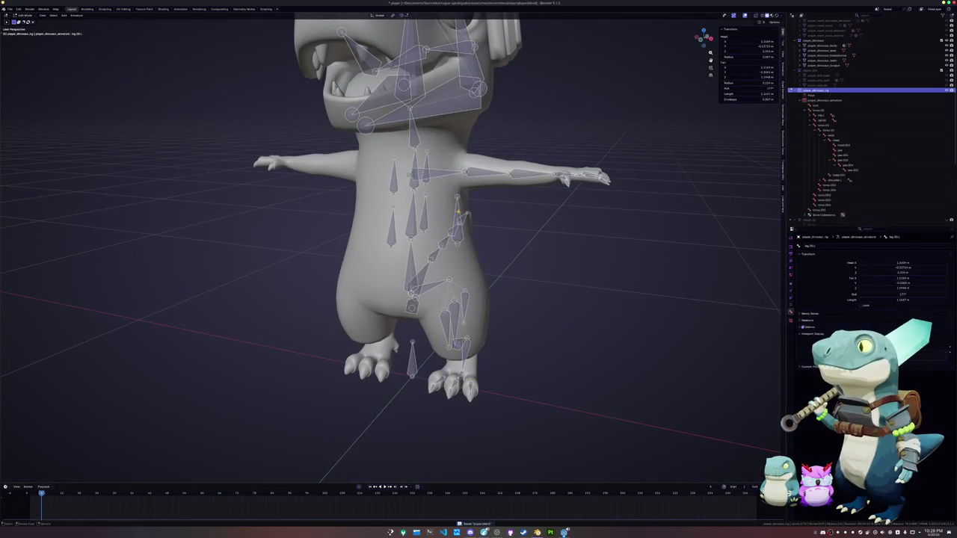
- Select a lower leg bone, torso.001, and the jaw.001, jaw.003 and jaw.004 bones
mouse_move(458, 211)
middle_mouse_down()
mouse_move(464, 300)
mouse_move(448, 299)
mouse_move(452, 234)
mouse_move(441, 239)
mouse_move(449, 230)
mouse_move(389, 199)
middle_mouse_up()
left_click(465, 300, "shift")
left_click(448, 299)
scroll(445, 267, "up", 2)
left_click(444, 267)
left_click(436, 245)
left_click(441, 240)
left_click(388, 198)
scroll(389, 199, "down", 2)
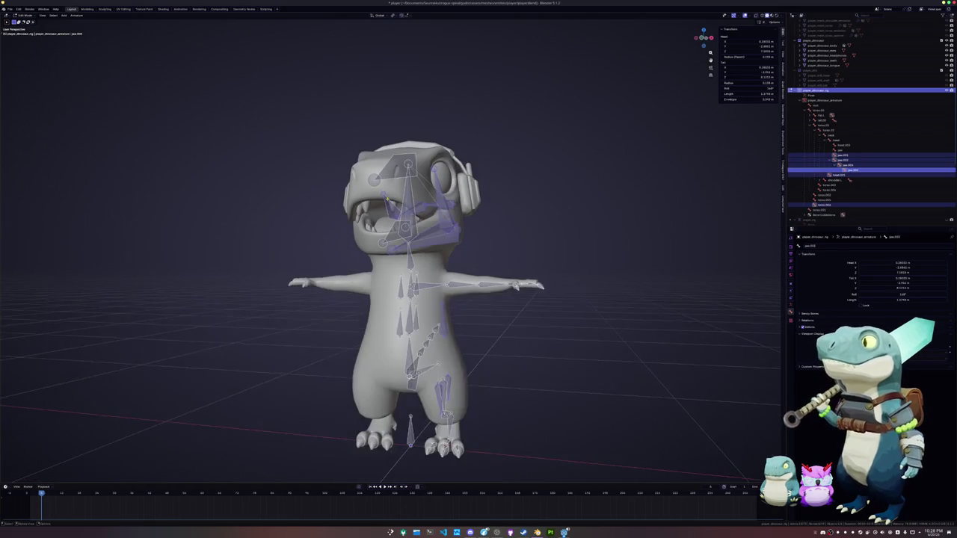
- Batch-rename the selected bones by setting a fresh name
key("F3")
left_click(410, 205)
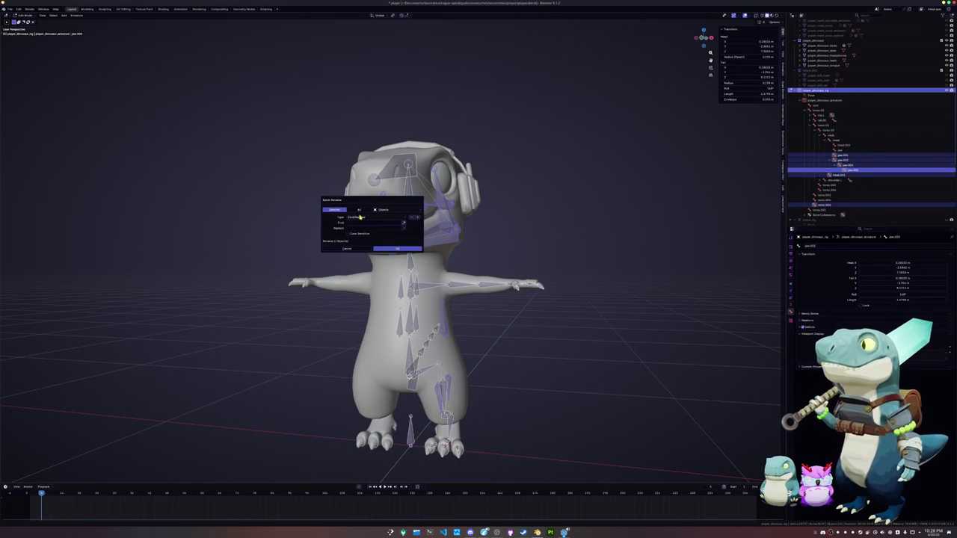
left_click(357, 216)
left_click(357, 238)
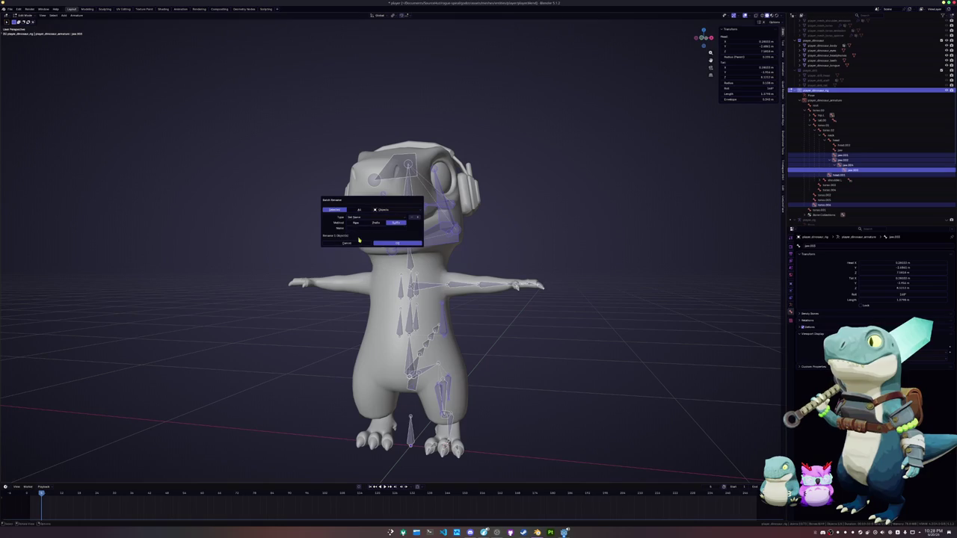
left_click(372, 227)
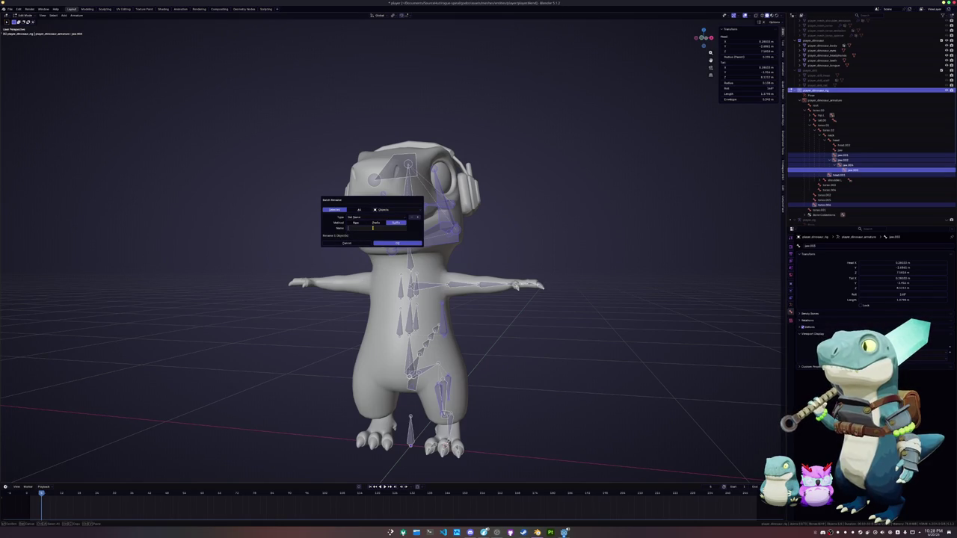
key("Return")
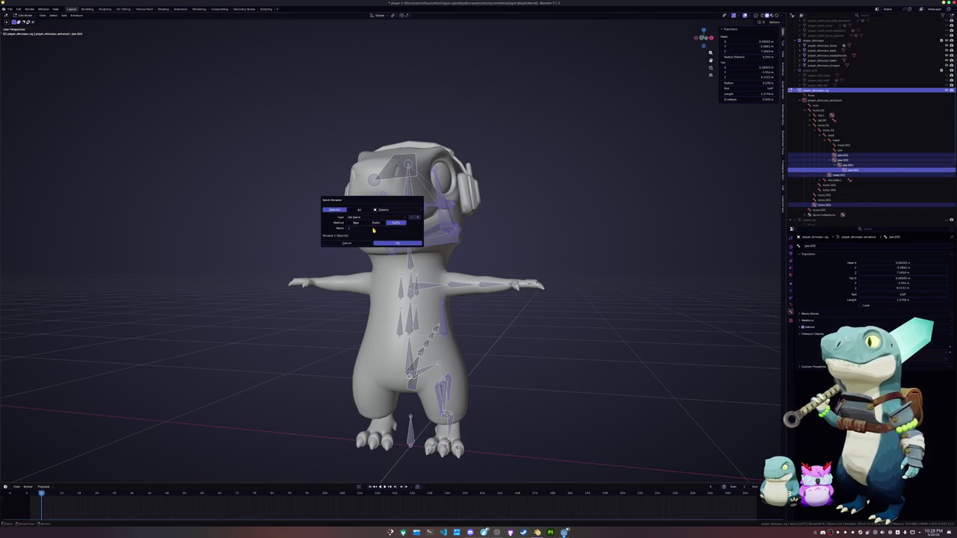
left_click(398, 244)
- Select all bones and symmetrize the armature to the other side
key("a")
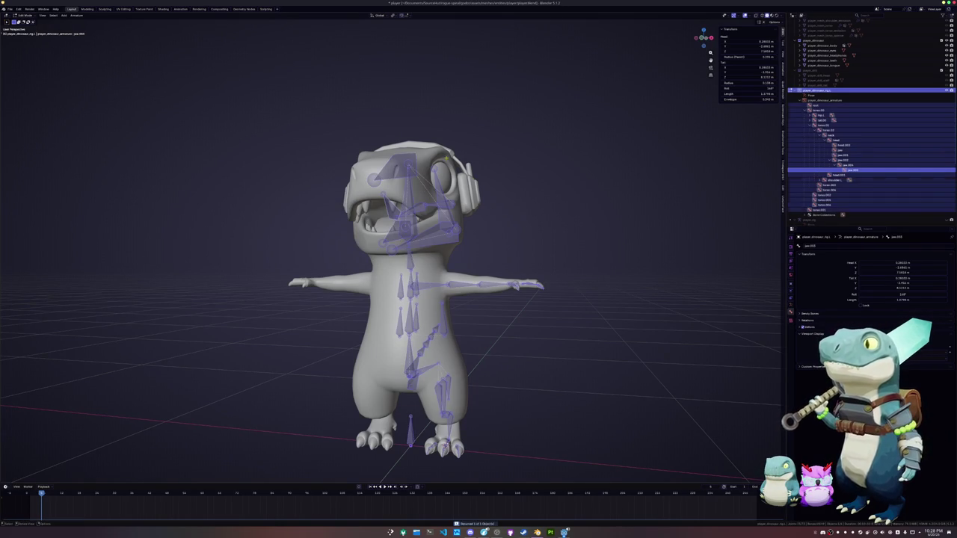
left_click(77, 15)
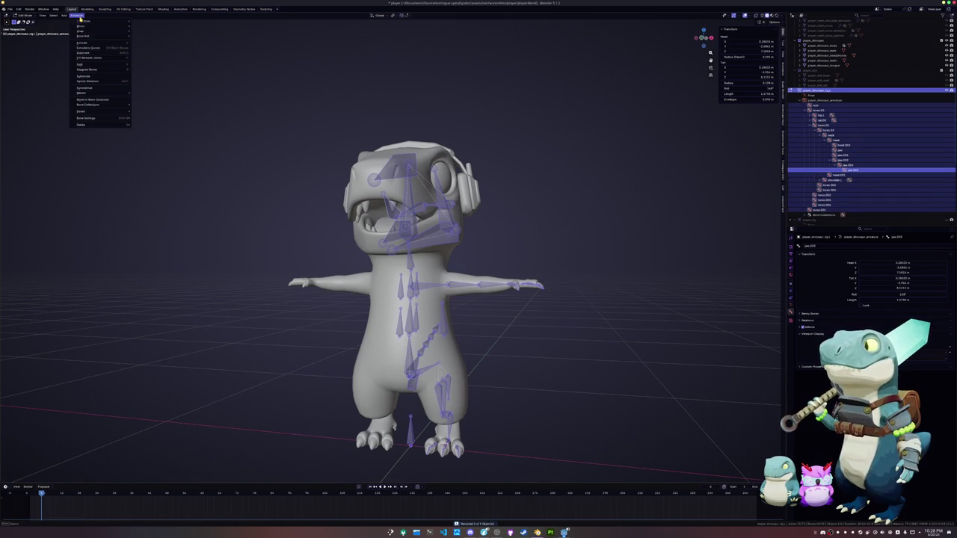
left_click(85, 88)
scroll(389, 254, "up", 2)
scroll(434, 287, "down", 2)
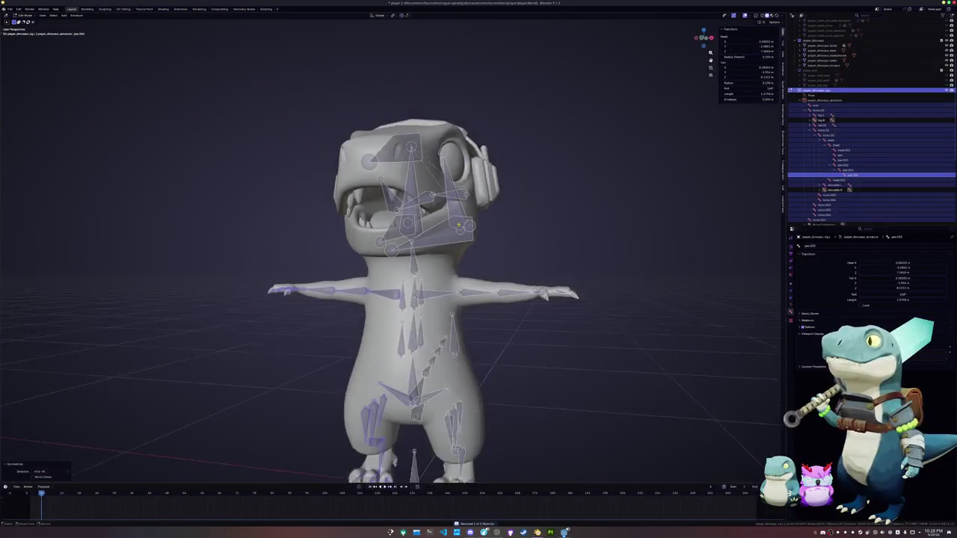
scroll(433, 287, "down", 1)
middle_click_drag(418, 284, 448, 269)
- Select the right-side jaw bones and run Batch Rename on them again
left_click(452, 243)
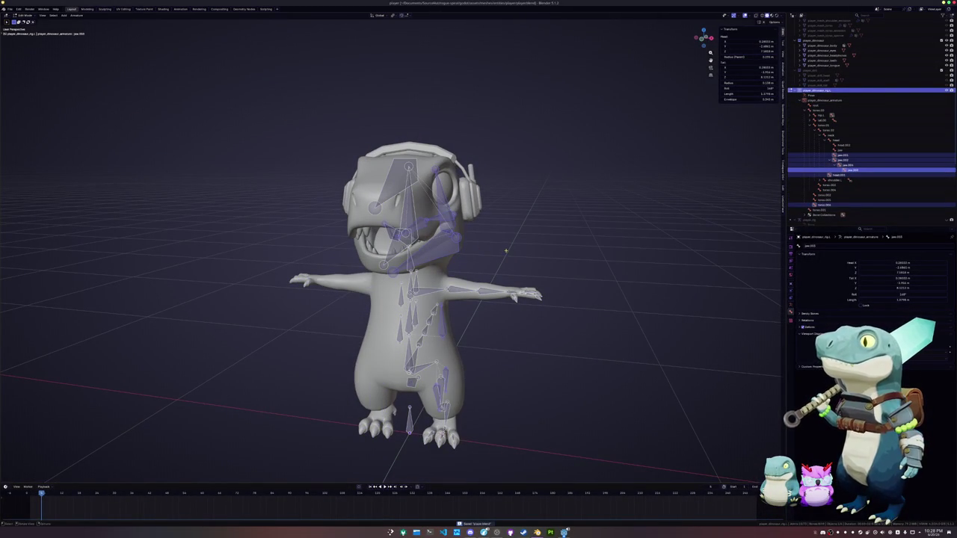
key("F3")
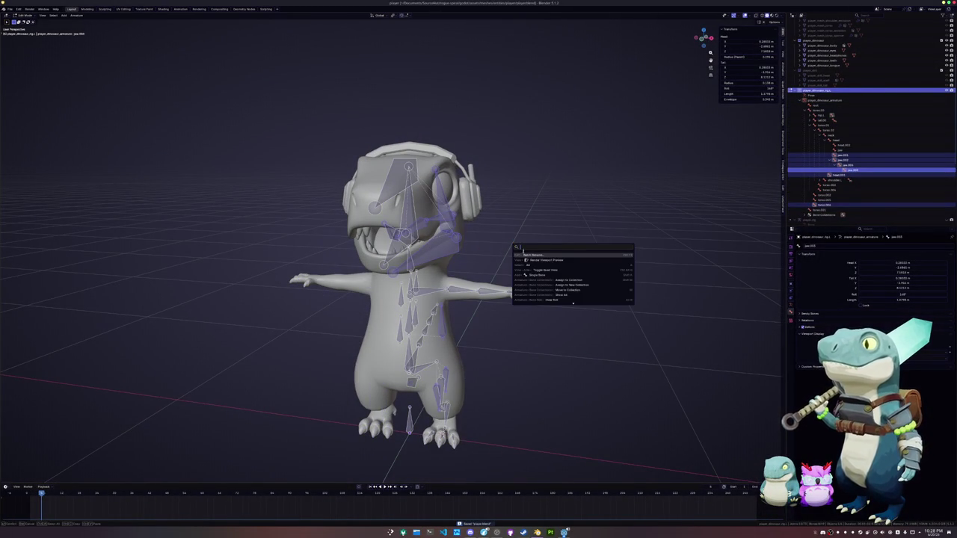
left_click(528, 255)
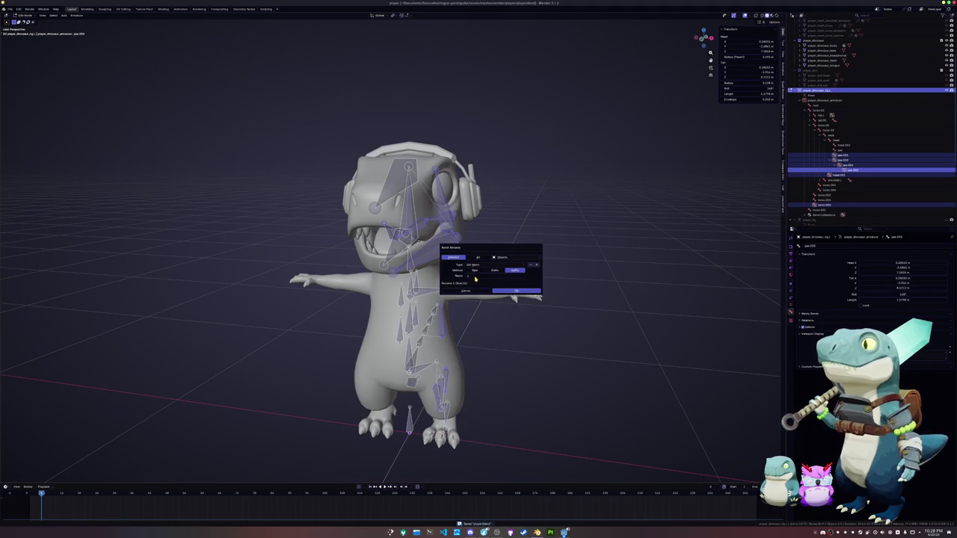
left_click(511, 291)
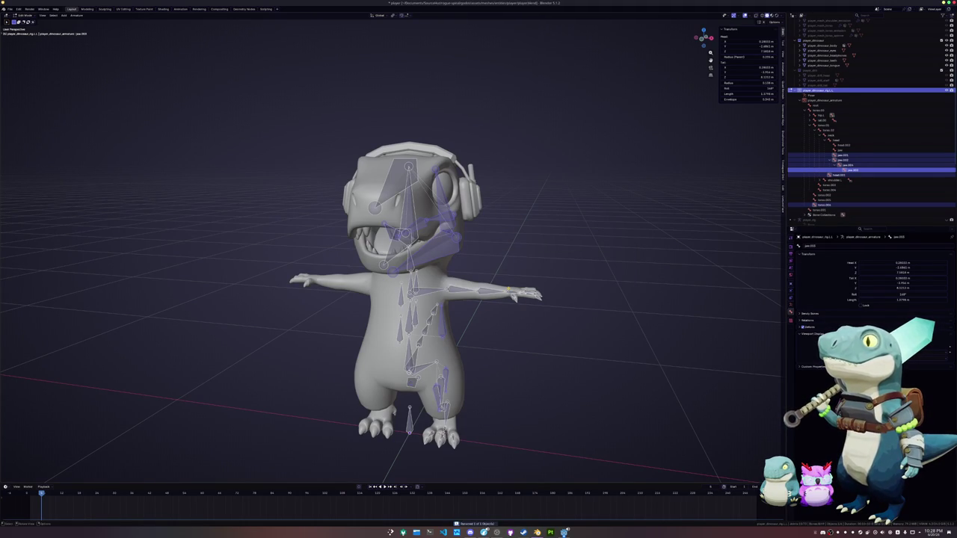
- Select jaw.001 and another jaw bone, viewed from a three-quarter angle
scroll(389, 280, "up", 3)
left_click(508, 228)
left_click(509, 229)
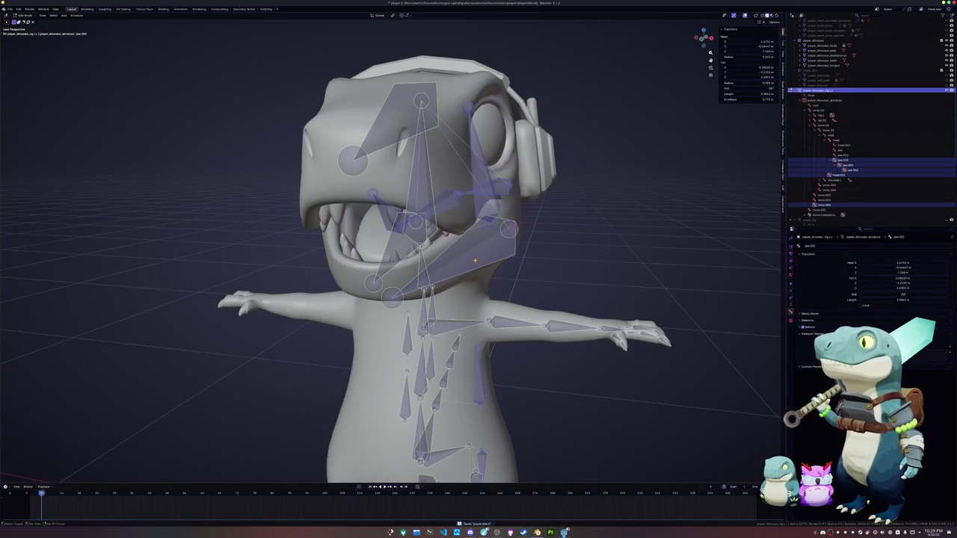
left_click(392, 298)
scroll(474, 260, "down", 1)
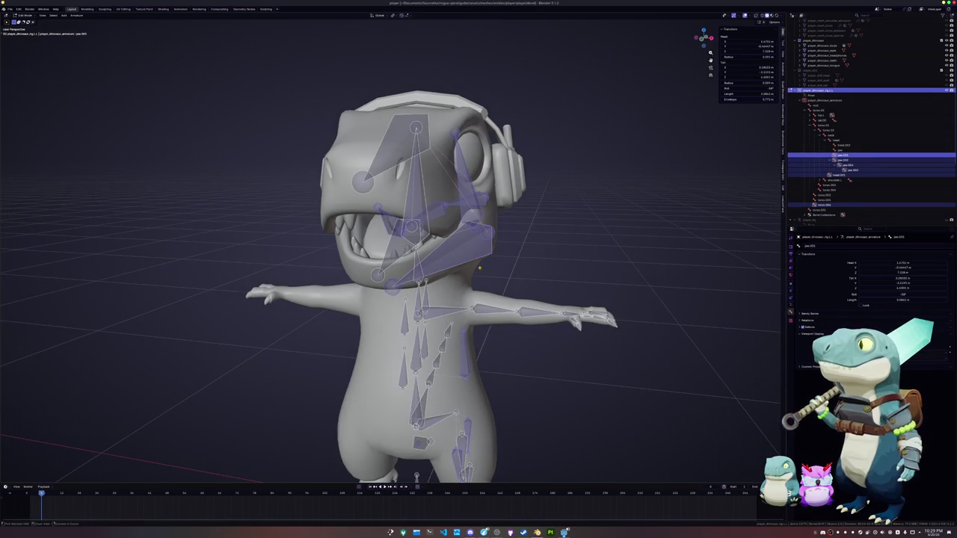
scroll(475, 260, "down", 1)
scroll(476, 259, "down", 2)
middle_click_drag(476, 259, 295, 189)
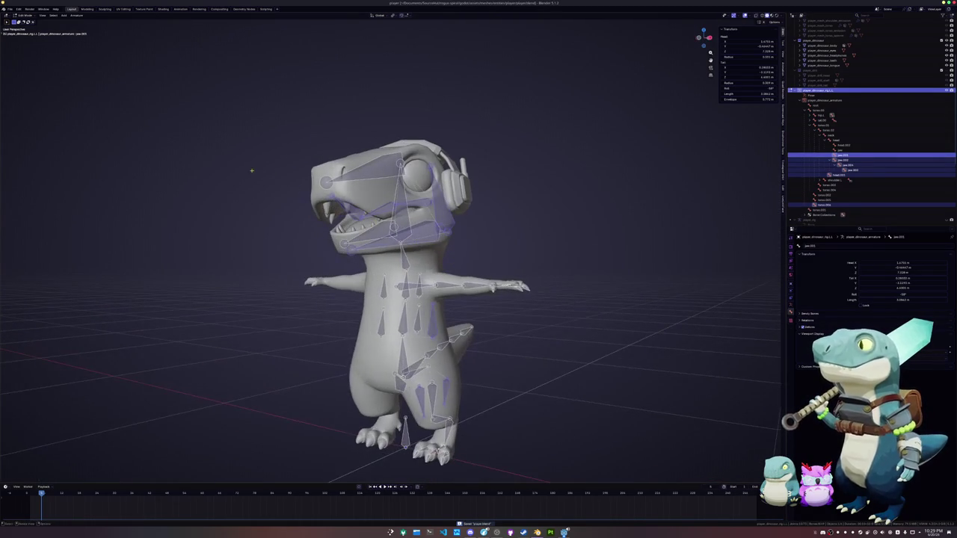
- Give the selected jaw bones a .L suffix by batch-renaming bones, then symmetrize them
key("F3")
left_click(166, 133)
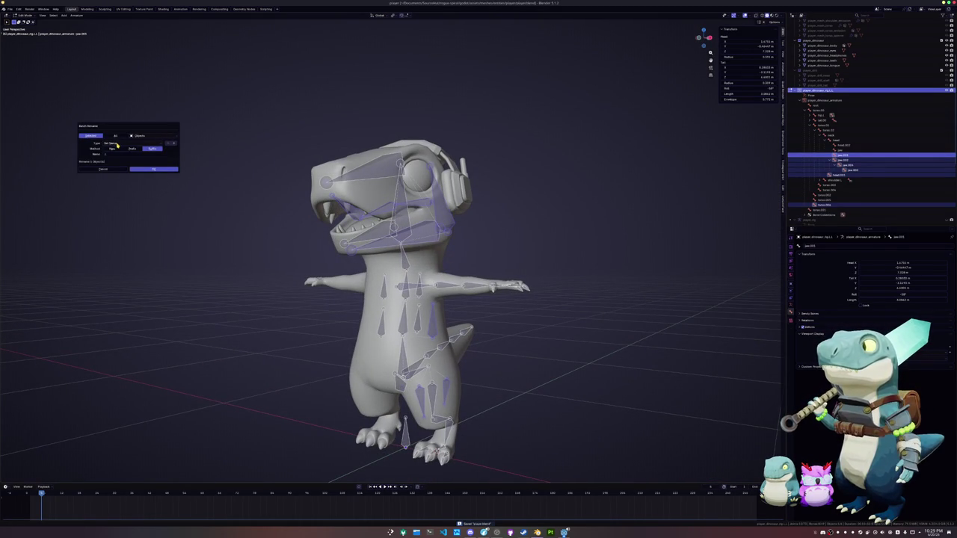
left_click(147, 136)
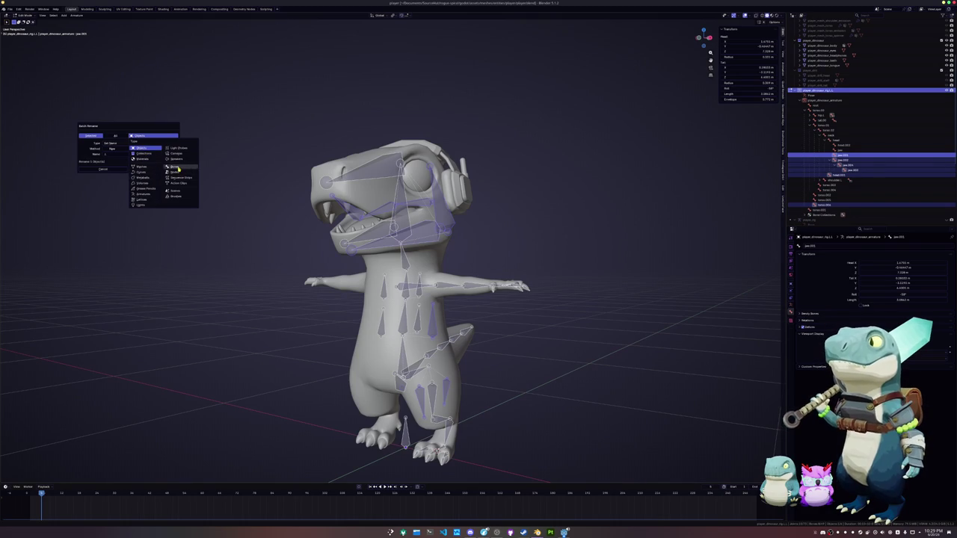
left_click(179, 170)
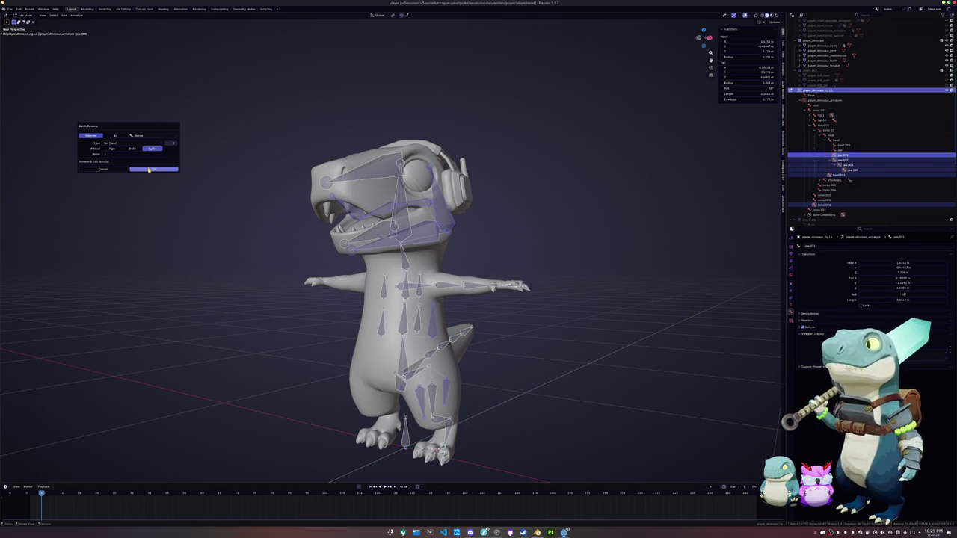
left_click(148, 169)
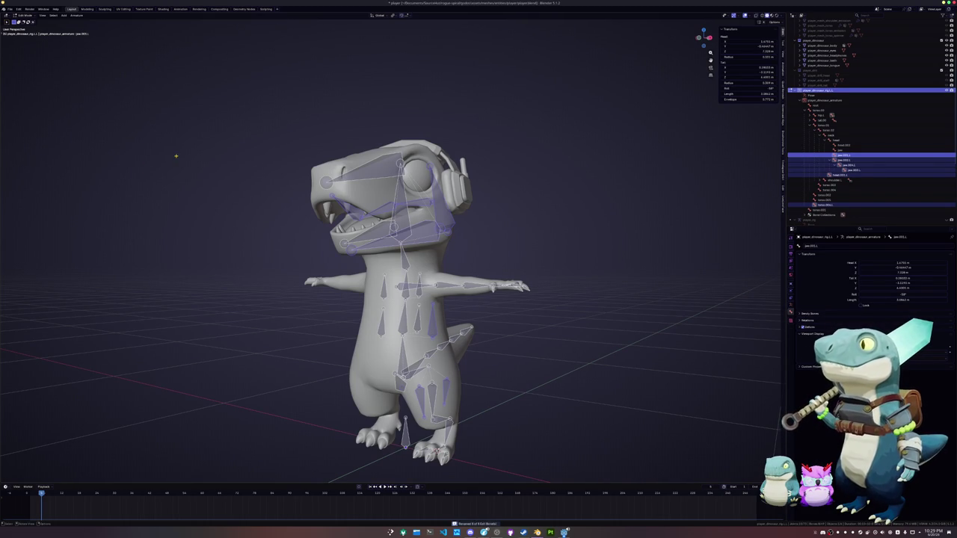
left_click(77, 15)
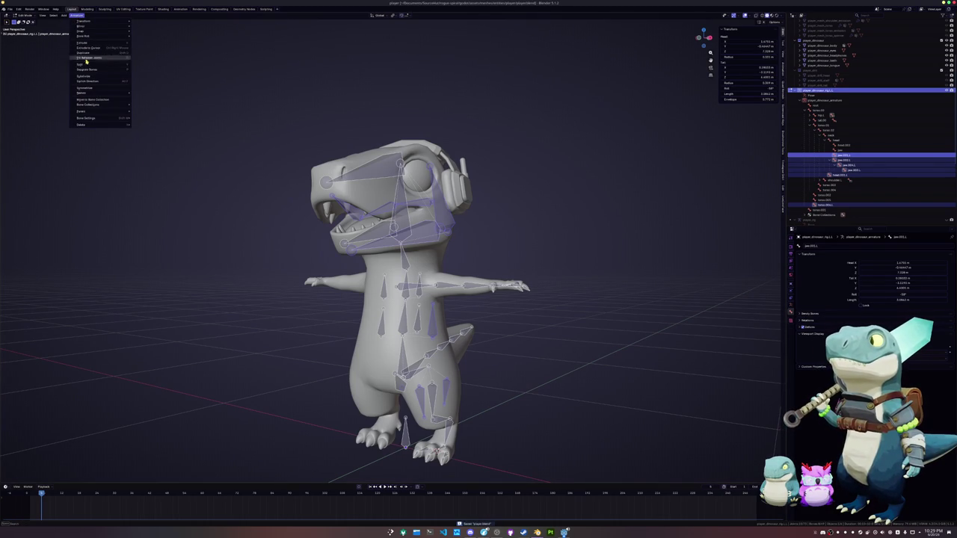
left_click(86, 89)
- In Object Mode, parent the dinosaur mesh to the rig with automatic weights
scroll(265, 254, "up", 2)
key("Tab")
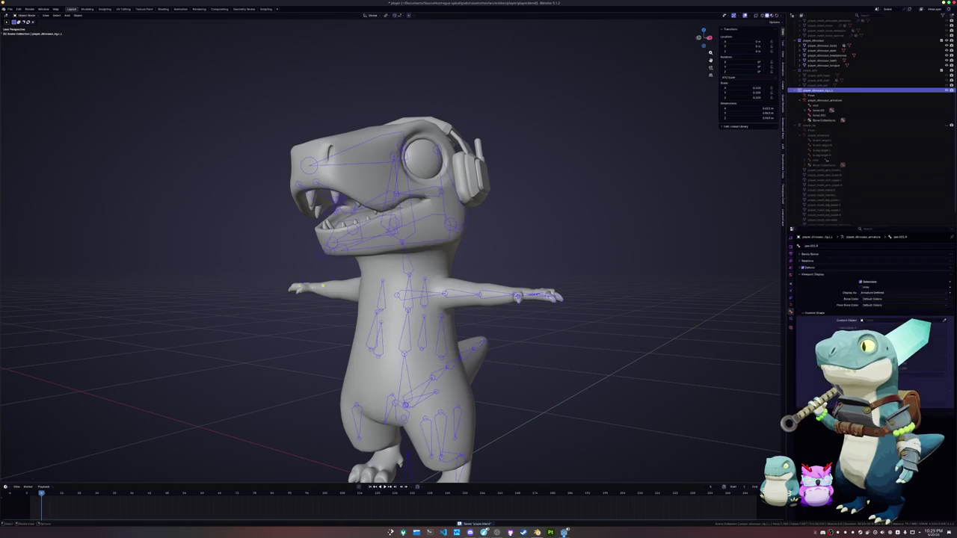
scroll(411, 299, "down", 3)
left_click(821, 45)
left_click(407, 410)
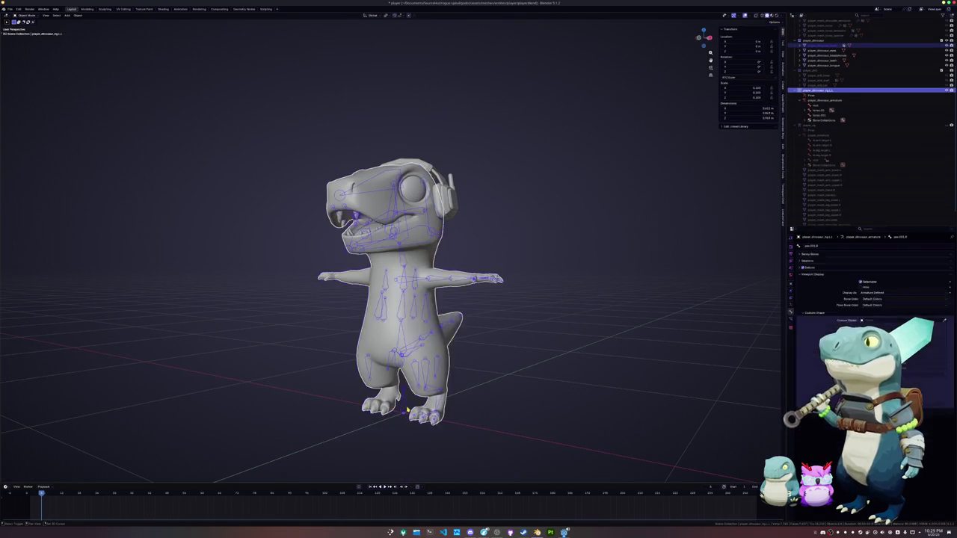
key("ctrl+p")
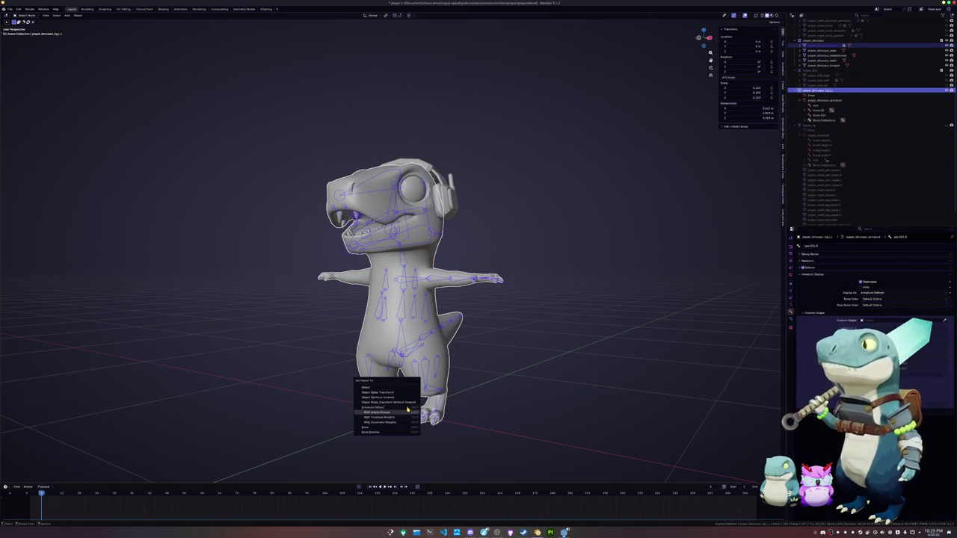
left_click(407, 410)
- In the rig's Edit Mode, select a jaw bone and move it to a new position
key("ctrl+Tab")
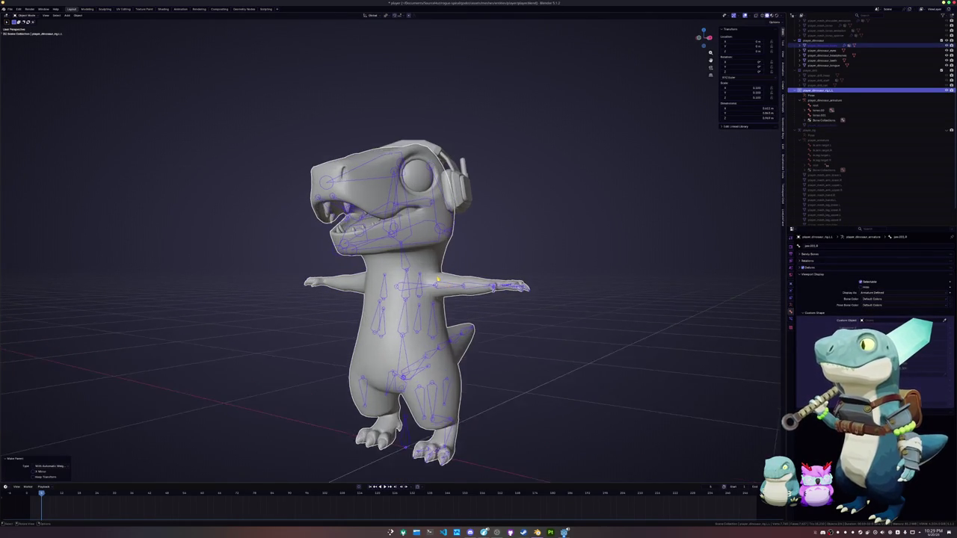
scroll(446, 241, "up", 3)
scroll(446, 242, "up", 2)
key("Tab")
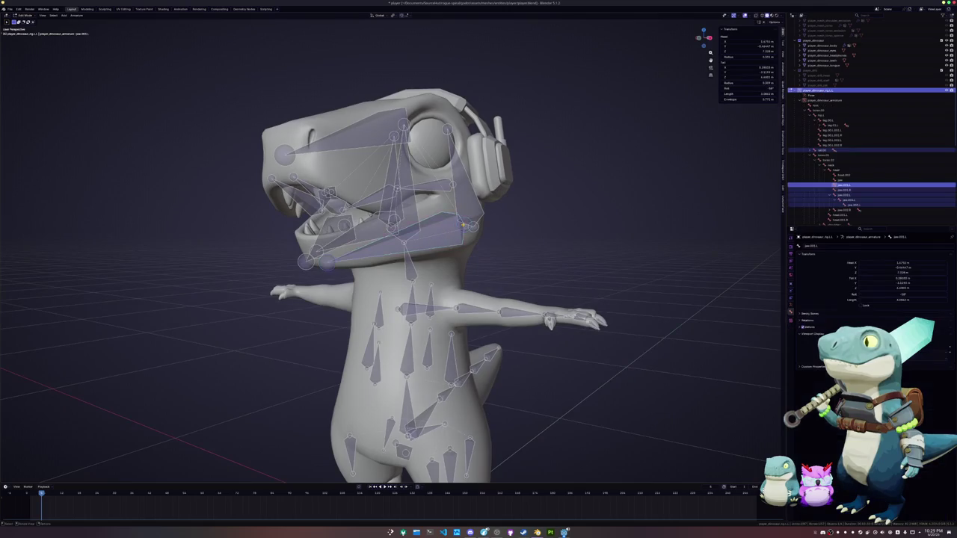
mouse_move(446, 238)
middle_mouse_down()
mouse_move(456, 192)
mouse_move(448, 160)
middle_mouse_up()
left_click(456, 192)
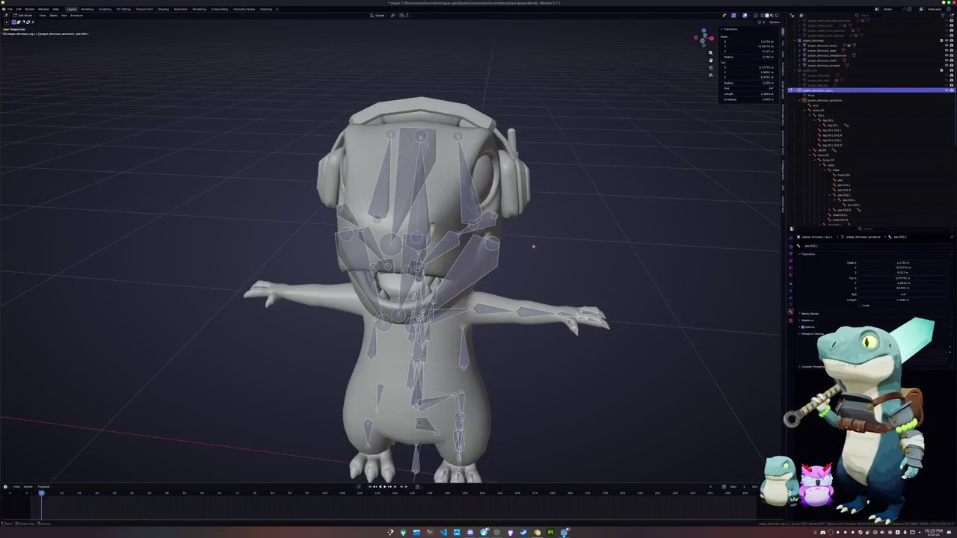
scroll(617, 147, "up", 3)
key("g")
left_click(616, 147)
- Shift the jaw bones sideways along the X axis, twice
scroll(617, 146, "up", 3)
mouse_move(452, 245)
middle_mouse_down()
mouse_move(448, 180)
mouse_move(447, 199)
middle_mouse_up()
key("g")
key("x")
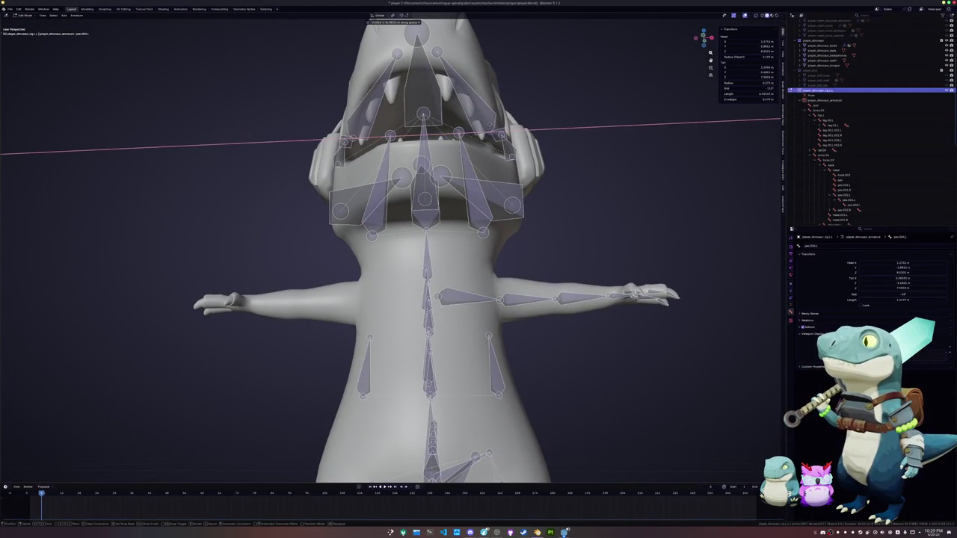
left_click(491, 123)
key("g")
key("x")
key("Return")
mouse_move(523, 60)
middle_mouse_down()
mouse_move(429, 80)
mouse_move(404, 112)
middle_mouse_up()
- Rebind the dinosaur mesh to the rig with automatic weights
key("Tab")
scroll(444, 213, "down", 4)
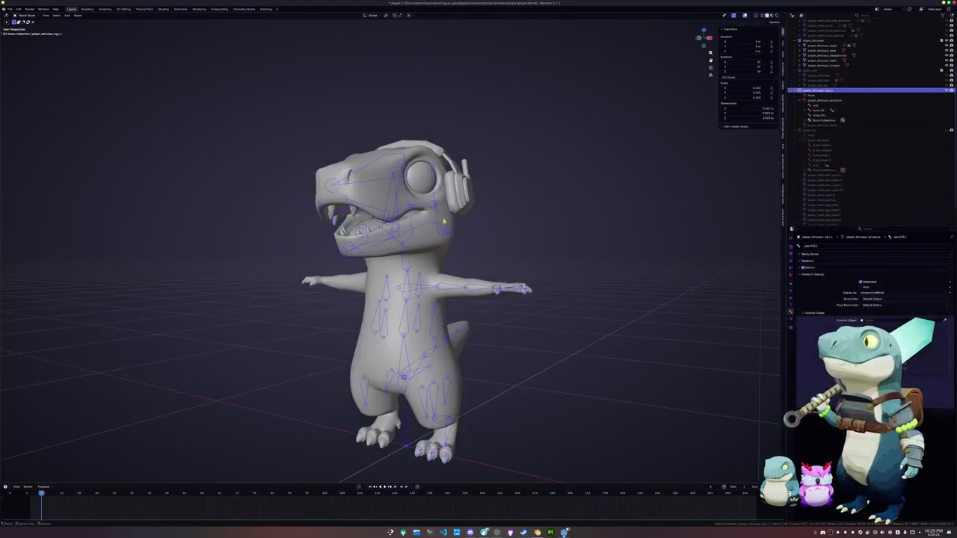
left_click(407, 431, "shift")
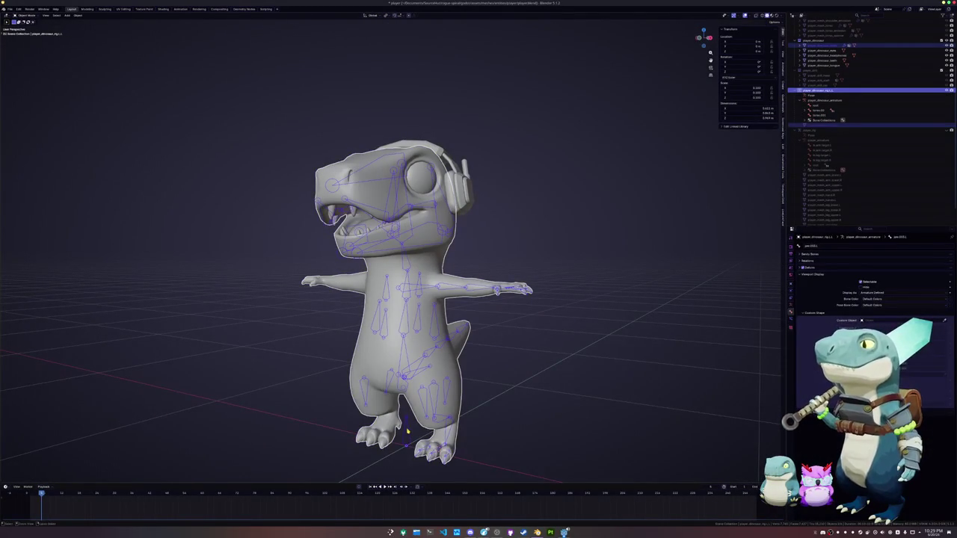
key("ctrl+p")
left_click(404, 435)
mouse_move(403, 435)
middle_mouse_down()
mouse_move(451, 294)
mouse_move(391, 252)
middle_mouse_up()
scroll(452, 294, "up", 3)
key("Tab")
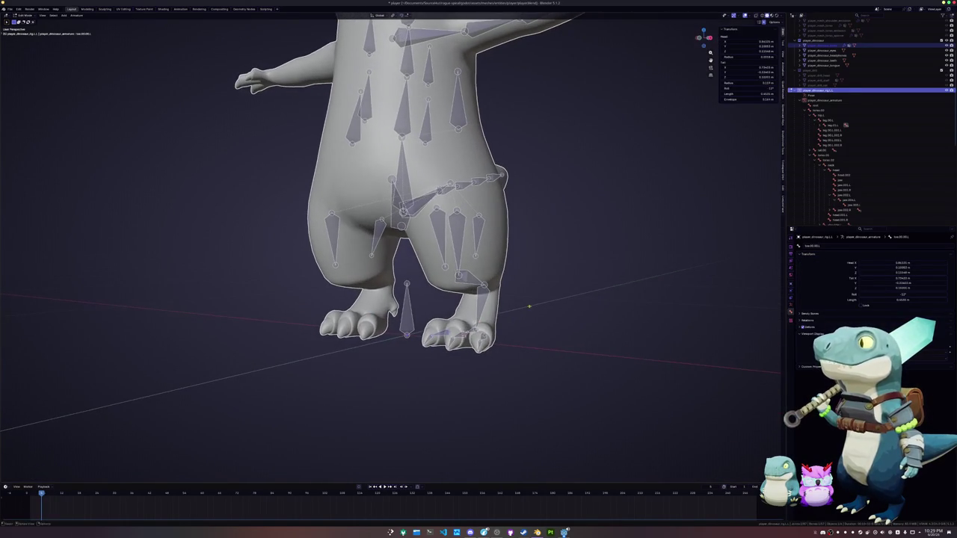
- Select all bones and symmetrize the armature to mirror the leg bones
scroll(871, 120, "down", 3)
left_click(459, 217)
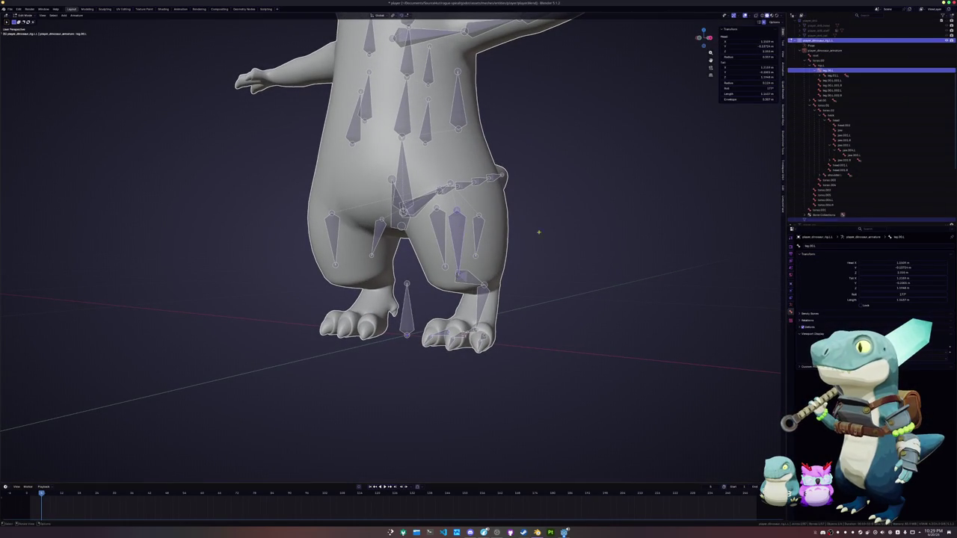
scroll(835, 171, "down", 2)
scroll(834, 170, "up", 3)
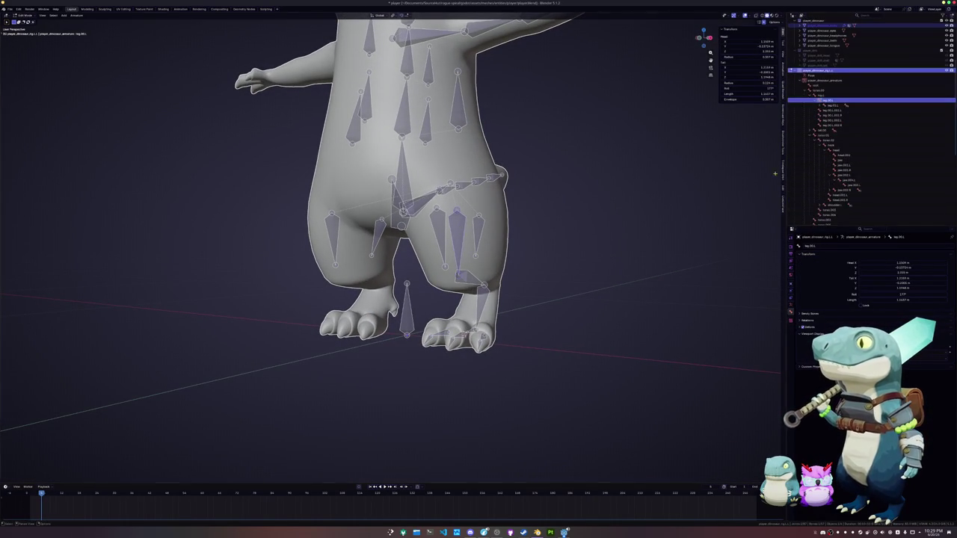
key("a")
middle_click_drag(624, 192, 550, 189)
left_click(77, 15)
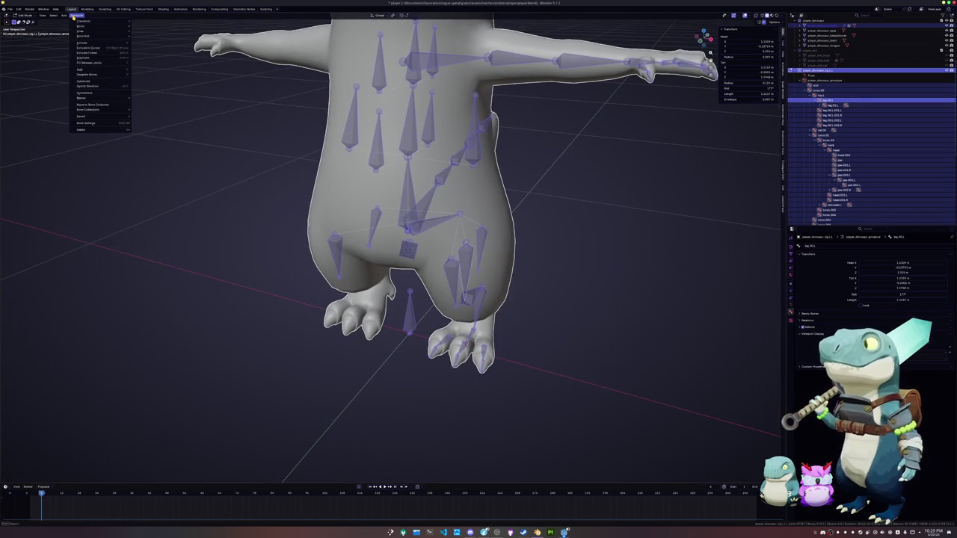
left_click(92, 92)
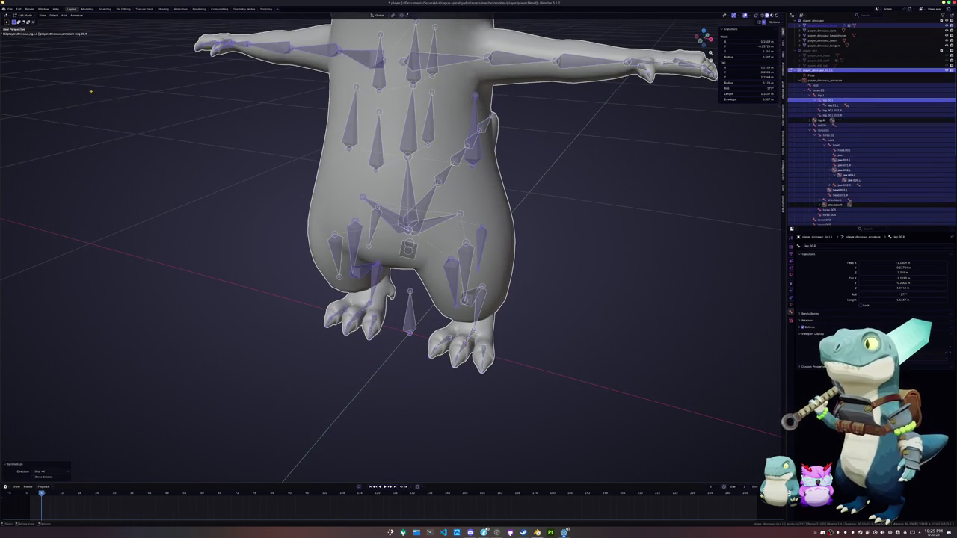
- Bind the dinosaur body to the rig with automatic weights in Object Mode
scroll(242, 258, "down", 3)
key("Tab")
left_click(413, 262)
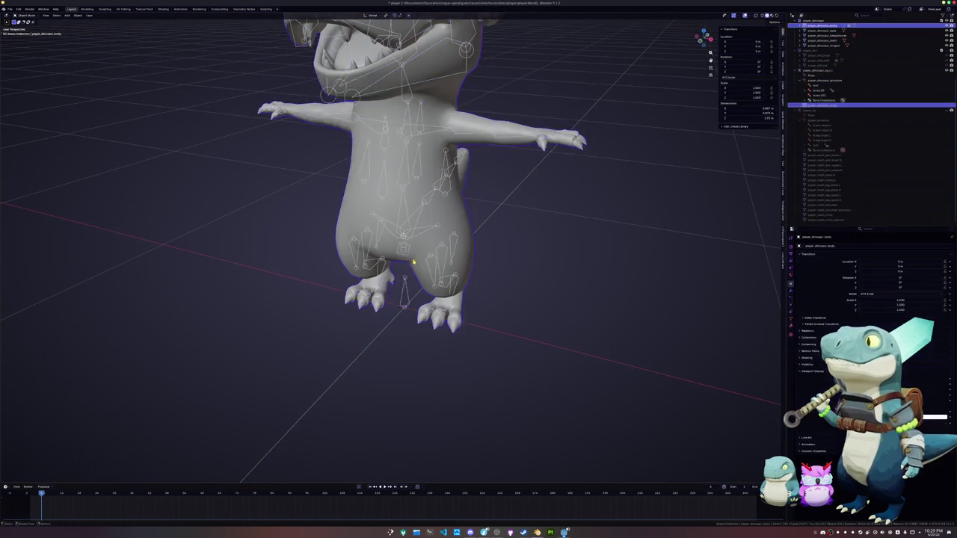
left_click(405, 296, "shift")
key("ctrl+p")
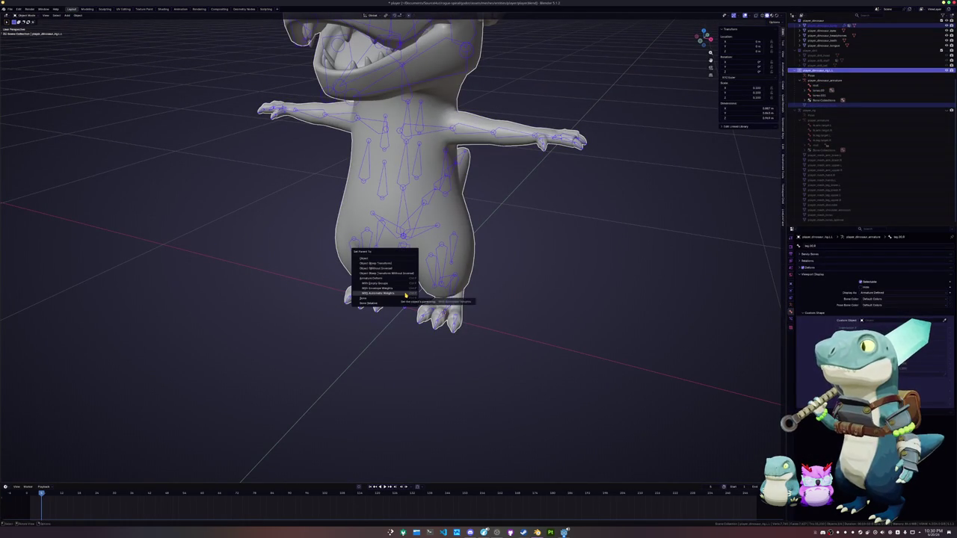
left_click(404, 297)
- Merge the selected leg bones, with the active bone as merge target
key("Tab")
scroll(415, 297, "up", 3)
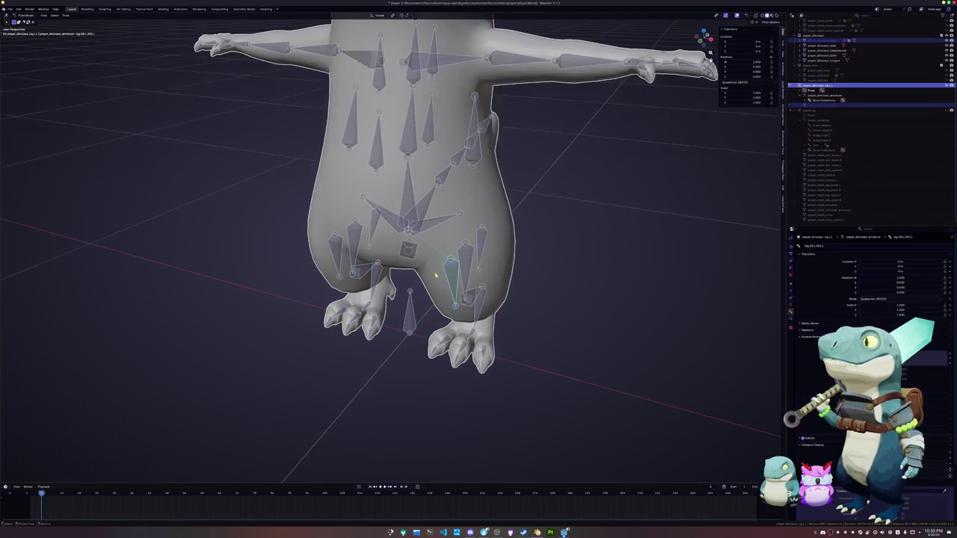
left_click(483, 248)
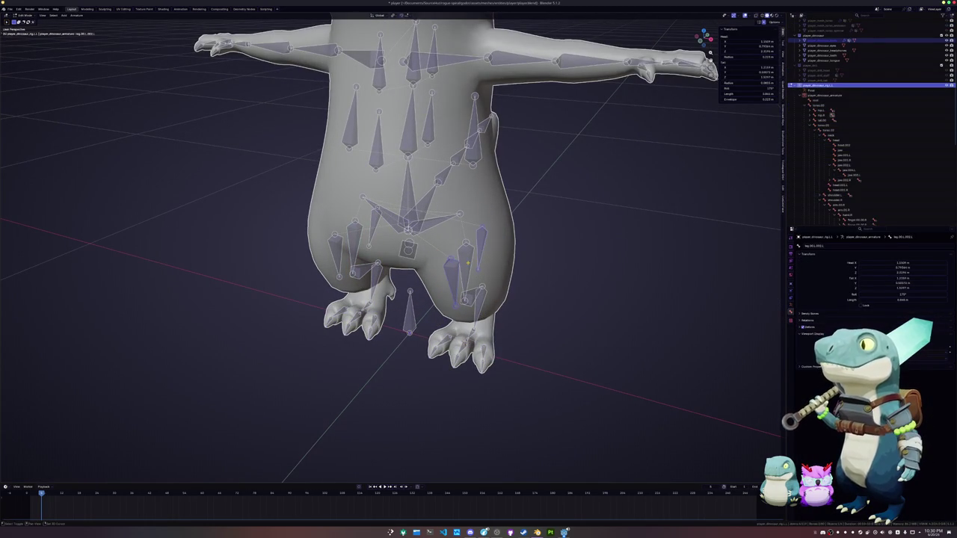
key("alt+m")
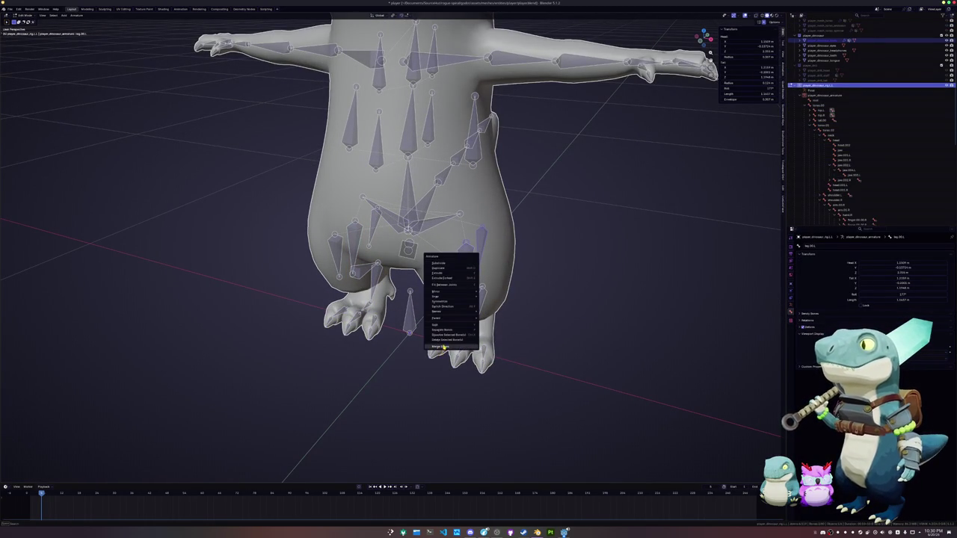
left_click(451, 347)
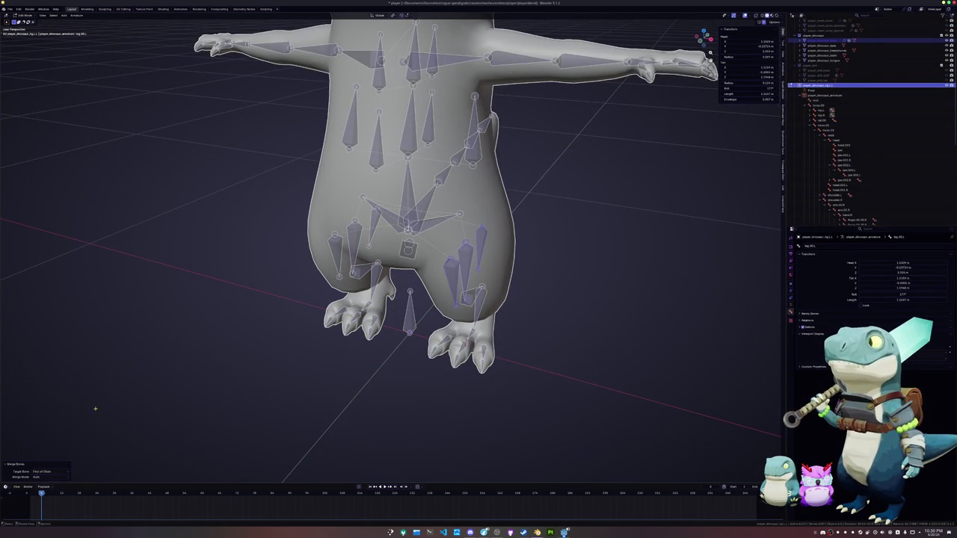
left_click(50, 476)
left_click(48, 482)
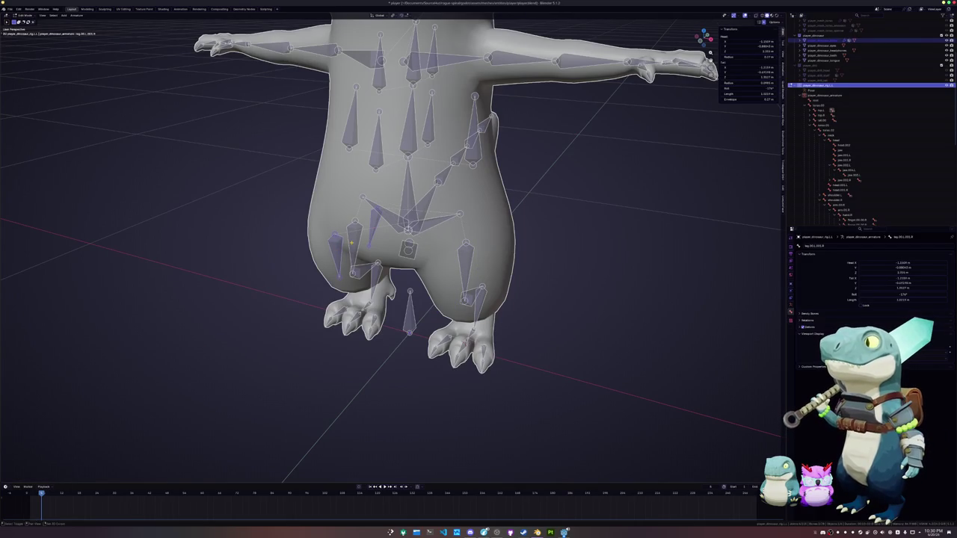
- Merge another leg bone selection, undo it, and toggle between Pose and Edit Mode
left_click(351, 242)
right_click(351, 244)
left_click(351, 243)
mouse_move(351, 243)
middle_mouse_down()
mouse_move(380, 238)
mouse_move(417, 271)
mouse_move(409, 238)
mouse_move(416, 253)
middle_mouse_up()
key("ctrl+z")
key("ctrl+Tab")
key("Tab")
key("Tab")
key("Tab")
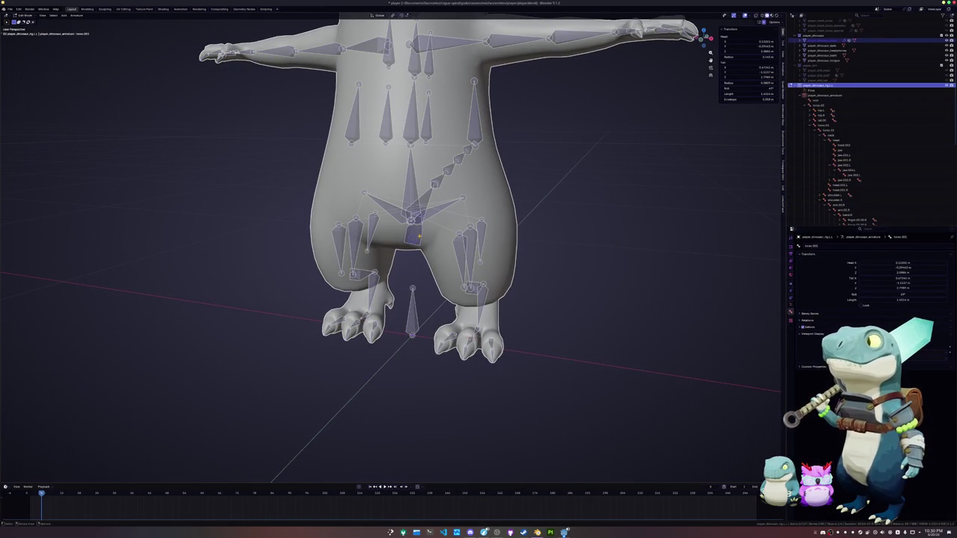
- Rename the bone to torso.001.L and symmetrize the whole armature across the body
key("F2")
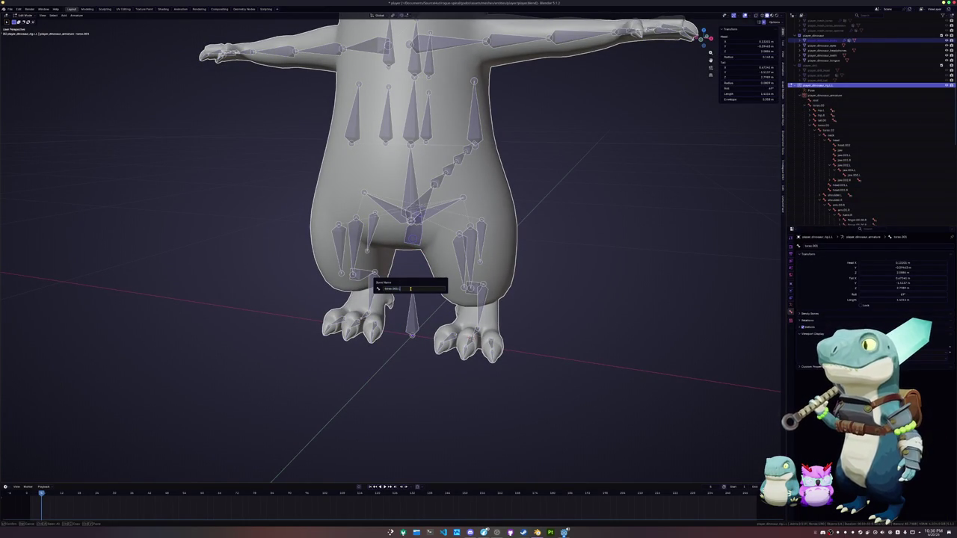
type(".L")
key("Return")
key("a")
left_click(78, 15)
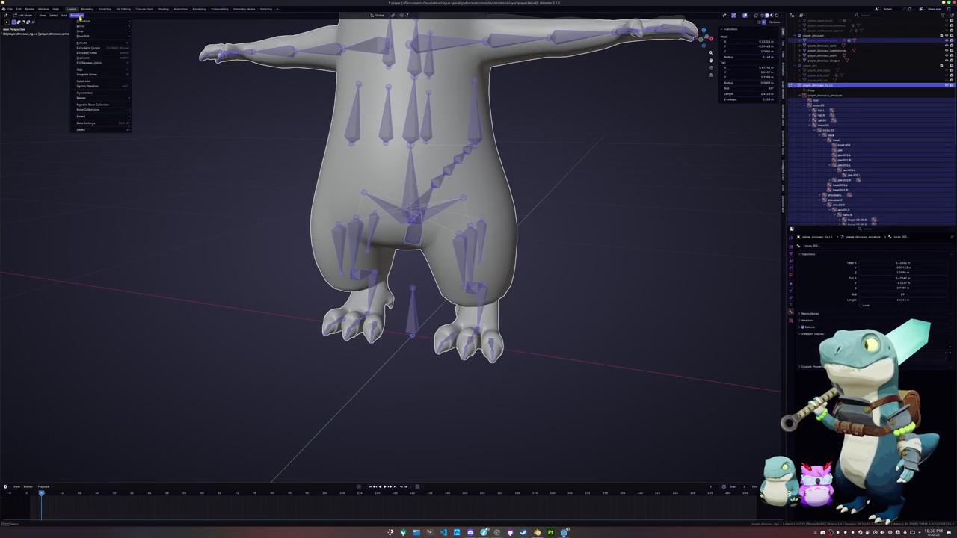
left_click(91, 92)
key("alt+a")
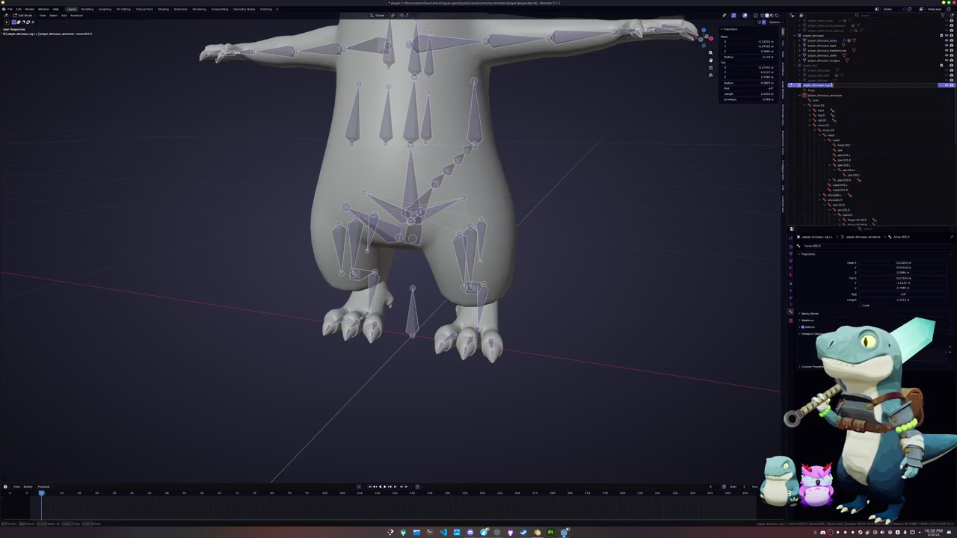
- Parent the dinosaur mesh to player_dinosaur_rig with automatic weights
left_click(860, 86)
scroll(507, 263, "up", 2)
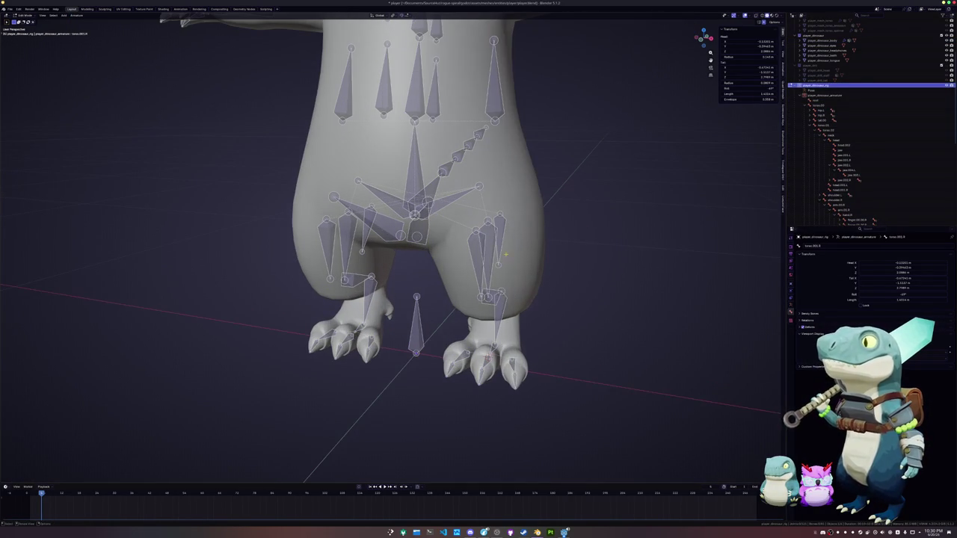
key("Tab")
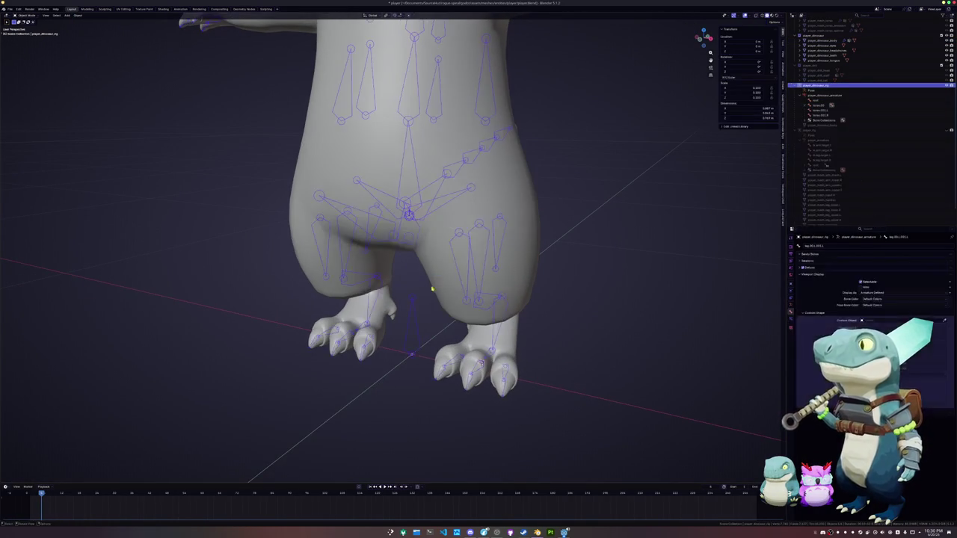
key("ctrl+p")
left_click(415, 324)
- Merge the extra leg bones and delete the leftover left-leg bones
key("Tab")
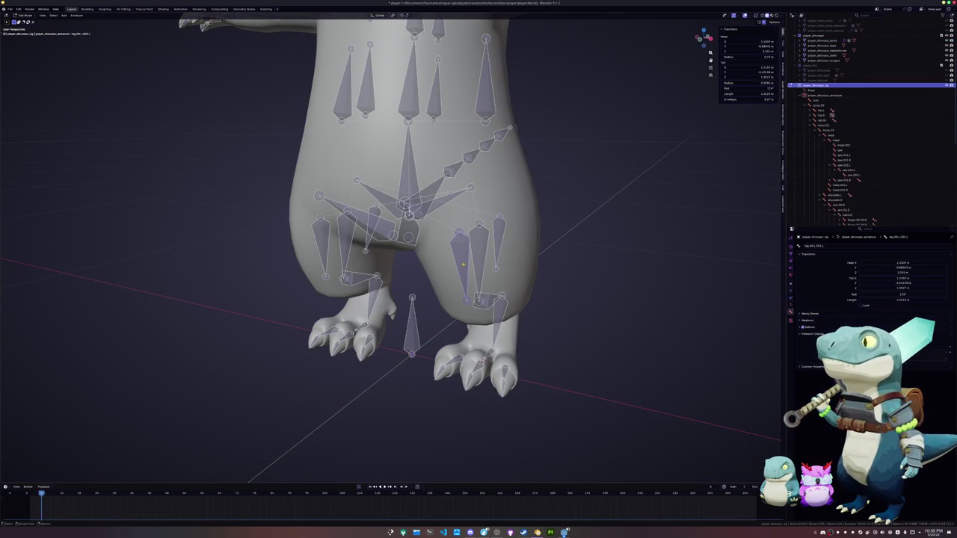
right_click(482, 252)
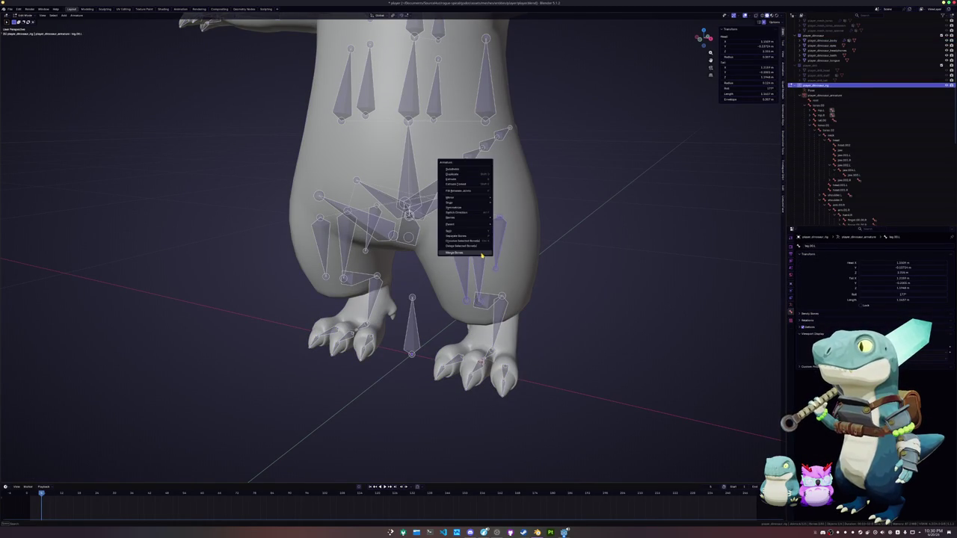
left_click(482, 254)
left_click(409, 214)
right_click(329, 246)
left_click(329, 251)
- Merge the redundant torso bones, joining torso.001 with its neighbour
left_click(409, 215)
right_click(404, 166)
left_click(403, 166)
mouse_move(403, 166)
middle_mouse_down()
mouse_move(419, 224)
mouse_move(421, 178)
middle_mouse_up()
left_click(422, 209)
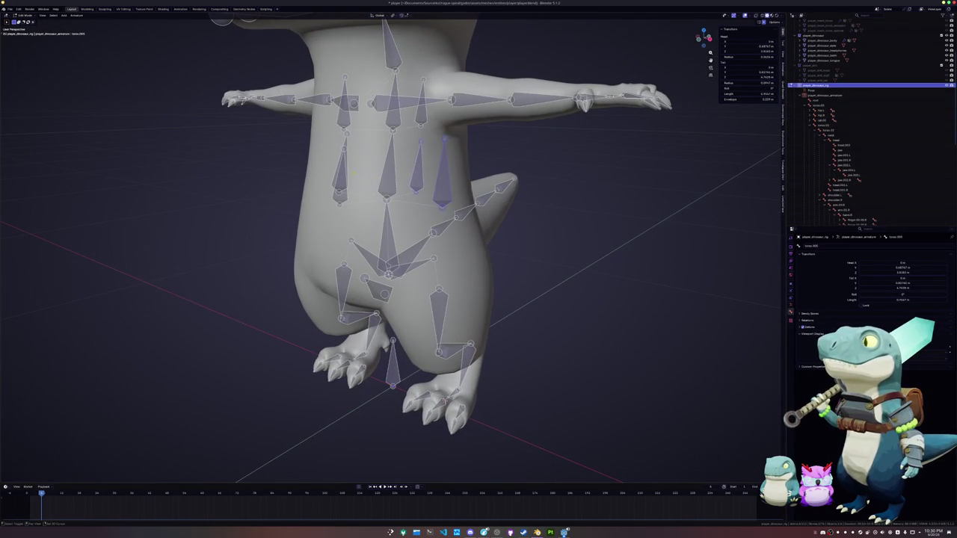
left_click(340, 172, "shift")
right_click(351, 90)
left_click(358, 149)
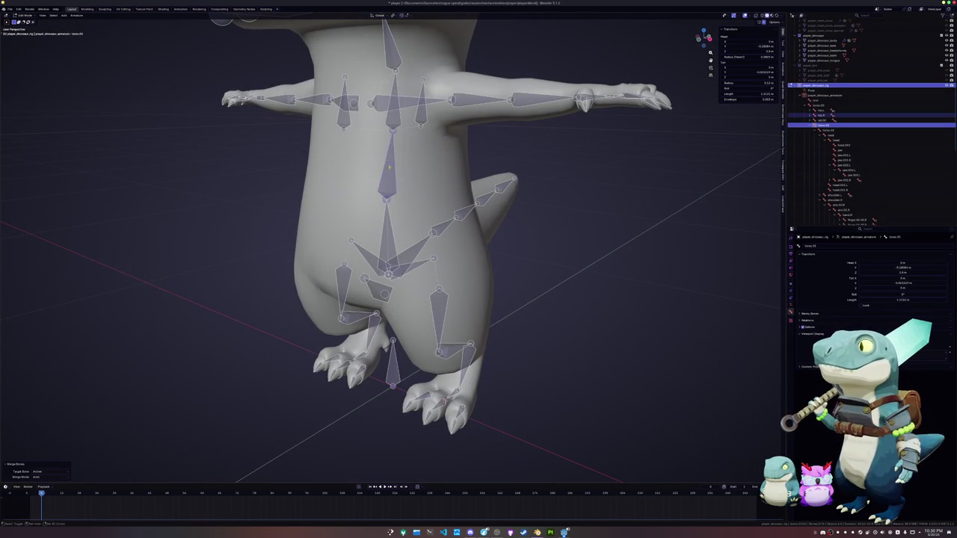
- Merge the torso.003 and torso.004 bones into one
middle_click_drag(358, 149, 375, 217)
left_click(406, 182)
left_click(326, 197)
middle_click_drag(326, 196, 351, 224)
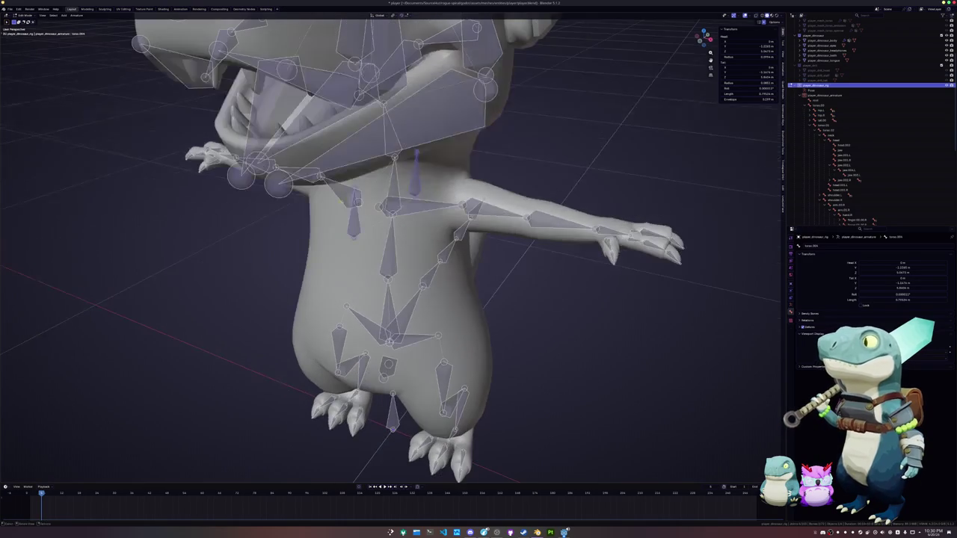
right_click(366, 150)
left_click(366, 149)
- Merge the chain of extra jaw bones together
mouse_move(367, 150)
middle_mouse_down()
mouse_move(404, 224)
mouse_move(404, 210)
mouse_move(328, 239)
mouse_move(397, 251)
middle_mouse_up()
left_click(373, 187)
left_click(358, 224)
left_click(349, 247)
left_click(470, 181)
middle_click_drag(470, 181, 376, 177)
left_click(421, 204)
left_click(359, 165, "shift")
right_click(441, 97)
left_click(441, 150)
- Merge the remaining jaw and head helper bones, leaving one head and one jaw bone
mouse_move(441, 150)
middle_mouse_down()
mouse_move(455, 190)
mouse_move(389, 193)
middle_mouse_up()
left_click(389, 193)
left_click(368, 192)
left_click(308, 200)
left_click(325, 179)
mouse_move(325, 179)
middle_mouse_down()
mouse_move(351, 189)
mouse_move(374, 175)
middle_mouse_up()
left_click(494, 182, "shift")
left_click(497, 193, "shift")
left_click(418, 150, "shift")
right_click(427, 135)
left_click(427, 135)
middle_click_drag(426, 135, 458, 234)
scroll(445, 195, "down", 3)
key("ctrl+Tab")
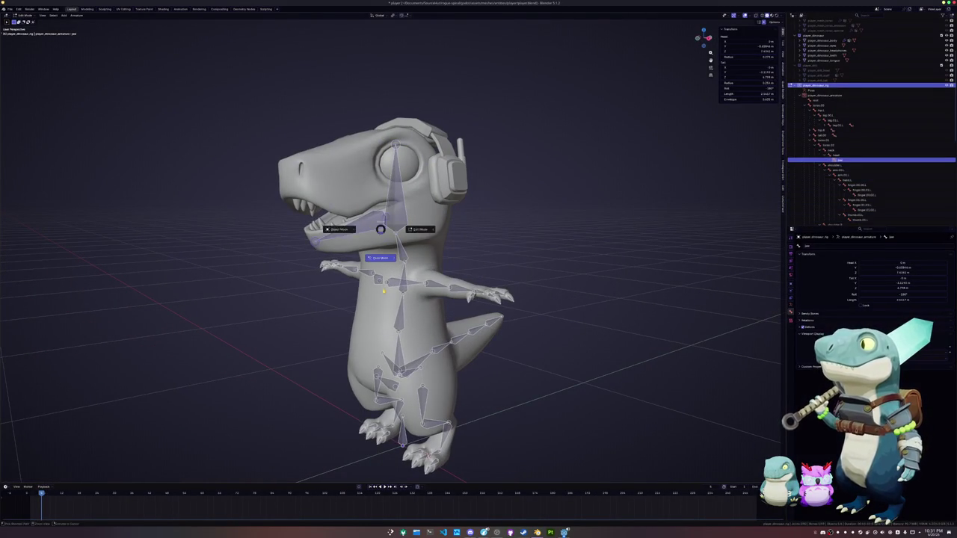
- Rotate the jaw bone around the X axis and check it from the right side
left_click(351, 218)
key("r")
key("x")
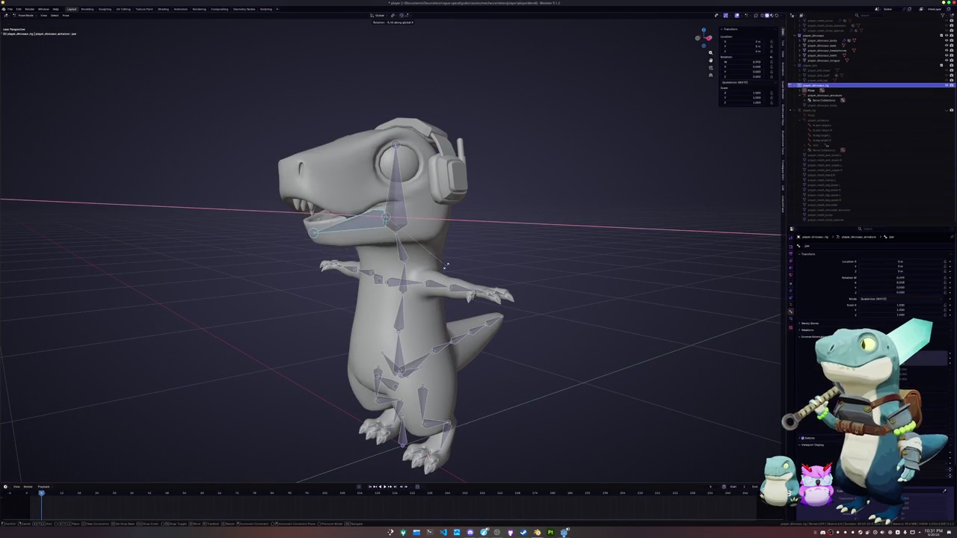
left_click(431, 287)
key("KP_3")
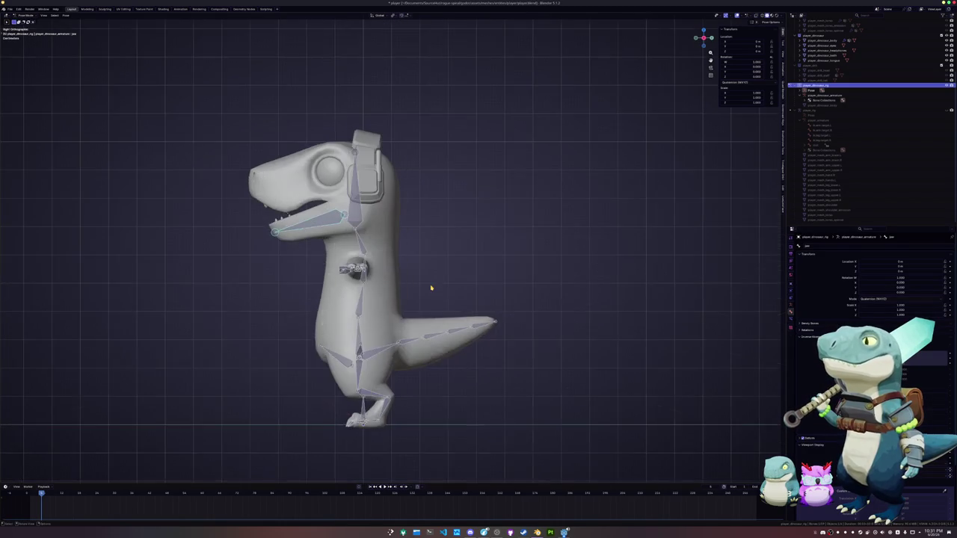
scroll(426, 282, "up", 5)
key("ctrl+Tab")
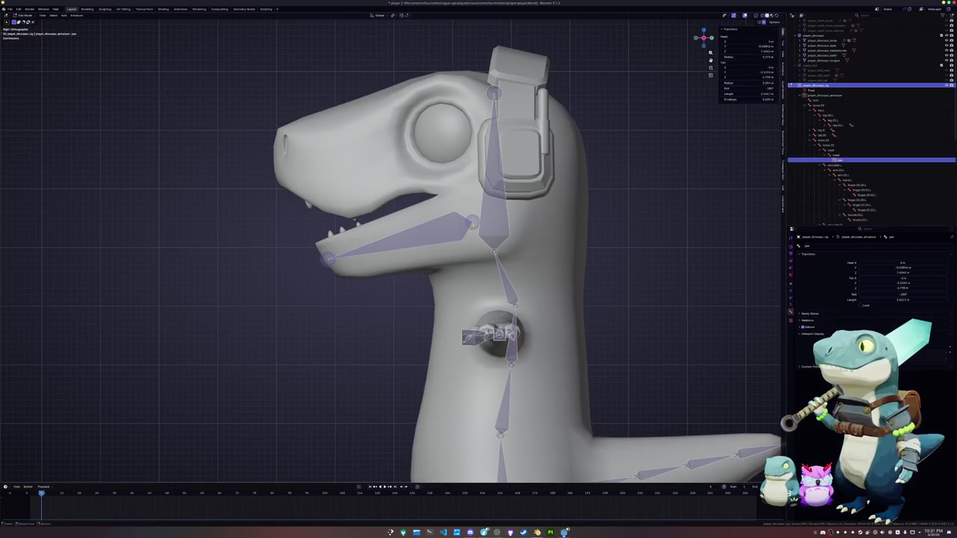
scroll(475, 224, "up", 2)
key("g")
key("Escape")
key("ctrl+Tab")
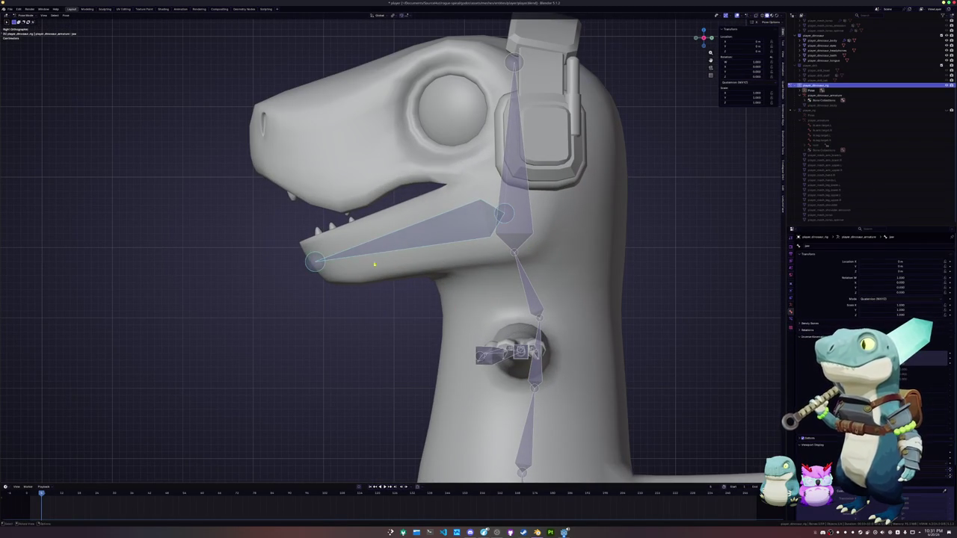
- Rotate the jaw upward and shift it along Y, then undo the Y move
key("r")
key("Escape")
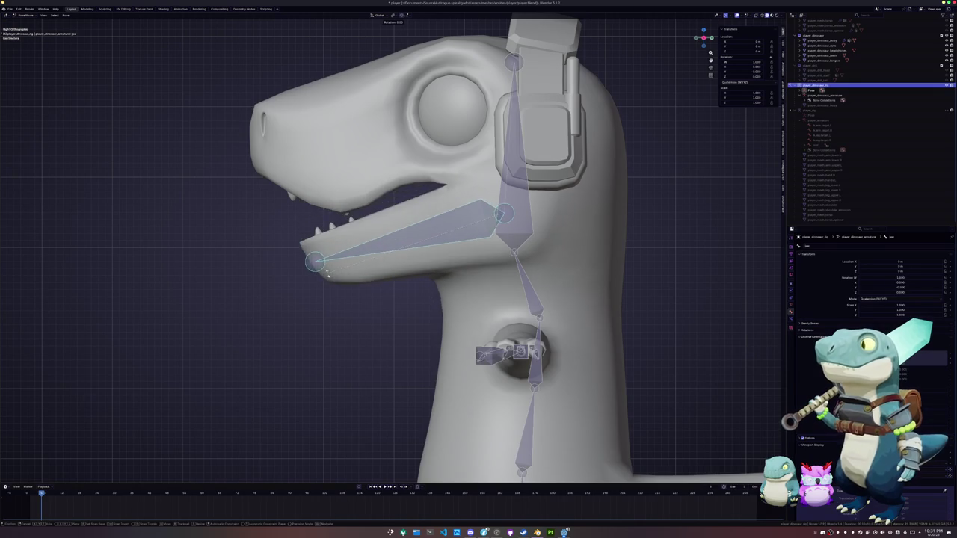
middle_click_drag(318, 230, 326, 247)
scroll(328, 251, "down", 1)
key("KP_3")
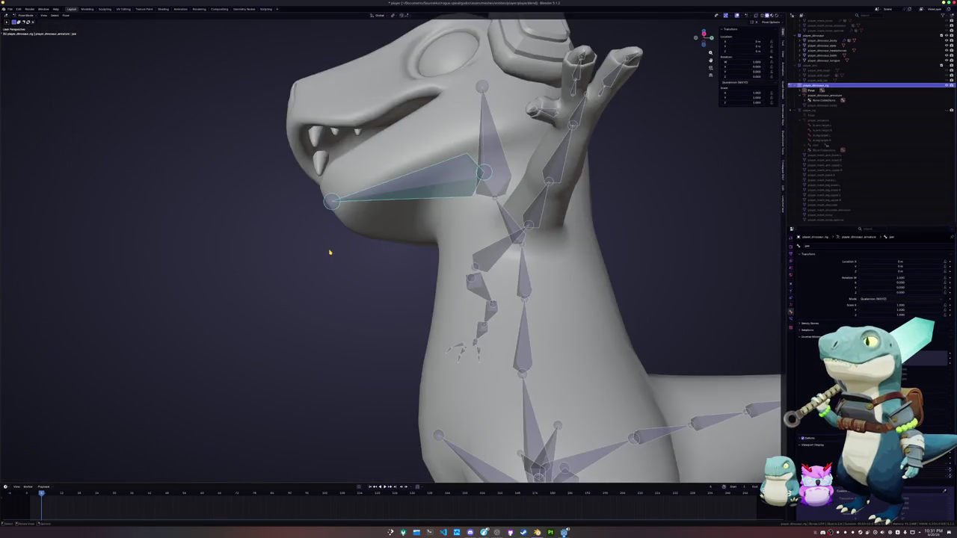
scroll(329, 252, "down", 1)
key("r")
left_click(256, 215)
key("g")
key("y")
left_click(236, 218)
mouse_move(239, 229)
middle_mouse_down()
mouse_move(274, 232)
mouse_move(254, 224)
middle_mouse_up()
key("ctrl+z")
key("ctrl+z")
- Rotate the jaw on X and shift it along Y and Z to test its deformation
scroll(257, 220, "up", 2)
key("r")
key("x")
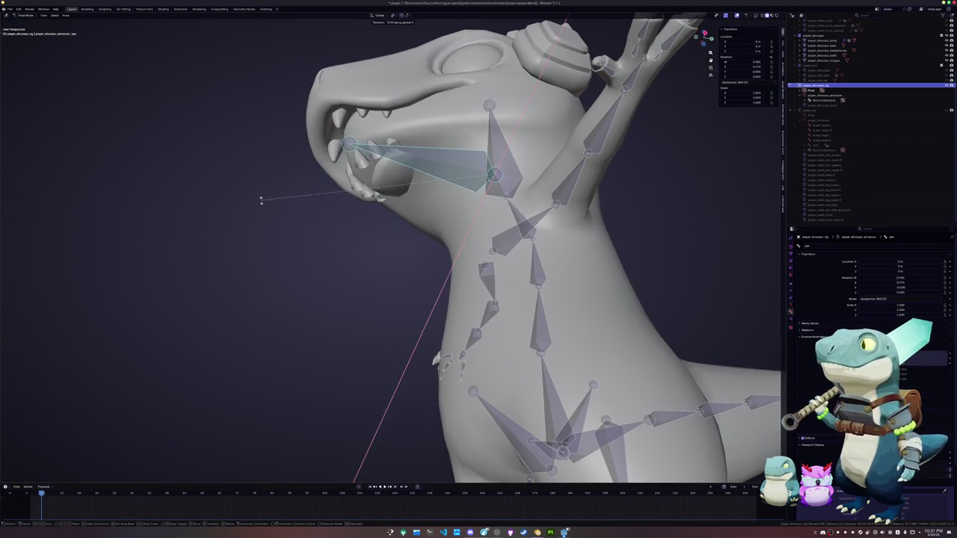
left_click(260, 201)
middle_click_drag(258, 205, 259, 213)
key("g")
key("y")
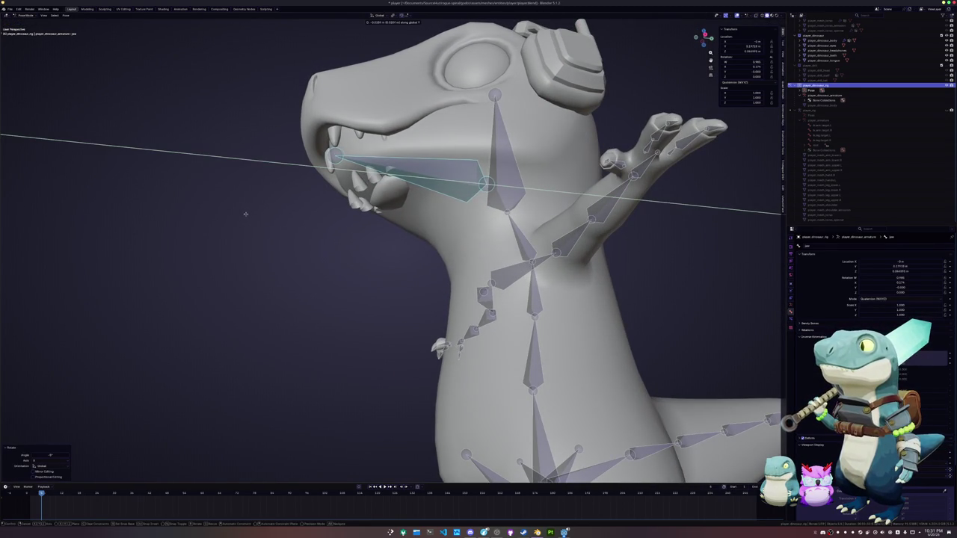
left_click(244, 215)
mouse_move(254, 229)
middle_mouse_down()
mouse_move(248, 242)
mouse_move(275, 253)
mouse_move(264, 262)
mouse_move(295, 265)
mouse_move(256, 182)
mouse_move(348, 241)
mouse_move(499, 250)
middle_mouse_up()
key("g")
key("z")
left_click(241, 262)
key("r")
key("x")
left_click(264, 252)
- Bend the upper arm in front view to test deformation, cancelling back to rest pose
left_click(499, 250)
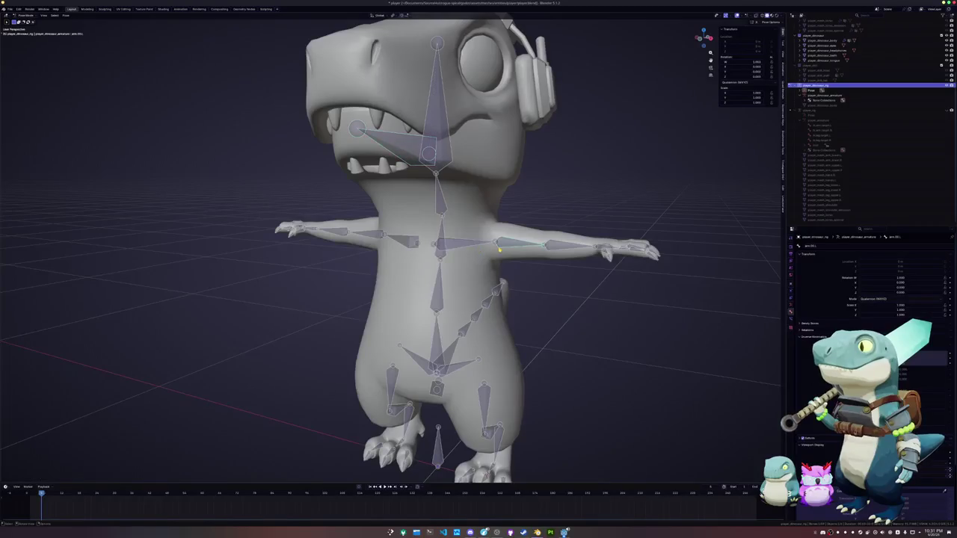
key("KP_1")
key("r")
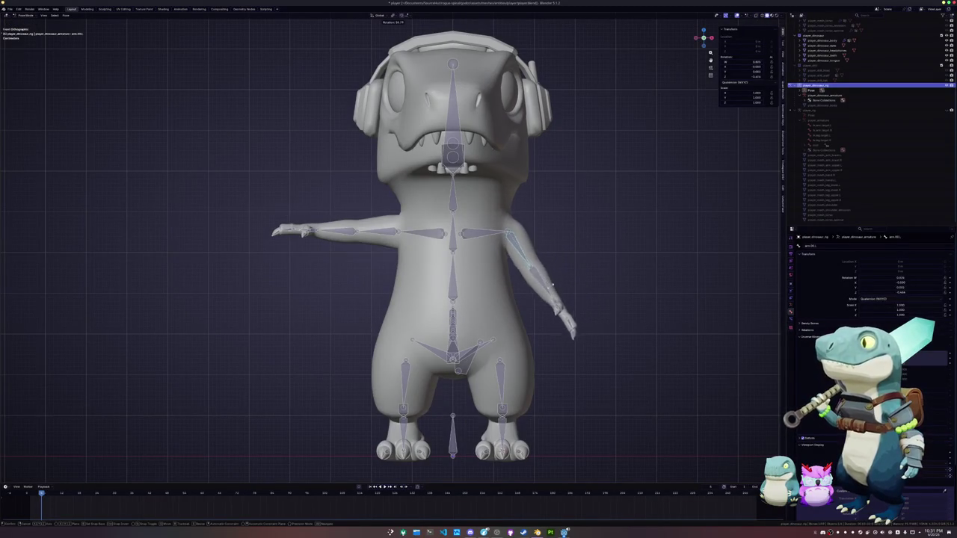
right_click(502, 200)
key("r")
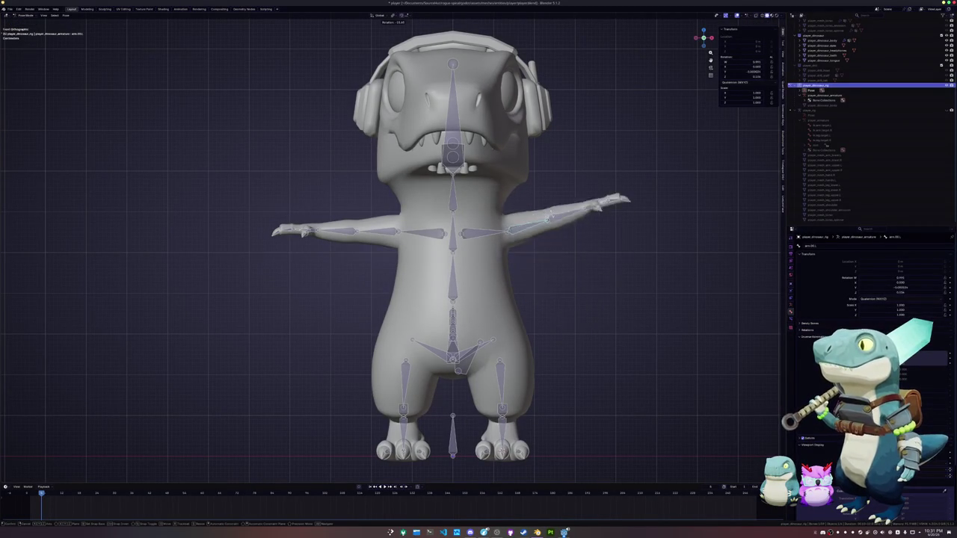
right_click(550, 222)
middle_click_drag(549, 222, 520, 140, "shift")
- Bend the leg.001 bone to test deformation, cancel it, and return to Edit Mode
left_click(472, 295)
key("r")
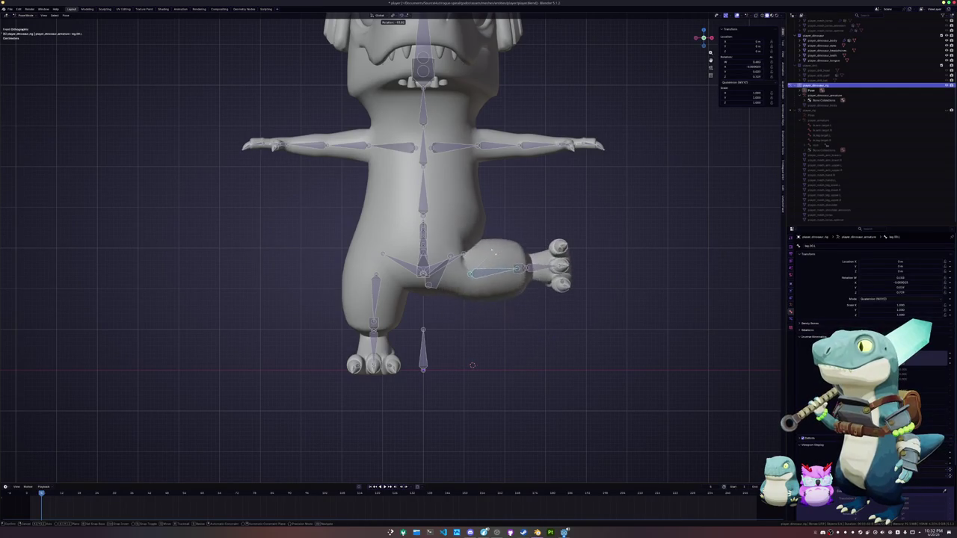
right_click(495, 320)
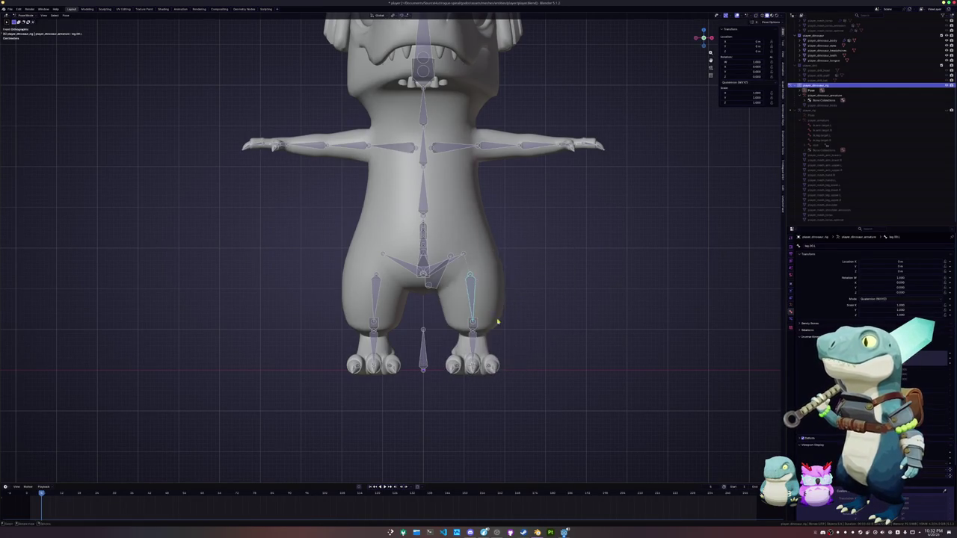
key("KP_3")
key("KP_1")
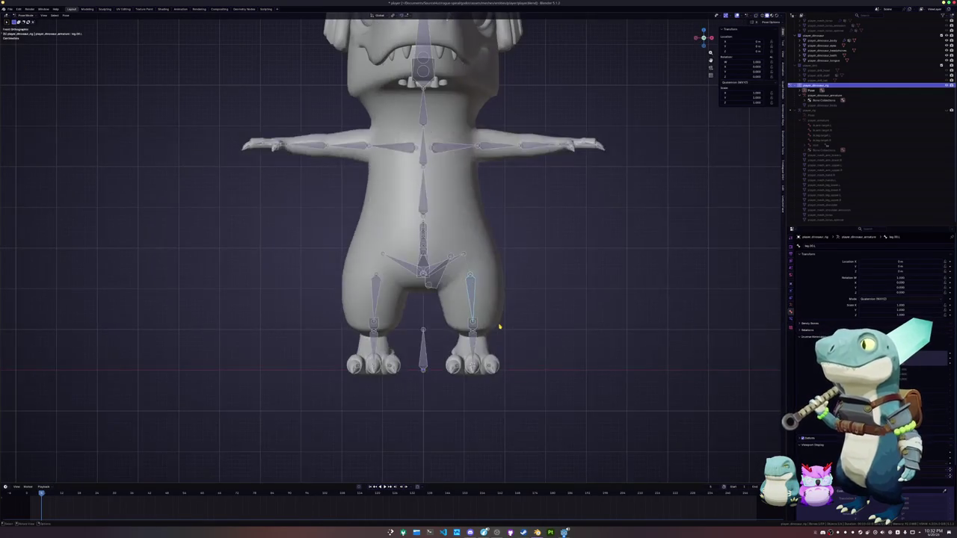
scroll(442, 289, "up", 3)
middle_click_drag(442, 289, 427, 262)
key("Tab")
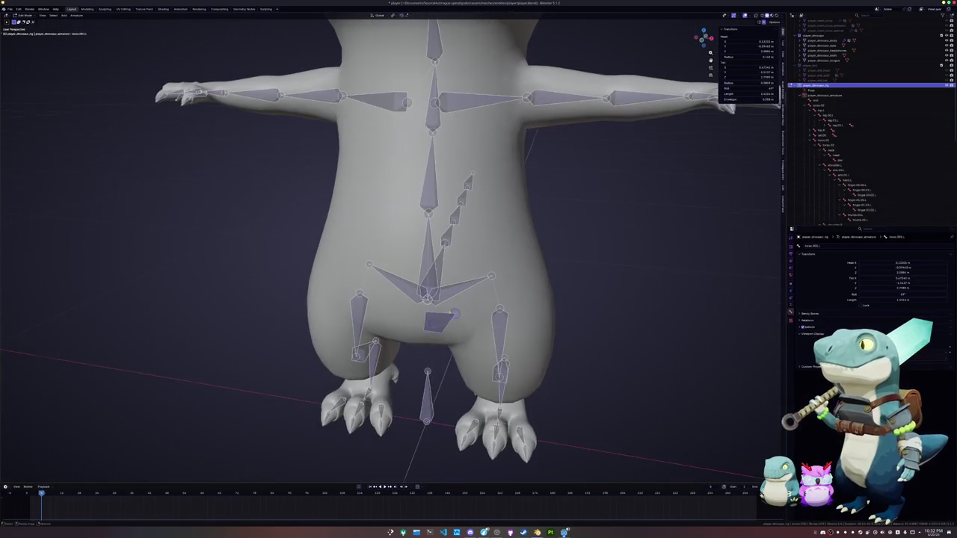
- Merge away the small leftover bone with the Alt+M merge options
key("alt+m")
left_click(396, 269)
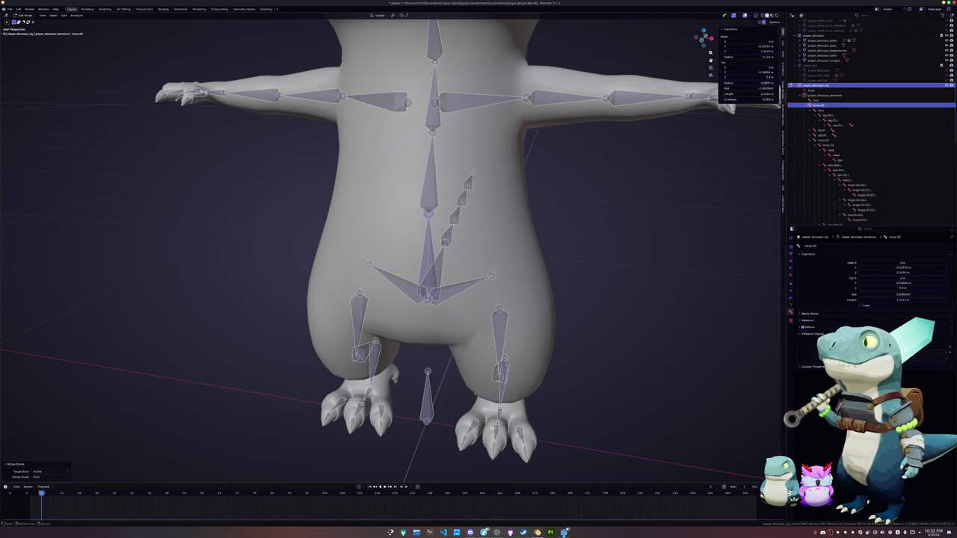
middle_click_drag(434, 299, 464, 292)
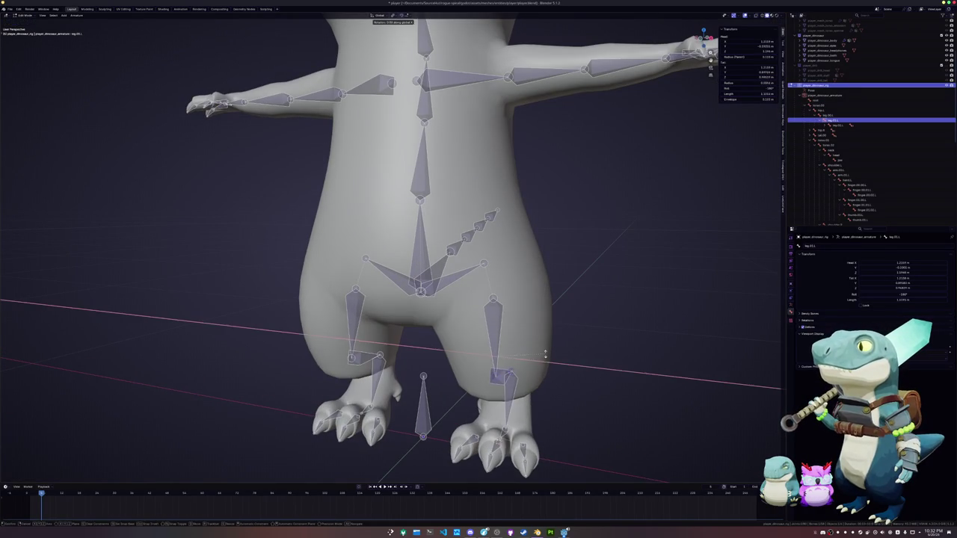
- In Pose Mode, test-rotate the foot bone on X three times, cancelling each back to rest
key("ctrl+Tab")
key("r")
key("x")
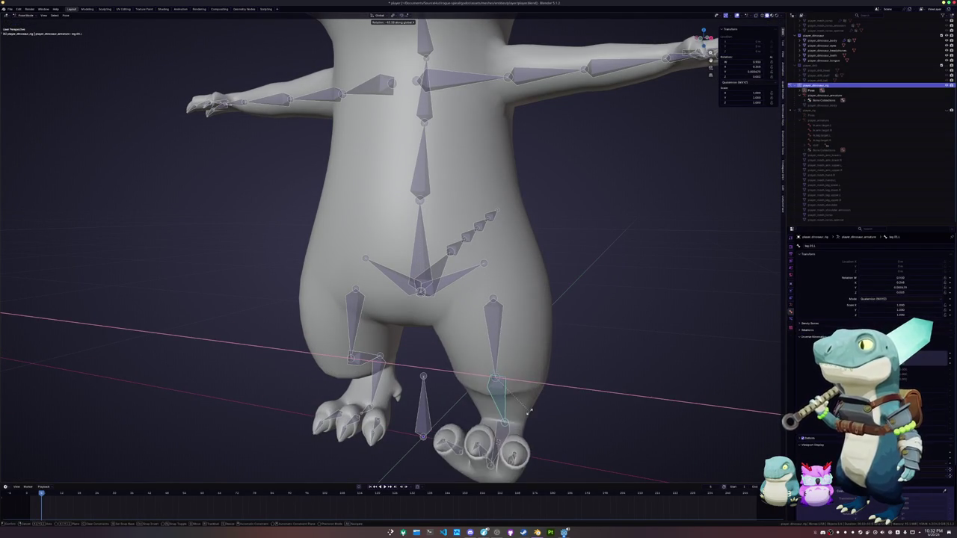
key("Escape")
mouse_move(538, 373)
middle_mouse_down()
mouse_move(513, 404)
mouse_move(546, 388)
middle_mouse_up()
key("r")
key("x")
key("Escape")
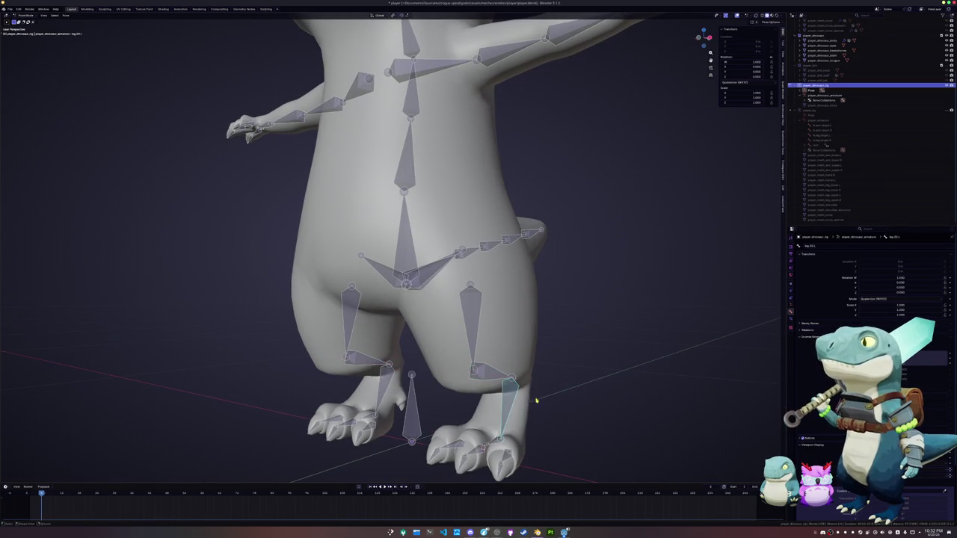
key("r")
key("x")
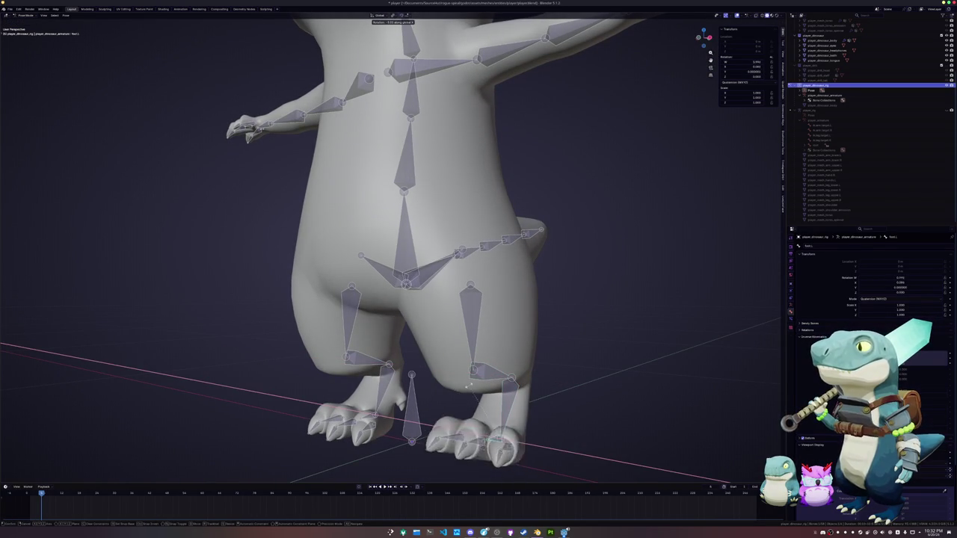
key("Escape")
- Select the hand bones and test-rotate them on Z, then cancel
middle_click_drag(482, 447, 523, 284)
left_click_drag(560, 298, 453, 211)
middle_click_drag(453, 211, 491, 232)
key("r")
key("z")
key("z")
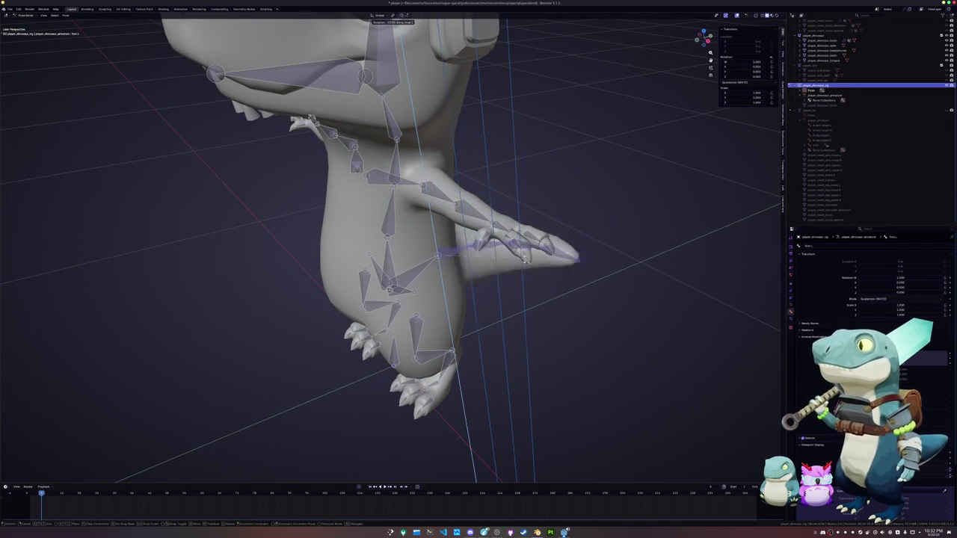
key("Escape")
- Test-rotate the neck bone on X from a side view, then cancel to rest pose
mouse_move(523, 254)
middle_mouse_down()
mouse_move(435, 332)
mouse_move(385, 282)
middle_mouse_up()
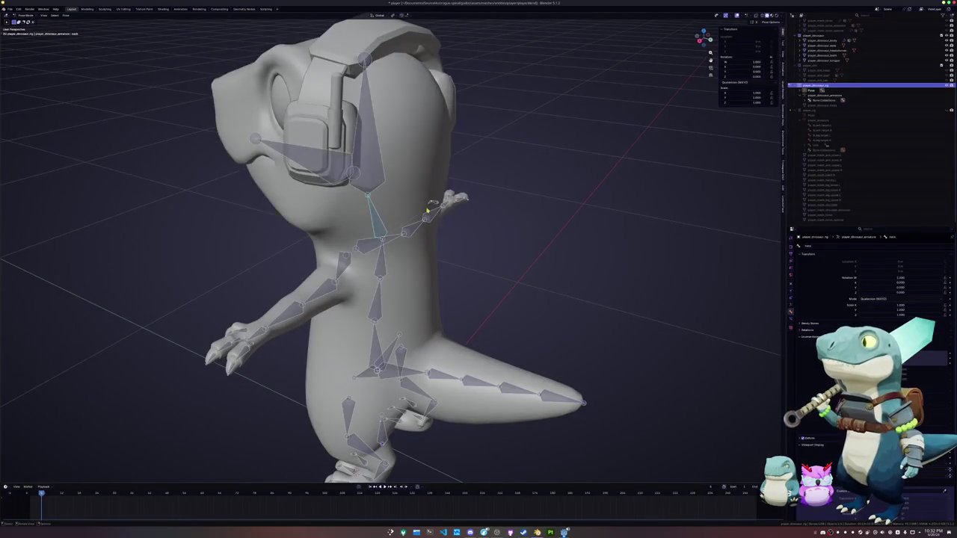
key("r")
key("x")
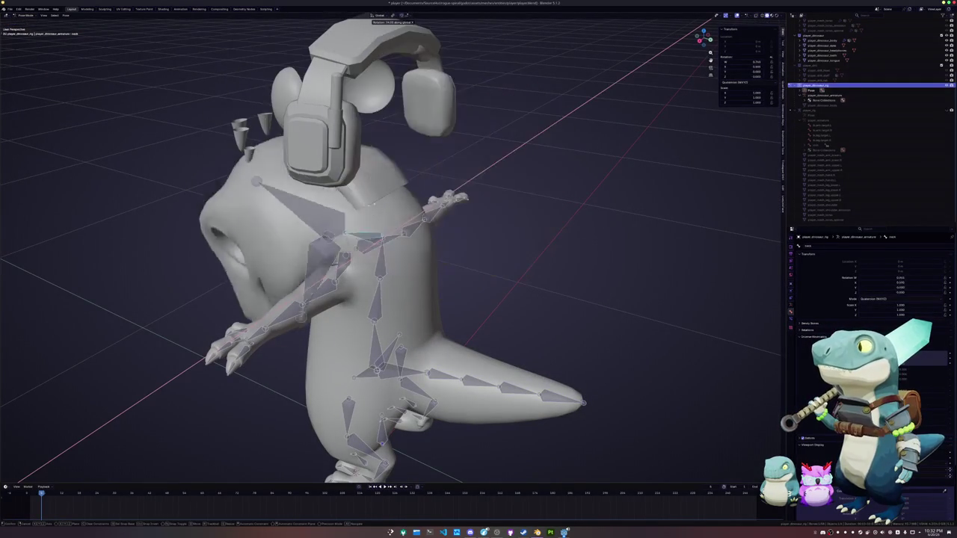
key("Escape")
- Pull the jaw down to open the mouth, check it in right and front views, and select the body
mouse_move(380, 208)
middle_mouse_down()
mouse_move(404, 237)
mouse_move(404, 224)
middle_mouse_up()
left_click_drag(405, 136, 416, 167)
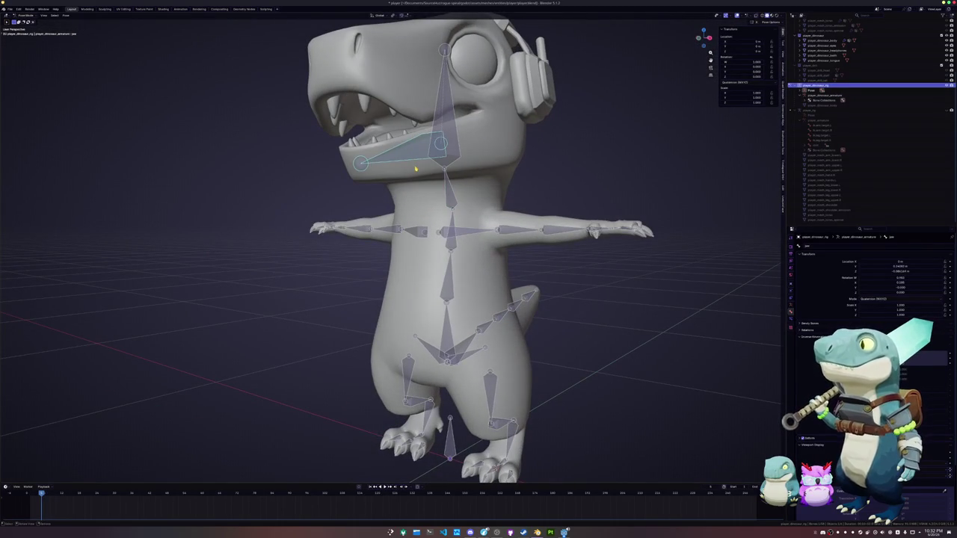
key("KP_3")
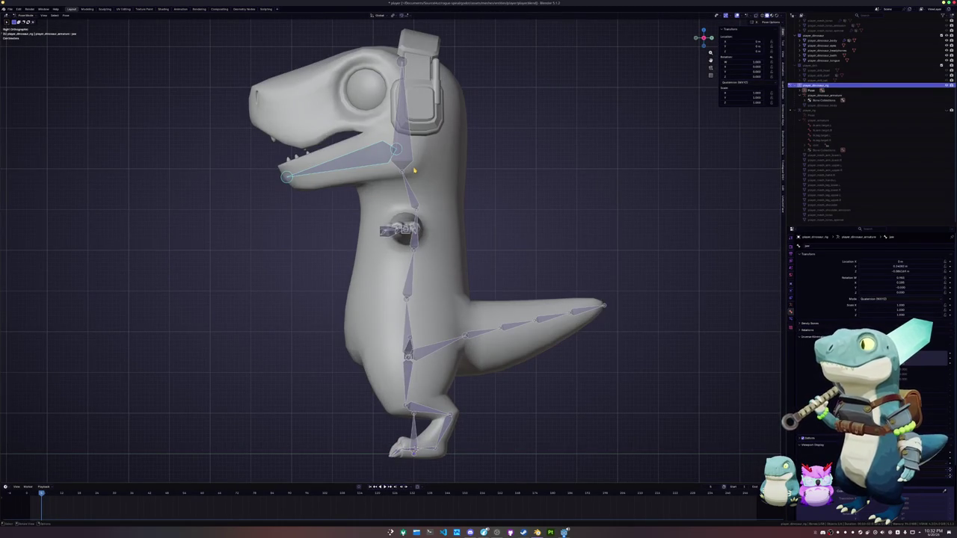
scroll(417, 207, "up", 1)
middle_click_drag(408, 238, 389, 213, "shift")
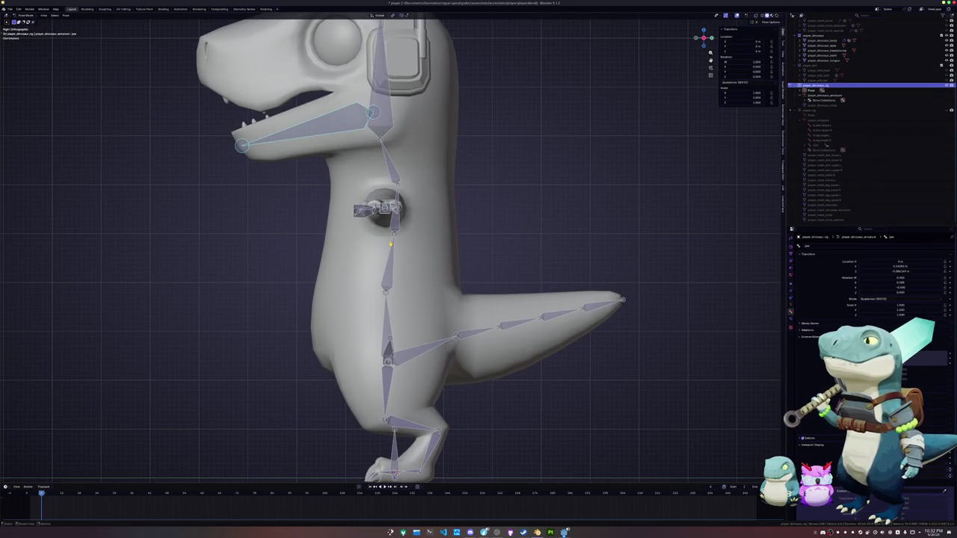
key("KP_1")
left_click(459, 212)
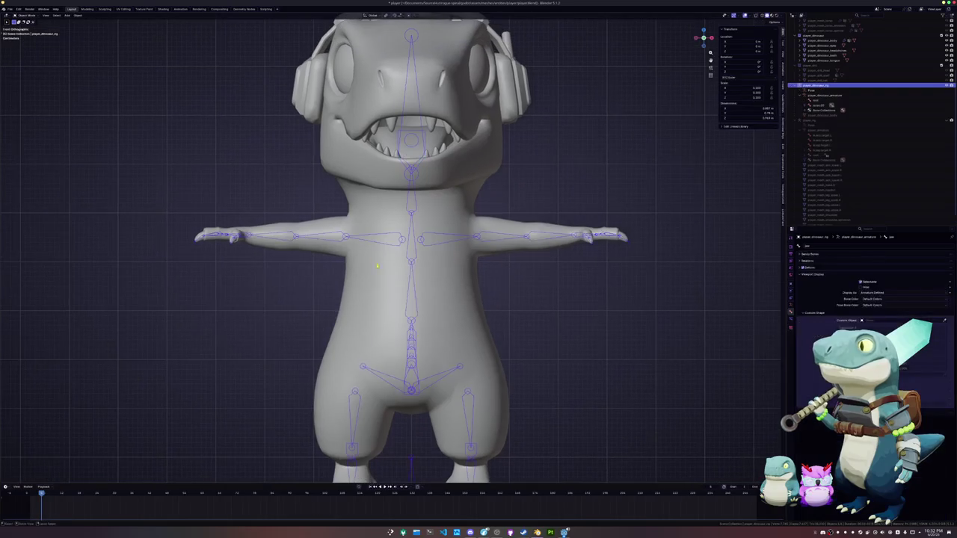
- Put the body in Weight Paint mode and make the neck vertex group active
key("ctrl+Tab")
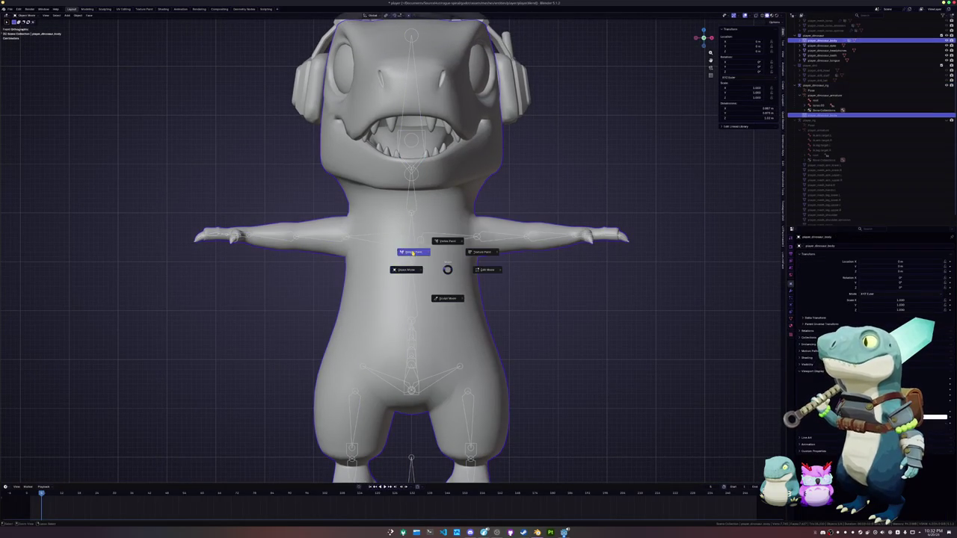
left_click(413, 252)
middle_click_drag(544, 275, 529, 279)
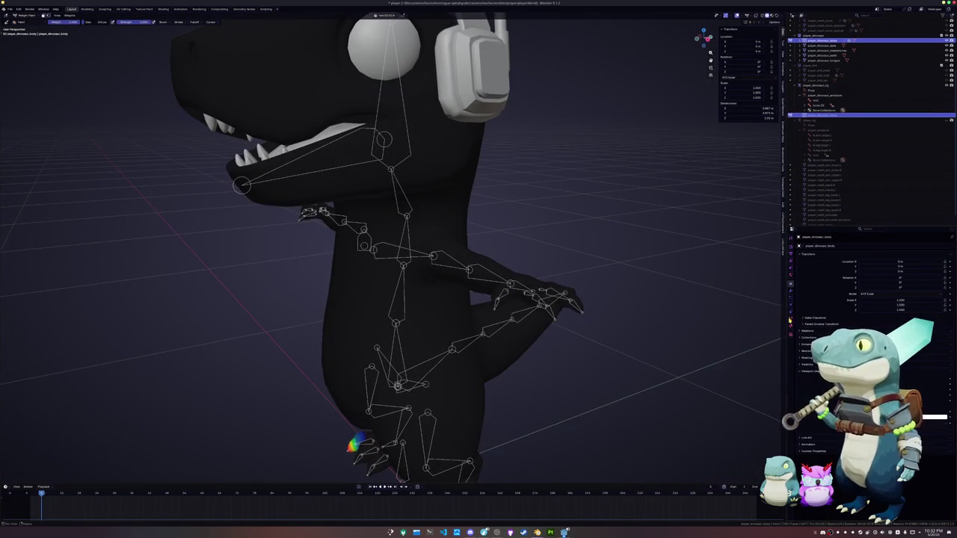
left_click(790, 320)
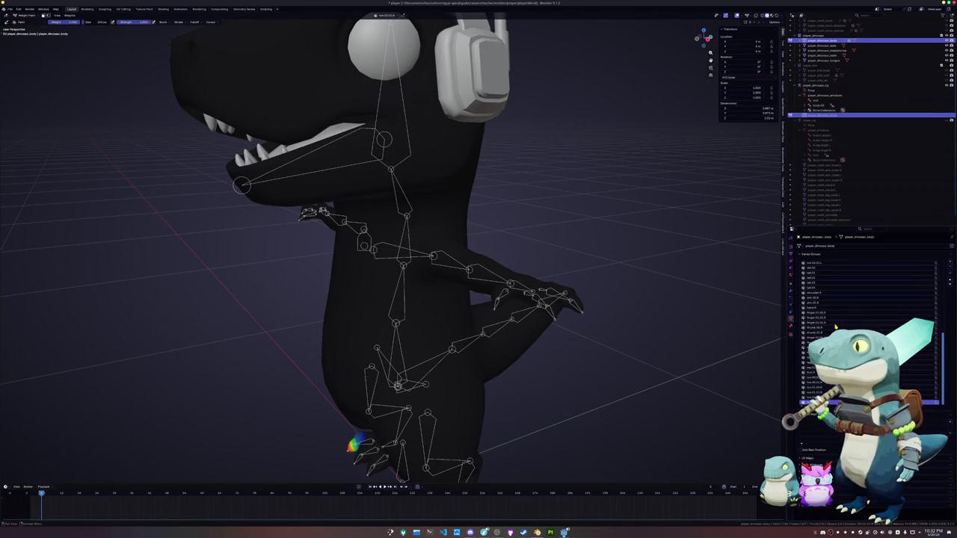
left_click(829, 307)
scroll(822, 322, "up", 2)
scroll(822, 309, "up", 5)
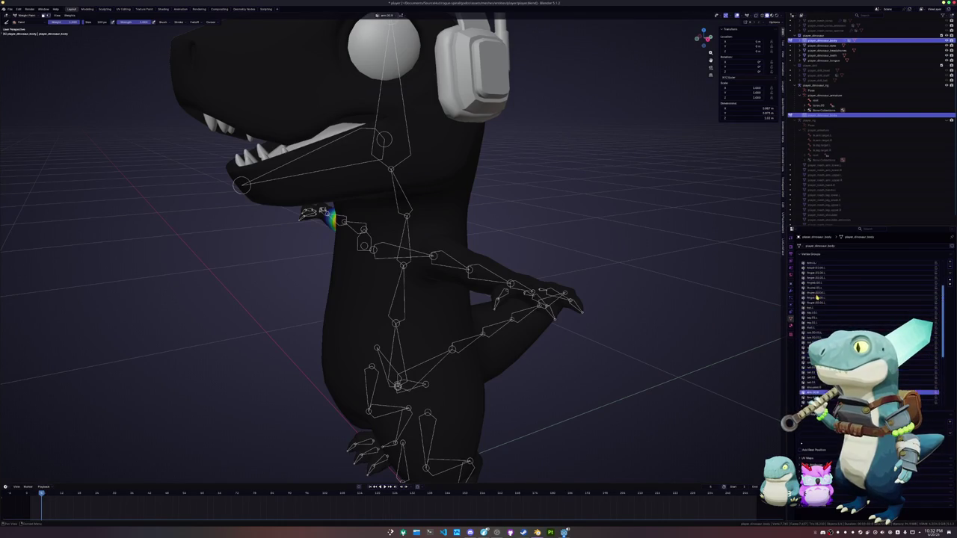
left_click(815, 284)
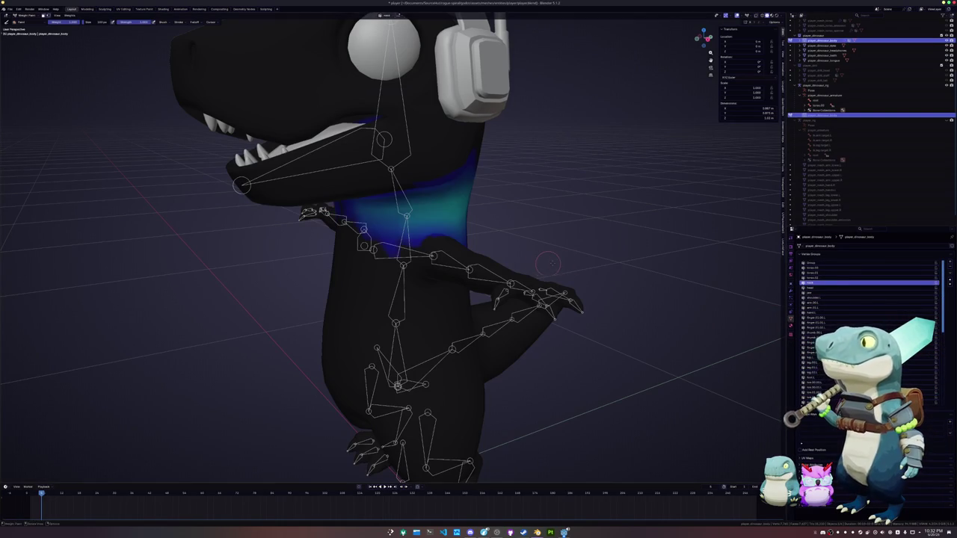
- Repaint the neck weights with several strokes to smooth the blend, then return to Object Mode
middle_click_drag(546, 265, 568, 258)
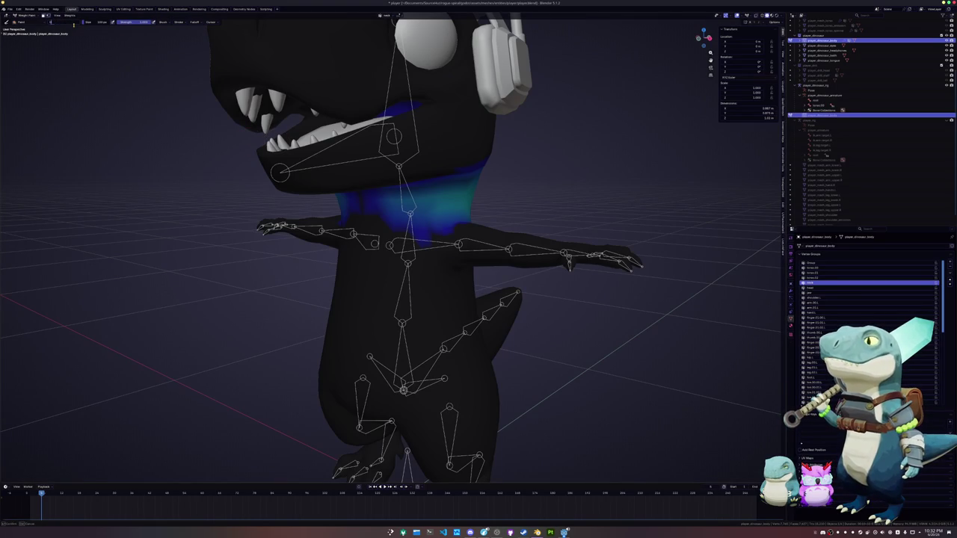
middle_click_drag(178, 109, 490, 178)
scroll(490, 178, "up", 2)
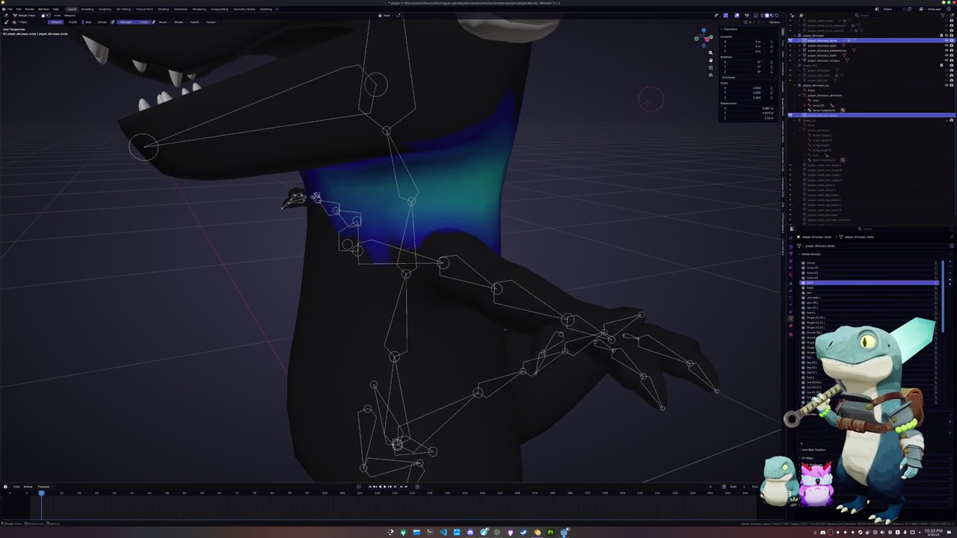
mouse_move(523, 149)
middle_mouse_down()
mouse_move(576, 120)
mouse_move(404, 176)
middle_mouse_up()
mouse_move(406, 177)
left_mouse_down()
mouse_move(461, 183)
mouse_move(340, 188)
left_mouse_up()
mouse_move(502, 193)
left_mouse_down()
mouse_move(331, 202)
mouse_move(488, 189)
left_mouse_up()
left_click_drag(365, 192, 477, 193)
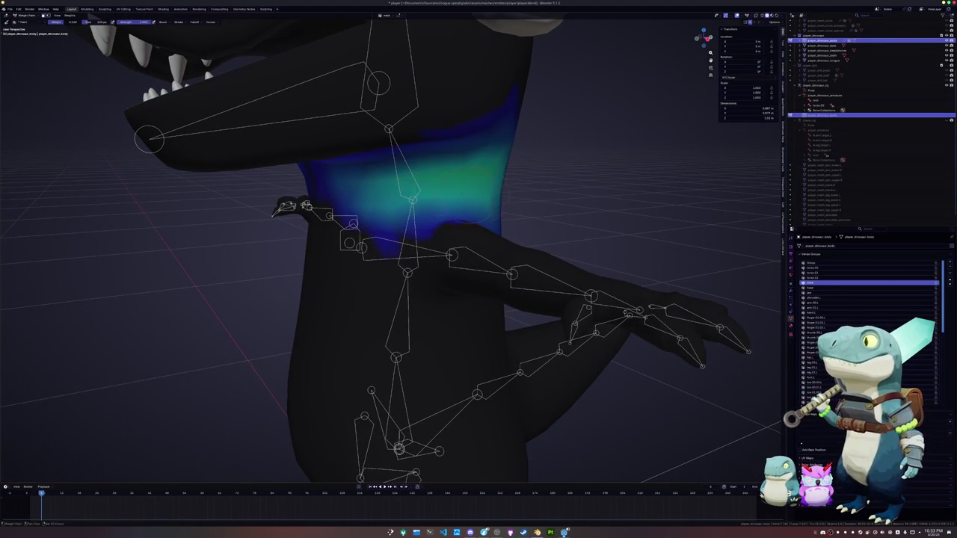
left_click_drag(415, 172, 507, 178)
left_click_drag(390, 179, 491, 190)
key("ctrl+Tab")
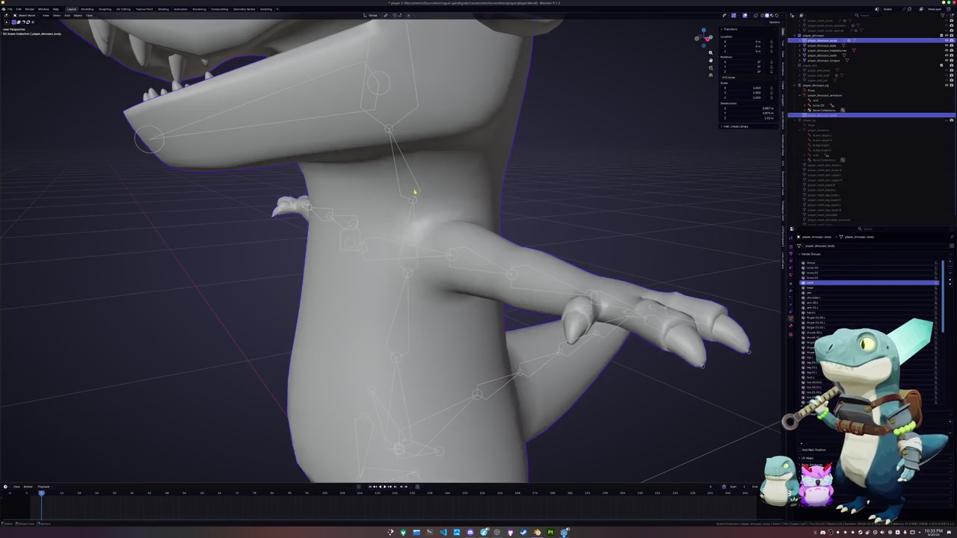
- Pose the armature by rotating the arm bone on global X, then return to Object Mode
left_click(463, 252)
key("ctrl+Tab")
key("r")
key("x")
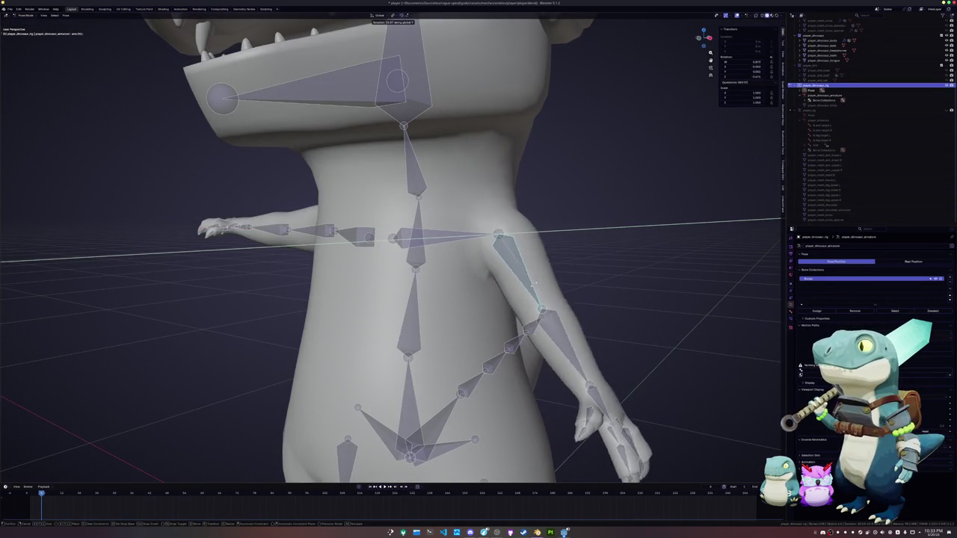
key("Return")
middle_click_drag(464, 254, 484, 228)
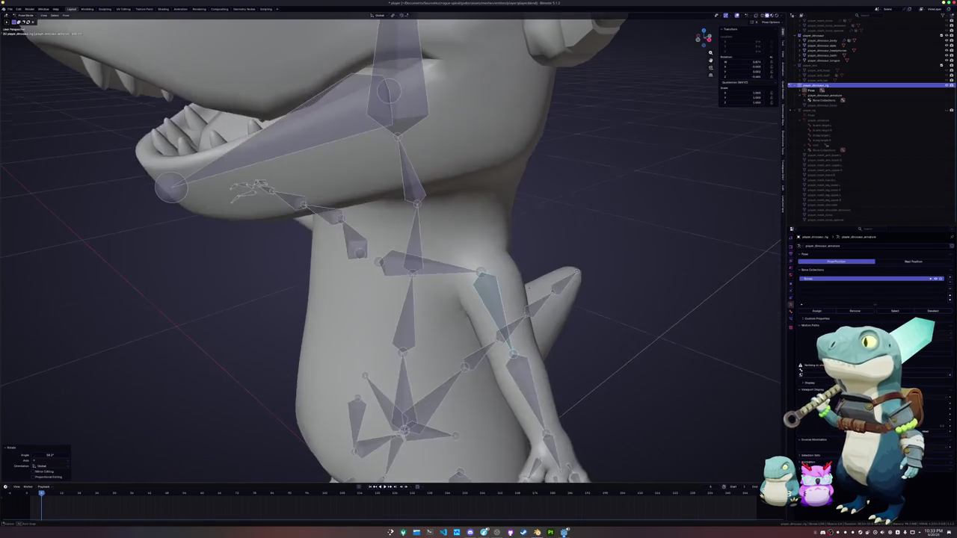
key("ctrl+Tab")
- Select the body, toggle Edit Mode in and out, and switch it back to Weight Paint on the neck
left_click(484, 228)
key("Tab")
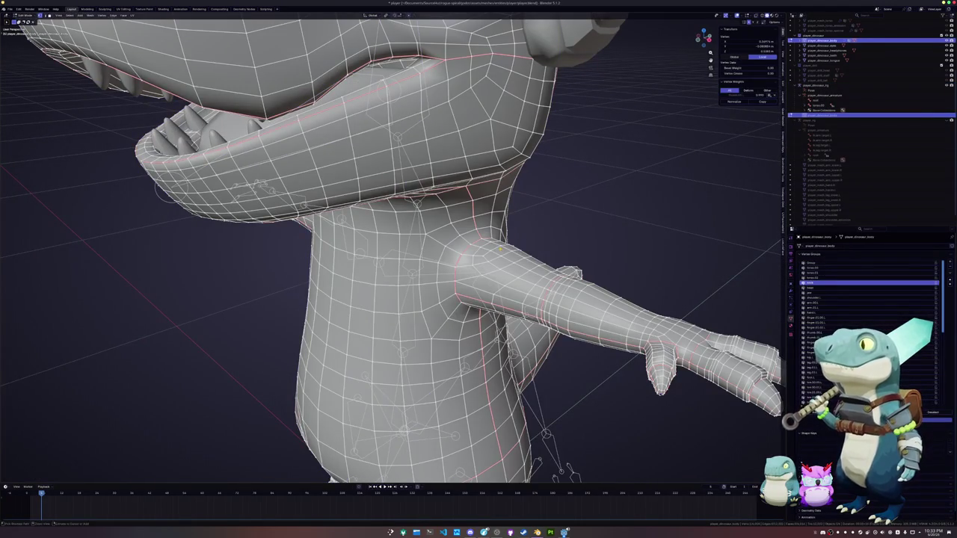
key("Tab")
key("ctrl+Tab")
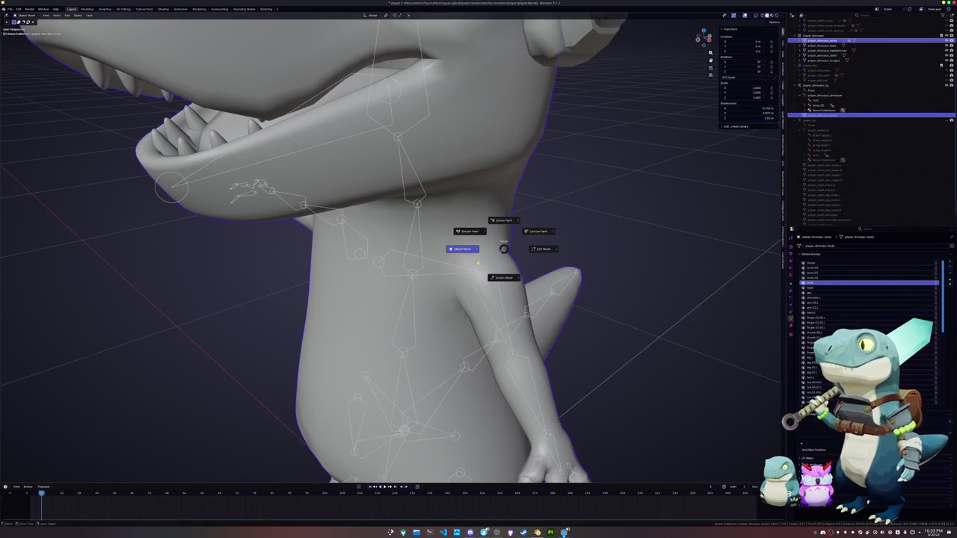
left_click(465, 231)
middle_click_drag(464, 232, 755, 320)
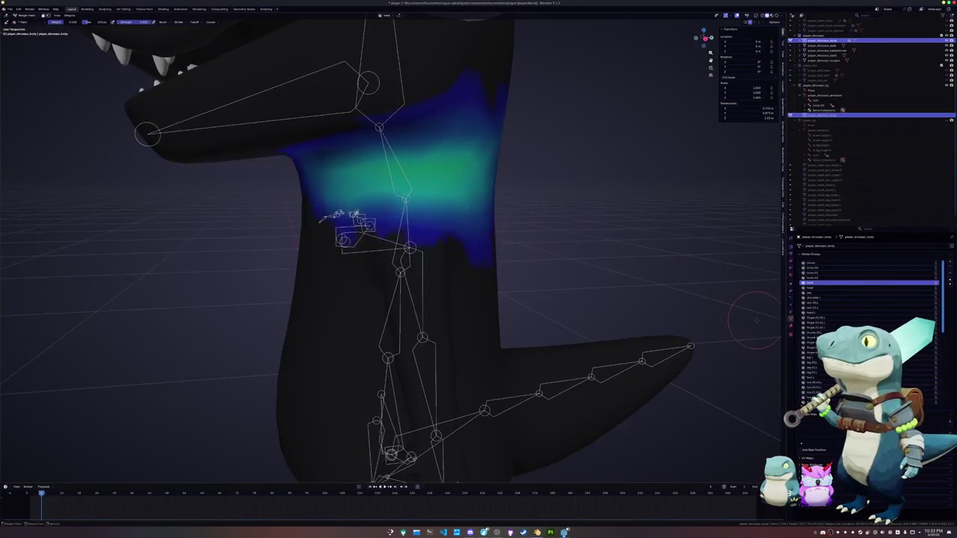
scroll(813, 299, "down", 3)
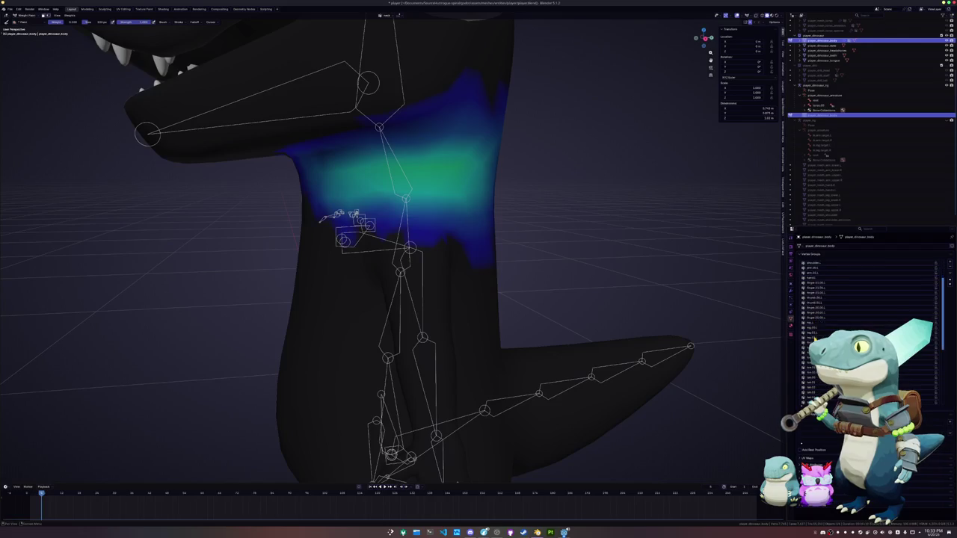
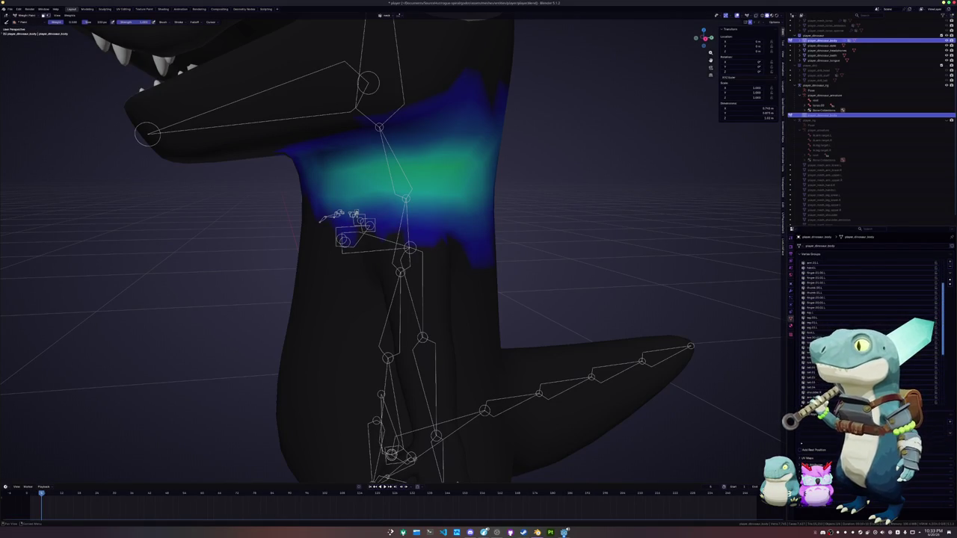
- Show the upper-arm vertex group's weights and paint away stray weight on the upper arm
scroll(823, 315, "up", 3)
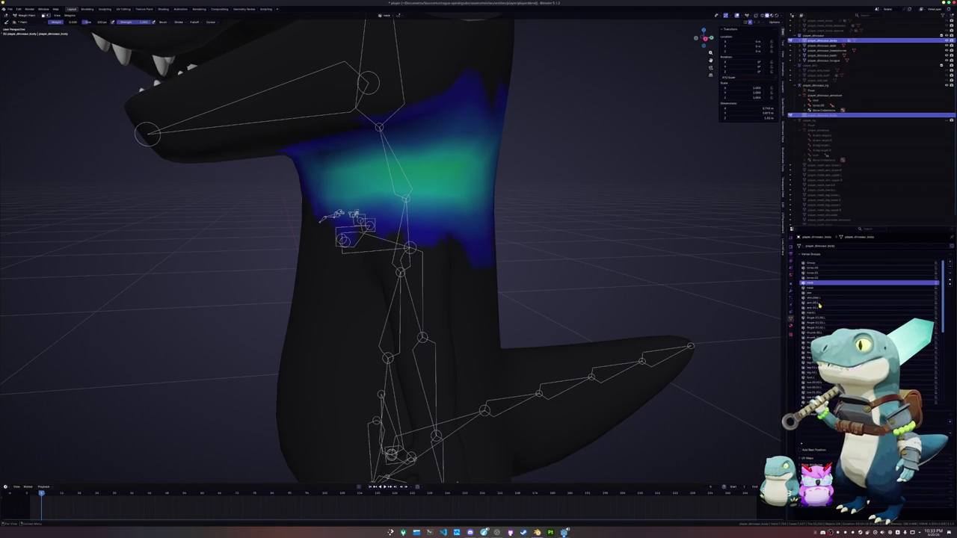
left_click(819, 302)
scroll(448, 239, "up", 3)
scroll(585, 208, "down", 2)
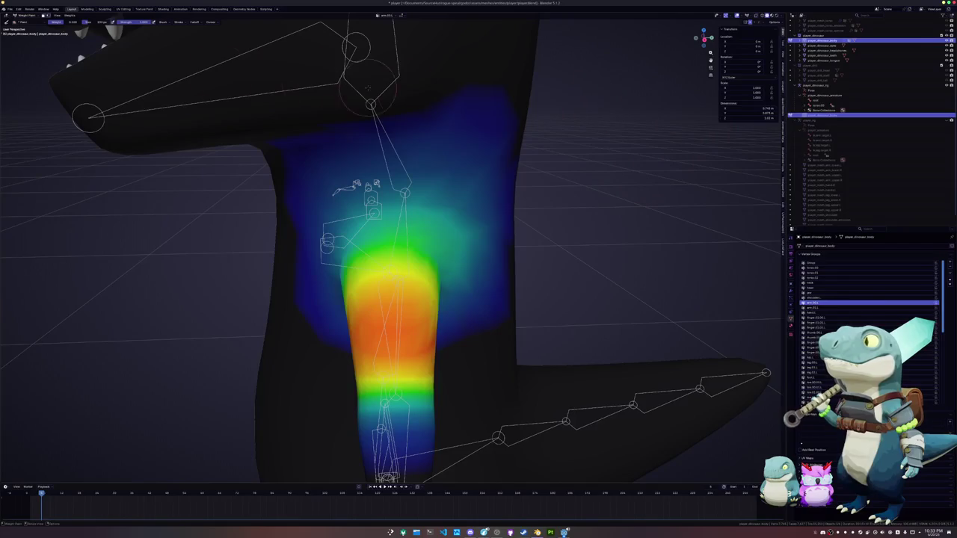
mouse_move(345, 191)
left_mouse_down()
mouse_move(384, 203)
mouse_move(448, 139)
mouse_move(352, 181)
left_mouse_up()
- Shrink the brush and subtract the stray weight near the shoulder
key("f")
left_click(417, 147)
key("f")
left_click(448, 150)
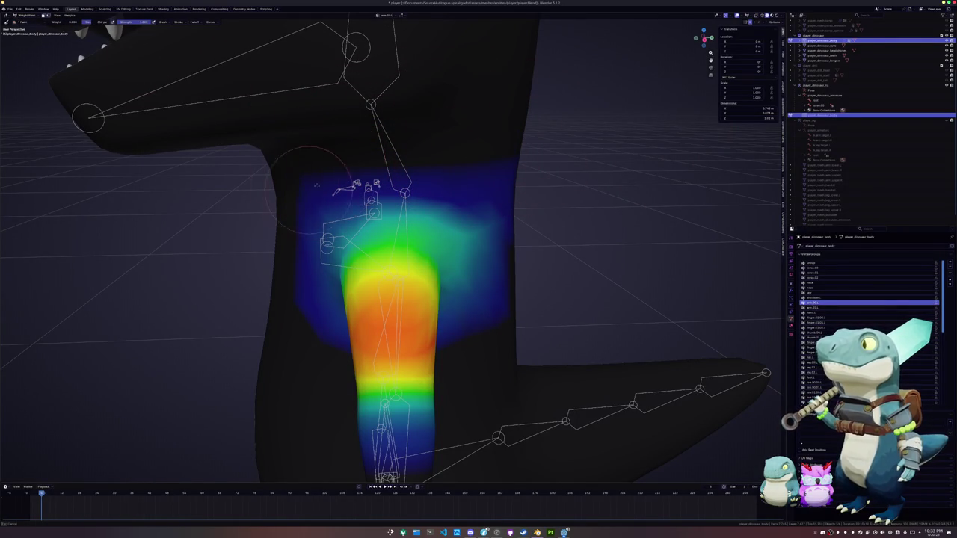
mouse_move(289, 223)
left_mouse_down()
mouse_move(448, 160)
mouse_move(459, 185)
left_mouse_up()
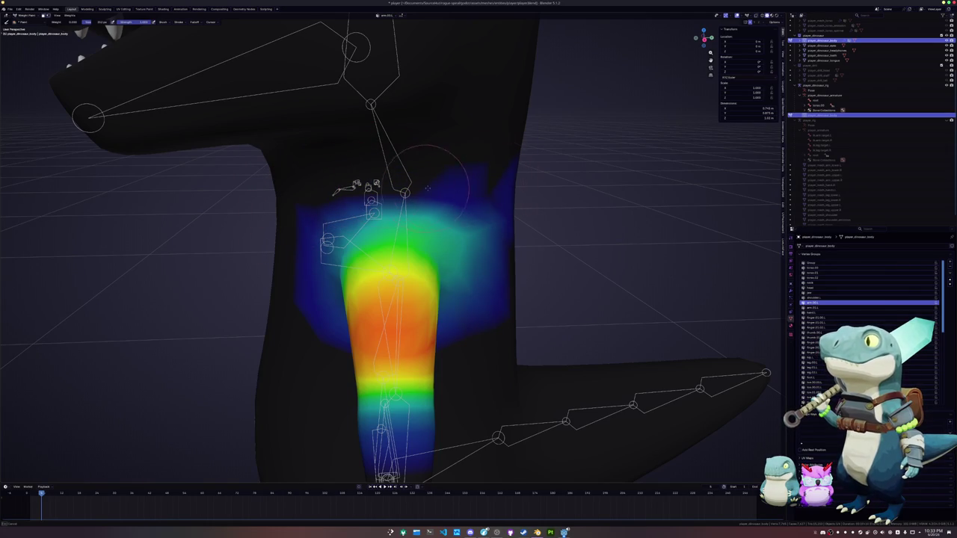
- Paint away the remaining blue weight beside and on top of the shoulder from other angles
middle_click_drag(478, 183, 430, 179)
mouse_move(432, 181)
left_mouse_down()
mouse_move(441, 216)
mouse_move(433, 261)
mouse_move(388, 269)
mouse_move(399, 172)
mouse_move(388, 192)
left_mouse_up()
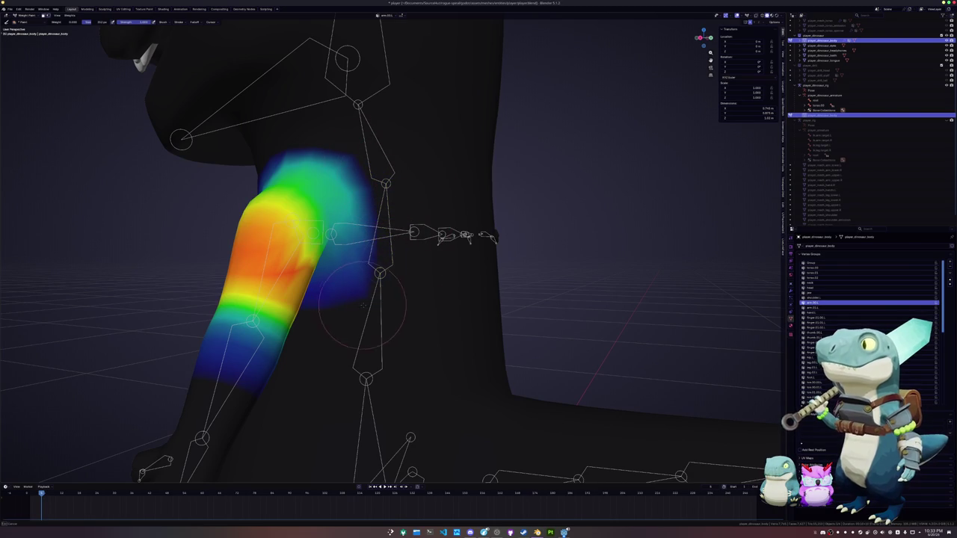
middle_click_drag(359, 307, 390, 262)
left_click_drag(402, 234, 415, 250)
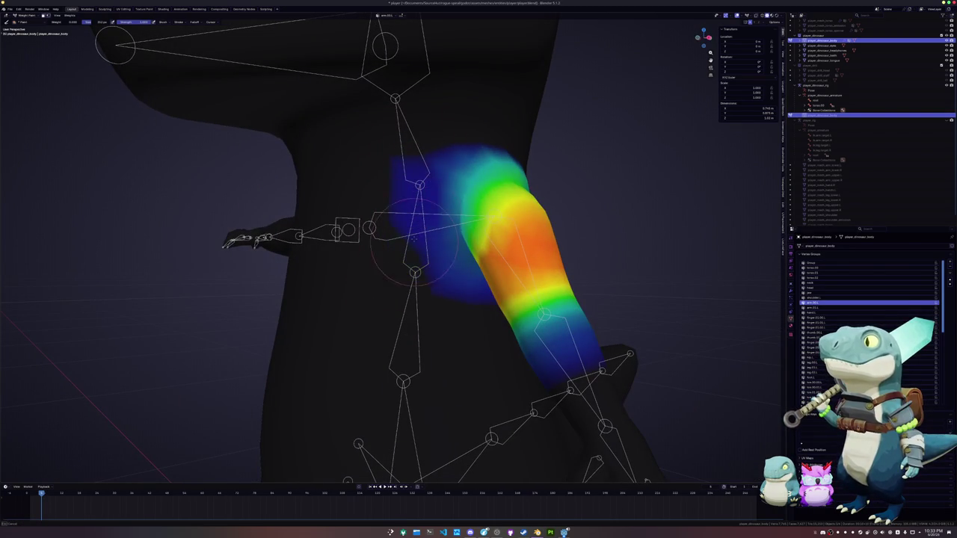
middle_click_drag(415, 158, 373, 165)
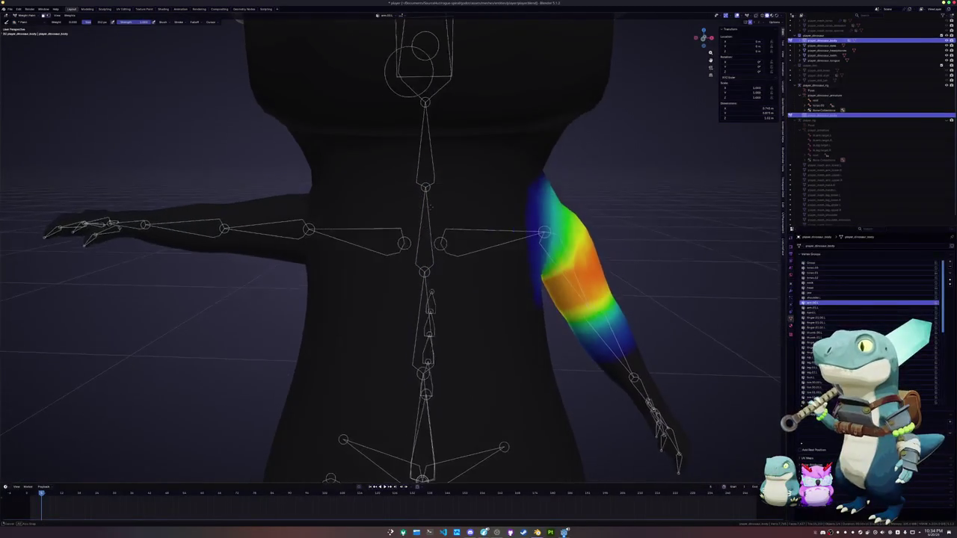
mouse_move(464, 194)
middle_mouse_down()
mouse_move(499, 189)
mouse_move(459, 200)
middle_mouse_up()
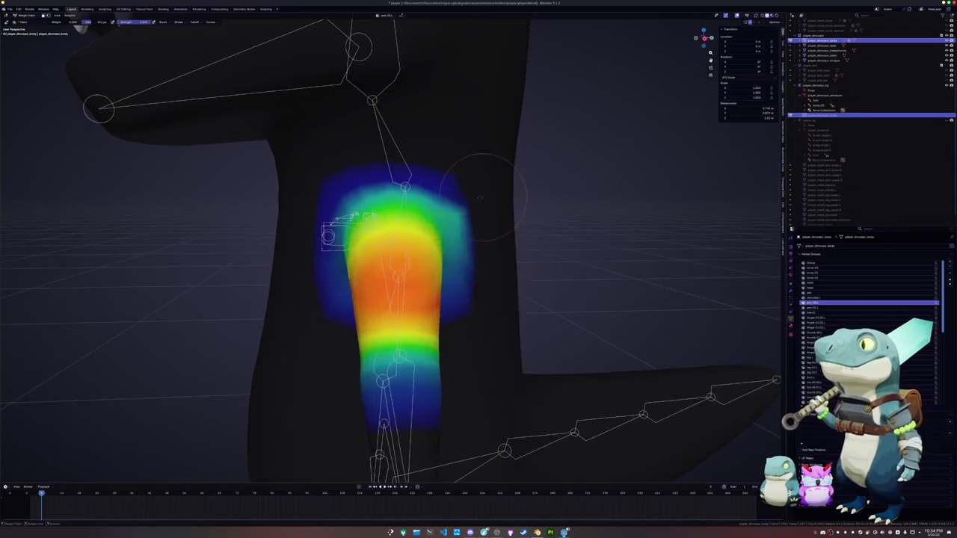
left_click_drag(468, 190, 461, 214)
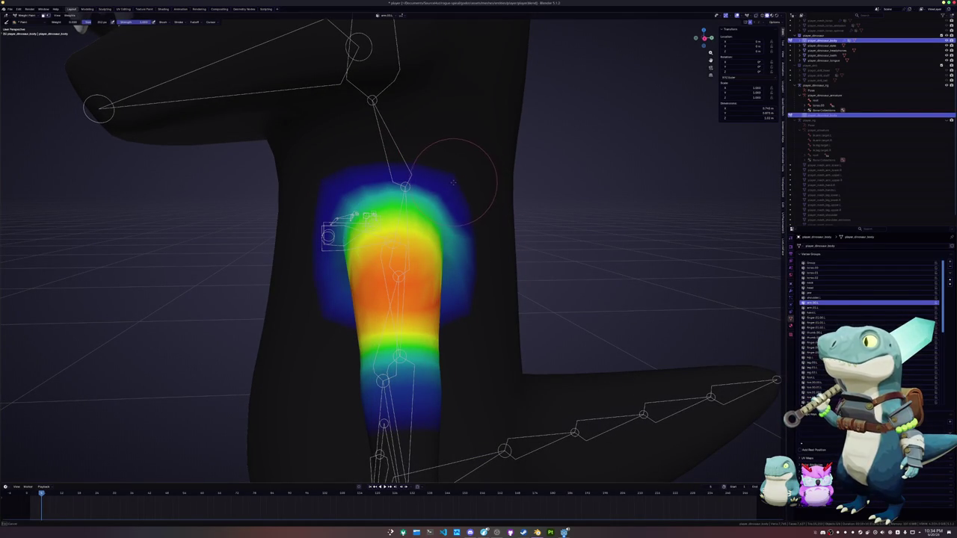
- Inspect the arm weights from around the character, then leave weight painting
middle_click_drag(455, 183, 422, 225)
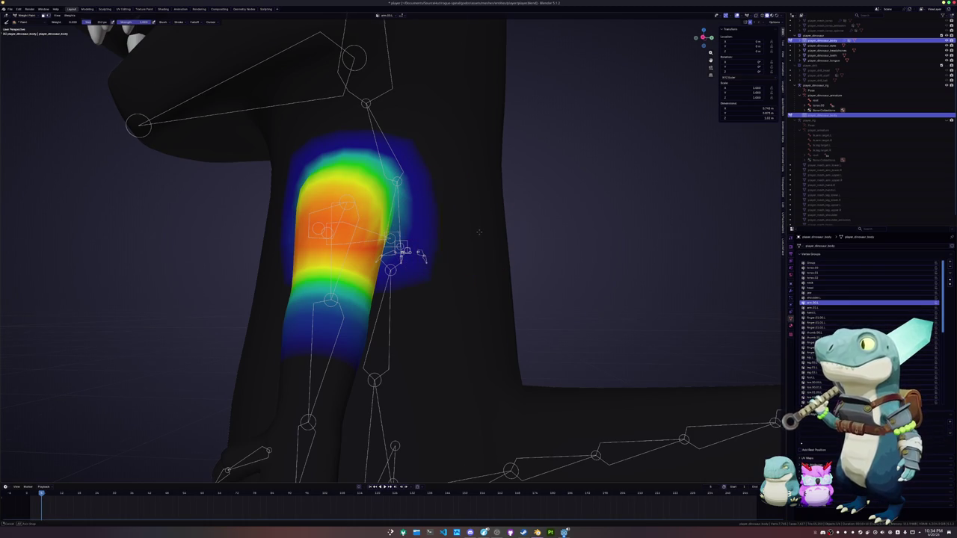
middle_click_drag(479, 231, 519, 230)
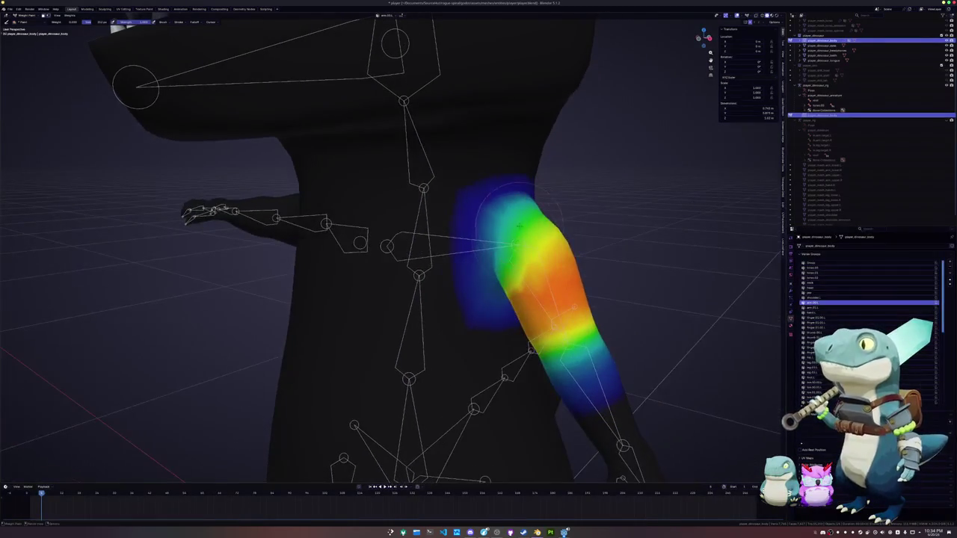
mouse_move(478, 240)
middle_mouse_down()
mouse_move(432, 230)
mouse_move(454, 226)
mouse_move(439, 251)
mouse_move(463, 247)
middle_mouse_up()
key("ctrl+Tab")
- Pose-test the upper-arm bone by rotating it around Z, then Y, to swing it down
left_click(415, 224)
key("ctrl+Tab")
left_click(520, 241)
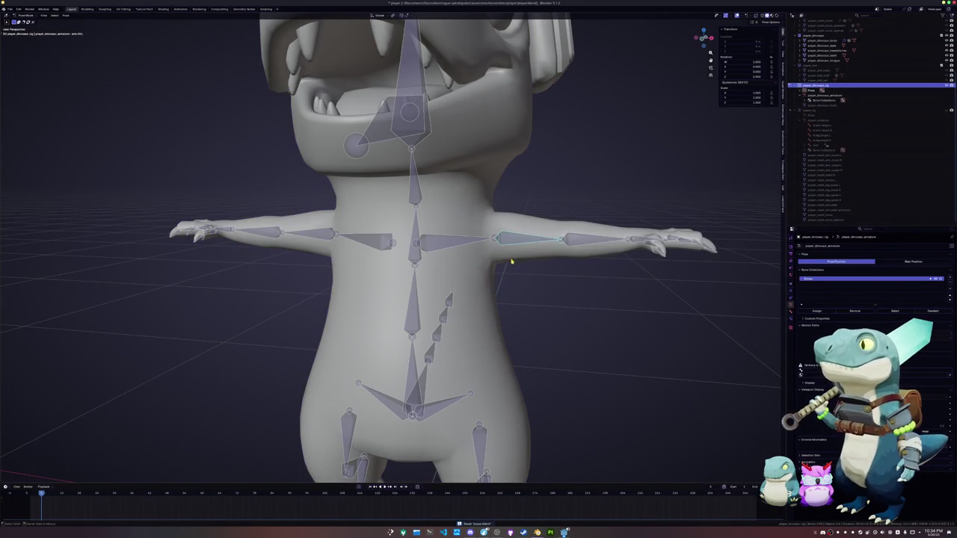
key("r")
key("z")
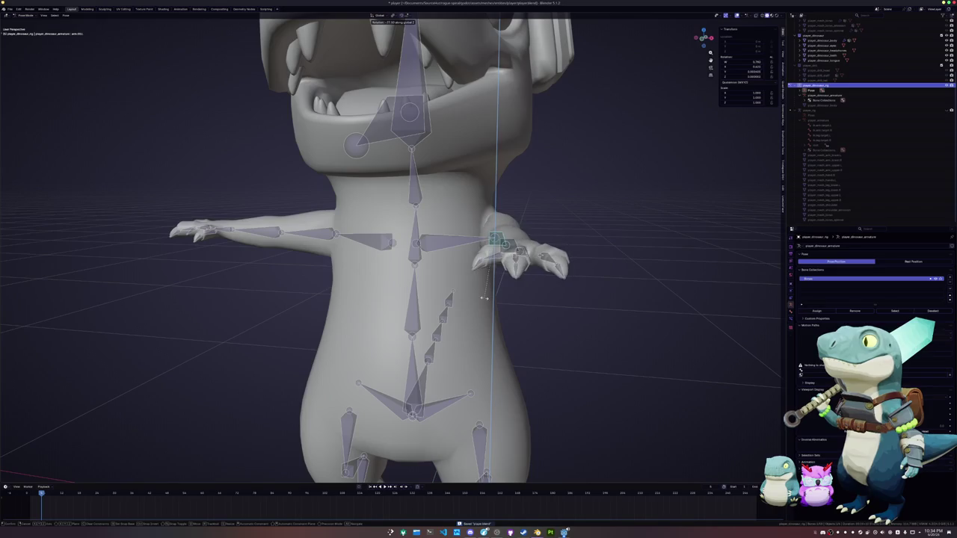
left_click(496, 295)
mouse_move(497, 294)
middle_mouse_down()
mouse_move(487, 321)
mouse_move(496, 313)
mouse_move(497, 326)
middle_mouse_up()
key("r")
left_click(509, 329)
key("KP_1")
key("r")
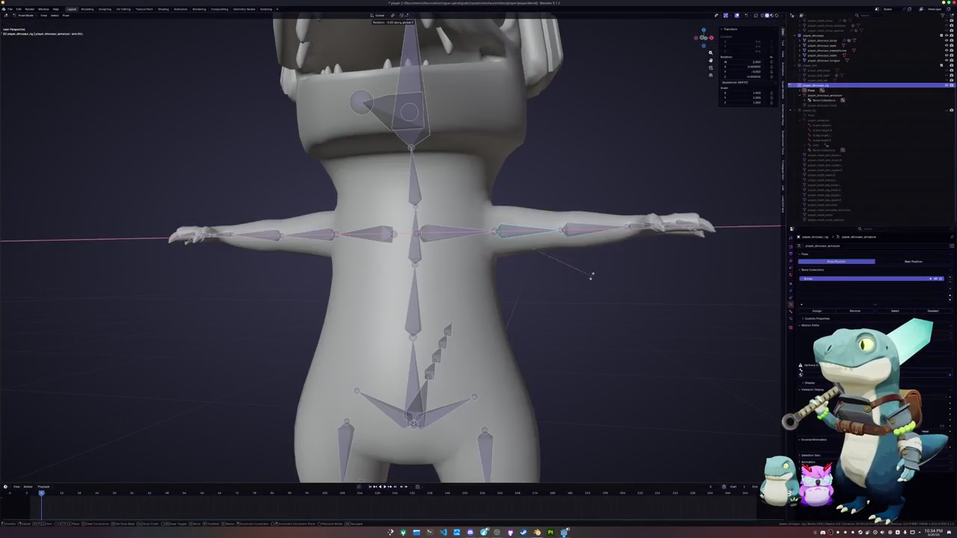
key("y")
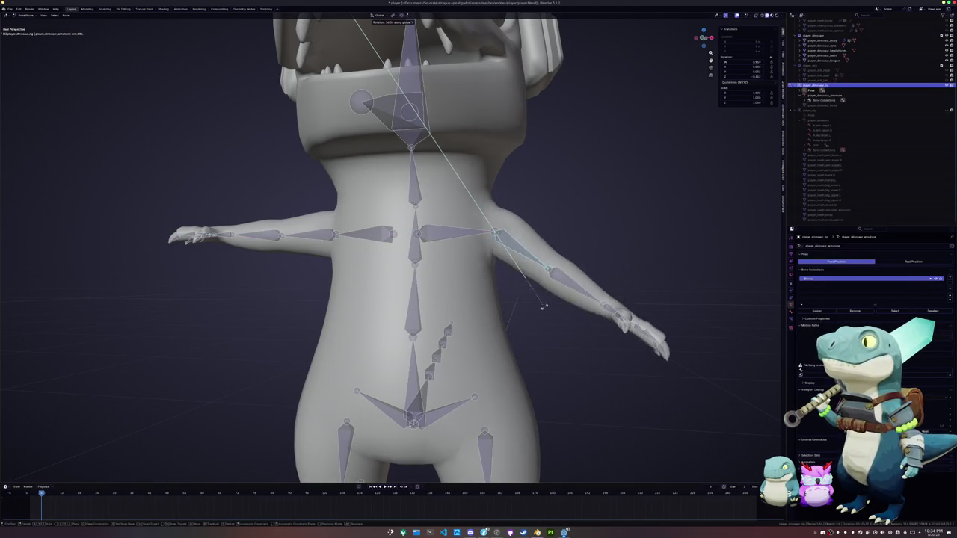
left_click(544, 298)
- Box-select the hand bones and rotate the fingers around X to test them
middle_click_drag(544, 295, 523, 292)
left_click_drag(605, 274, 536, 204)
scroll(529, 198, "up", 5)
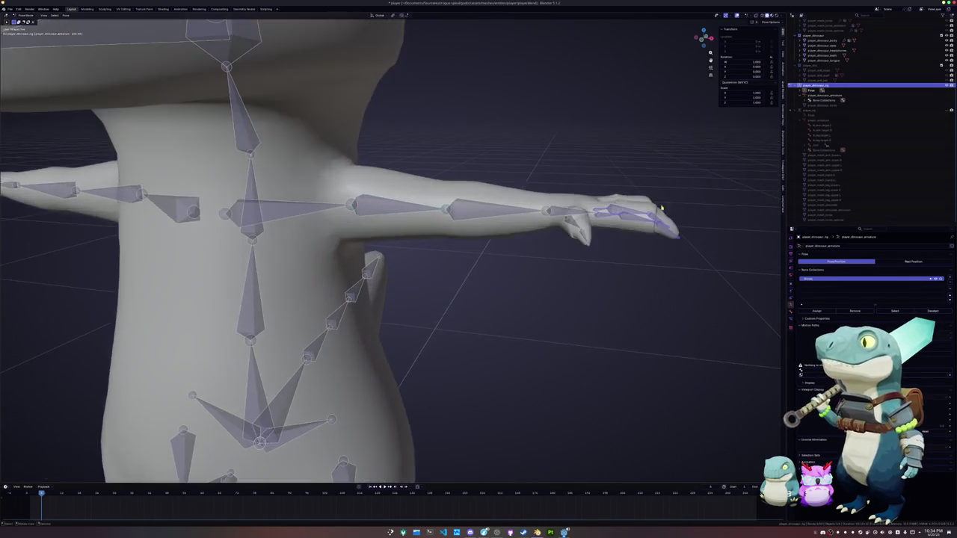
key("r")
key("x")
key("x")
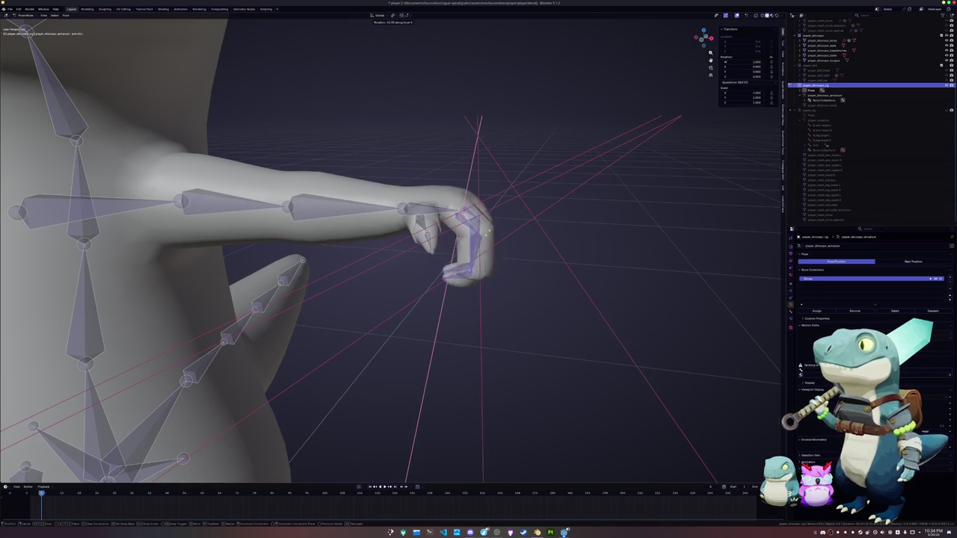
left_click(561, 272)
key("r")
key("x")
key("x")
key("Escape")
middle_click_drag(527, 224, 527, 227)
- Snap the finger bone joint to the centre of the finger's edge loop using the 3D cursor
key("Tab")
left_click(488, 293)
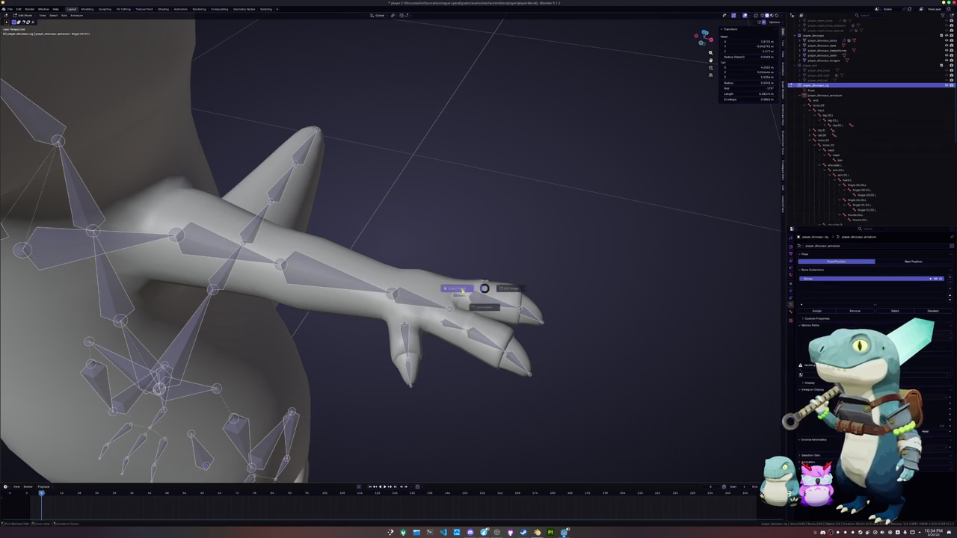
key("Tab")
left_click(483, 287)
key("Tab")
left_click(480, 287, "alt")
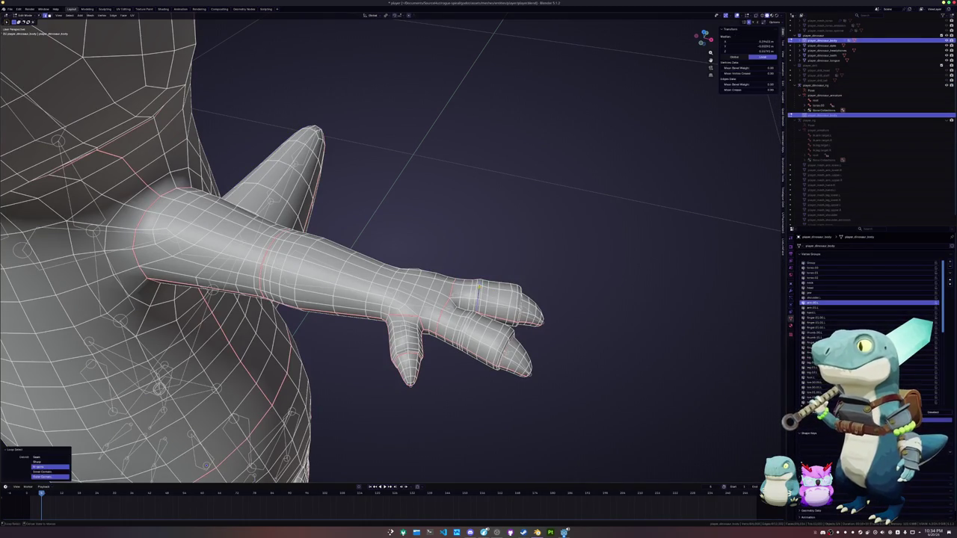
key("Tab")
left_click(478, 293)
key("Tab")
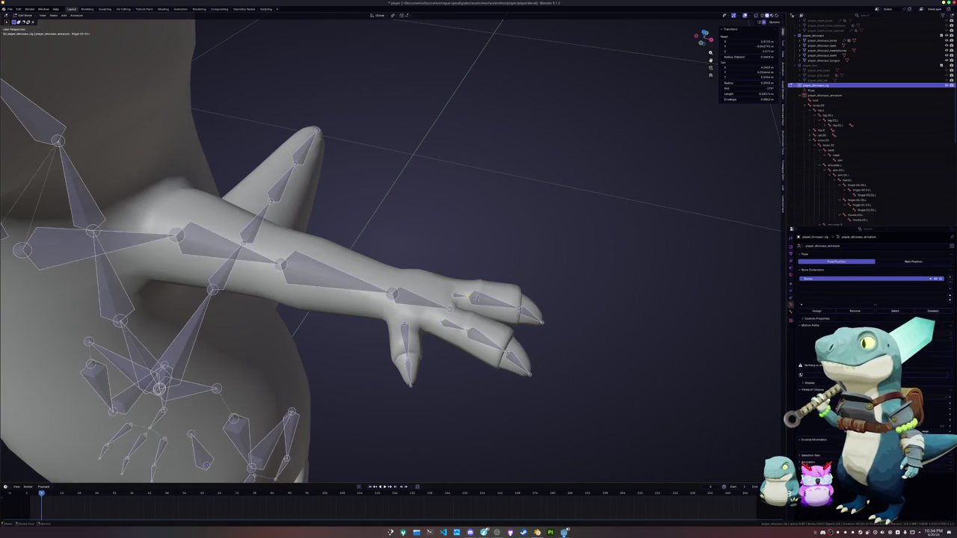
key("shift+s")
key("Tab")
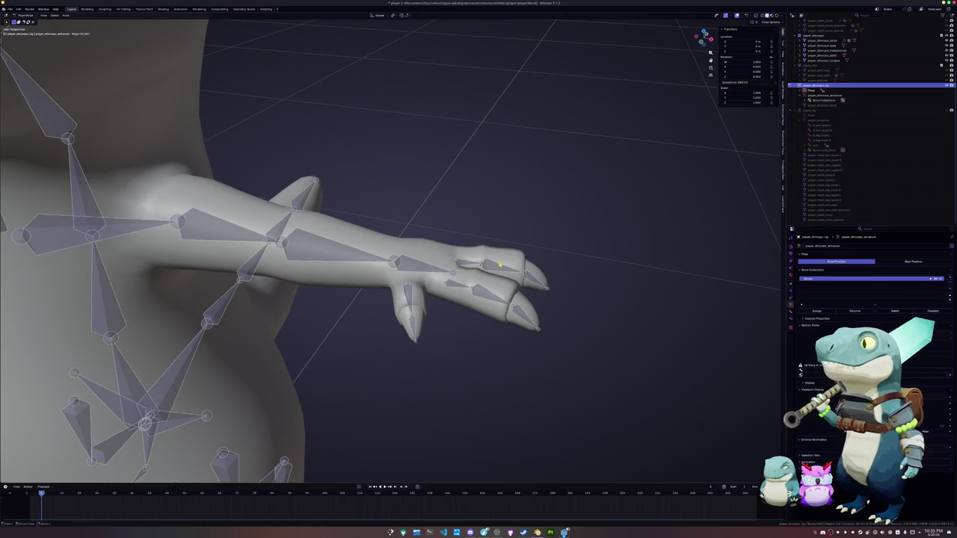
- Test-curl the finger bones around X to check hand deformation, then undo the curl
left_click(493, 256)
key("alt+a")
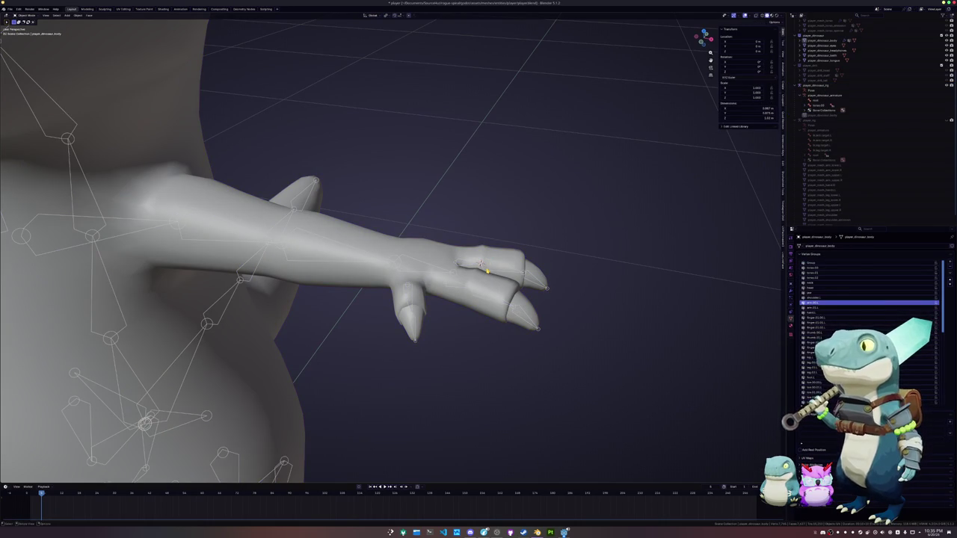
left_click(497, 271)
key("ctrl+Tab")
left_click_drag(571, 350, 454, 236)
key("r")
key("x")
key("x")
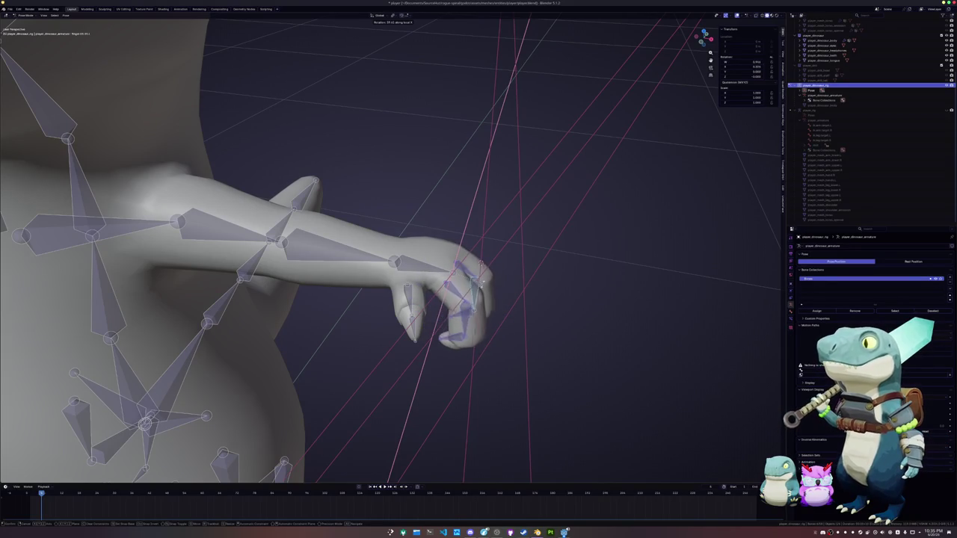
left_click(479, 284)
middle_click_drag(479, 284, 423, 280)
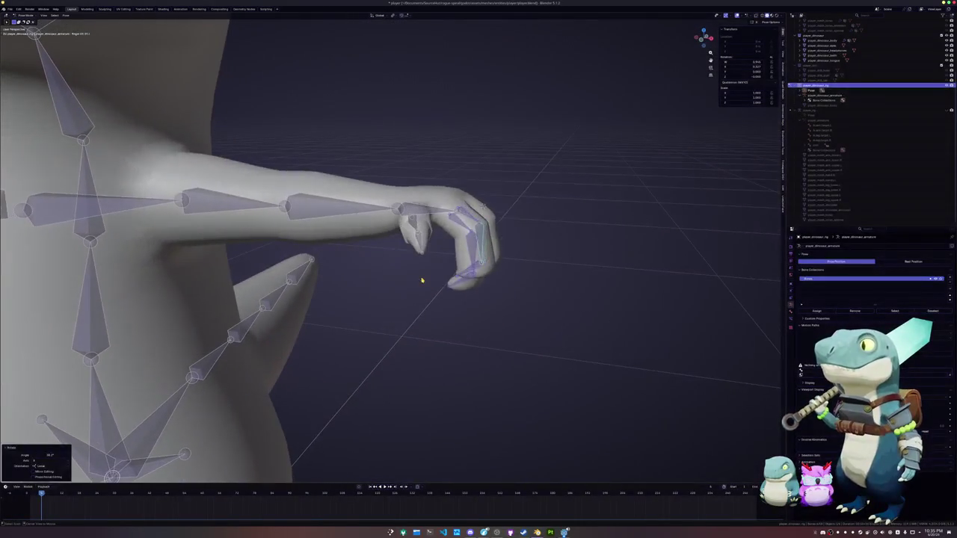
key("ctrl+z")
- Take the rig out of Pose Mode and view the whole character from the front
scroll(431, 284, "down", 4)
middle_click_drag(382, 284, 523, 266)
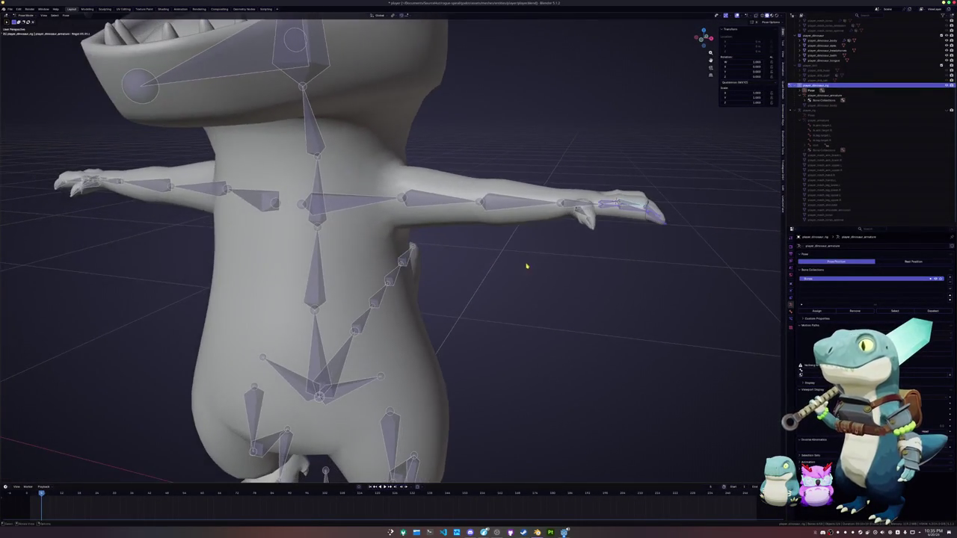
scroll(495, 263, "down", 2)
key("ctrl+Tab")
scroll(412, 283, "down", 2)
mouse_move(476, 220)
middle_mouse_down()
mouse_move(415, 172)
mouse_move(423, 274)
middle_mouse_up()
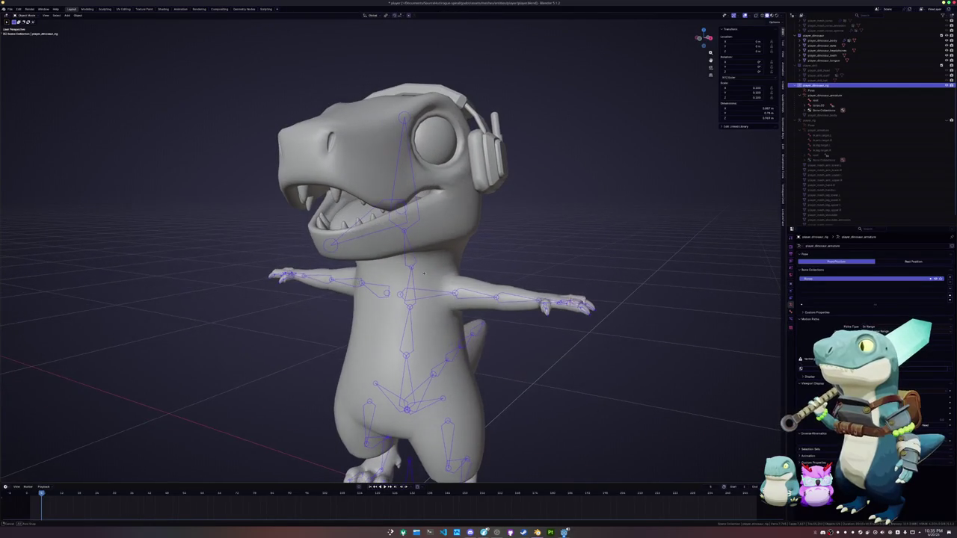
- Check the active bone's properties in Pose Mode, then return the rig to Object Mode
key("ctrl+Tab")
middle_click_drag(465, 298, 452, 280)
scroll(450, 277, "up", 2)
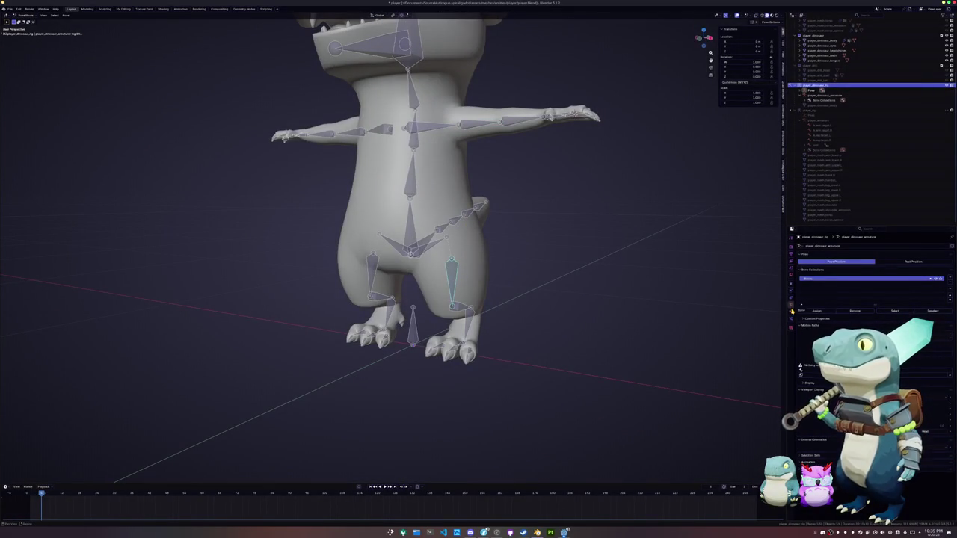
left_click(791, 310)
key("ctrl+Tab")
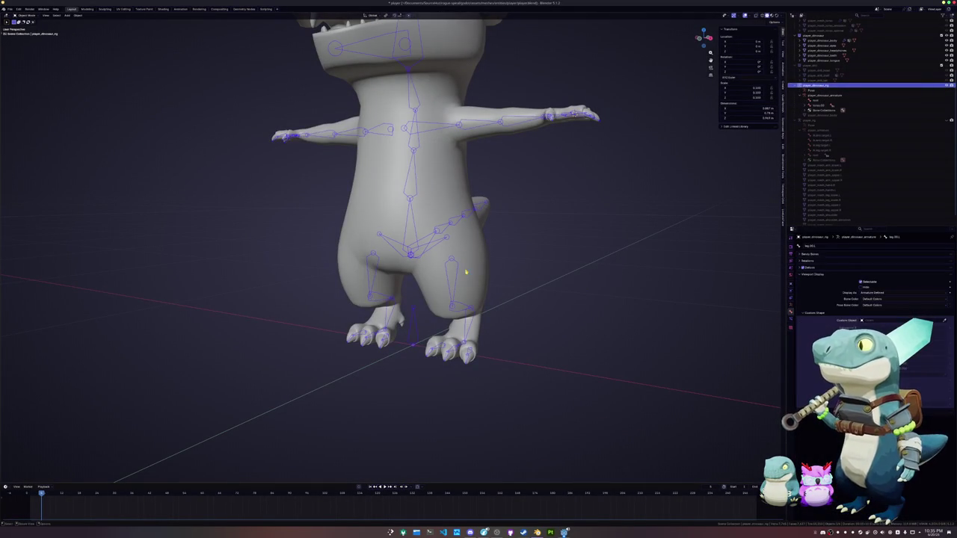
- Put the body mesh into Weight Paint mode with the leg vertex group active
left_click(480, 269)
key("ctrl+Tab")
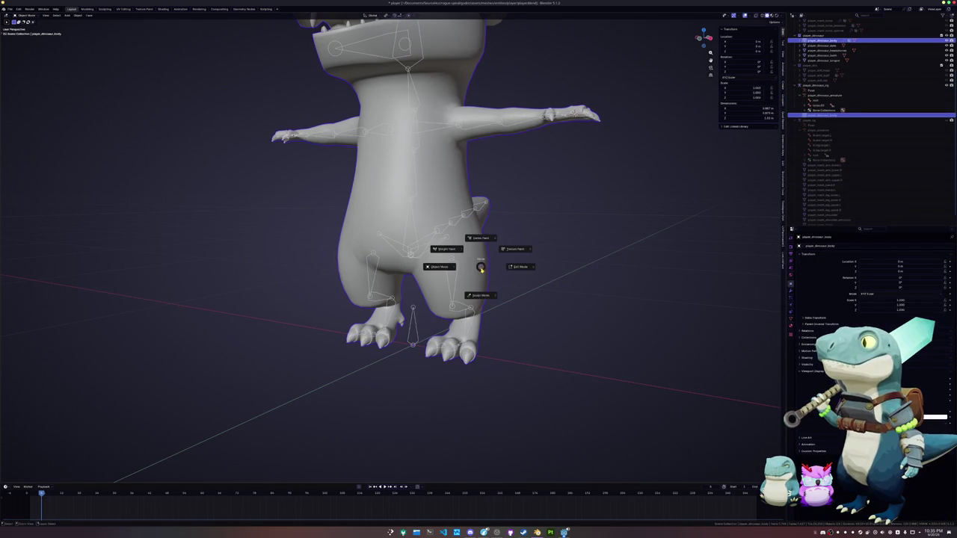
left_click(449, 251)
scroll(651, 275, "up", 2)
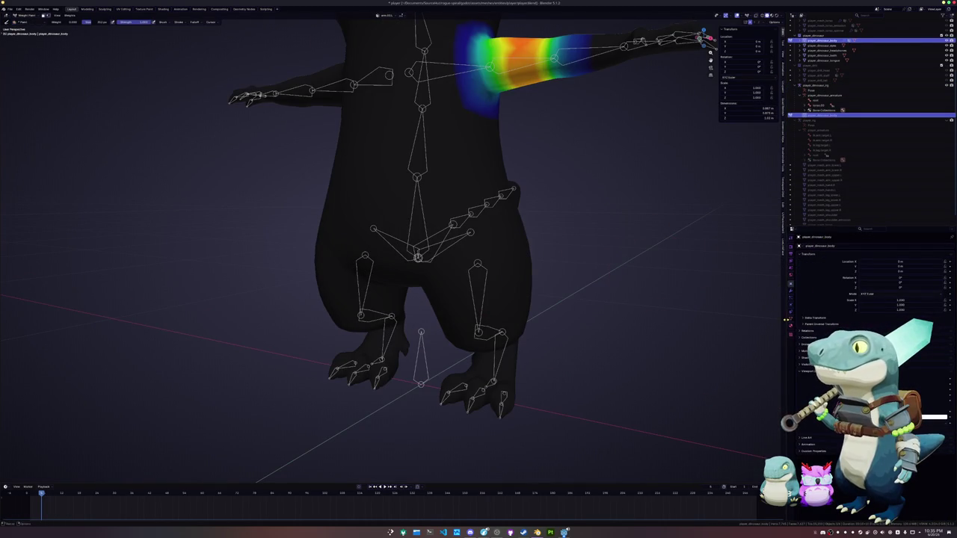
left_click(791, 320)
scroll(842, 307, "down", 5)
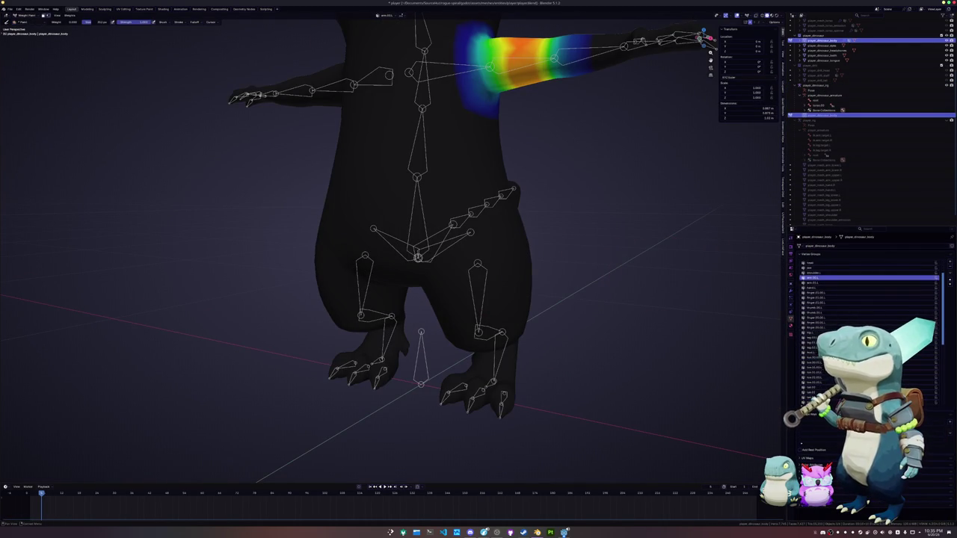
left_click(812, 317)
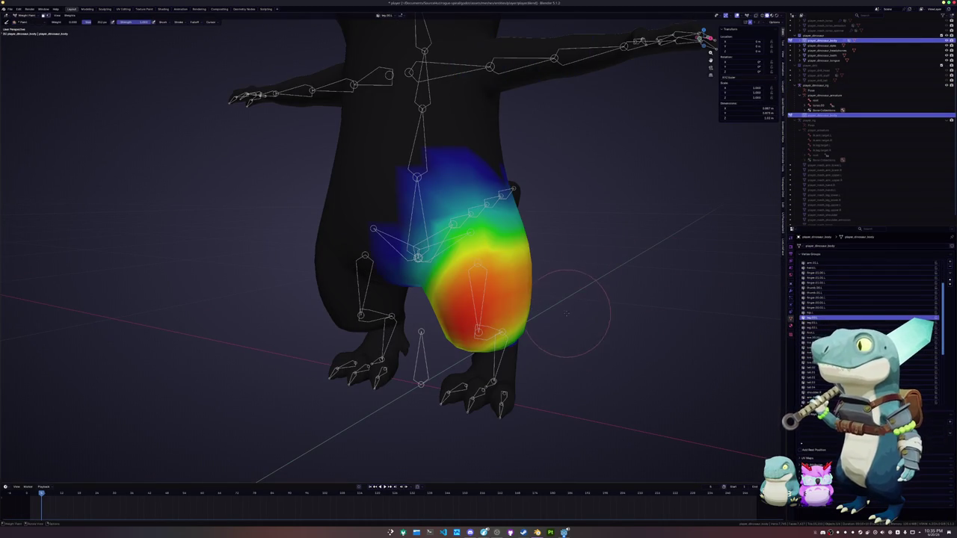
- Paint low leg weights across the lower and upper torso
middle_click_drag(566, 315, 533, 320)
left_click_drag(385, 221, 515, 224)
left_click_drag(441, 220, 556, 228)
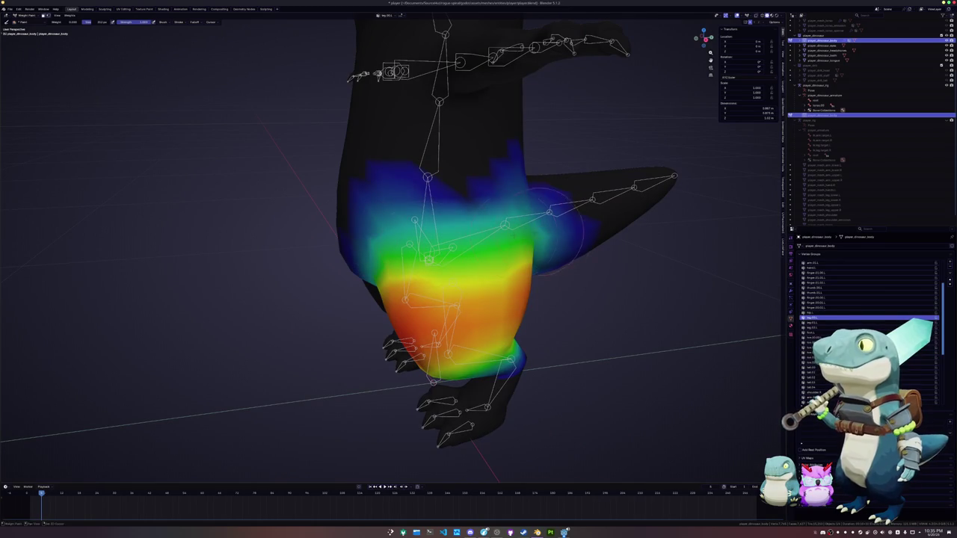
mouse_move(516, 202)
left_mouse_down()
mouse_move(449, 196)
mouse_move(527, 174)
mouse_move(463, 164)
mouse_move(441, 213)
mouse_move(341, 222)
left_mouse_up()
middle_click_drag(344, 252, 434, 245)
mouse_move(434, 245)
left_mouse_down()
mouse_move(463, 186)
mouse_move(427, 239)
left_mouse_up()
left_click_drag(478, 179, 440, 224)
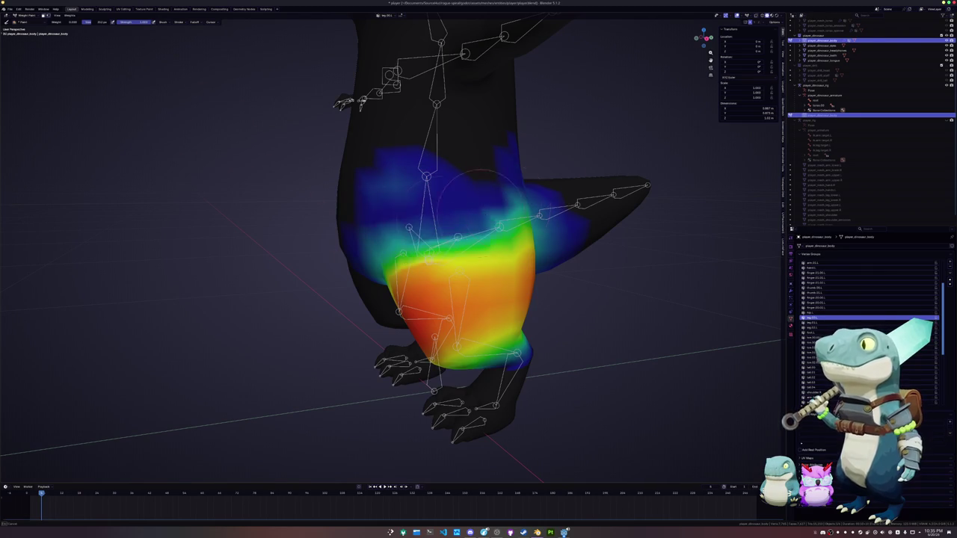
middle_click_drag(440, 224, 443, 226)
mouse_move(443, 226)
left_mouse_down()
mouse_move(367, 230)
mouse_move(471, 217)
mouse_move(351, 239)
mouse_move(523, 224)
mouse_move(374, 217)
left_mouse_up()
- Widen the strong red thigh band, then put the rig back in Pose Mode
middle_click_drag(418, 217, 434, 224)
mouse_move(486, 213)
left_mouse_down()
mouse_move(442, 244)
mouse_move(429, 227)
left_mouse_up()
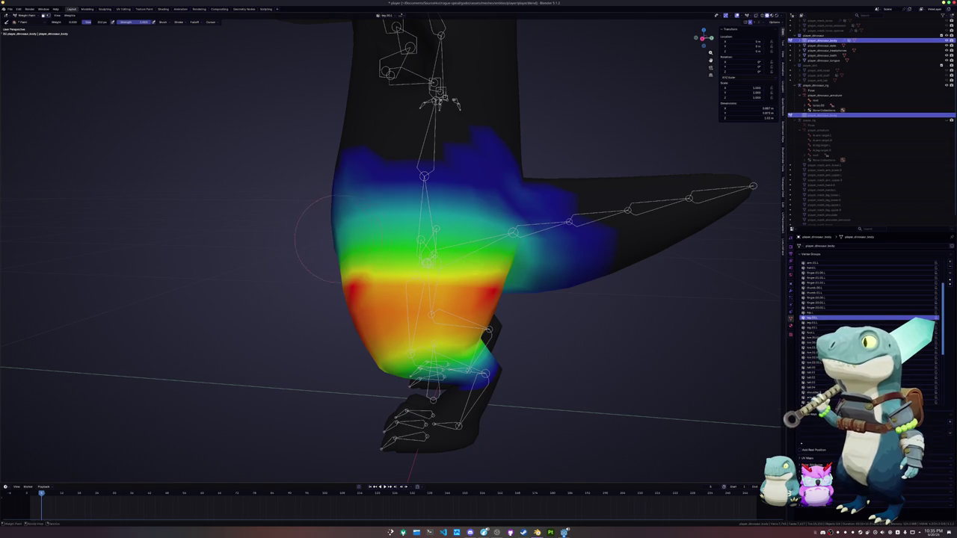
middle_click_drag(321, 237, 385, 316)
key("ctrl+Tab")
left_click(482, 297)
key("ctrl+Tab")
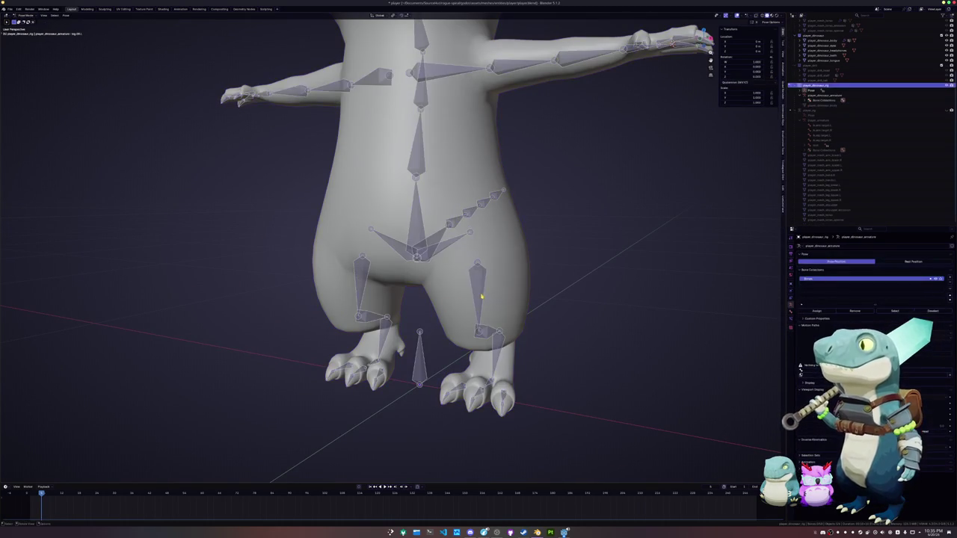
- Rotate the leg bone around X to test how the mesh bends
key("r")
key("x")
left_click(535, 280)
mouse_move(535, 280)
middle_mouse_down()
mouse_move(478, 261)
mouse_move(497, 276)
middle_mouse_up()
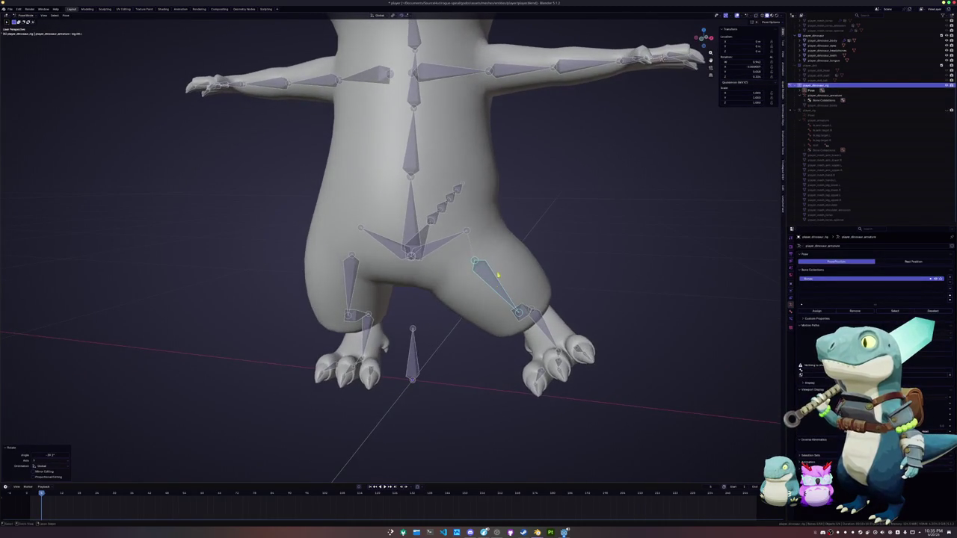
- Return the body to Weight Paint and reduce leg weight on the upper thigh
key("ctrl+Tab")
left_click(508, 250)
key("ctrl+Tab")
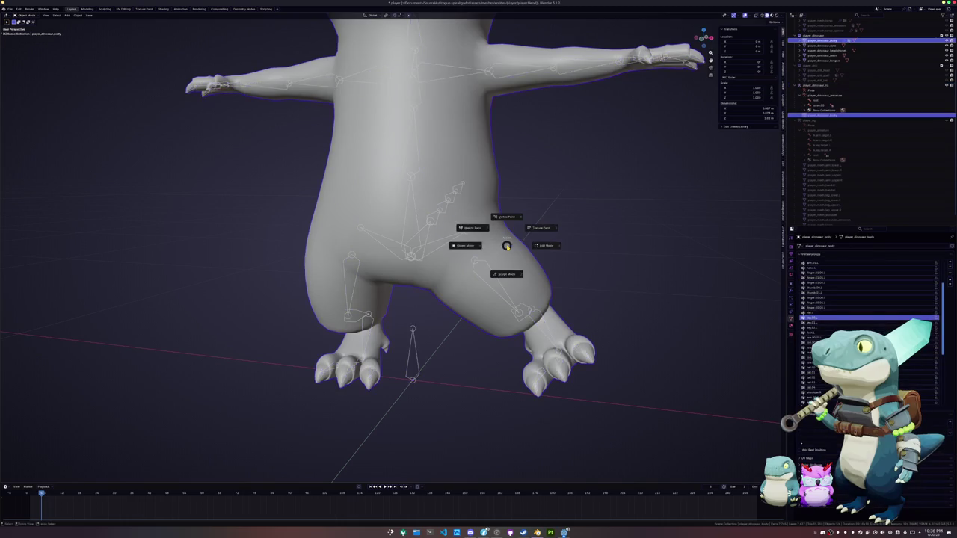
left_click(472, 228)
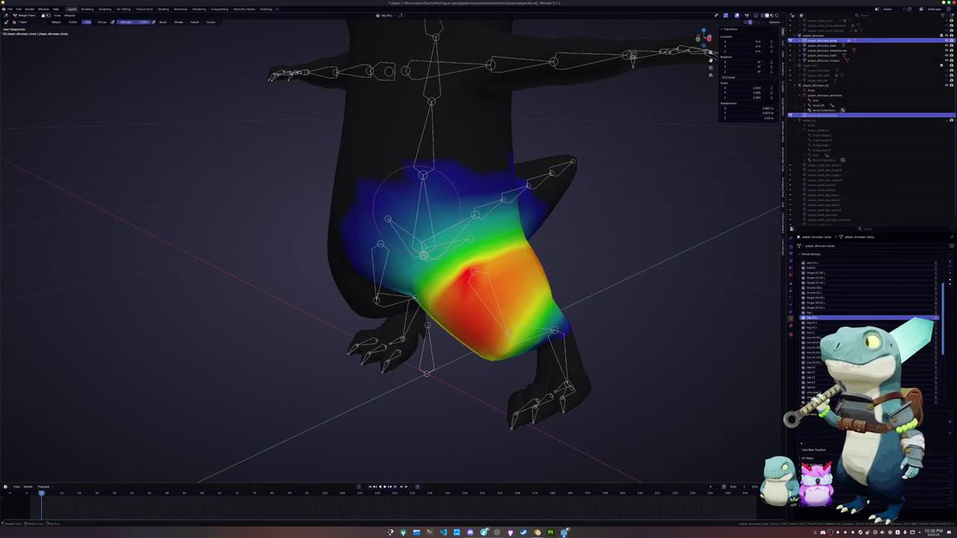
left_click_drag(416, 196, 506, 203)
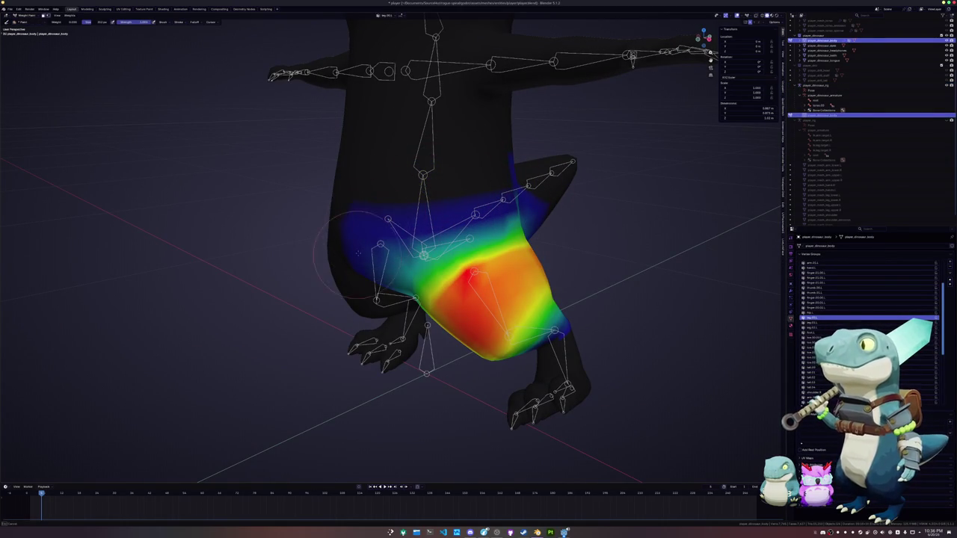
- Strengthen the leg weights up toward the green band
middle_click_drag(379, 206, 423, 186)
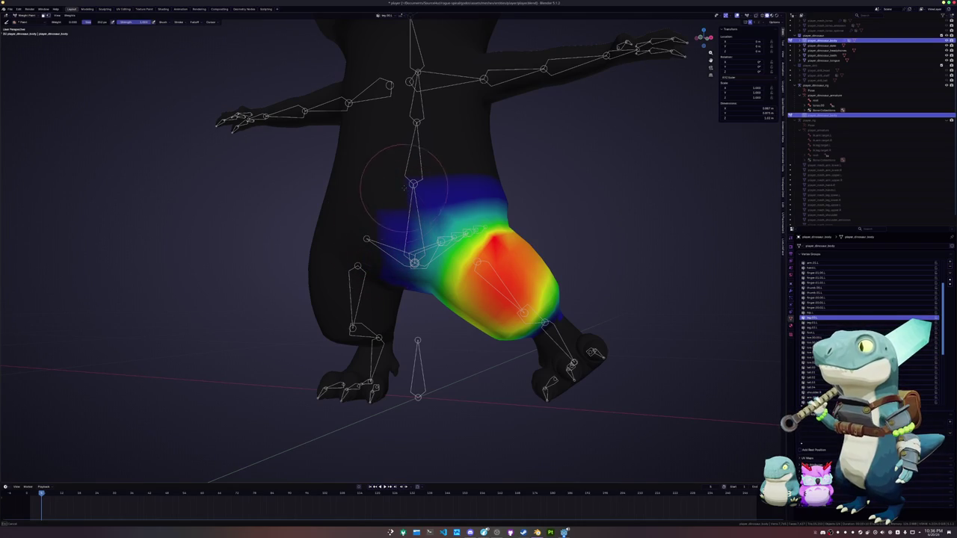
scroll(366, 237, "up", 2)
middle_click_drag(366, 238, 400, 217)
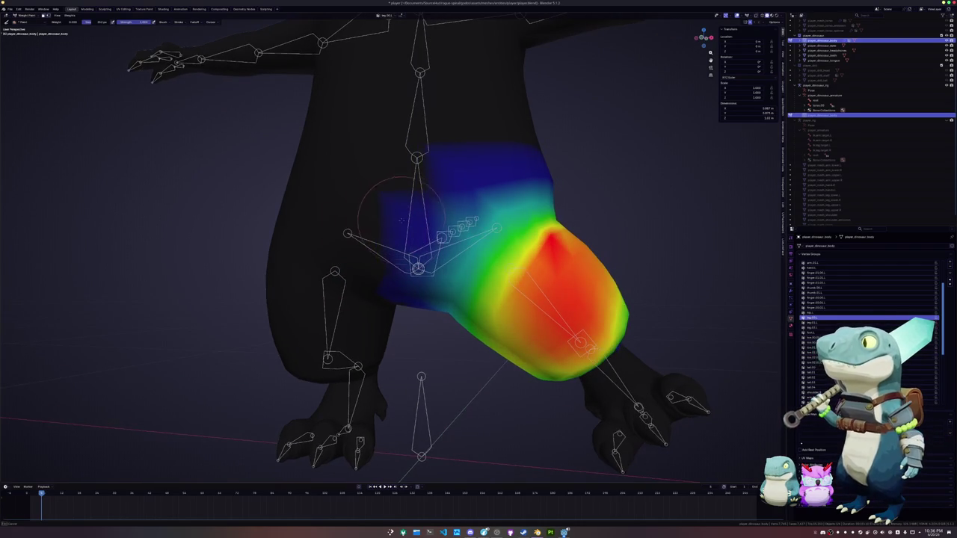
middle_click_drag(504, 144, 480, 182)
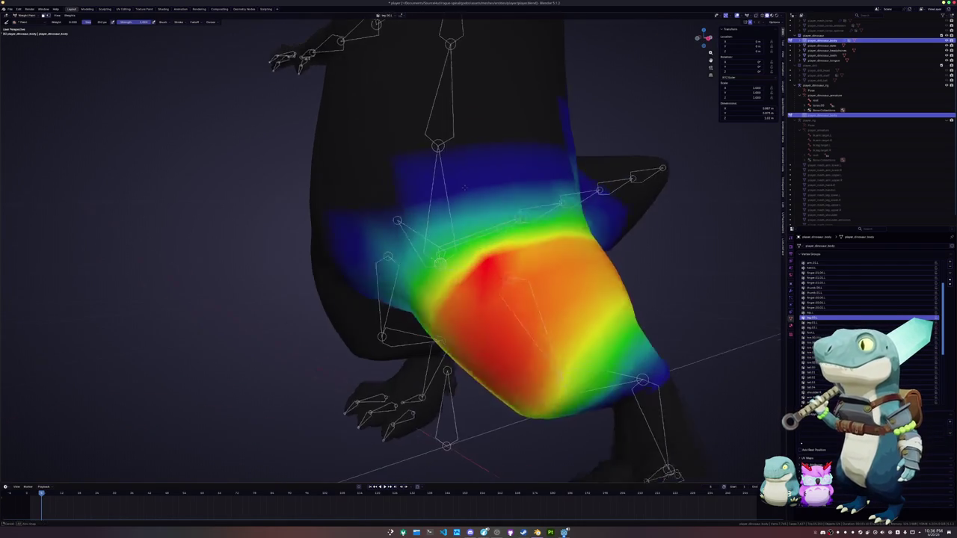
mouse_move(480, 182)
left_mouse_down()
mouse_move(486, 217)
mouse_move(590, 207)
left_mouse_up()
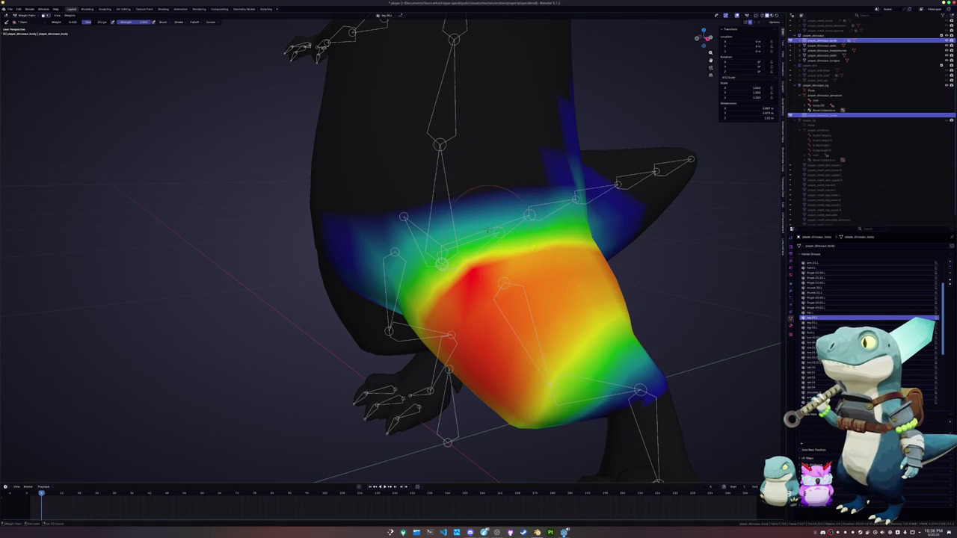
left_click_drag(519, 240, 447, 272)
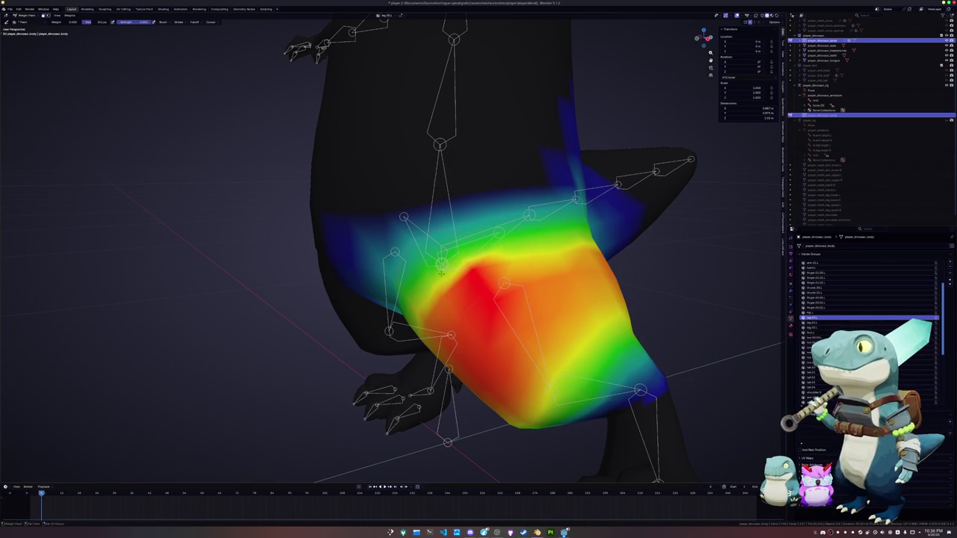
- Reduce weights along the top of the thigh and add weight to its outer side
mouse_move(472, 261)
middle_mouse_down()
mouse_move(419, 247)
mouse_move(517, 193)
middle_mouse_up()
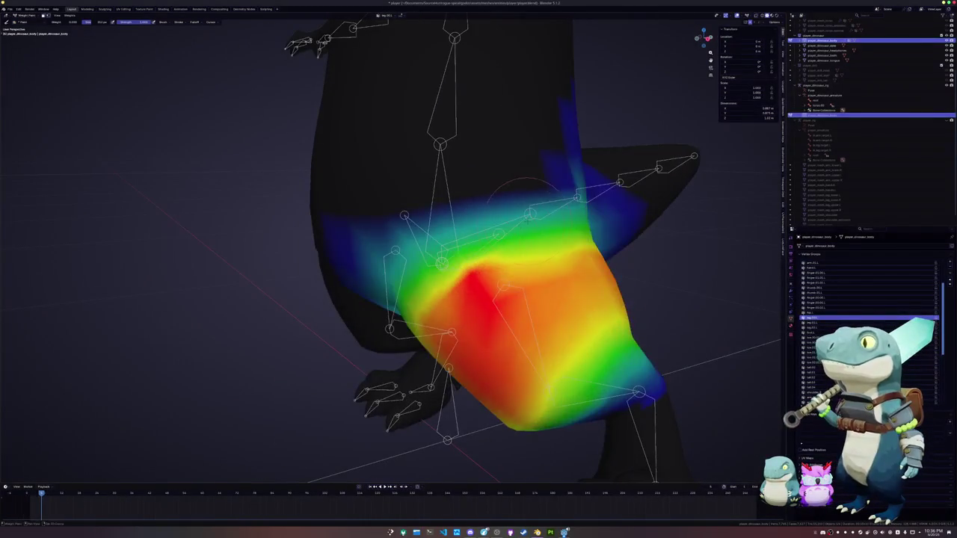
middle_click_drag(590, 209, 484, 186)
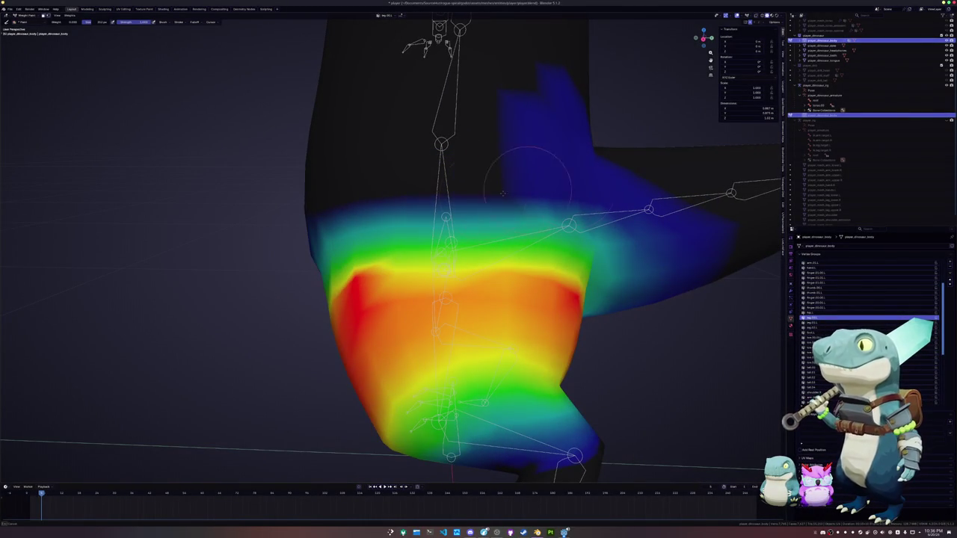
middle_click_drag(551, 188, 471, 113)
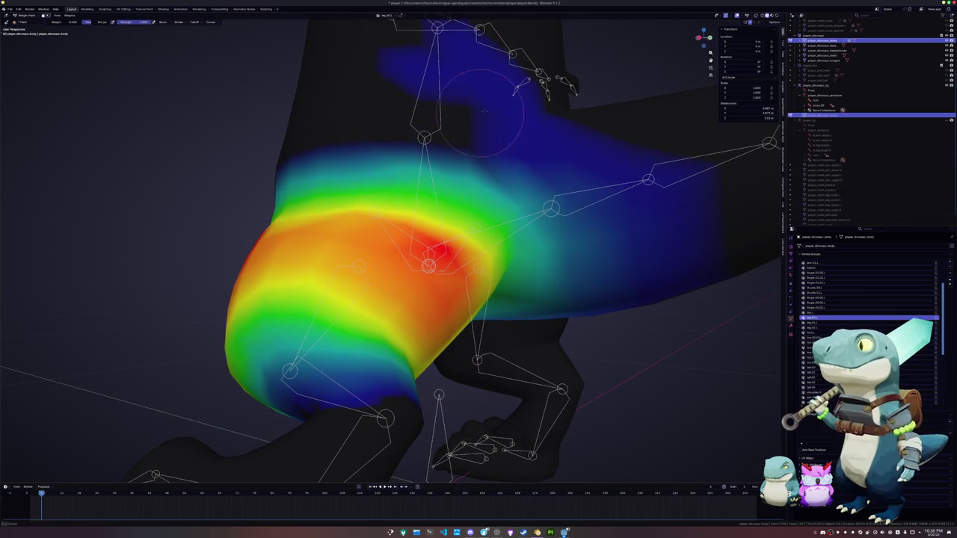
scroll(446, 133, "down", 3)
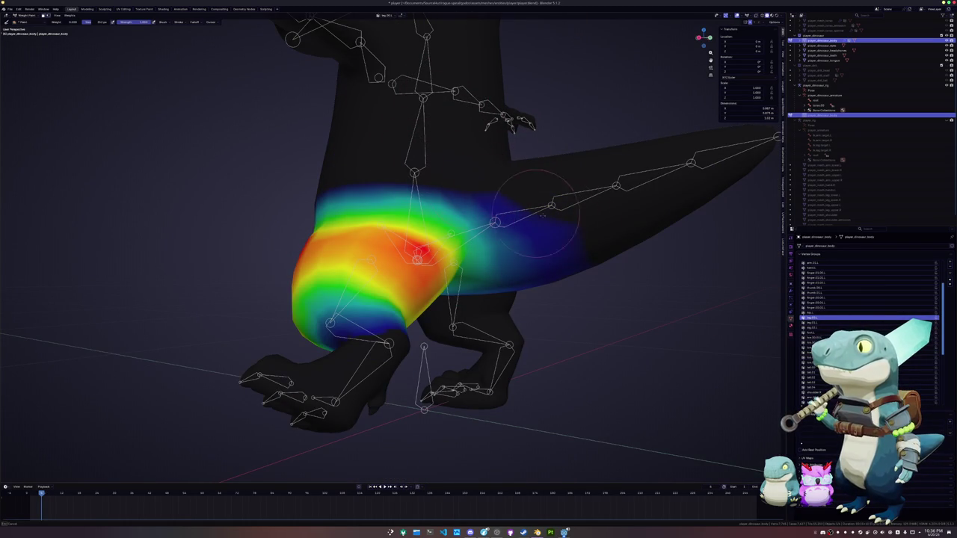
left_click_drag(468, 191, 334, 187)
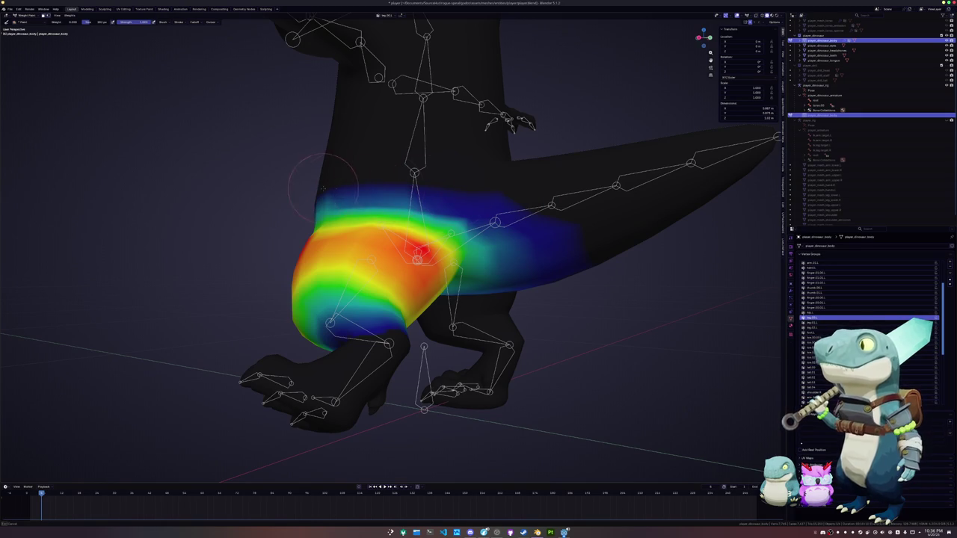
middle_click_drag(334, 187, 412, 193)
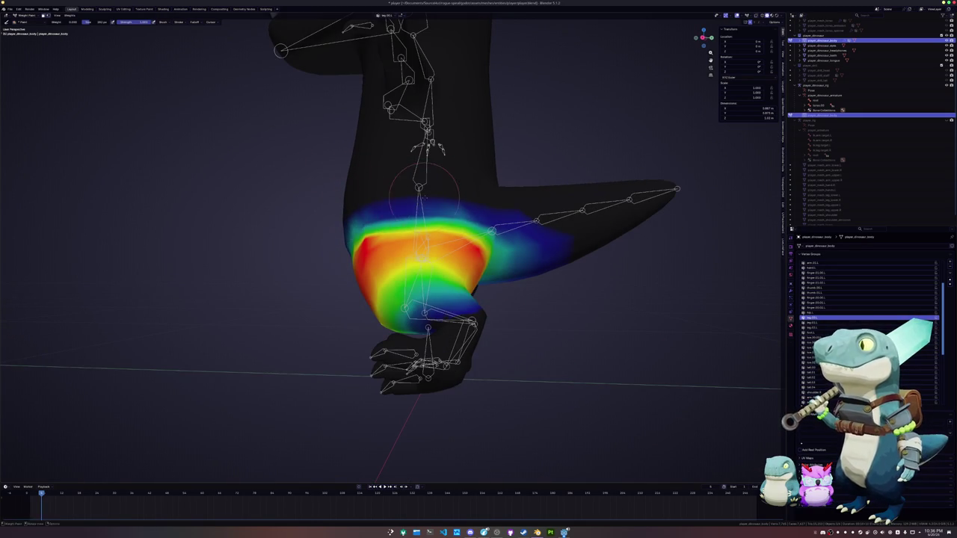
middle_click_drag(355, 203, 455, 282)
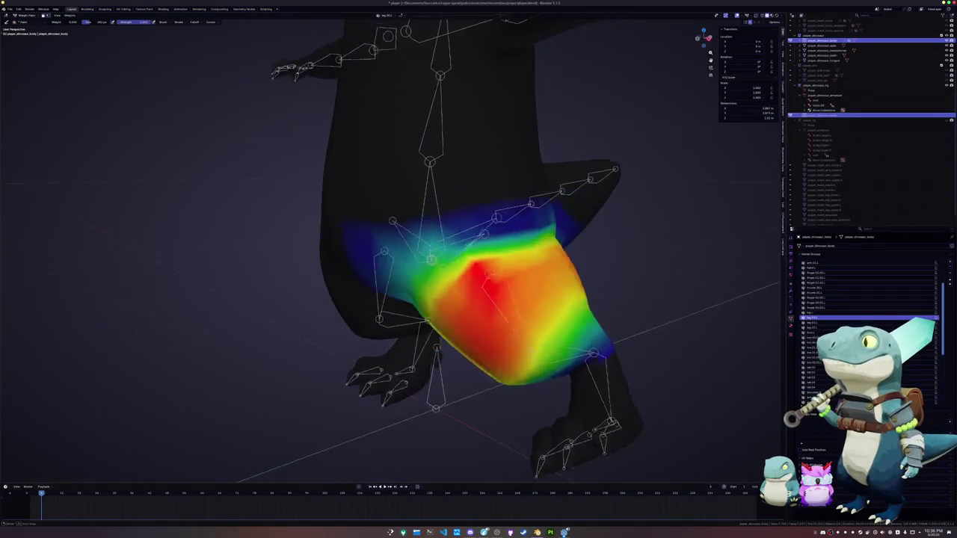
mouse_move(464, 281)
left_mouse_down()
mouse_move(549, 261)
mouse_move(528, 263)
left_mouse_up()
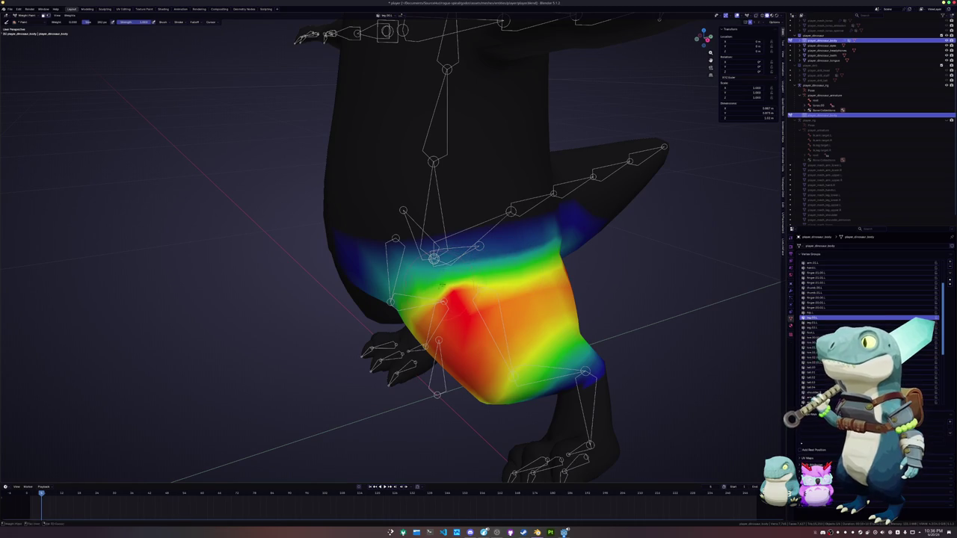
mouse_move(561, 253)
middle_mouse_down()
mouse_move(505, 248)
mouse_move(448, 226)
middle_mouse_up()
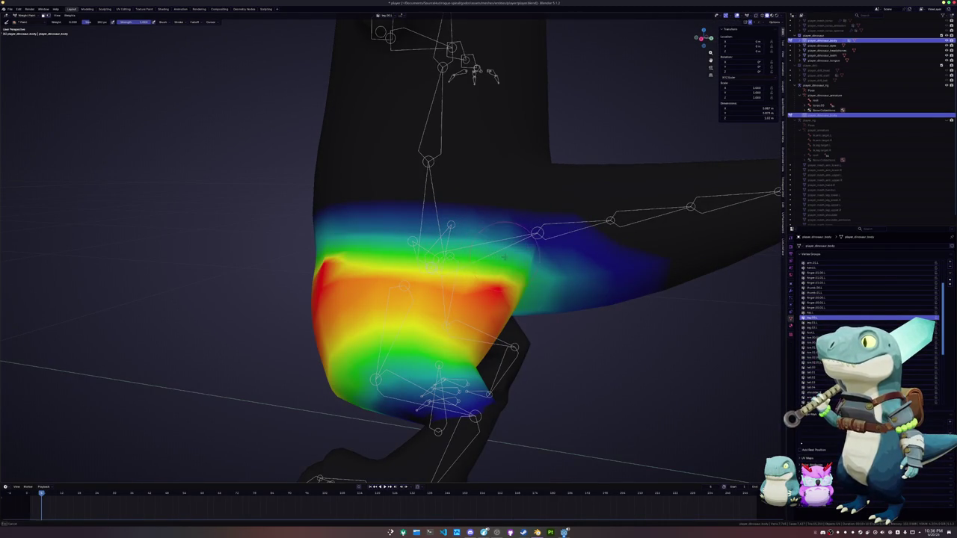
middle_click_drag(522, 261, 423, 261)
middle_click_drag(481, 264, 493, 265)
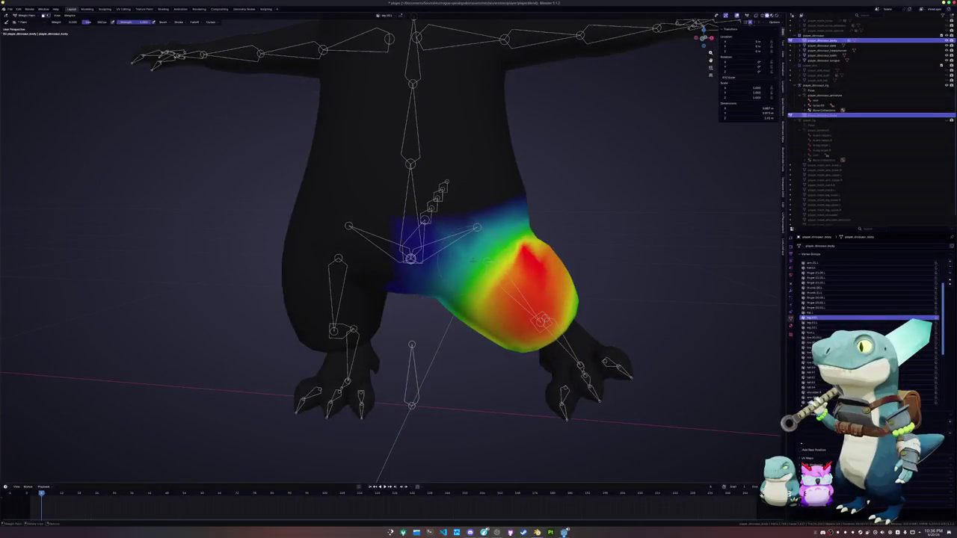
key("ctrl+Tab")
left_click(507, 274)
key("Tab")
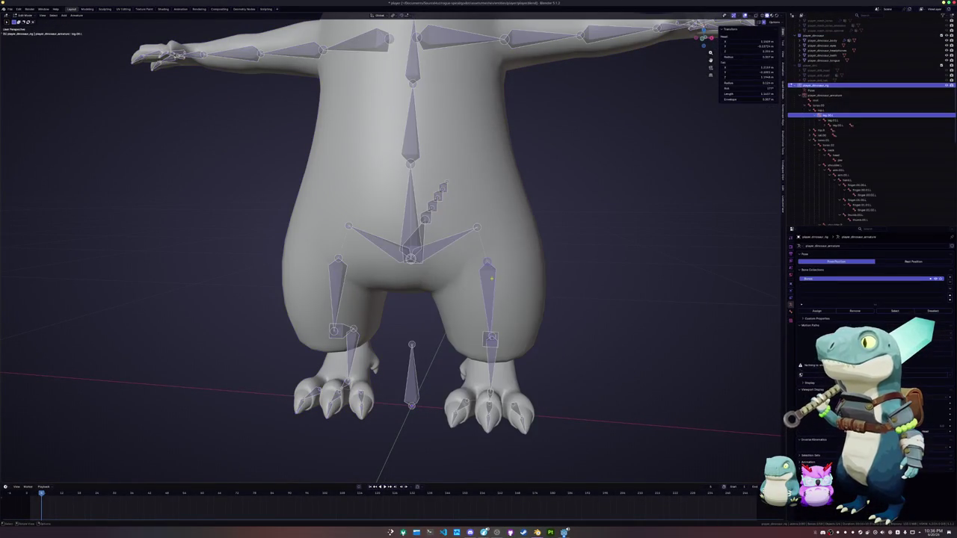
key("ctrl+Tab")
key("r")
key("Escape")
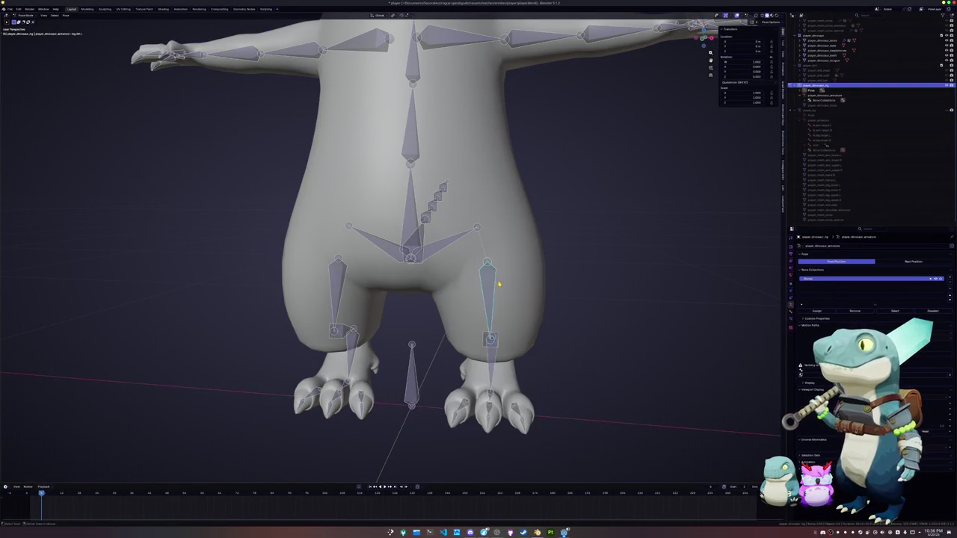
middle_click_drag(508, 283, 523, 285)
key("r")
key("x")
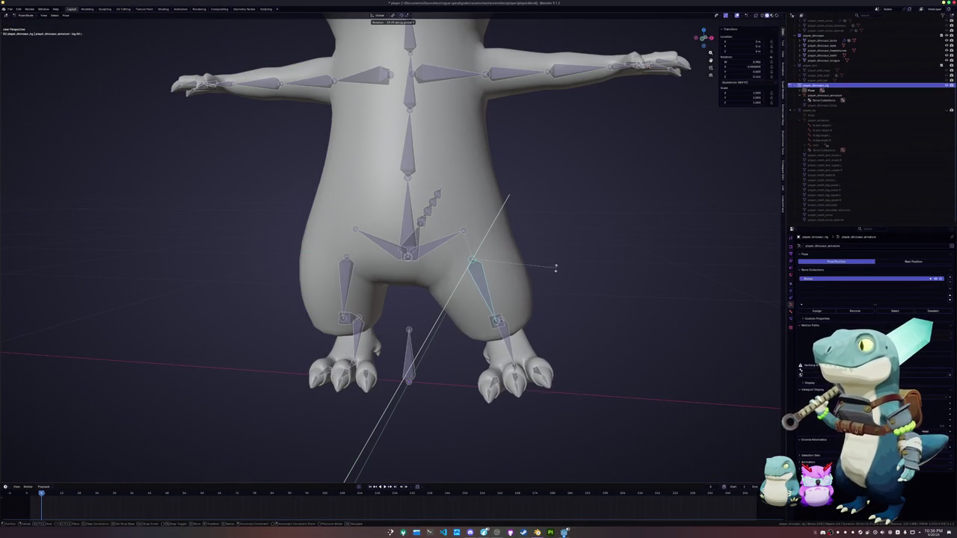
left_click(555, 267)
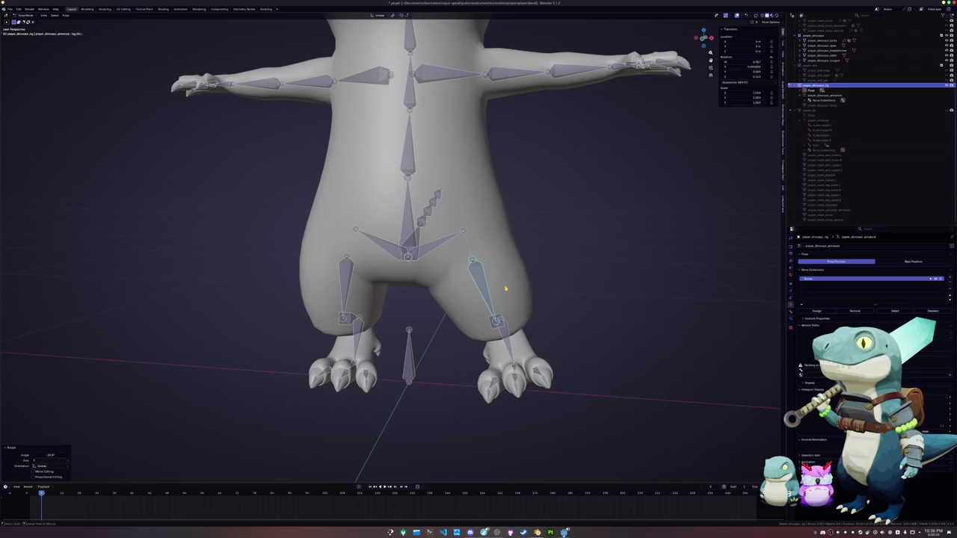
key("alt+r")
scroll(523, 244, "down", 5)
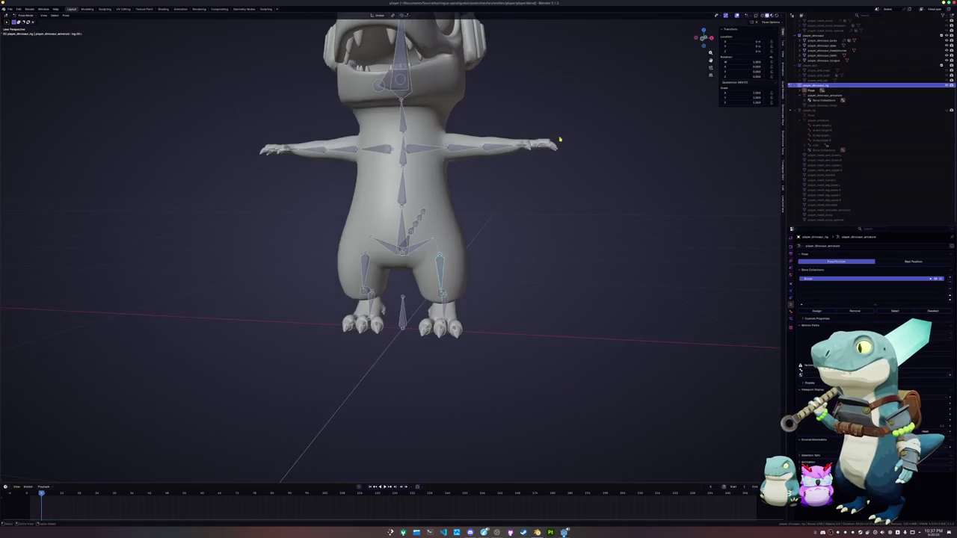
middle_click_drag(516, 224, 447, 178)
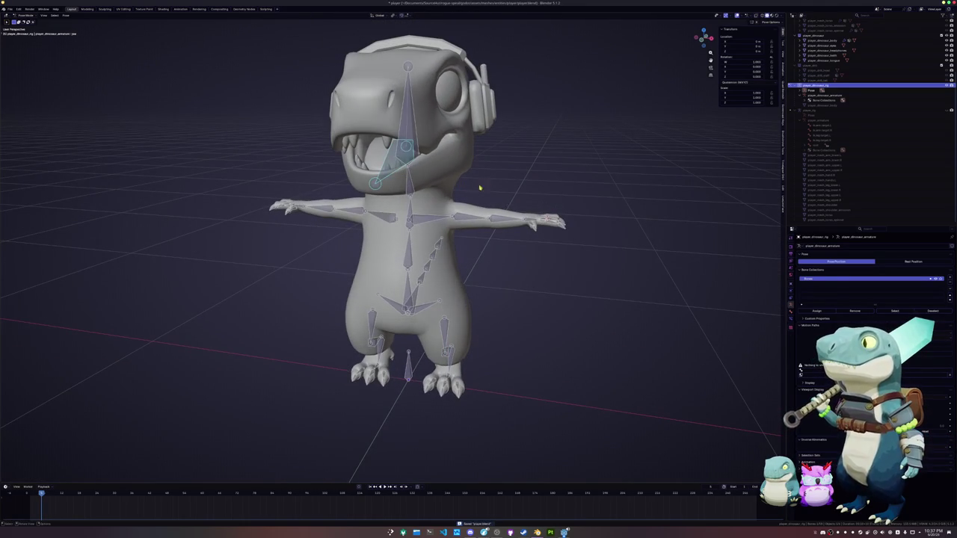
key("ctrl+Tab")
left_click(363, 165)
- Assign the upper teeth to a vertex group and the lower teeth to the jaw group
key("KP_1")
key("Tab")
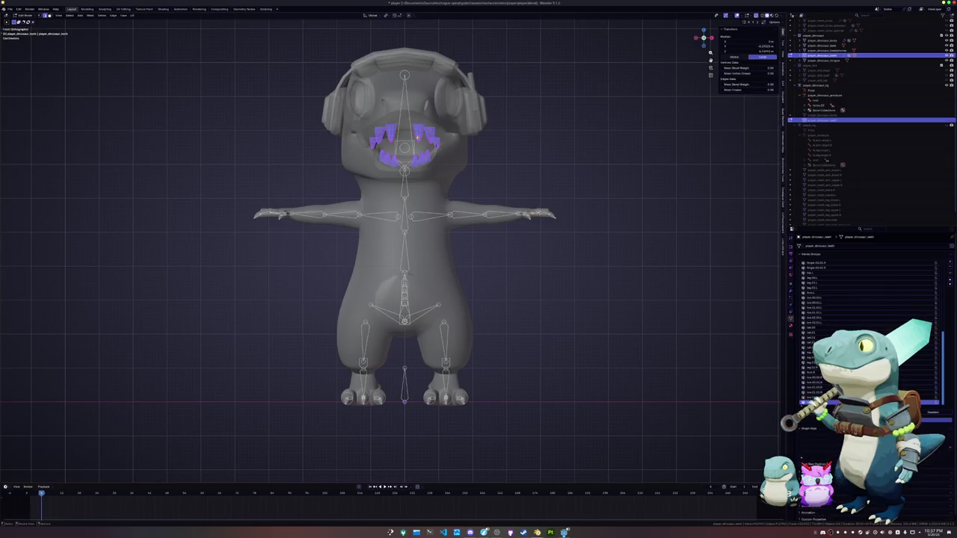
left_click_drag(377, 130, 404, 142, "shift")
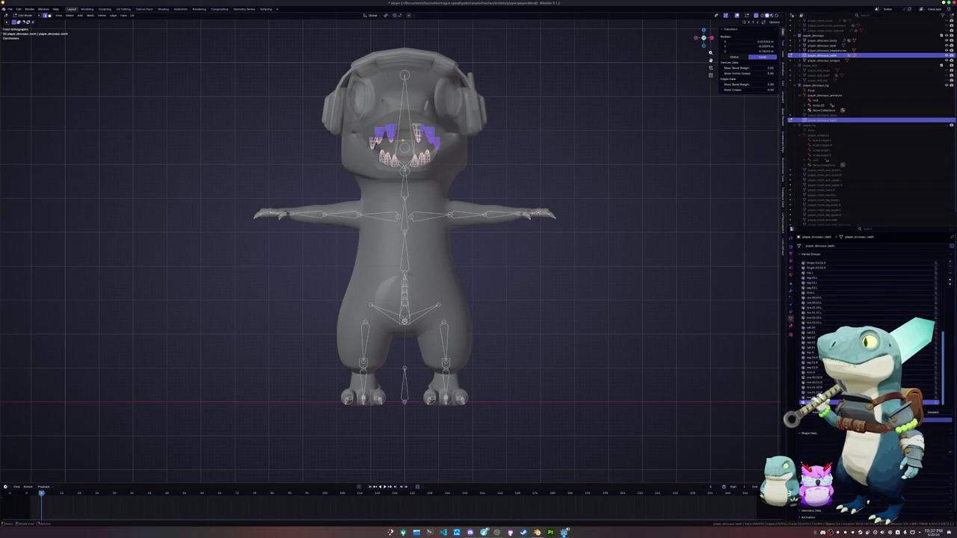
key("ctrl+l")
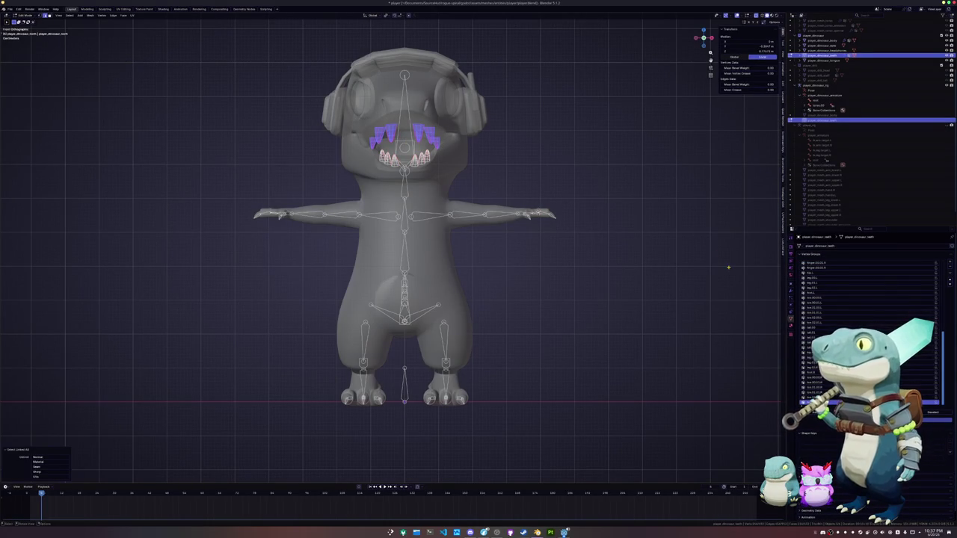
scroll(824, 296, "up", 5)
scroll(824, 296, "up", 5)
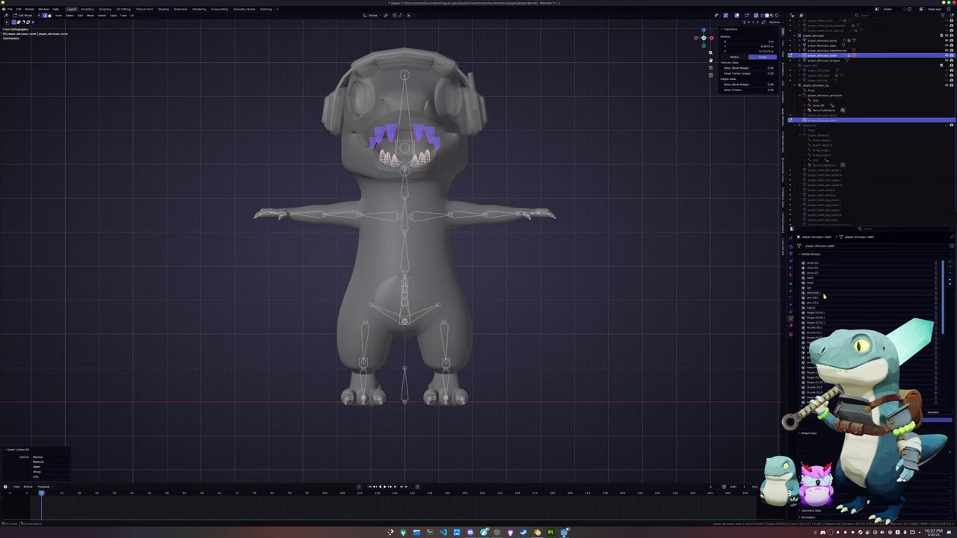
left_click(817, 283)
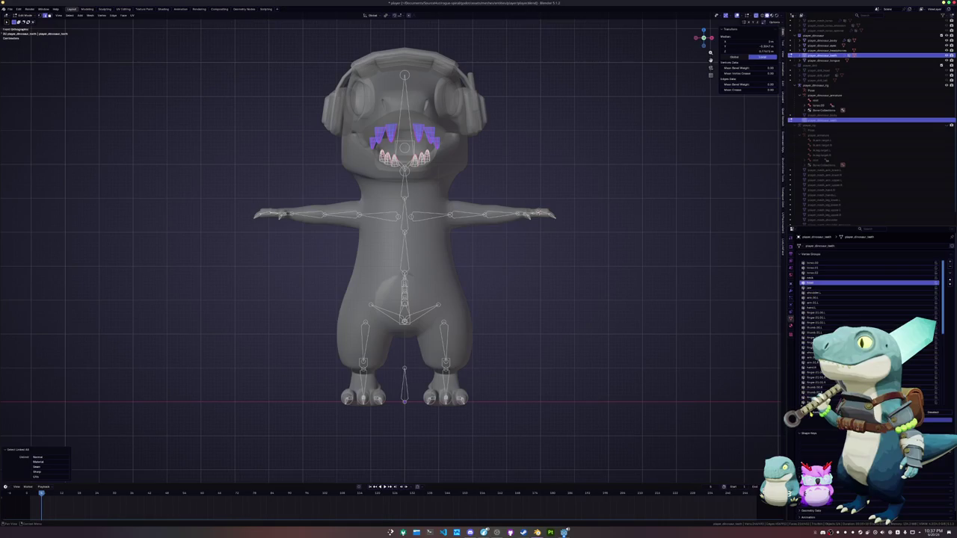
left_click(374, 157)
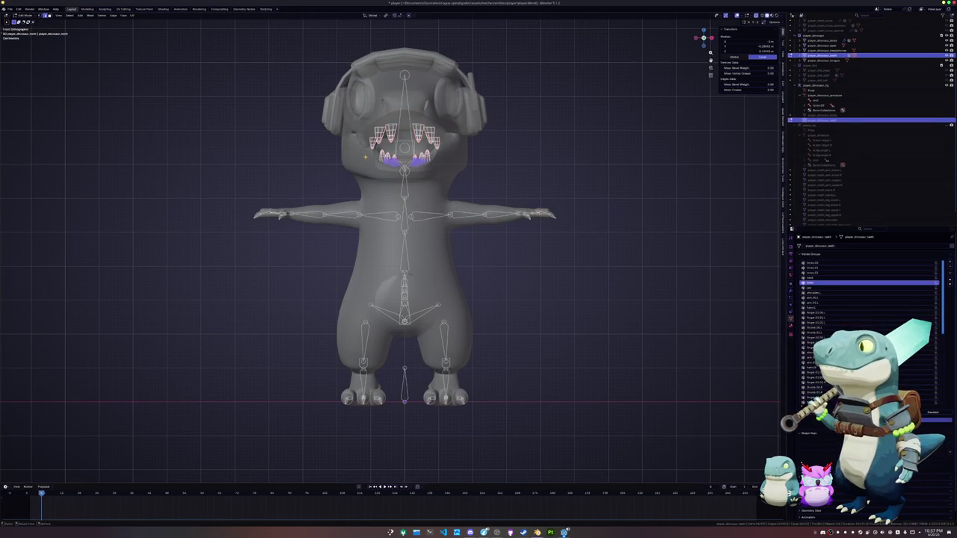
key("ctrl+l")
left_click(814, 288)
key("ctrl+Tab")
left_click(430, 225)
key("ctrl+Tab")
- Parent the tongue mesh to the armature with empty groups
left_click(415, 153)
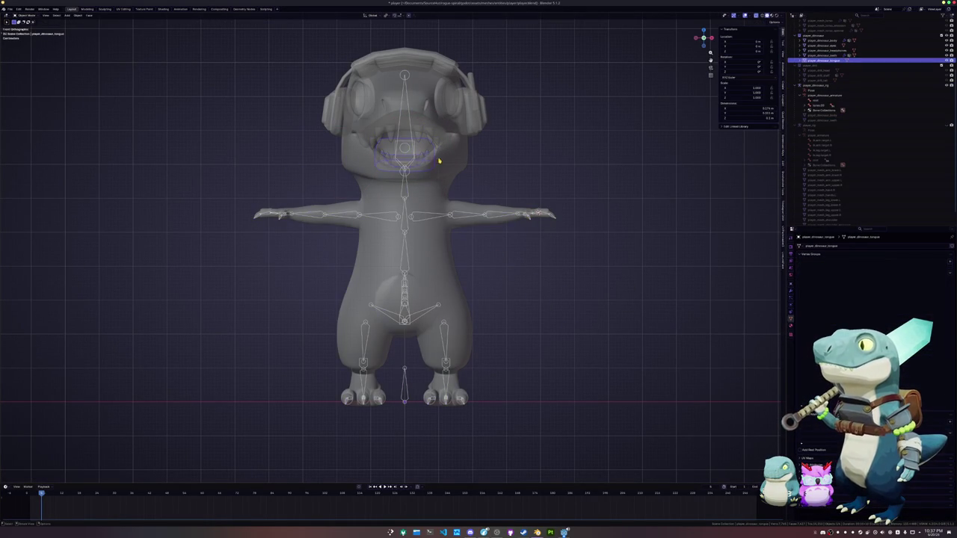
key("Tab")
key("Tab")
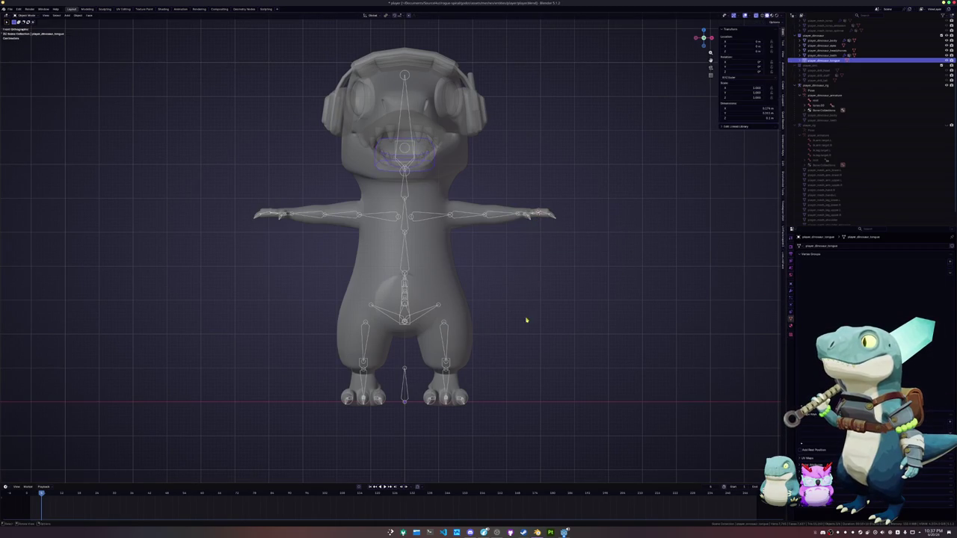
left_click(404, 389)
key("ctrl+p")
left_click(545, 344)
left_click(617, 276)
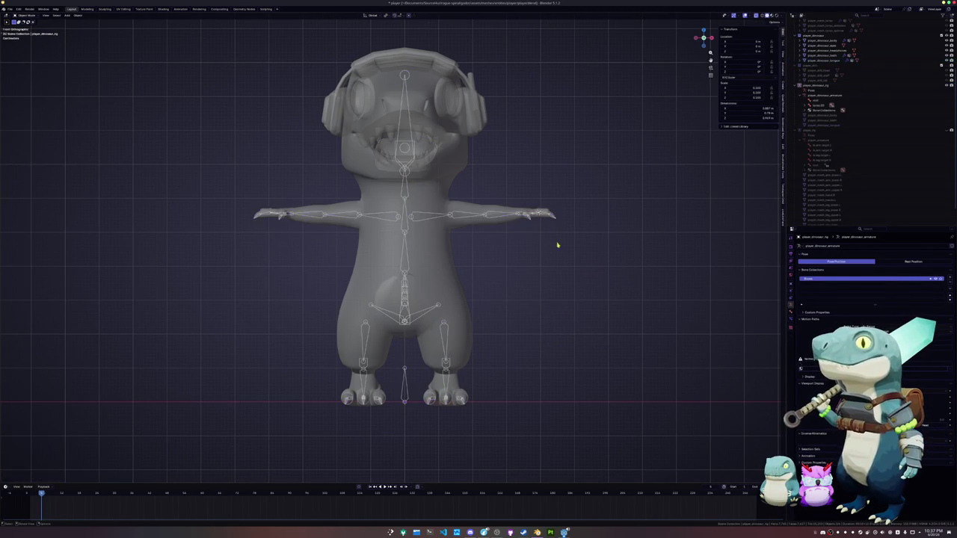
- Assign the whole tongue to the jaw vertex group and return to Object Mode
scroll(472, 196, "up", 2)
left_click(419, 115)
key("Tab")
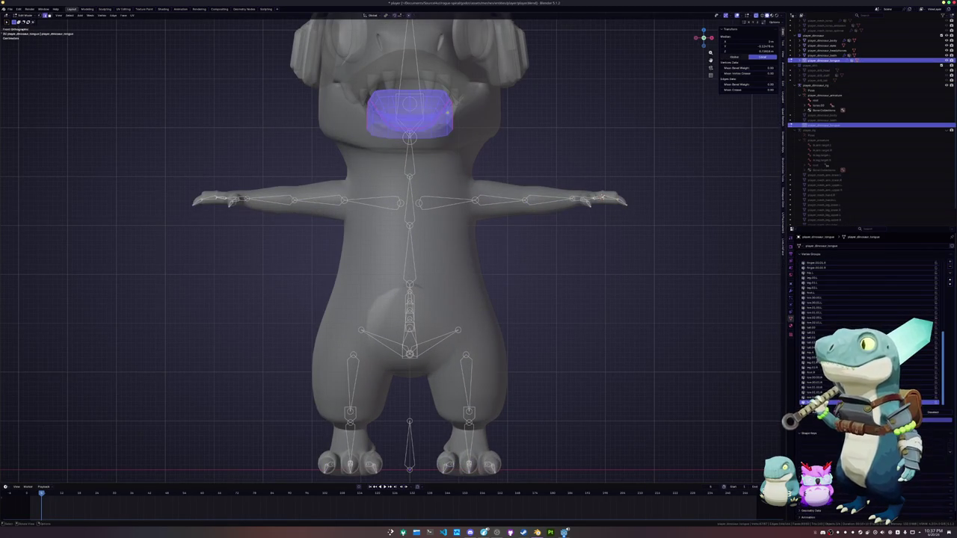
scroll(822, 299, "up", 5)
scroll(822, 299, "up", 5)
scroll(822, 299, "up", 5)
left_click(817, 288)
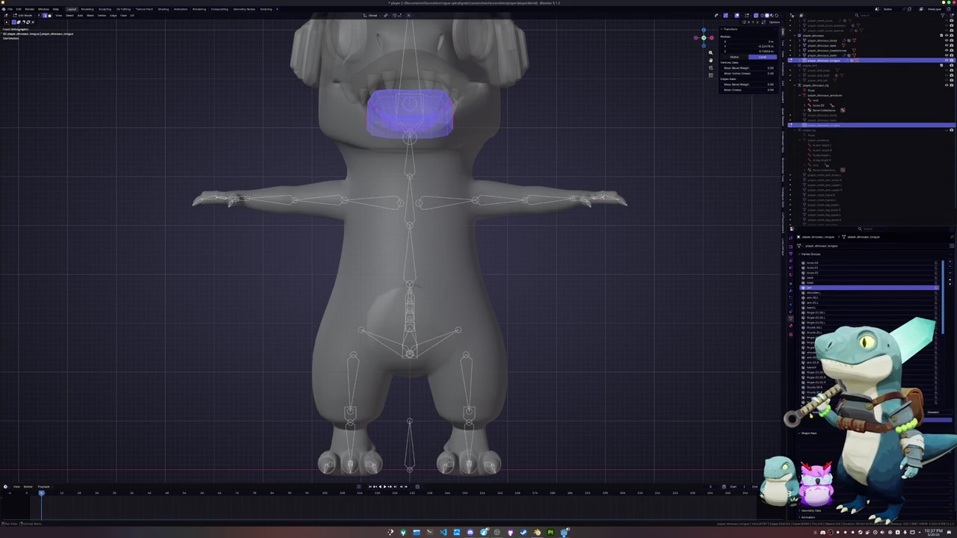
key("KP_1")
key("ctrl+Tab")
left_click(506, 255)
middle_click_drag(506, 255, 476, 252)
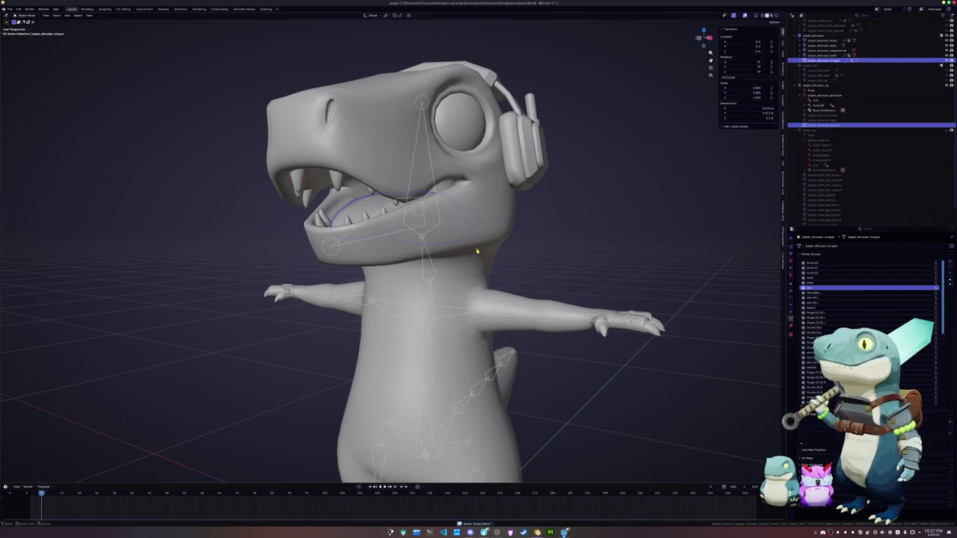
- In X-ray, select a loop around one eye to locate its centre
left_click(462, 144)
key("Tab")
key("alt+z")
middle_click_drag(462, 144, 491, 160)
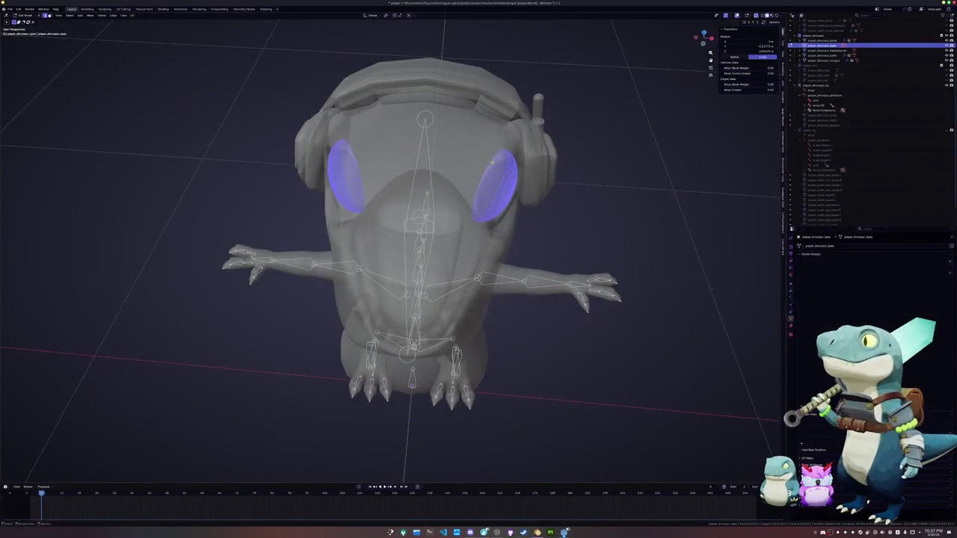
left_click(494, 172, "alt")
scroll(497, 182, "up", 2)
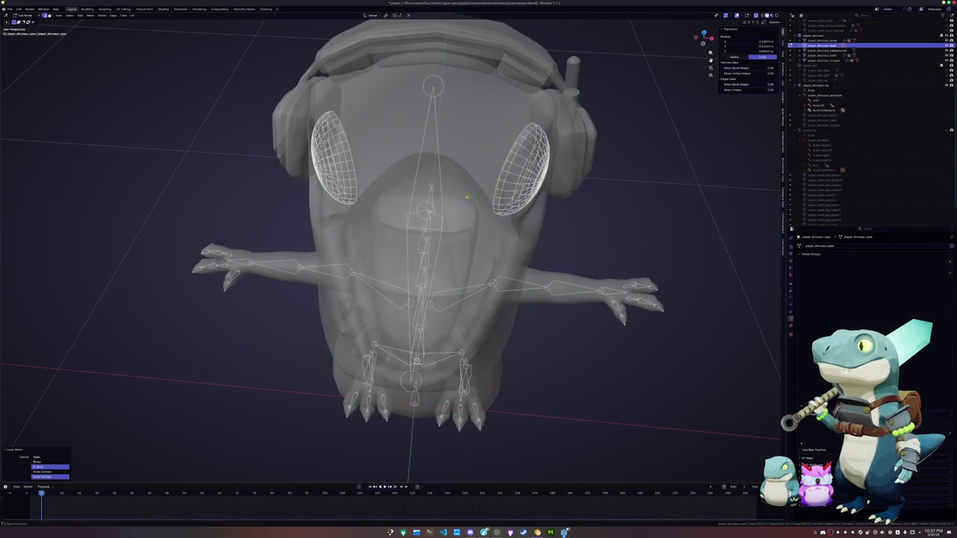
middle_click_drag(456, 193, 419, 184)
middle_click_drag(348, 165, 355, 164)
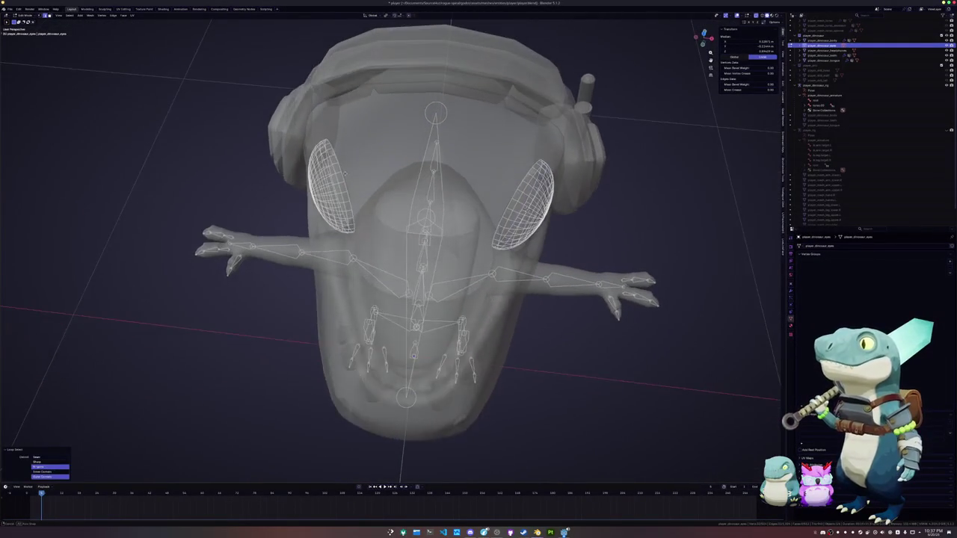
middle_click_drag(457, 222, 438, 194)
- Duplicate the head bone, snap it to the eye centre and slide it along Y
key("ctrl+Tab")
left_click(394, 199)
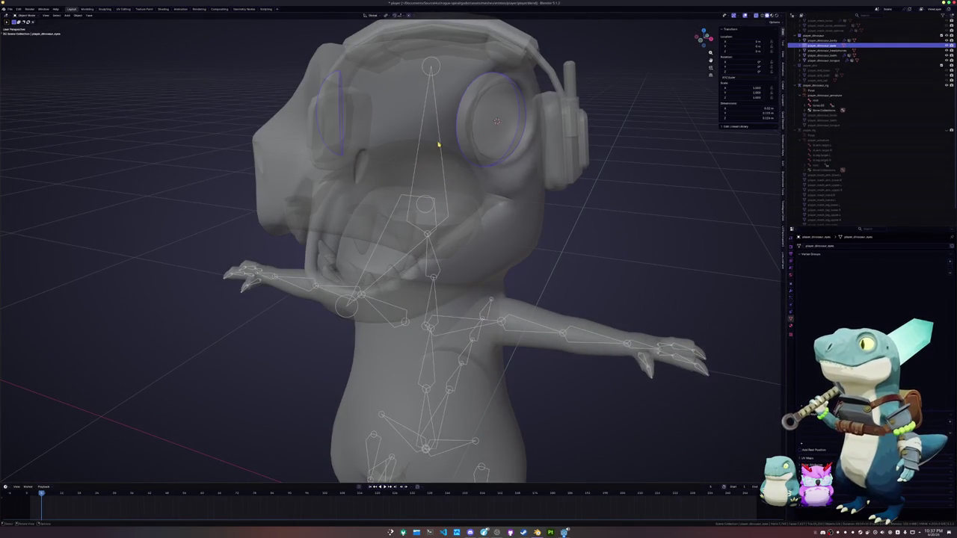
left_click(432, 156)
key("KP_1")
key("shift+d")
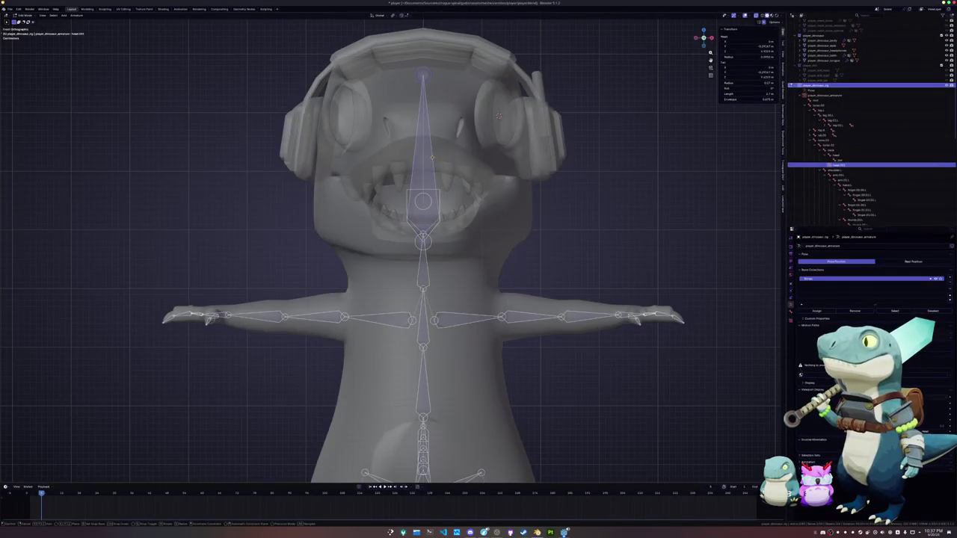
left_click(594, 176)
key("shift+s")
key("8")
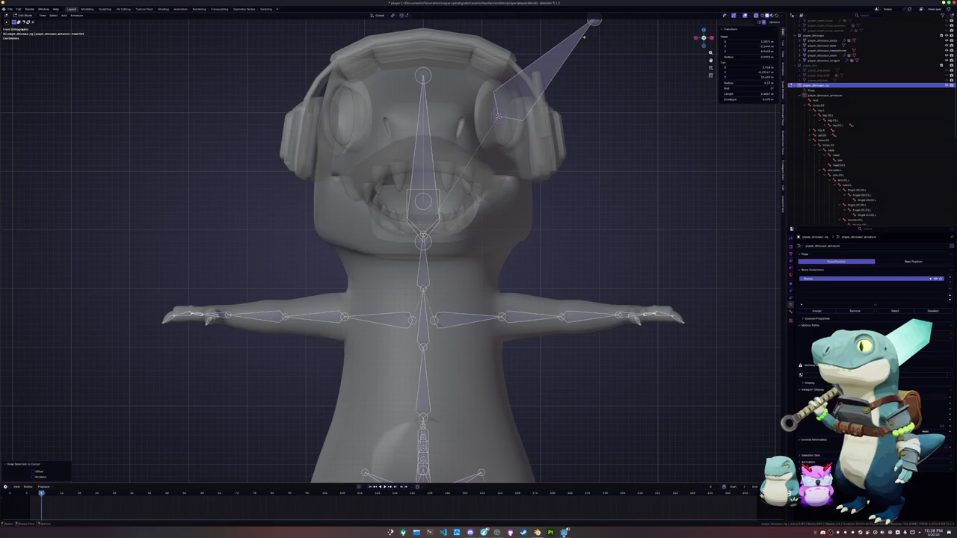
middle_click_drag(579, 45, 483, 151)
key("g")
key("y")
left_click(491, 138)
- Rename the new bone eye.L and symmetrize it to the other side
left_click(448, 157)
key("F2")
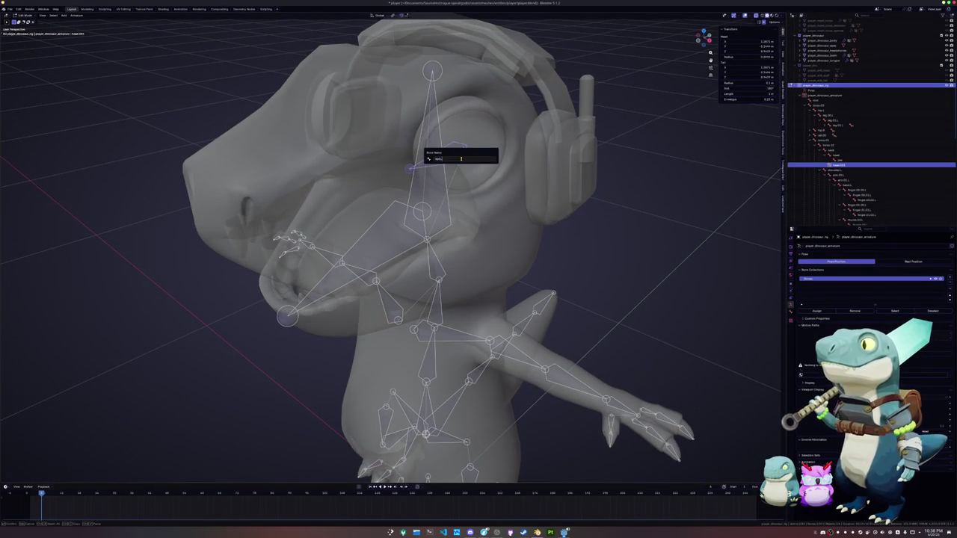
key("Return")
left_click(76, 15)
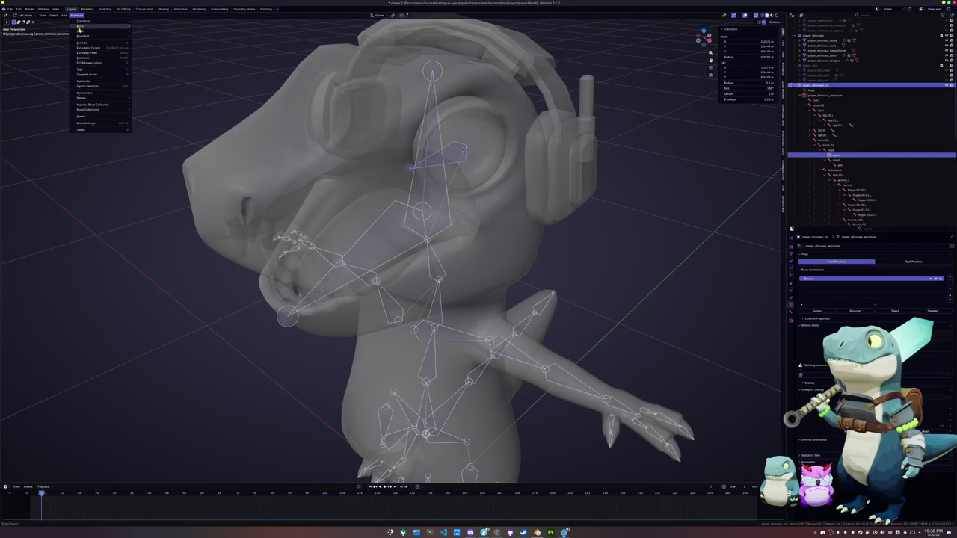
left_click(93, 94)
- Parent both eye bones to the head bone with Keep Offset, then leave Edit Mode
left_click(455, 153)
left_click(319, 123, "shift")
left_click(427, 129, "shift")
key("ctrl+p")
left_click(424, 133)
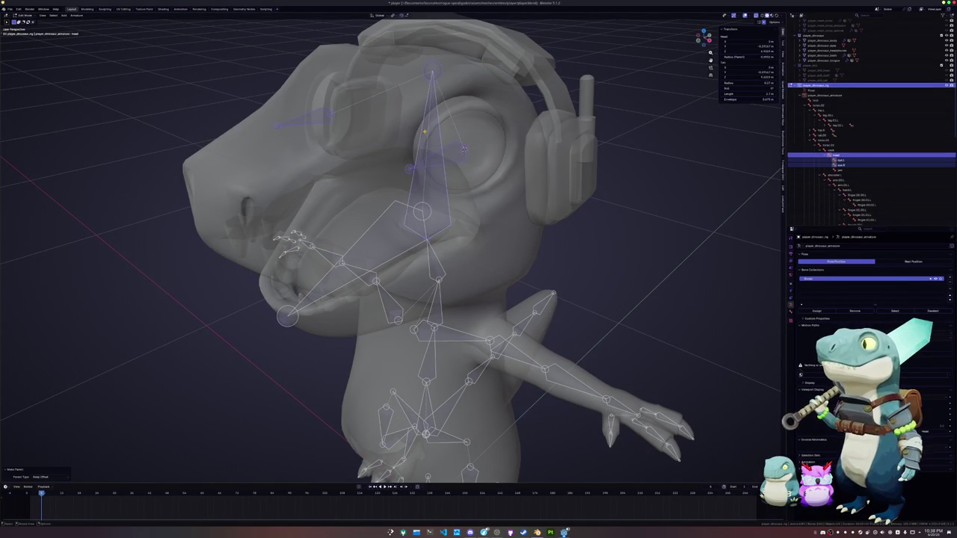
key("ctrl+Tab")
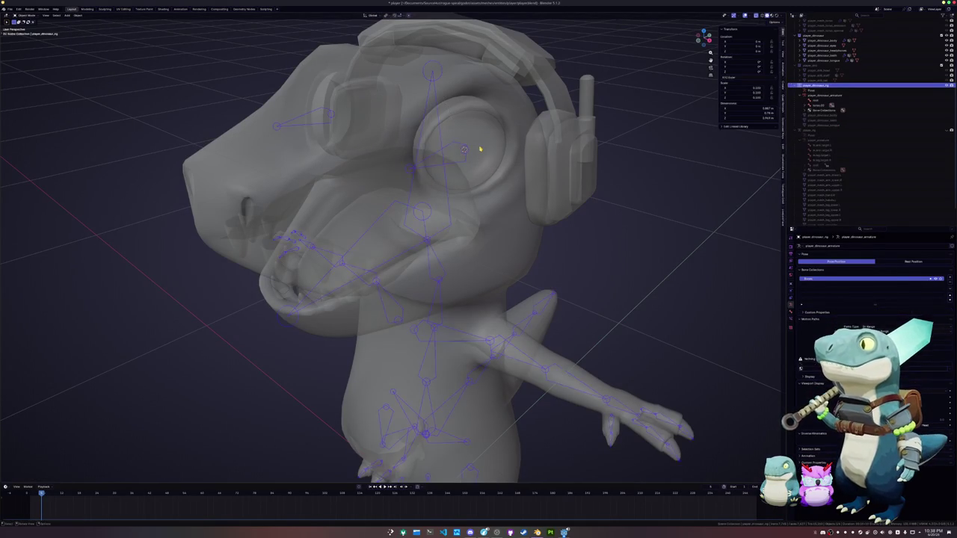
- Parent the eyes and body meshes to the rig with empty groups
left_click(452, 165)
left_click(452, 164, "shift")
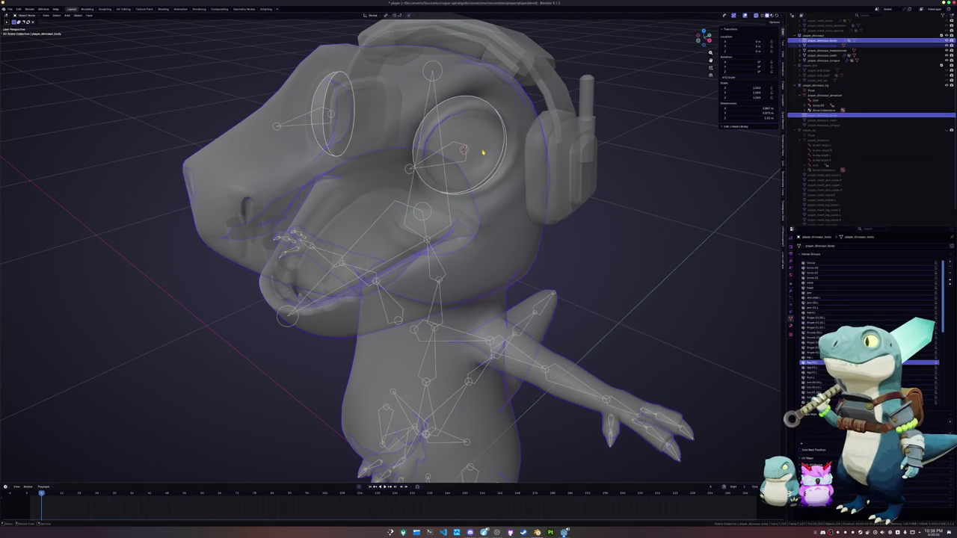
left_click(460, 165)
left_click(458, 163, "shift")
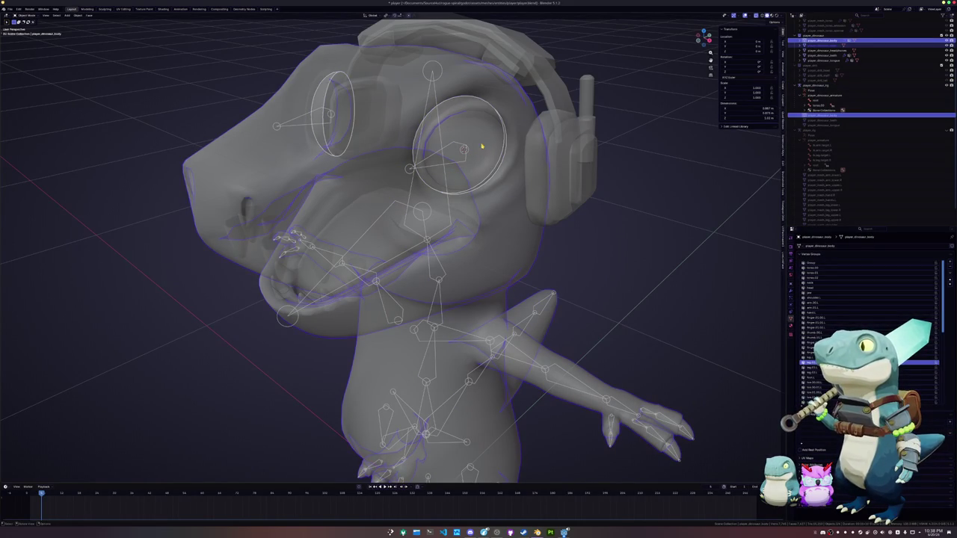
left_click(482, 146)
scroll(482, 147, "down", 3)
middle_click_drag(482, 146, 437, 367)
key("ctrl+p")
left_click(436, 367)
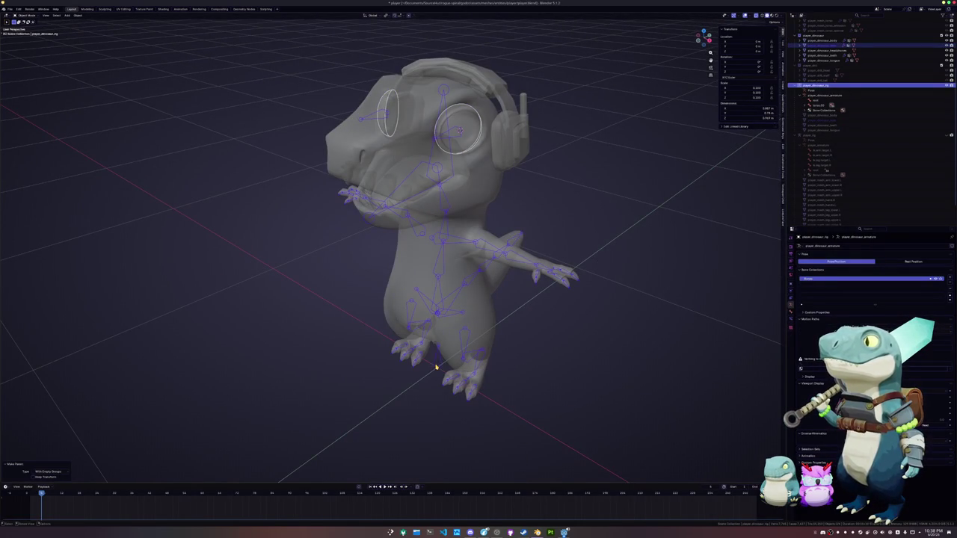
- Assign one eye to the eye.L vertex group and the mirrored eye to the other eye group
left_click(472, 134)
key("Tab")
key("alt+z")
key("l")
key("alt+z")
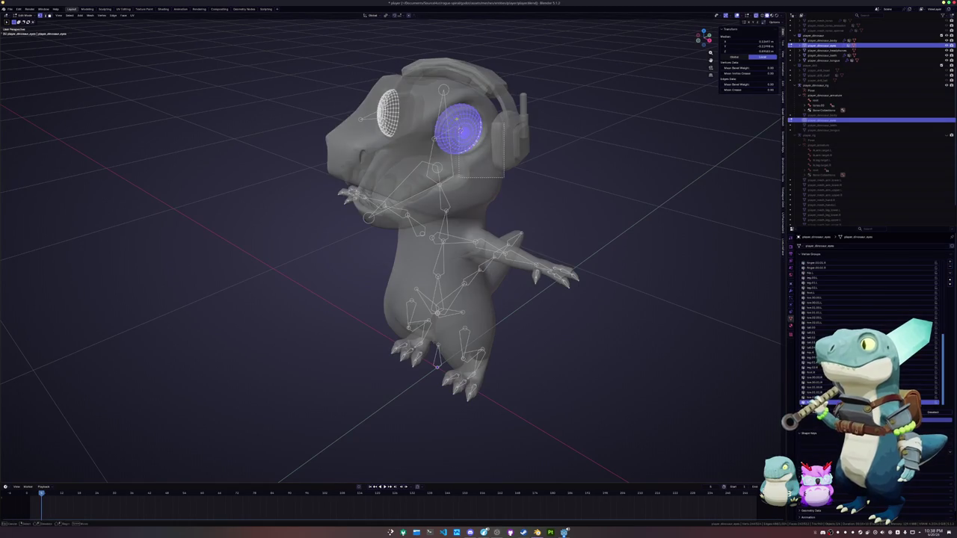
scroll(822, 299, "up", 10)
left_click(816, 292)
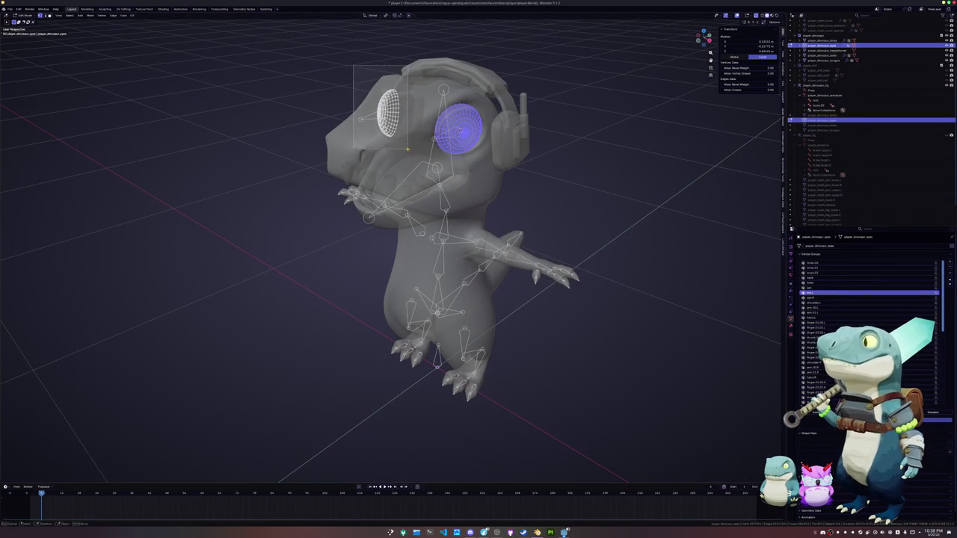
key("ctrl+shift+m")
left_click(816, 298)
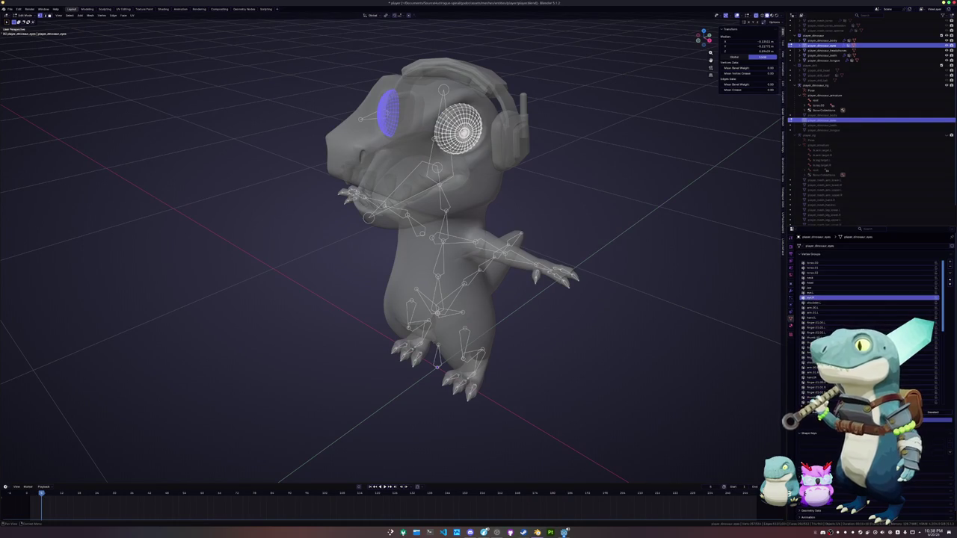
- Parent the headphones mesh to the rig with empty groups
key("alt+q")
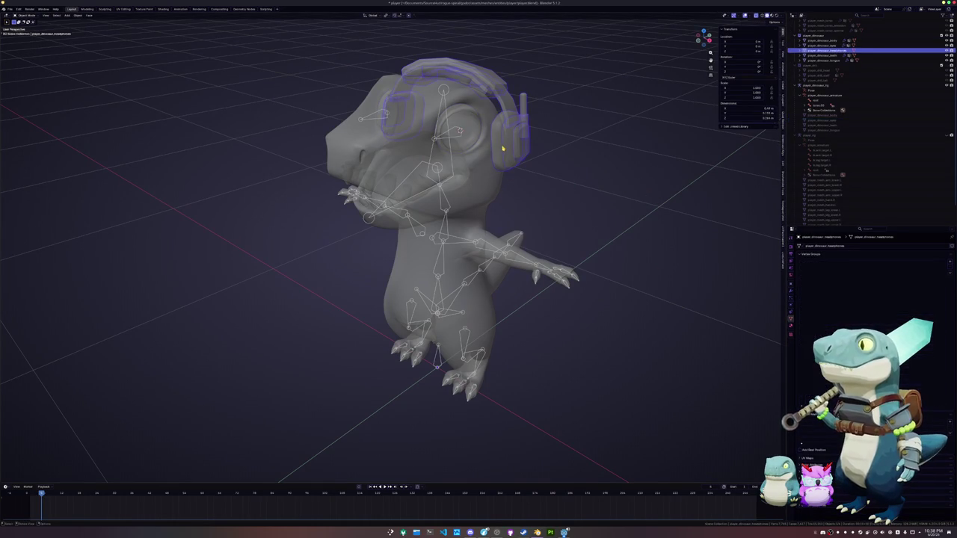
key("a")
key("Tab")
left_click(436, 366)
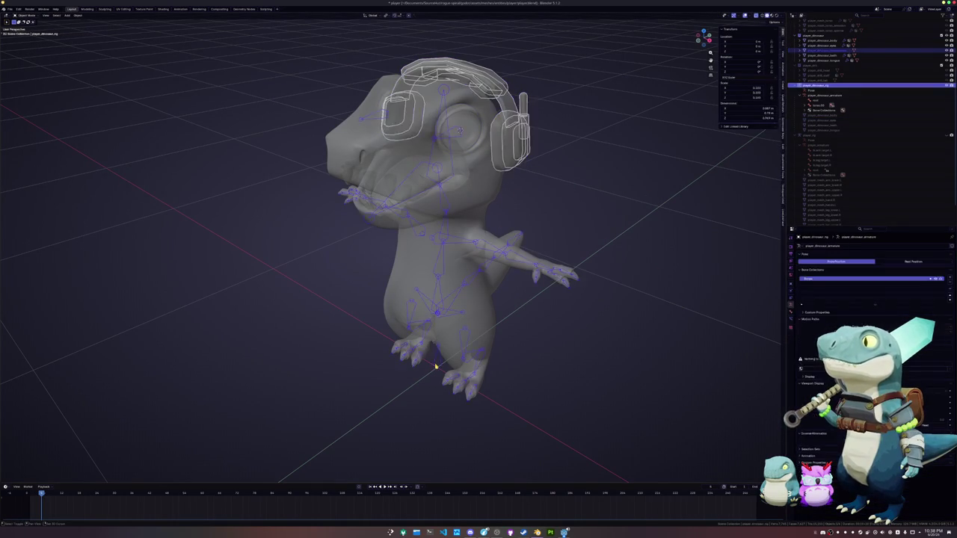
key("ctrl+p")
left_click(435, 366)
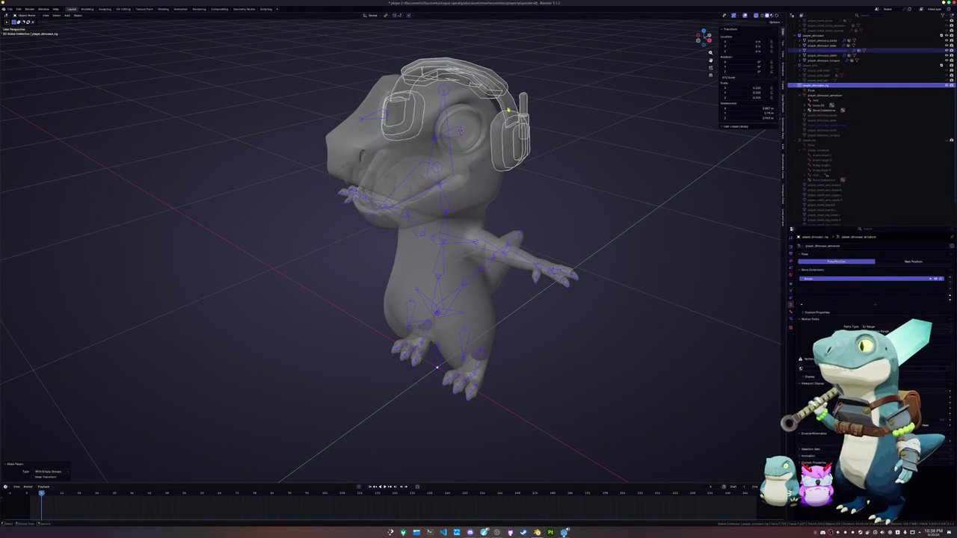
- Assign all the headphones geometry to the head vertex group
left_click(516, 135)
key("Tab")
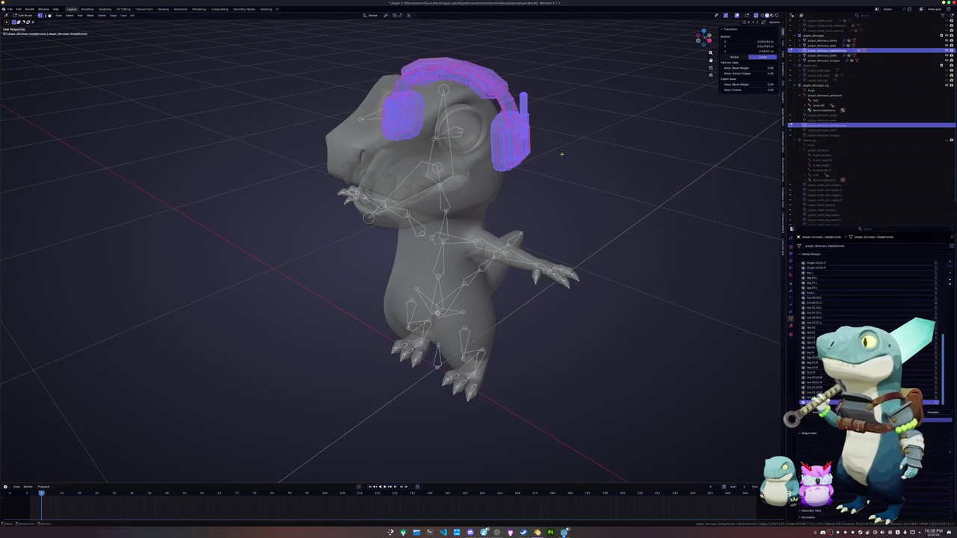
scroll(817, 287, "up", 4)
scroll(817, 289, "up", 4)
scroll(818, 291, "up", 4)
left_click(819, 284)
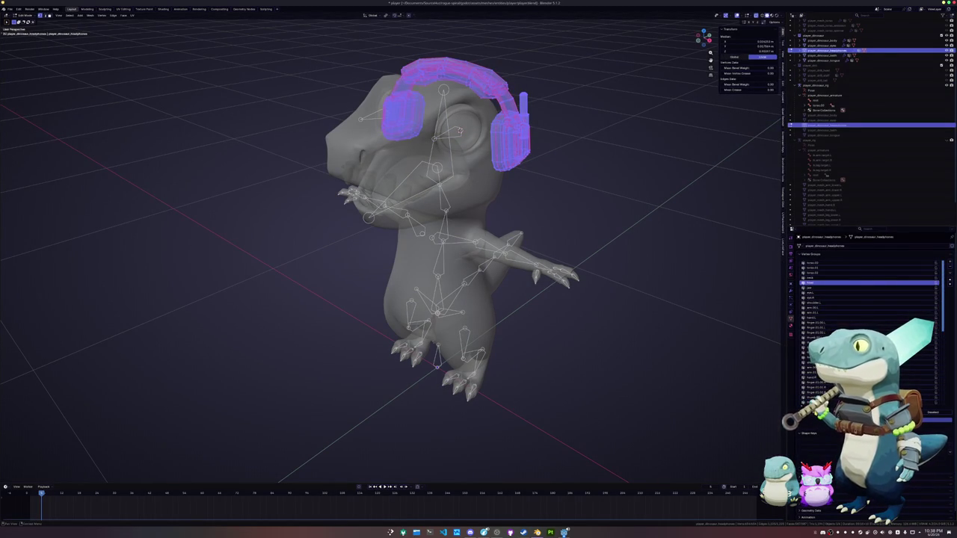
key("Tab")
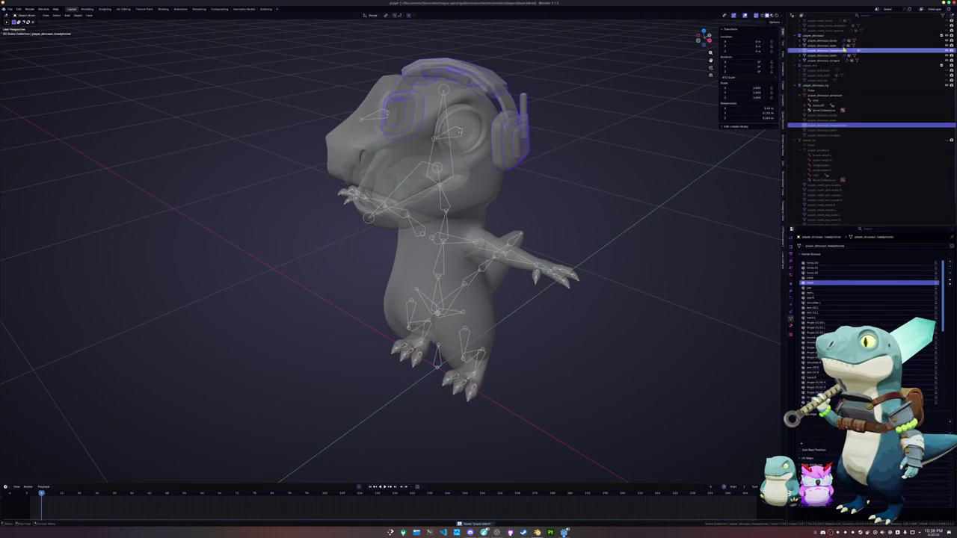
- Select the dinosaur rig in the Outliner and switch it to Pose Mode
left_click(823, 55)
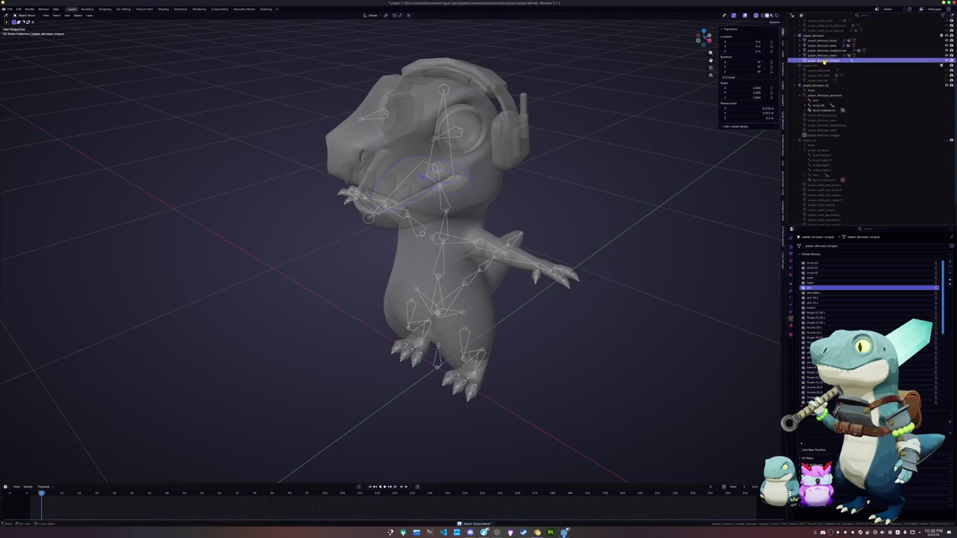
left_click(822, 45)
left_click(815, 85)
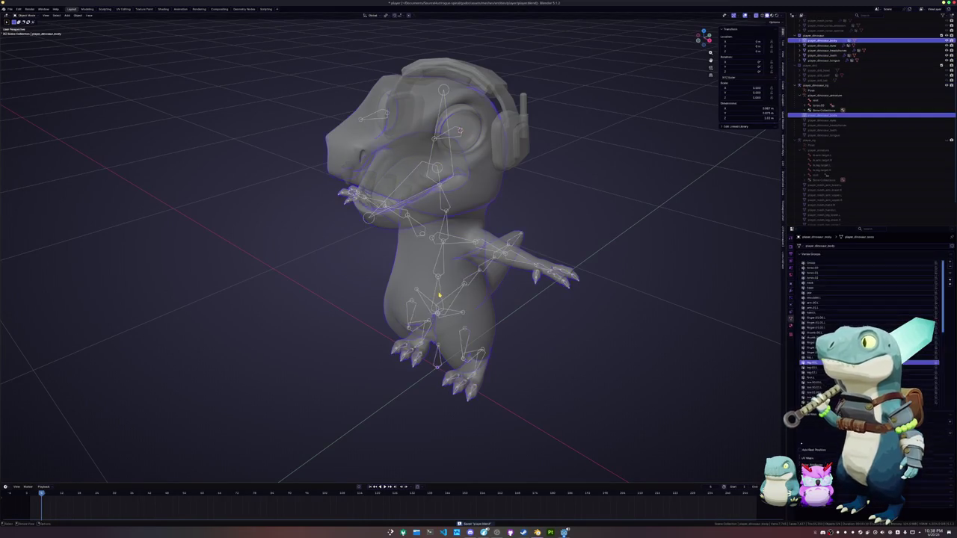
key("ctrl+Tab")
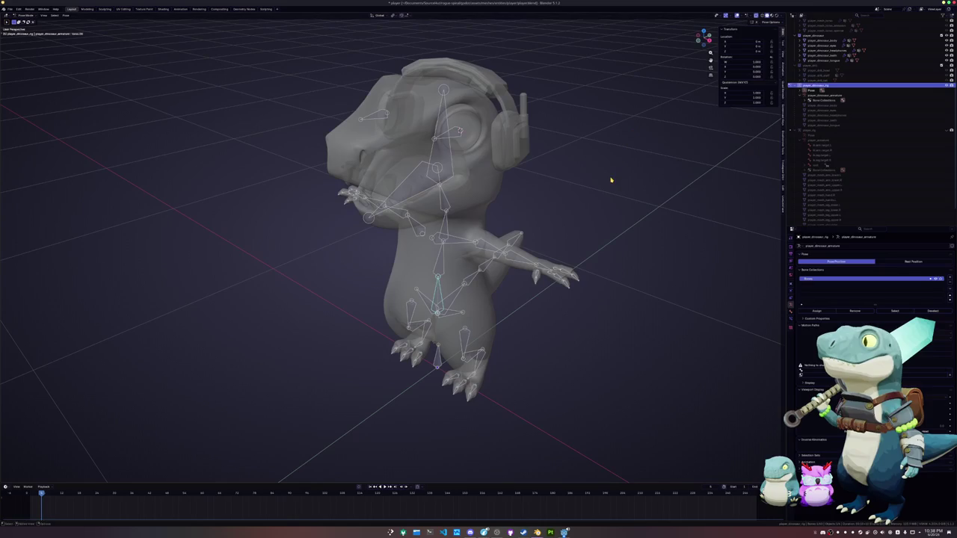
- Test-rotate the rig around X and then Z, cancelling each rotation
key("ctrl+Tab")
key("ctrl+Tab")
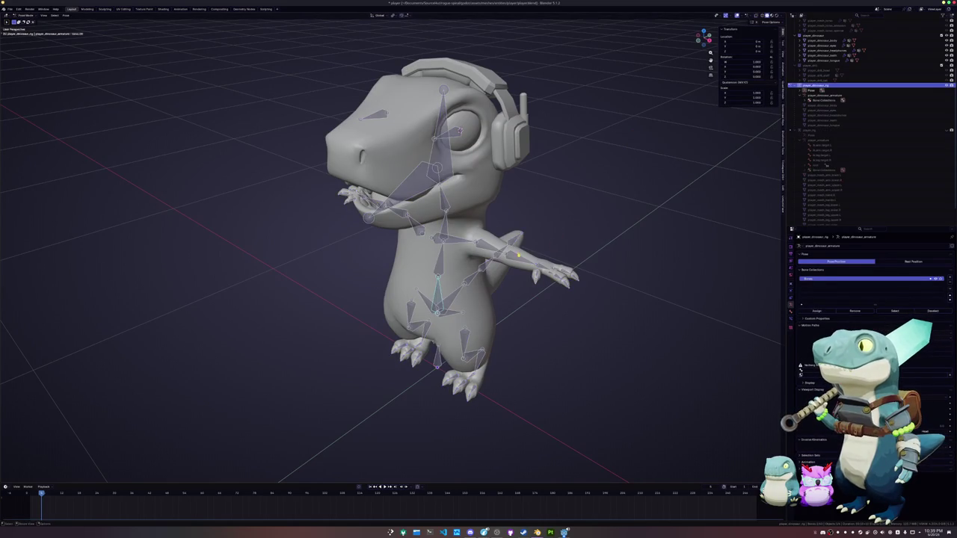
key("r")
key("x")
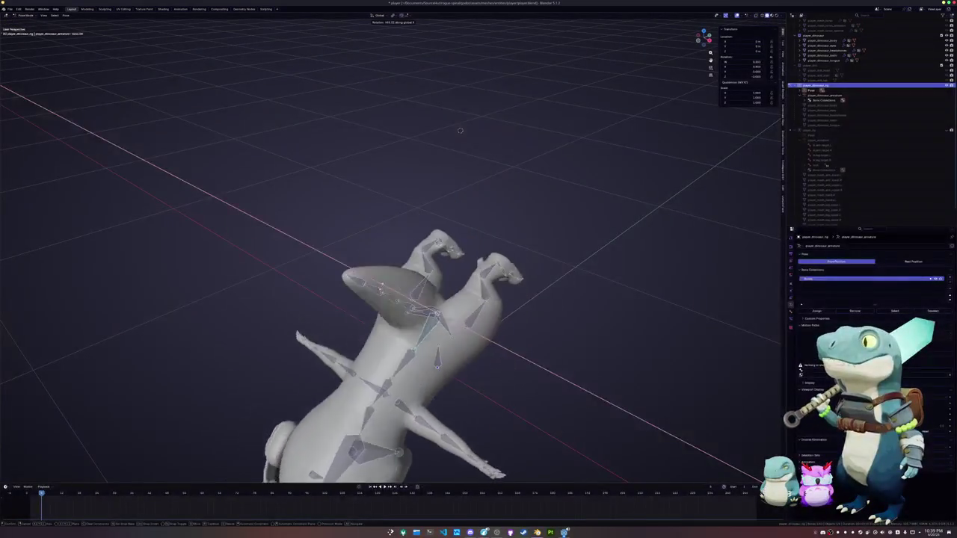
key("Escape")
key("a")
key("r")
key("z")
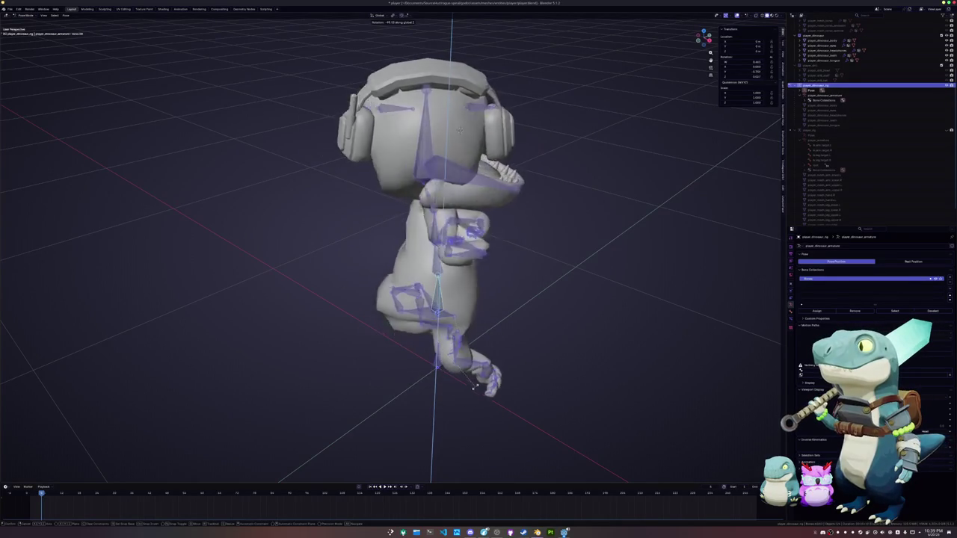
key("Escape")
- Return the rig to Object Mode and switch the viewport to Material Preview
key("ctrl+Tab")
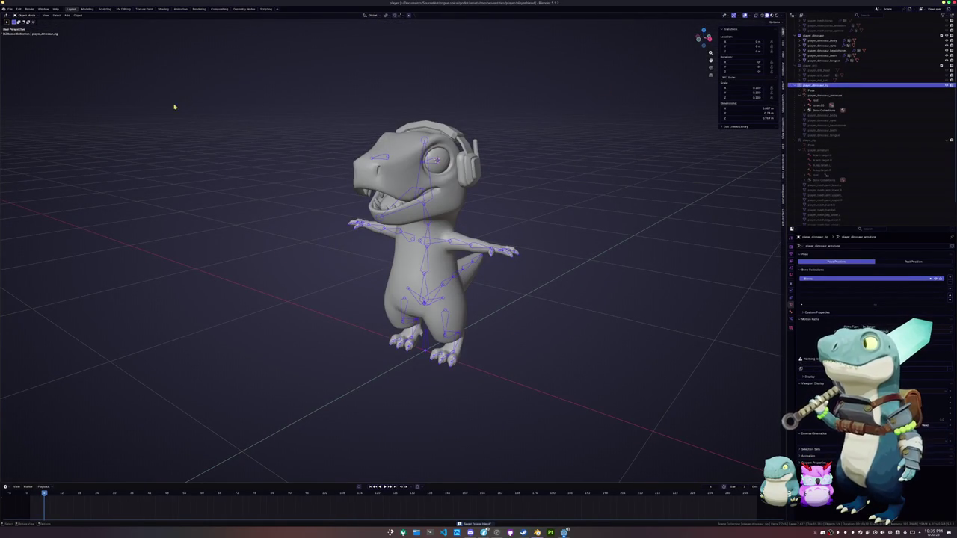
key("ctrl+Tab")
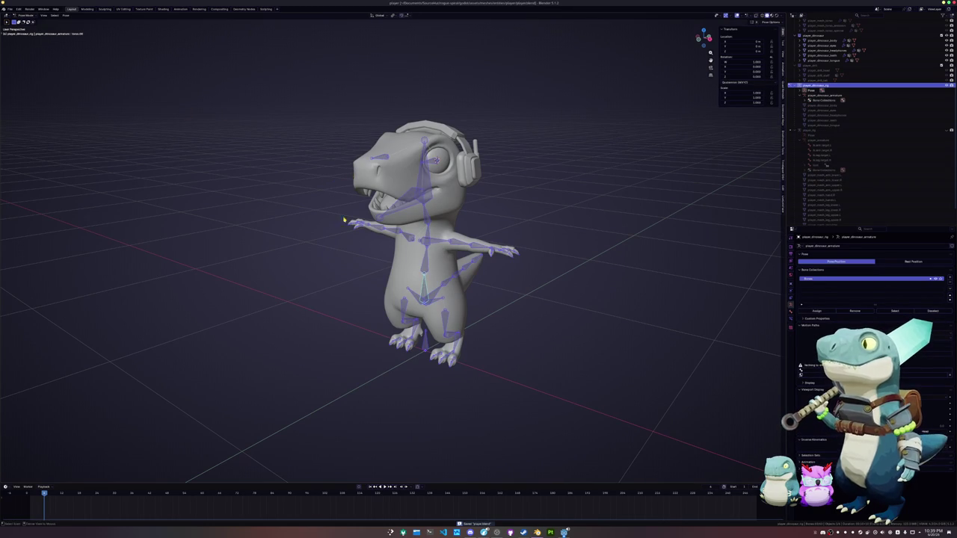
key("ctrl+Tab")
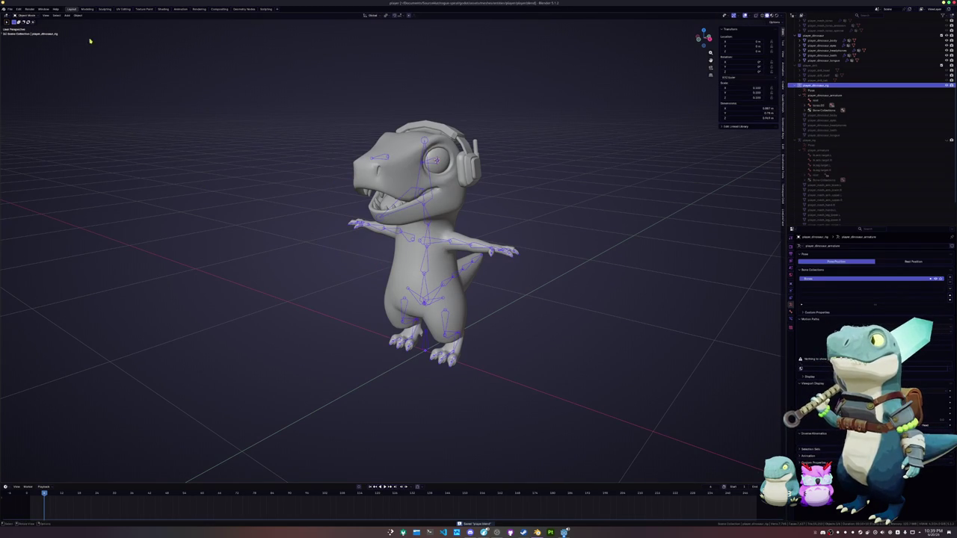
left_click(771, 15)
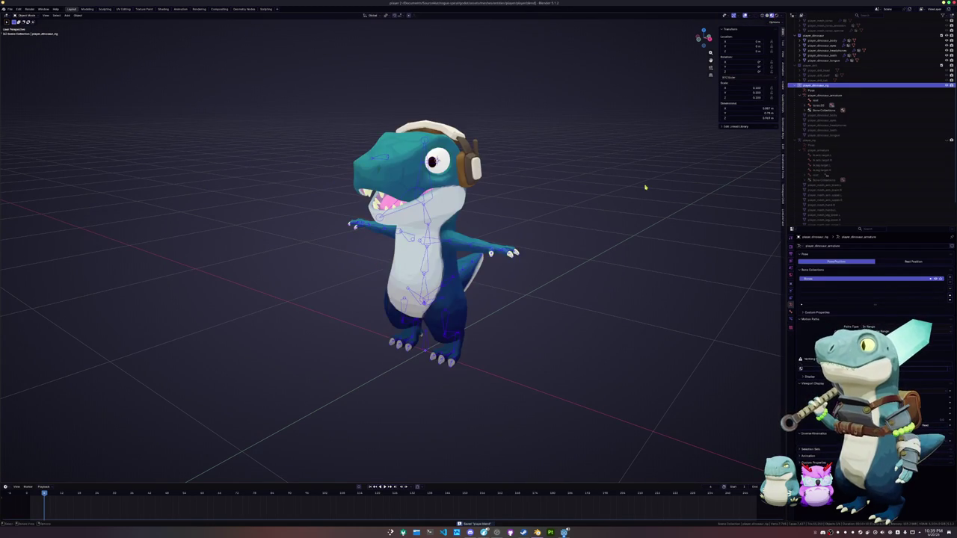
- Unhide all objects and make the mech collection visible
key("alt+h")
left_click(553, 252)
key("KP_1")
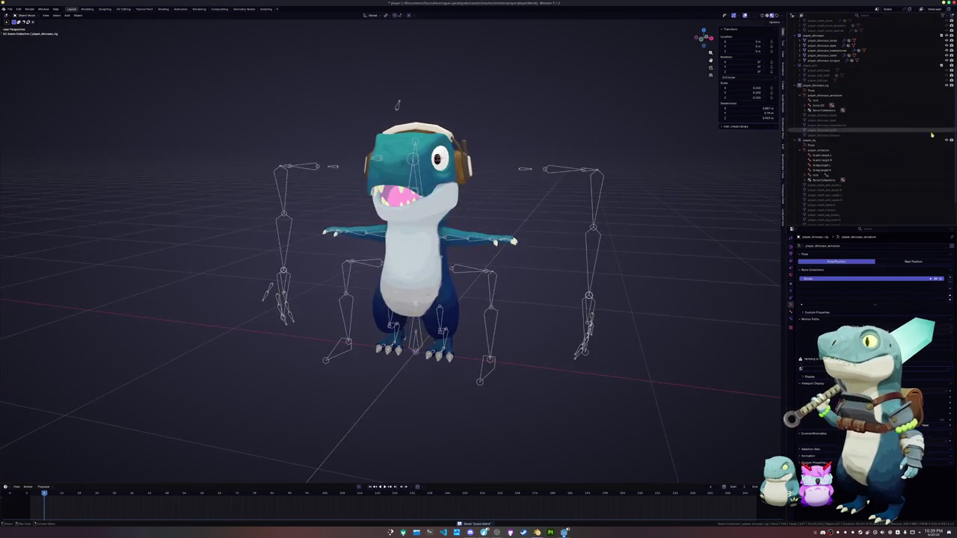
scroll(895, 150, "up", 5)
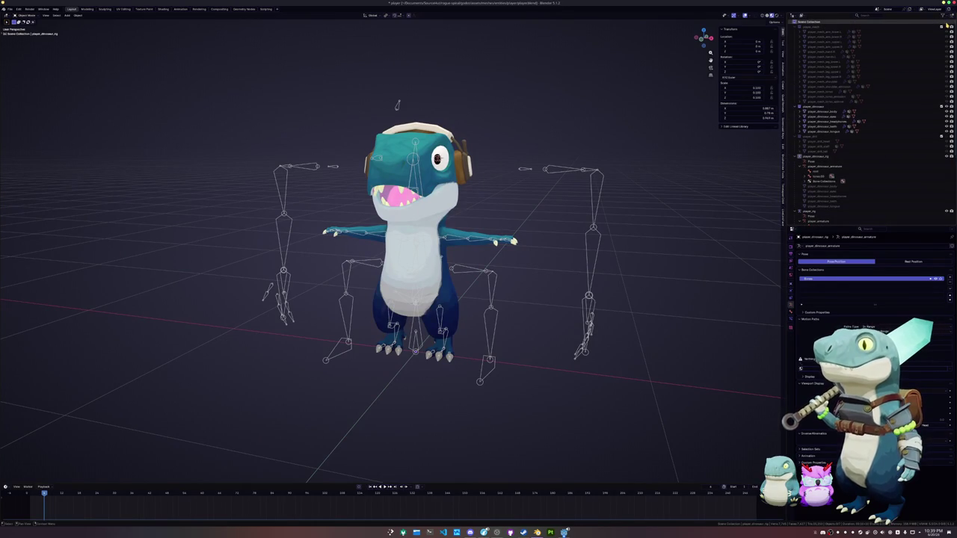
left_click(945, 26)
- Select every mech part from the arm pieces to the torso, then open the File menu
left_click(636, 260)
mouse_move(636, 259)
middle_mouse_down()
mouse_move(597, 252)
mouse_move(579, 308)
middle_mouse_up()
left_click(597, 254)
left_click(577, 312)
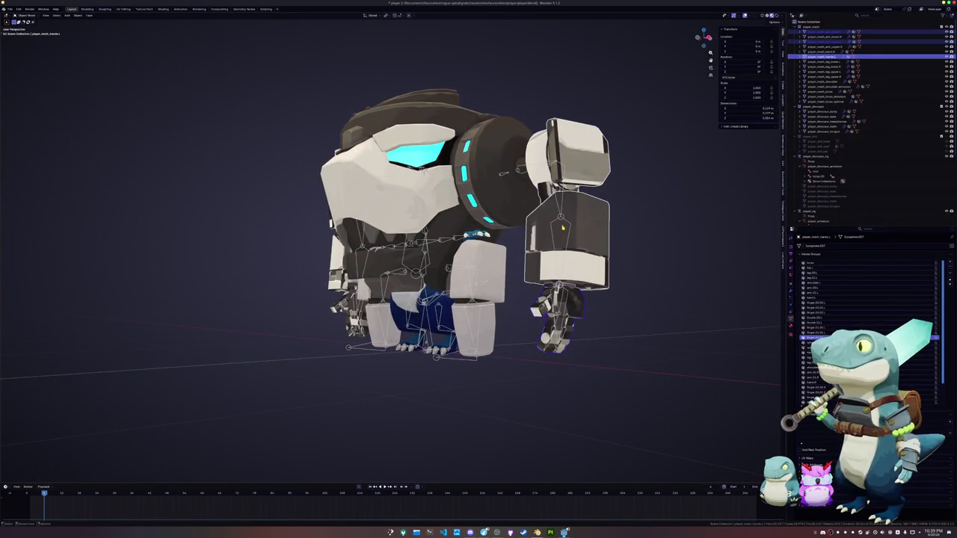
middle_click_drag(562, 228, 523, 224)
left_click(822, 101)
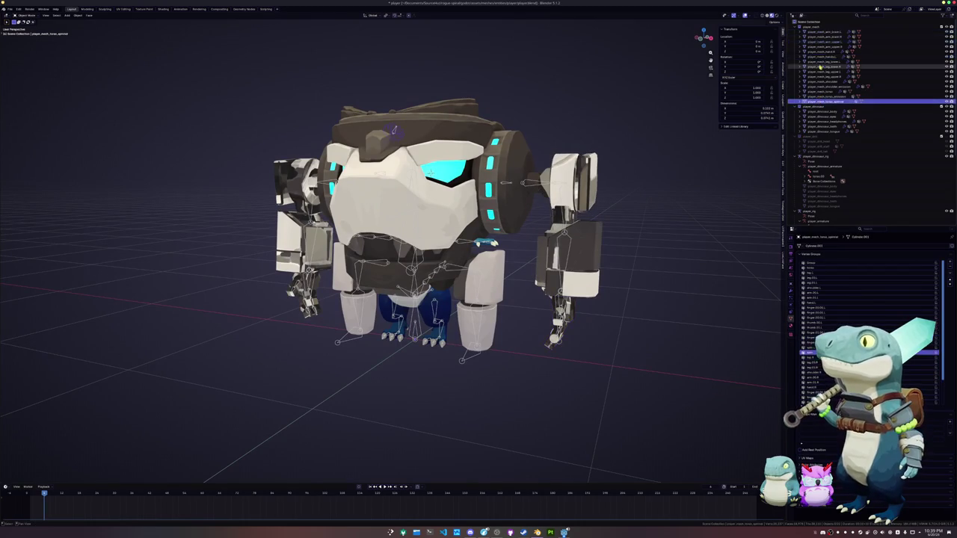
left_click(818, 32, "shift")
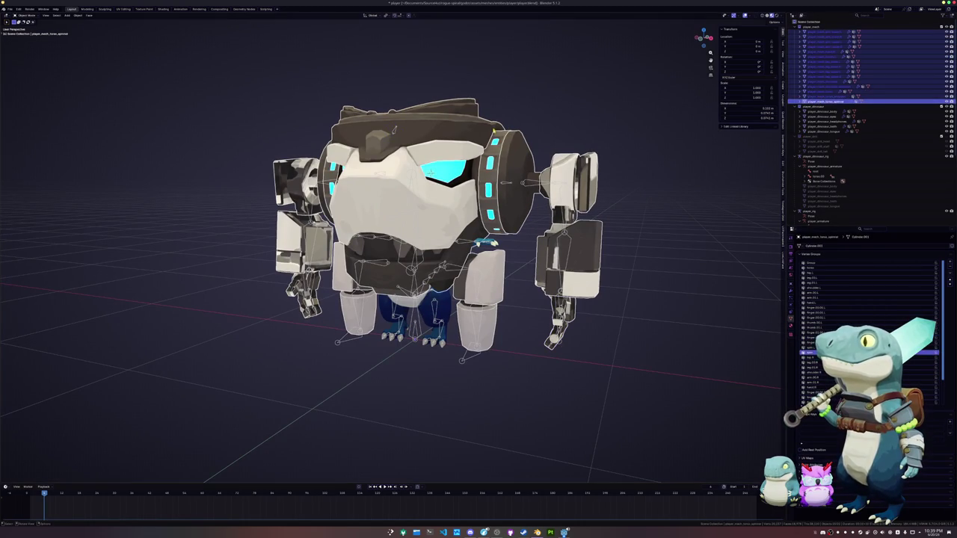
left_click(10, 9)
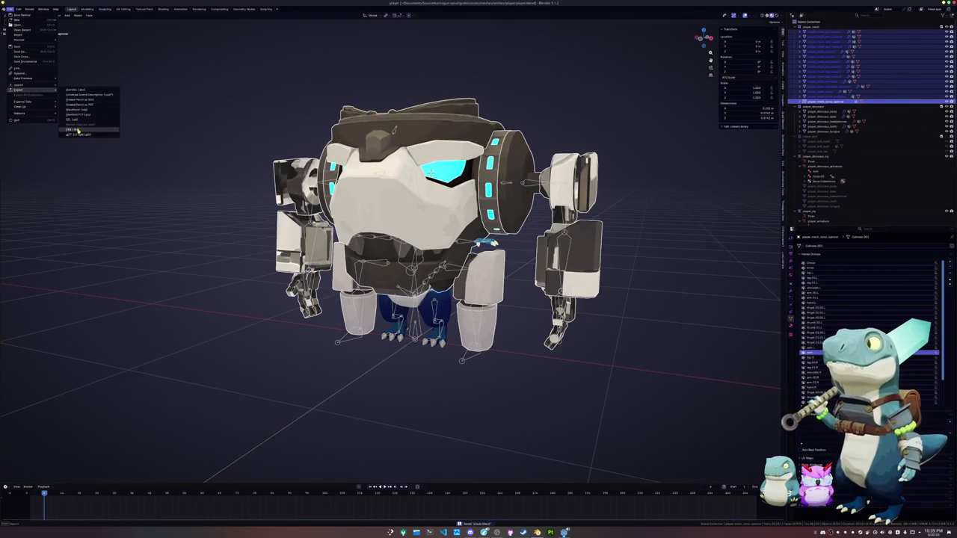
- Export the selected mech parts as FBX, overwriting player_mech.fbx
left_click(77, 130)
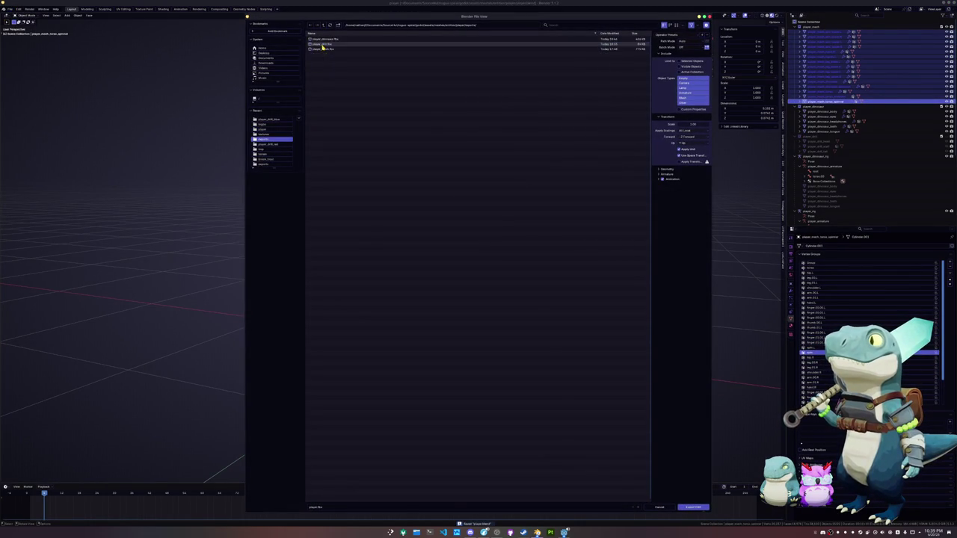
left_click(323, 49)
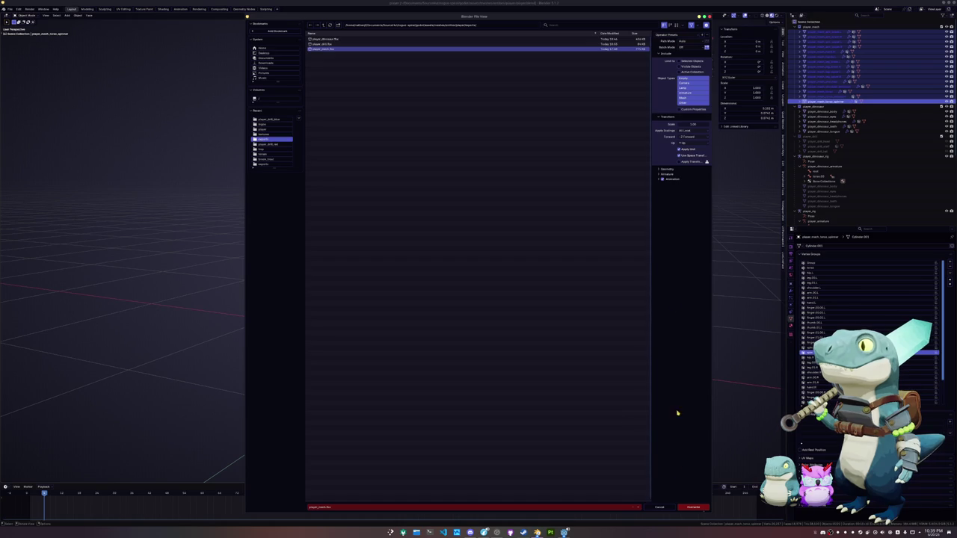
left_click(692, 507)
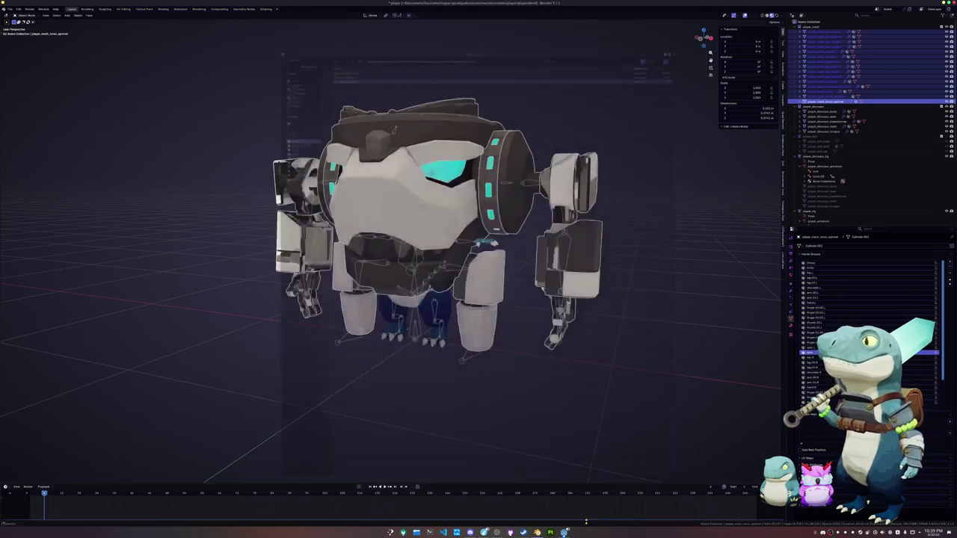
left_click(552, 532)
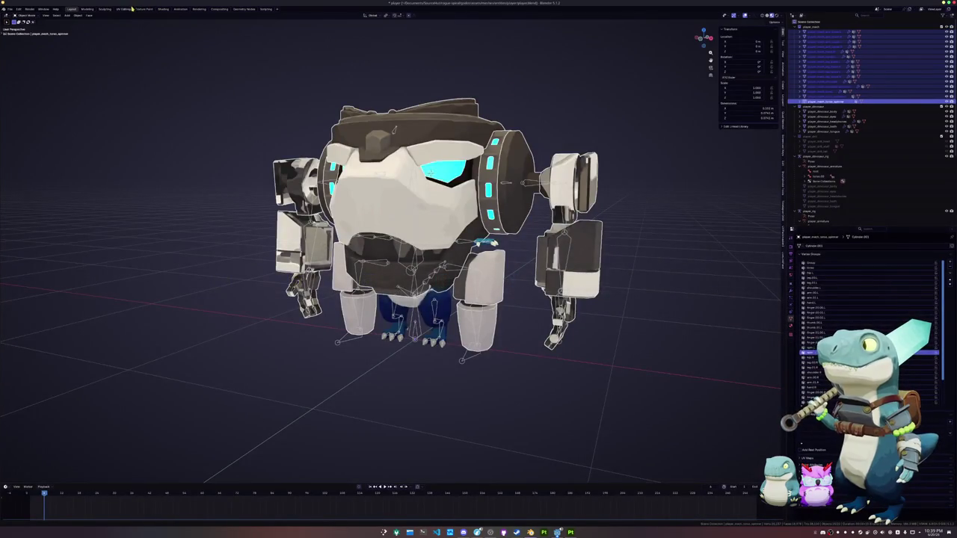
- Check the mech upper arm's texture in the UV Editing layout
left_click(132, 8)
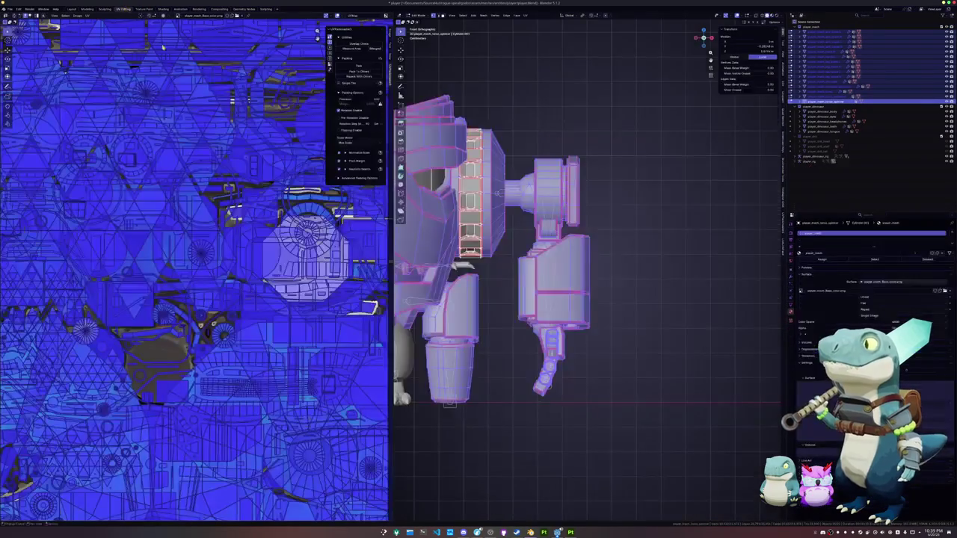
scroll(591, 239, "down", 3)
key("Tab")
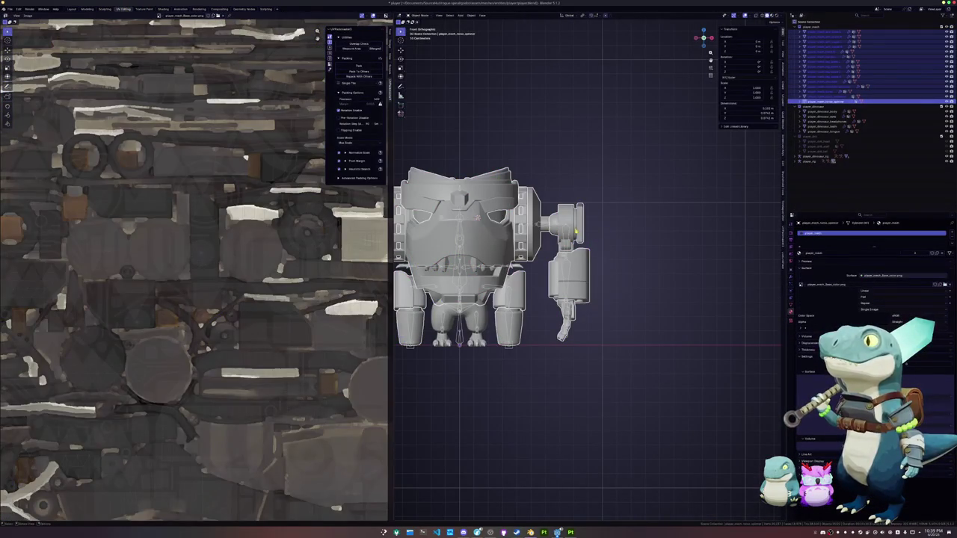
left_click(576, 231)
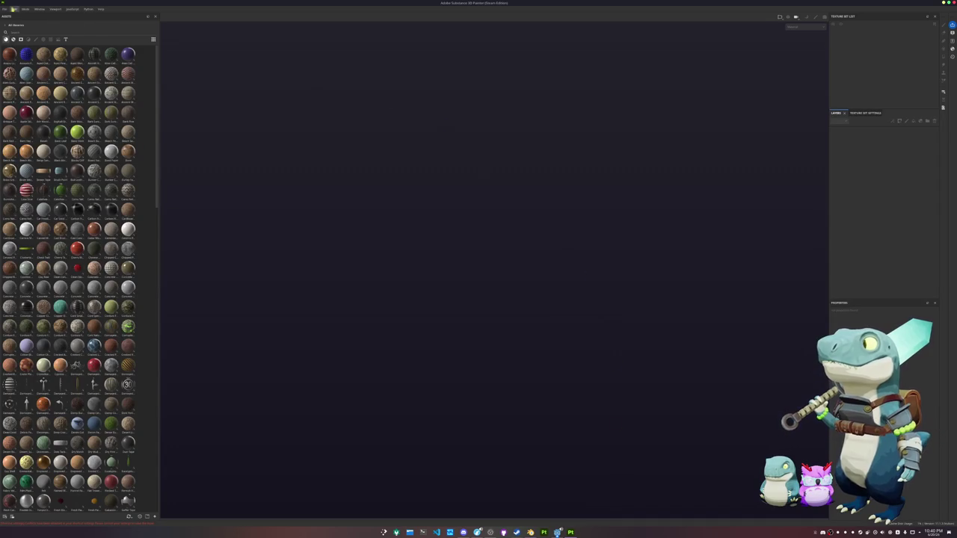
- Open the recent player_mech project in Painter and switch to mesh map baking
left_click(4, 9)
left_click(5, 9)
left_click(4, 9)
left_click(143, 29)
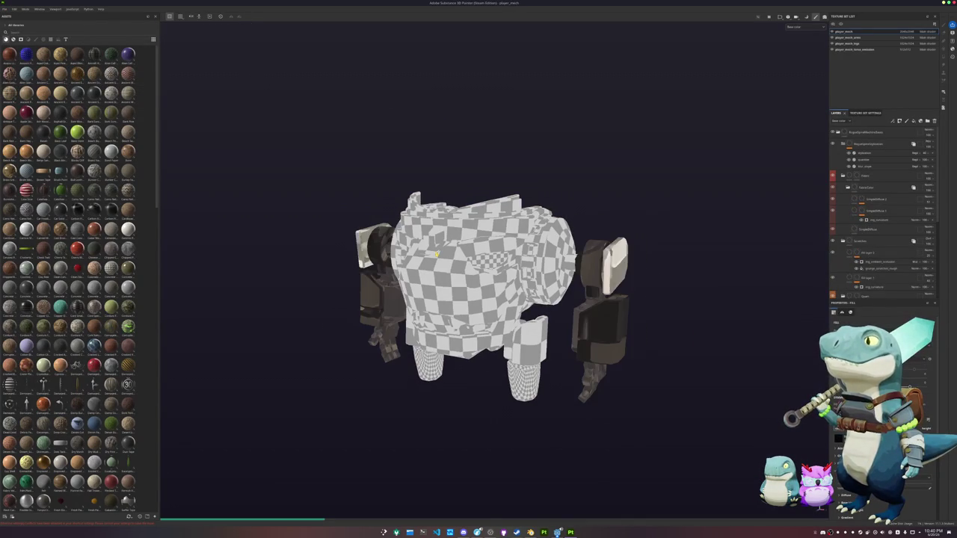
key("ctrl+shift+b")
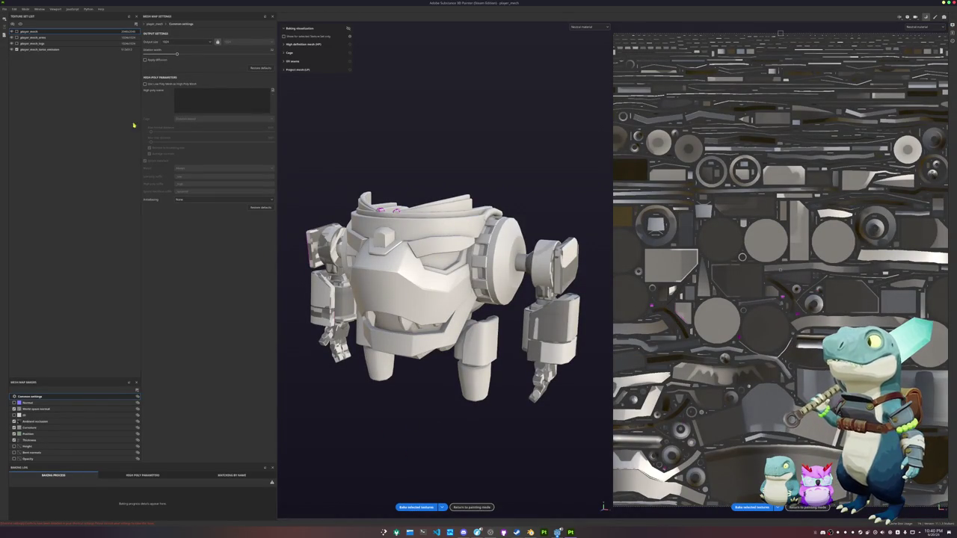
- Bake mesh maps for only the player_mech_arms texture set, then return to painting mode
left_click(15, 33)
left_click(16, 33)
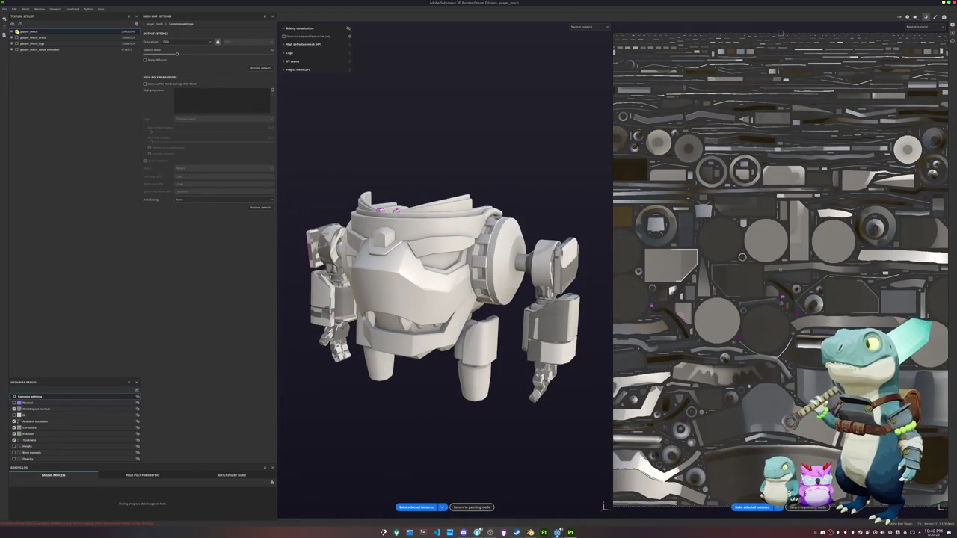
left_click(15, 32)
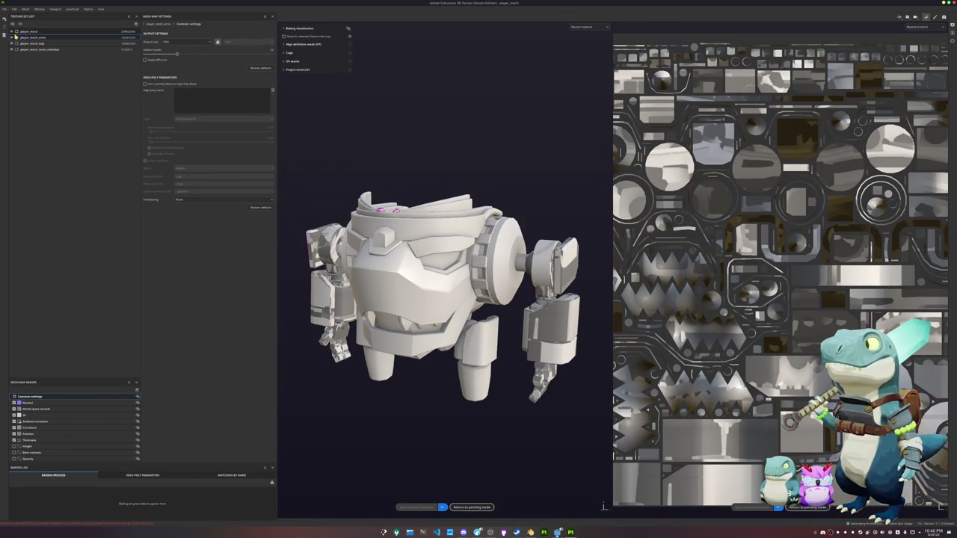
left_click(17, 37)
left_click(415, 507)
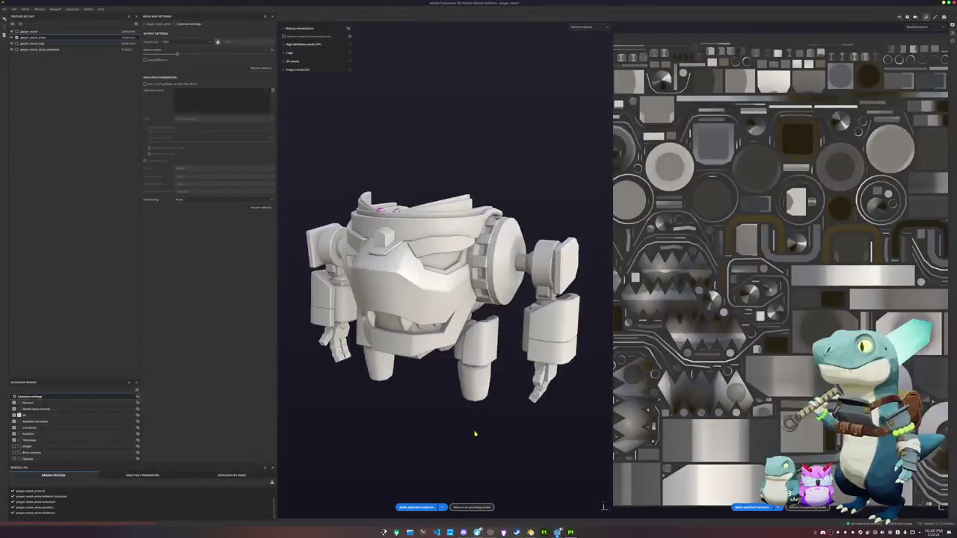
left_click(474, 507)
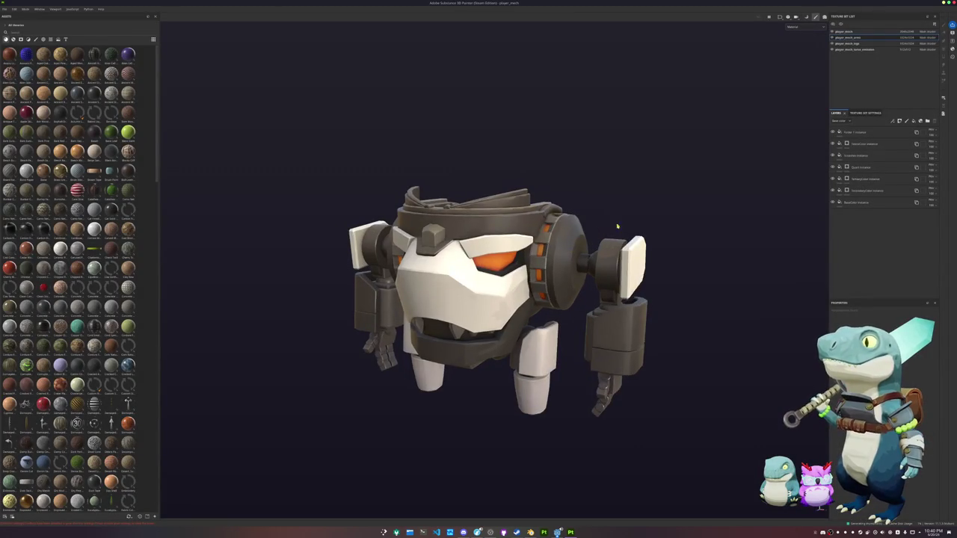
- Switch the viewport to display only the Base color channel
left_click_drag(649, 209, 675, 124, "alt")
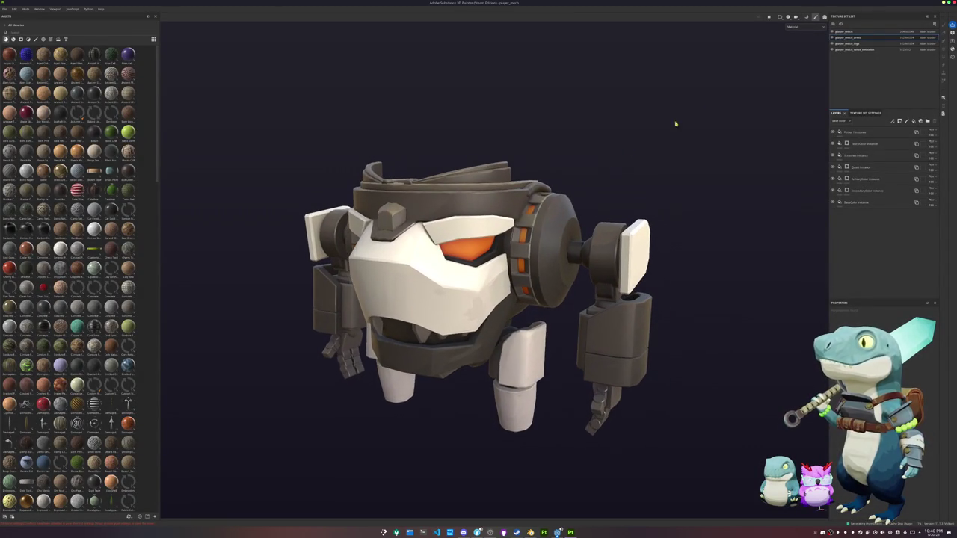
left_click(805, 26)
left_click(801, 44)
mouse_move(710, 134)
left_mouse_down("alt")
mouse_move(648, 145)
mouse_move(621, 198)
mouse_move(606, 122)
mouse_move(628, 116)
left_mouse_up("alt")
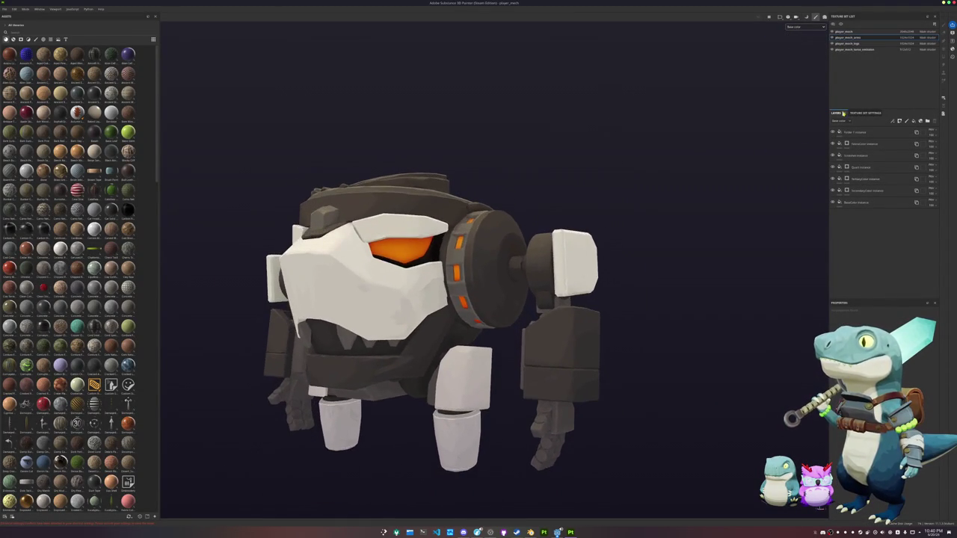
- On the BinaryColor layer, polygon-fill the right arm block and lower arm piece white
left_click(849, 179)
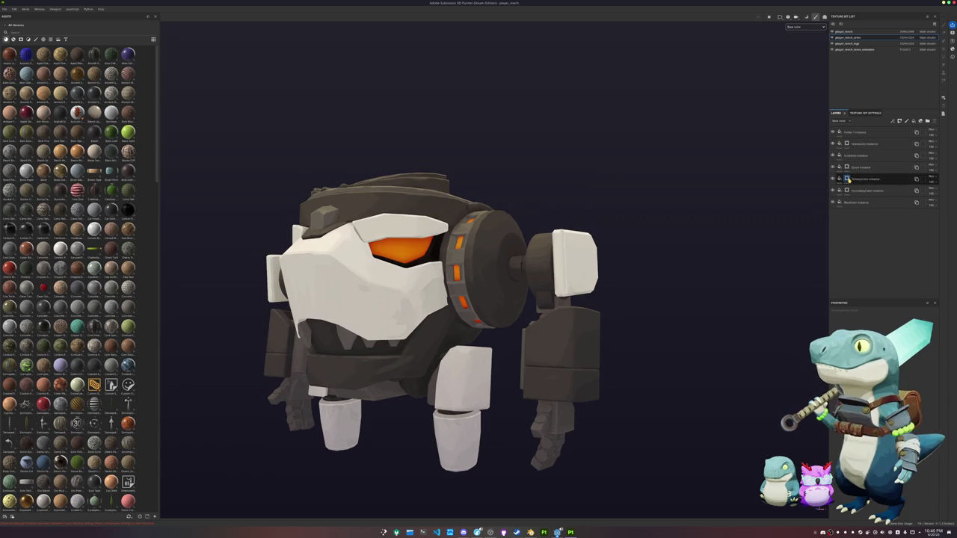
key("1")
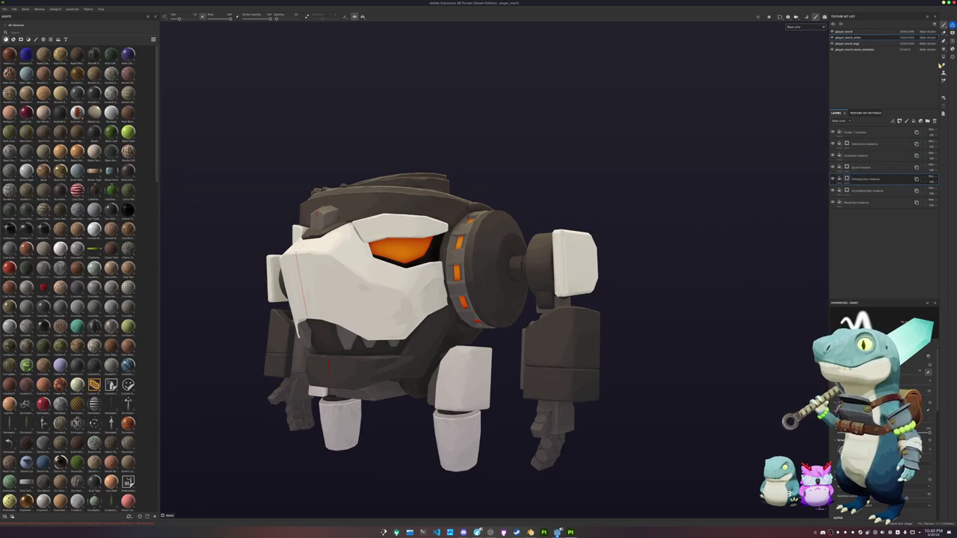
key("4")
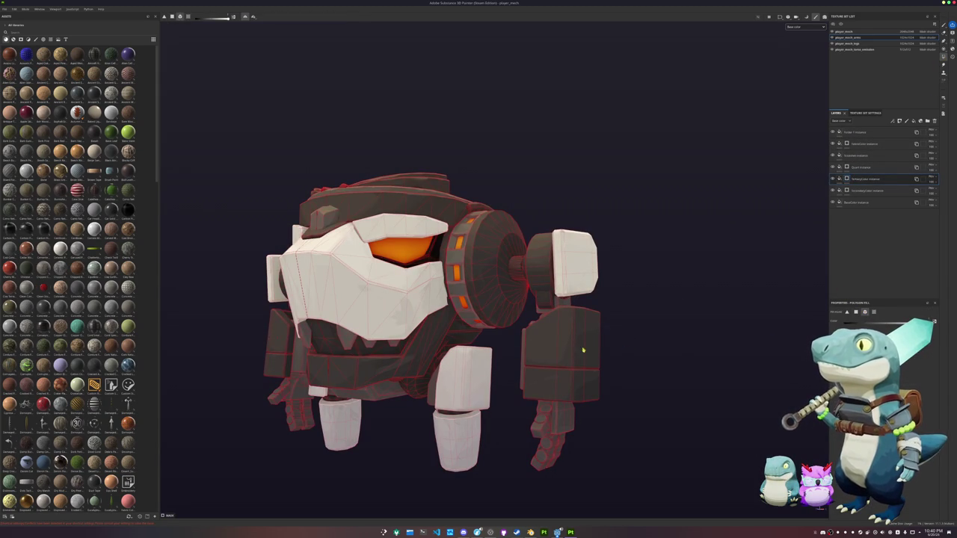
left_click(559, 348)
left_click_drag(628, 371, 596, 365, "alt")
left_click(528, 392)
left_click_drag(529, 393, 624, 418, "alt")
- Select the layer below and fill the arm block with the dark colour
left_click(859, 190)
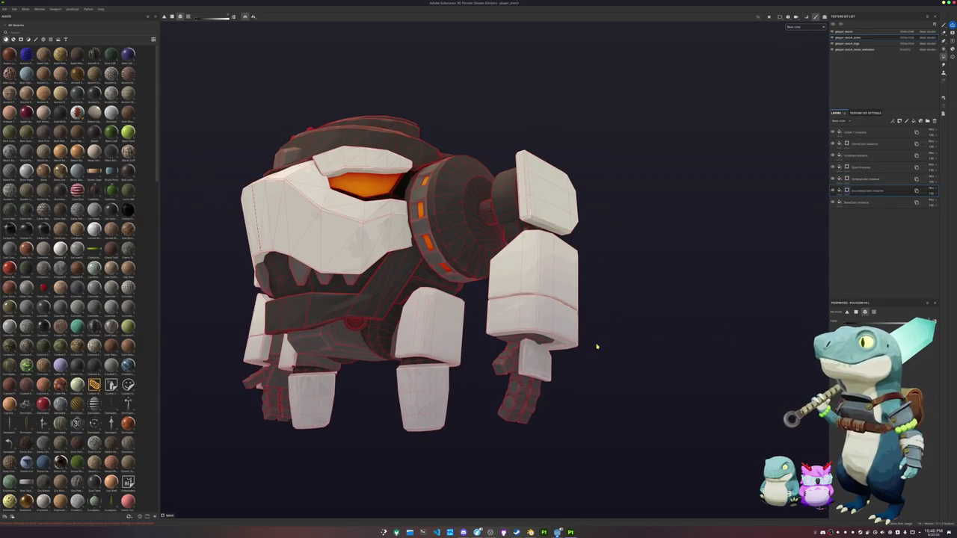
scroll(524, 360, "up", 5)
scroll(517, 363, "down", 1)
mouse_move(517, 362)
left_mouse_down("alt")
mouse_move(573, 363)
mouse_move(520, 326)
left_mouse_up("alt")
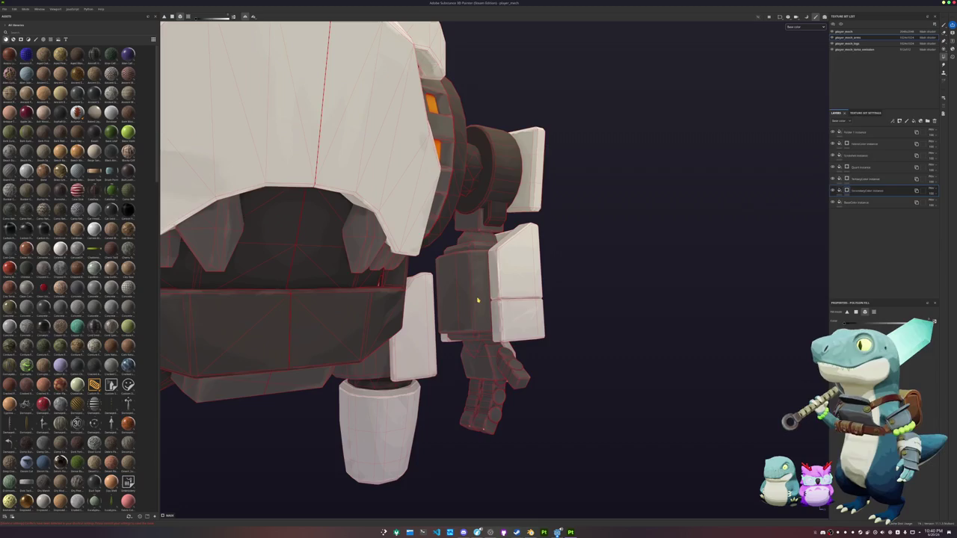
left_click(847, 178)
left_click(859, 189)
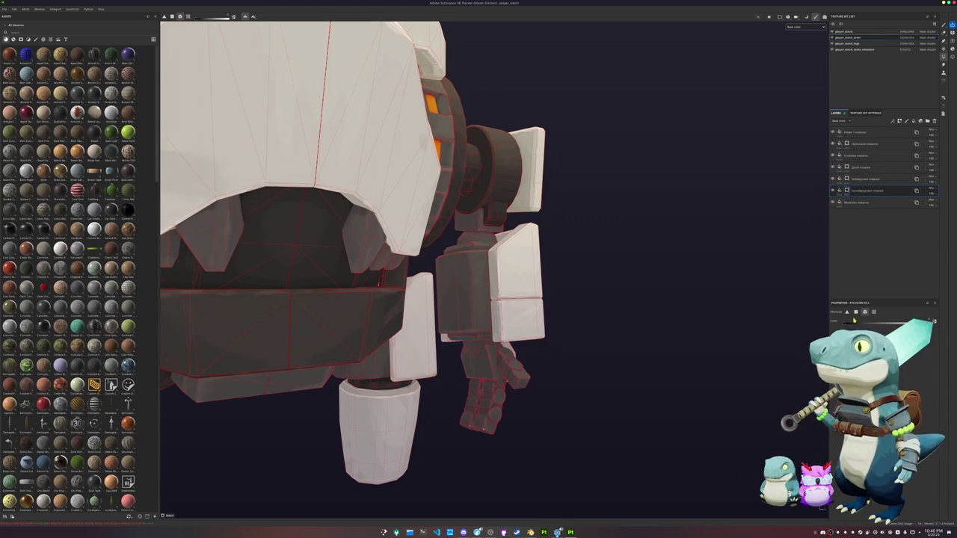
left_click(470, 311)
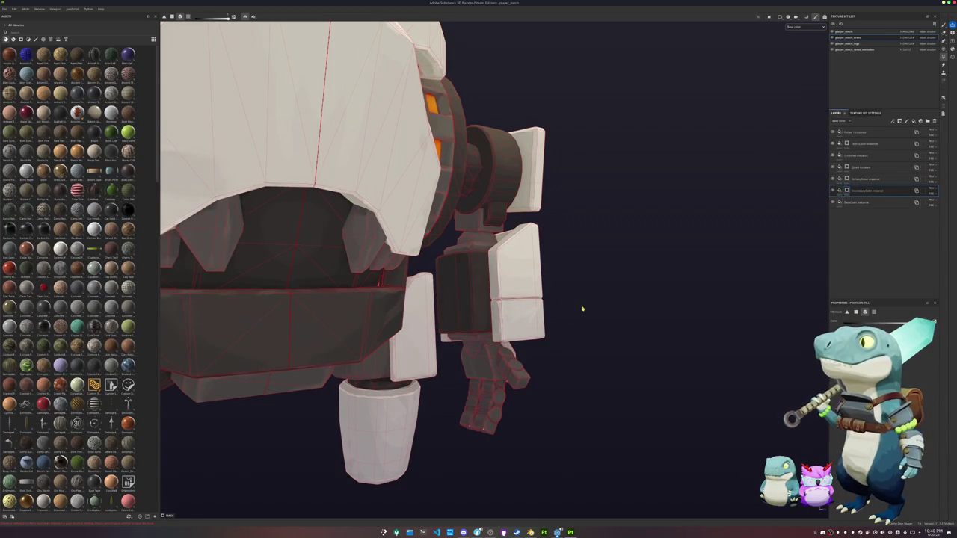
- Fill the remaining lower arm and hand faces dark
mouse_move(587, 325)
left_mouse_down("alt")
mouse_move(478, 352)
mouse_move(442, 343)
left_mouse_up("alt")
left_click(445, 367)
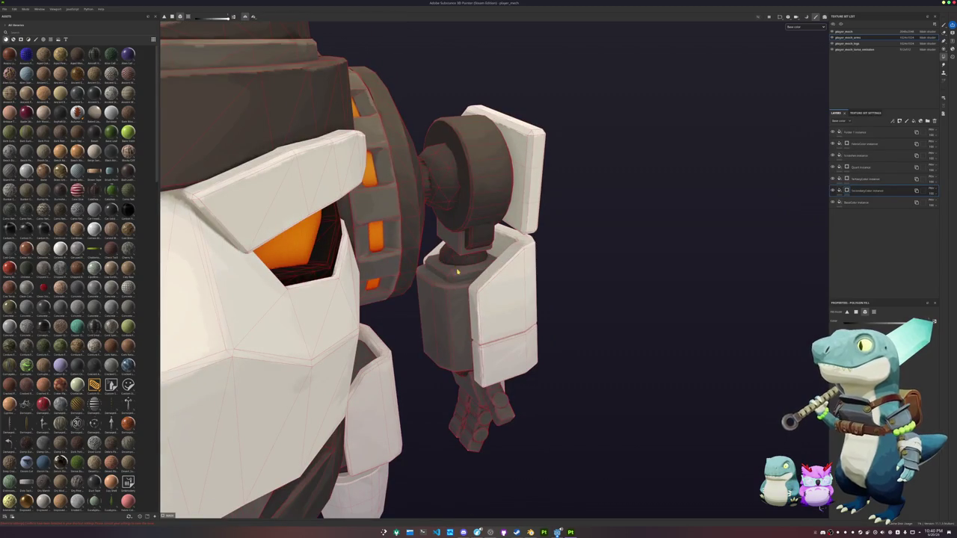
mouse_move(456, 265)
left_mouse_down("alt")
mouse_move(482, 453)
mouse_move(474, 374)
left_mouse_up("alt")
left_click(493, 384)
left_click(511, 406)
mouse_move(511, 407)
left_mouse_down("alt")
mouse_move(479, 334)
mouse_move(487, 394)
mouse_move(456, 442)
mouse_move(476, 432)
left_mouse_up("alt")
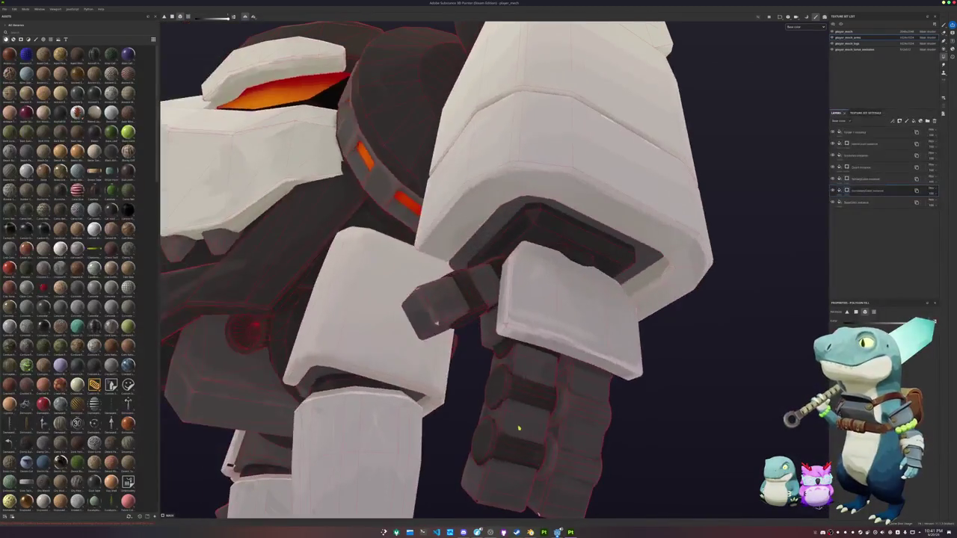
mouse_move(570, 402)
left_mouse_down()
mouse_move(551, 459)
mouse_move(826, 218)
left_mouse_up()
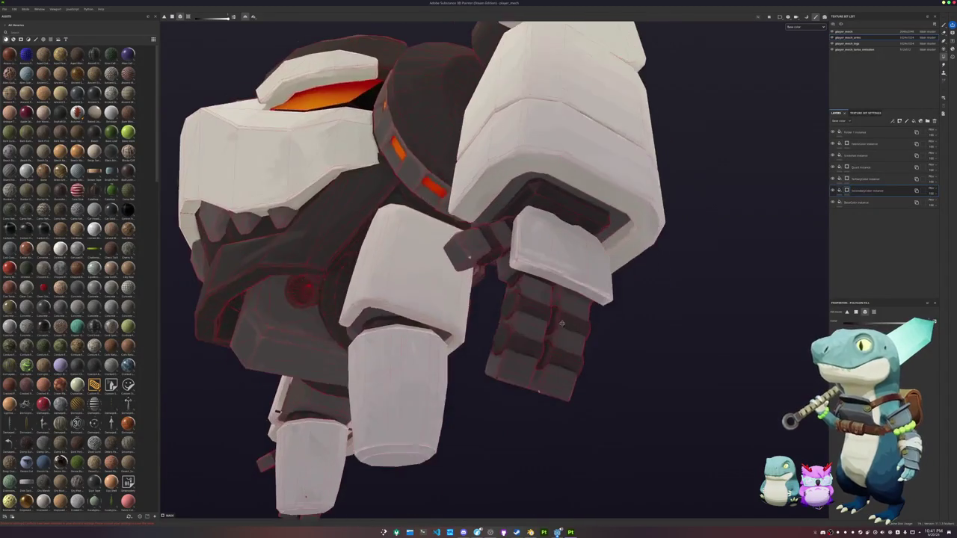
right_click(855, 133)
left_click(806, 251)
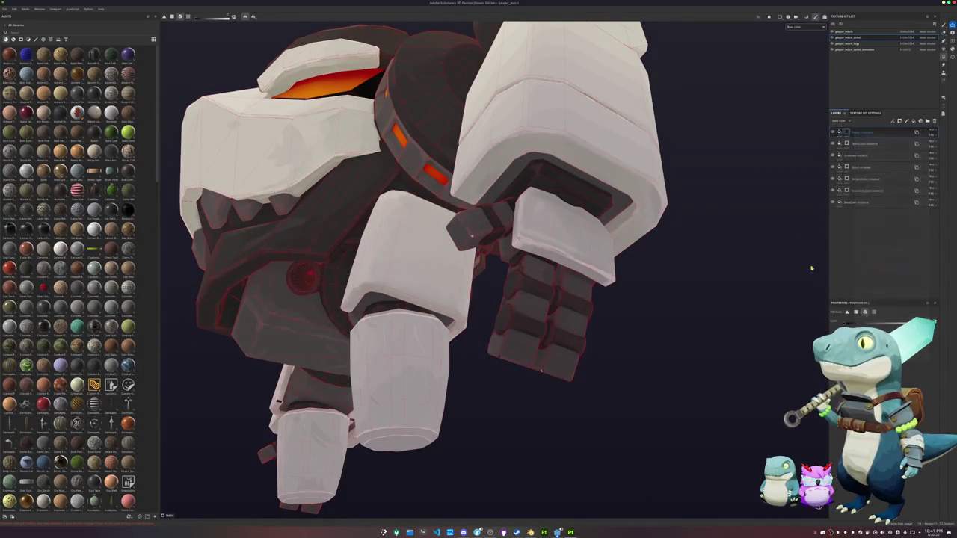
mouse_move(472, 236)
left_mouse_down("alt")
mouse_move(650, 346)
mouse_move(536, 420)
left_mouse_up("alt")
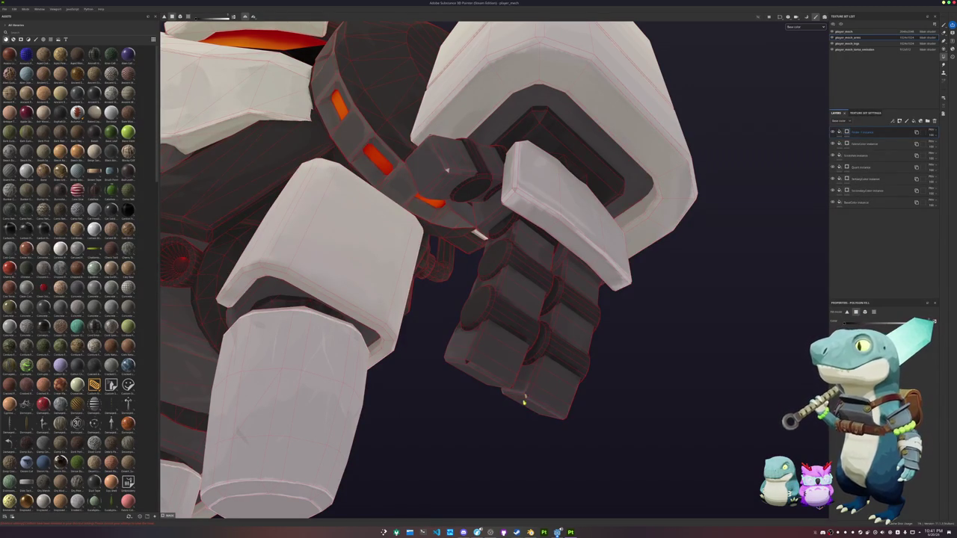
left_click(852, 167)
left_click(852, 179)
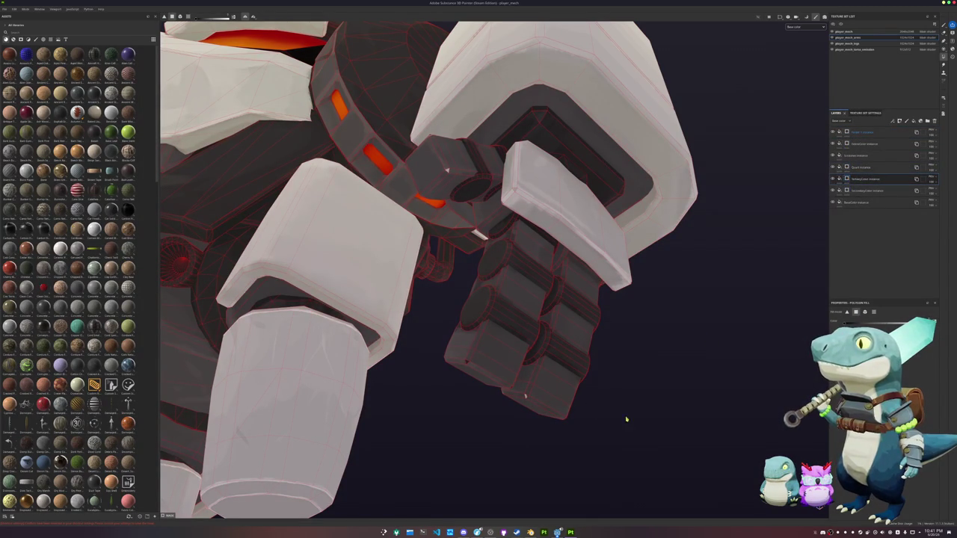
mouse_move(474, 418)
left_mouse_down("alt")
mouse_move(504, 438)
mouse_move(516, 374)
mouse_move(411, 299)
mouse_move(432, 221)
left_mouse_up("alt")
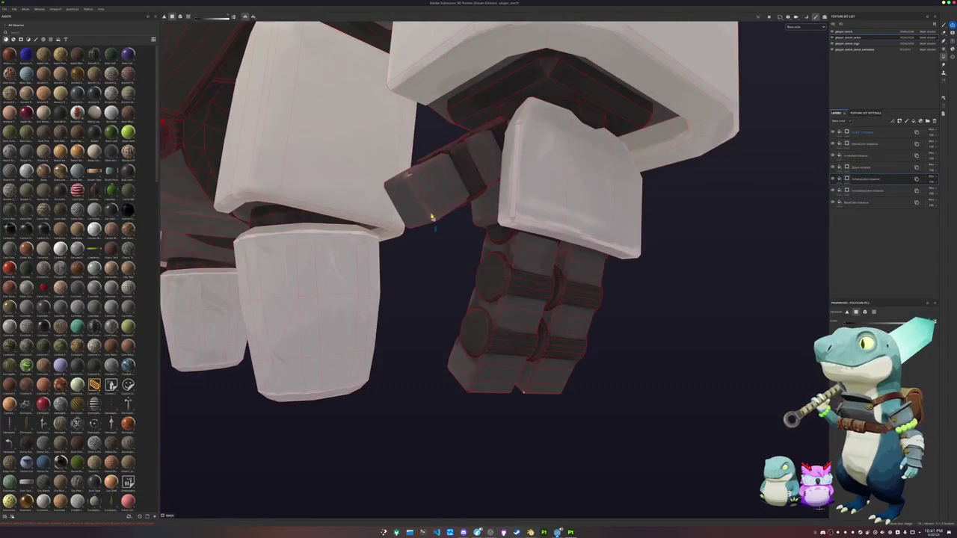
mouse_move(626, 210)
left_mouse_down("alt")
mouse_move(464, 256)
mouse_move(461, 355)
mouse_move(486, 259)
mouse_move(471, 277)
mouse_move(523, 247)
left_mouse_up("alt")
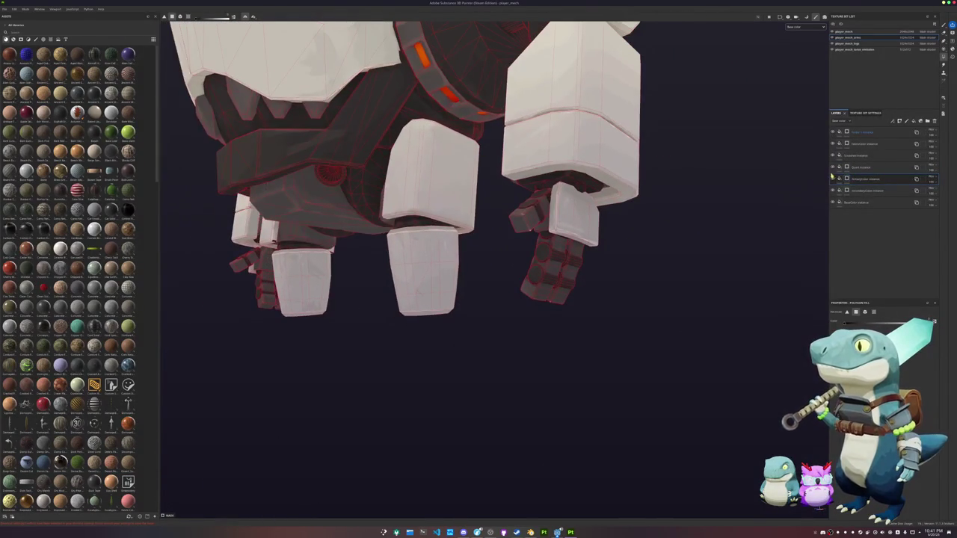
left_click(832, 180)
left_click(831, 180)
left_click(832, 180)
left_click(831, 179)
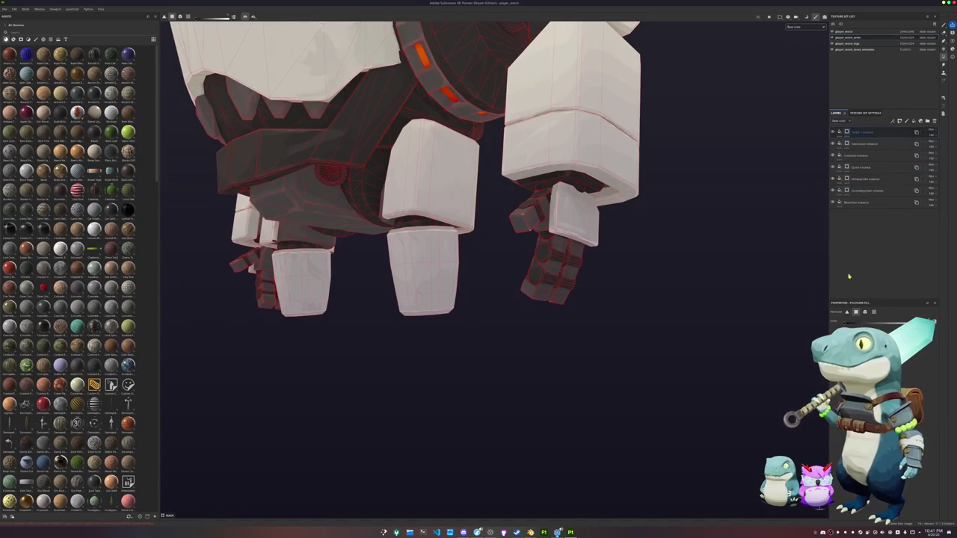
scroll(593, 354, "up", 3)
scroll(593, 354, "up", 2)
left_click_drag(581, 361, 461, 178)
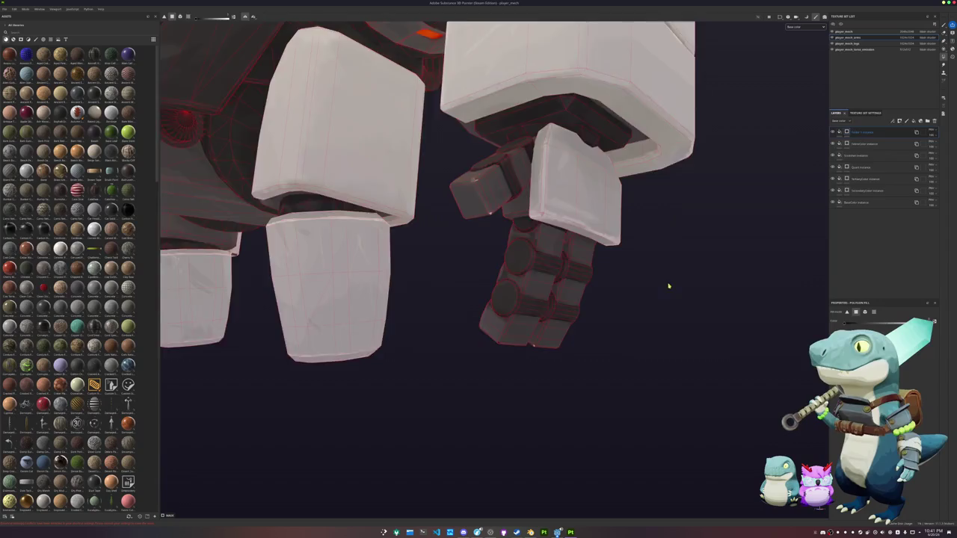
scroll(667, 292, "down", 5)
mouse_move(696, 160)
left_mouse_down("alt")
mouse_move(653, 180)
mouse_move(674, 226)
mouse_move(678, 288)
mouse_move(402, 283)
mouse_move(541, 156)
mouse_move(480, 326)
mouse_move(367, 322)
mouse_move(472, 321)
left_mouse_up("alt")
- Export the player_mech_arms and player_mech_legs textures to the chosen output directory
key("ctrl+shift+e")
left_click(345, 203)
left_click(345, 198)
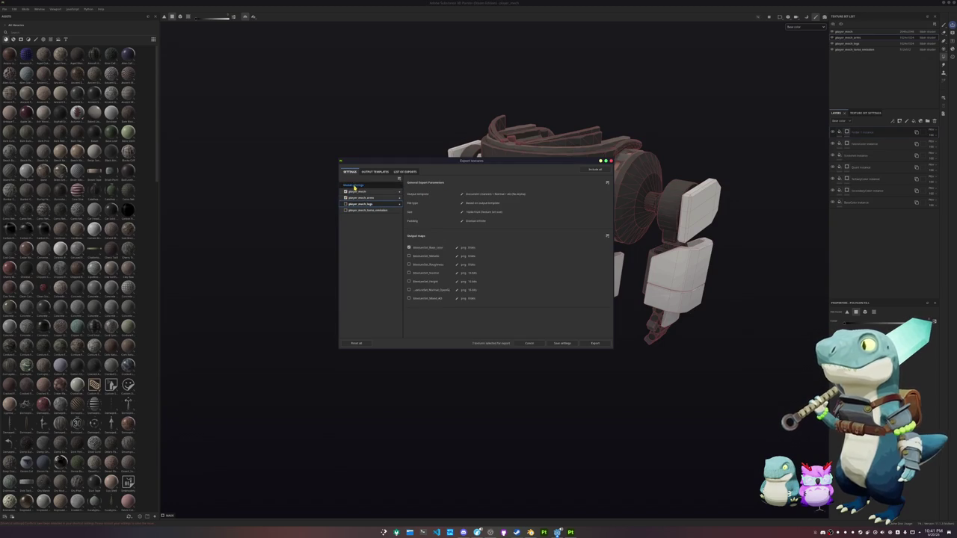
left_click(356, 185)
left_click(543, 194)
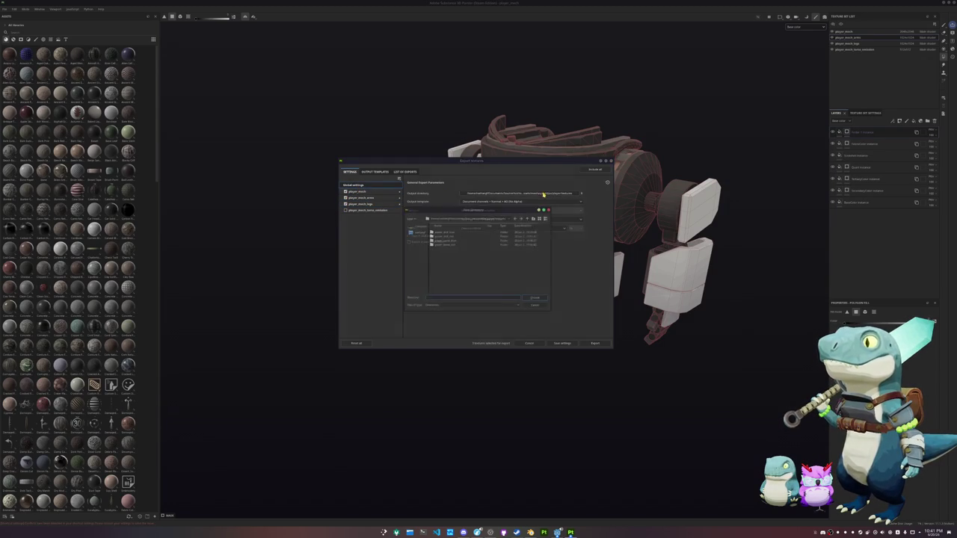
left_click(539, 300)
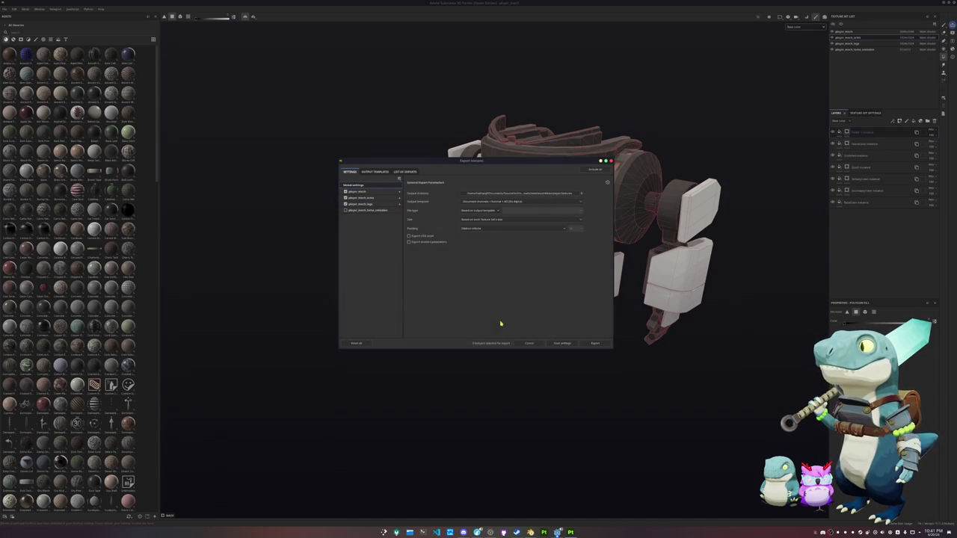
left_click(595, 343)
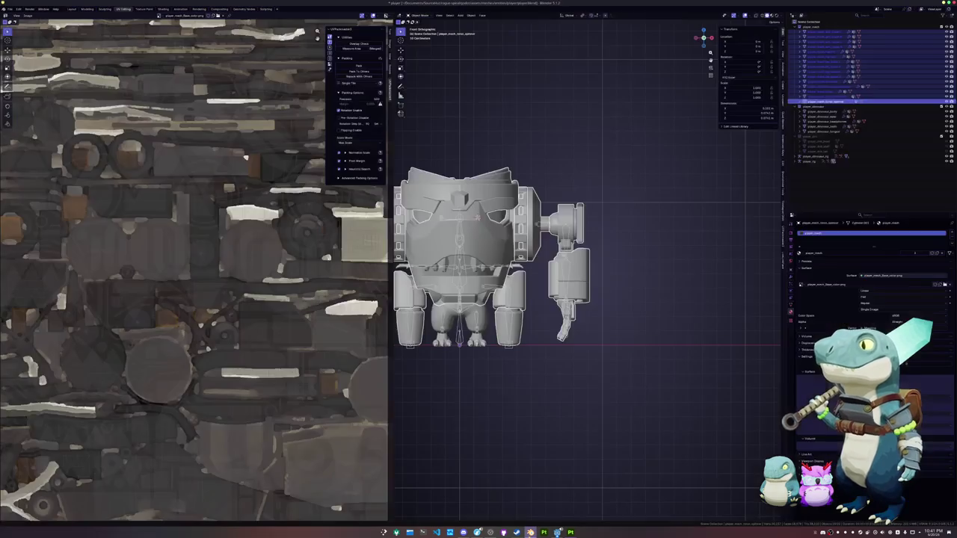
- Select the mech's arm object, preview its textured materials, and switch to the Shading workspace
left_click(583, 282)
left_click(771, 16)
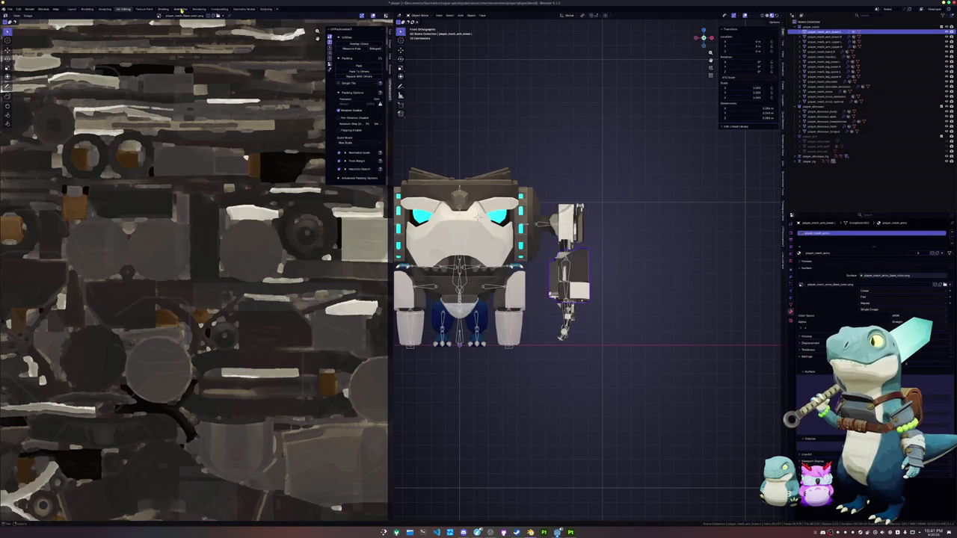
left_click(162, 9)
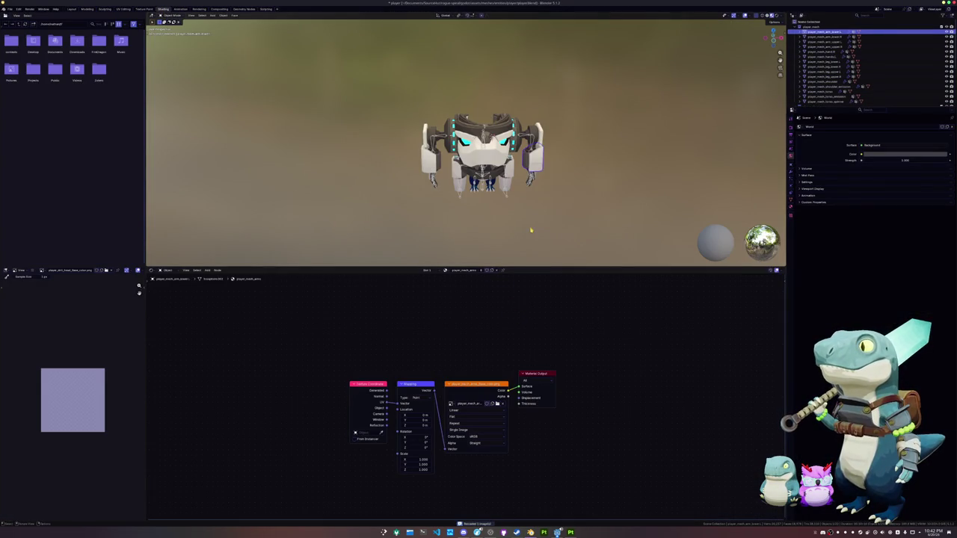
scroll(528, 239, "up", 3)
mouse_move(528, 240)
middle_mouse_down()
mouse_move(486, 224)
mouse_move(521, 226)
mouse_move(485, 123)
middle_mouse_up()
- Select the whole dinosaur body mesh in Edit Mode and open the Texture Paint workspace
left_click(493, 211)
scroll(493, 211, "up", 5)
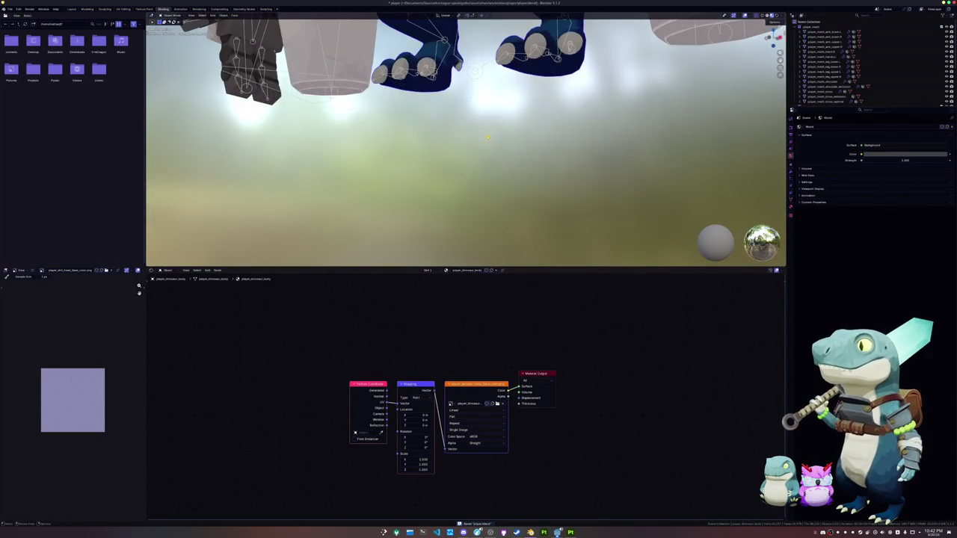
scroll(485, 123, "down", 2)
key("Tab")
key("a")
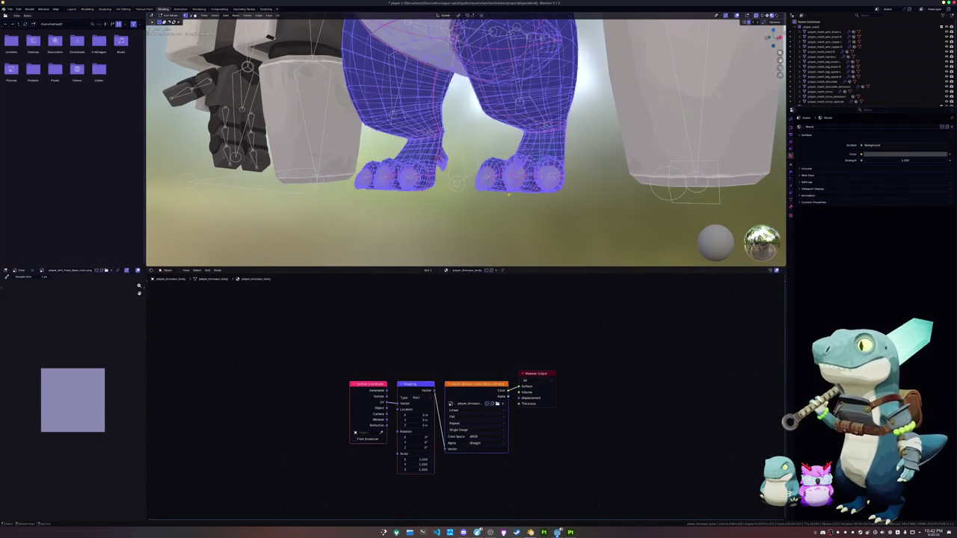
scroll(492, 172, "down", 4)
scroll(493, 173, "down", 4)
middle_click_drag(493, 172, 299, 105)
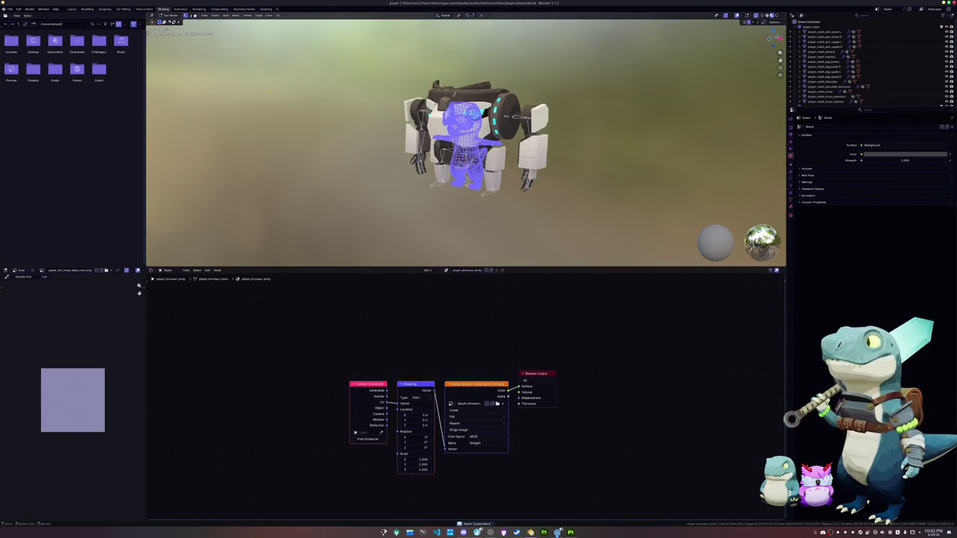
left_click(140, 9)
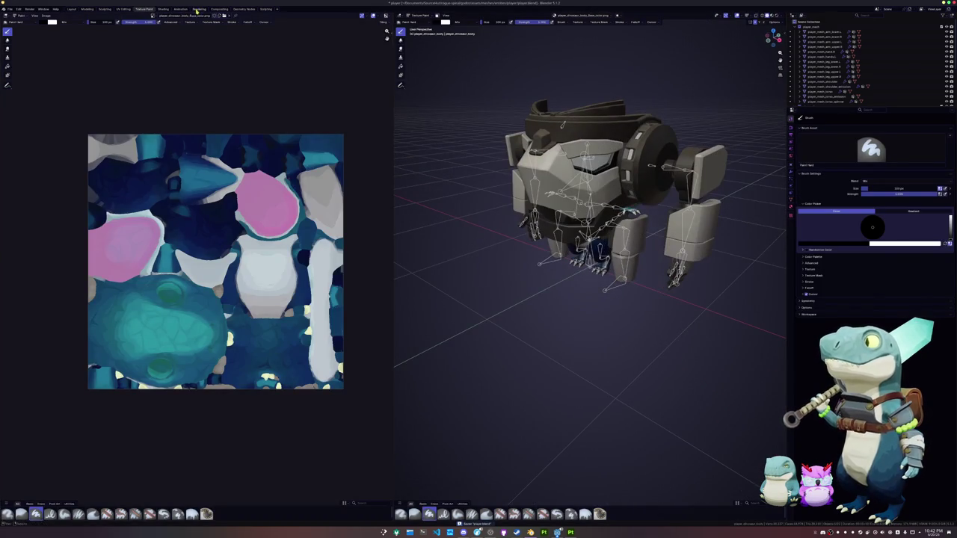
- Put the dinosaur body into Edit Mode in the UV Editing workspace, framed in view
left_click(182, 9)
scroll(384, 95, "up", 5)
mouse_move(384, 96)
middle_mouse_down()
mouse_move(435, 127)
mouse_move(376, 156)
middle_mouse_up()
key("Tab")
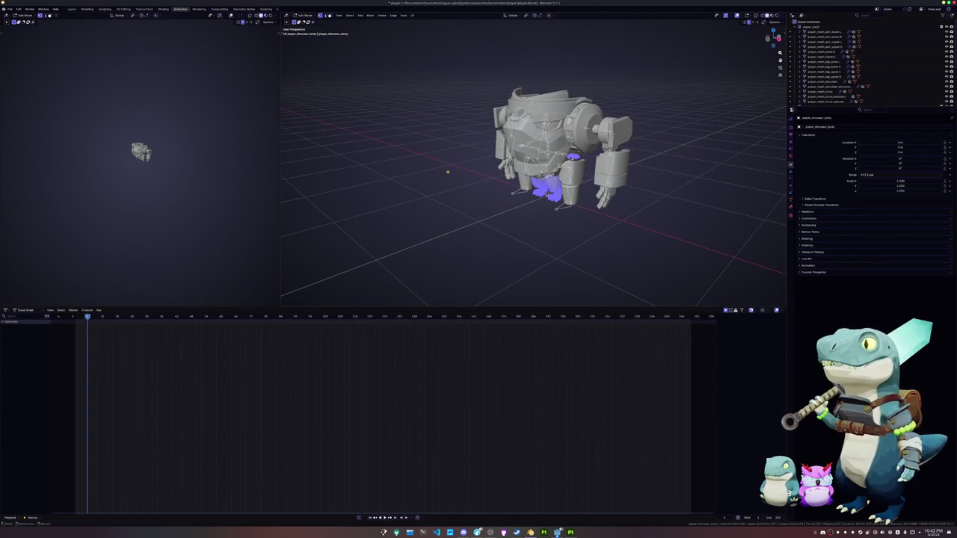
left_click(124, 9)
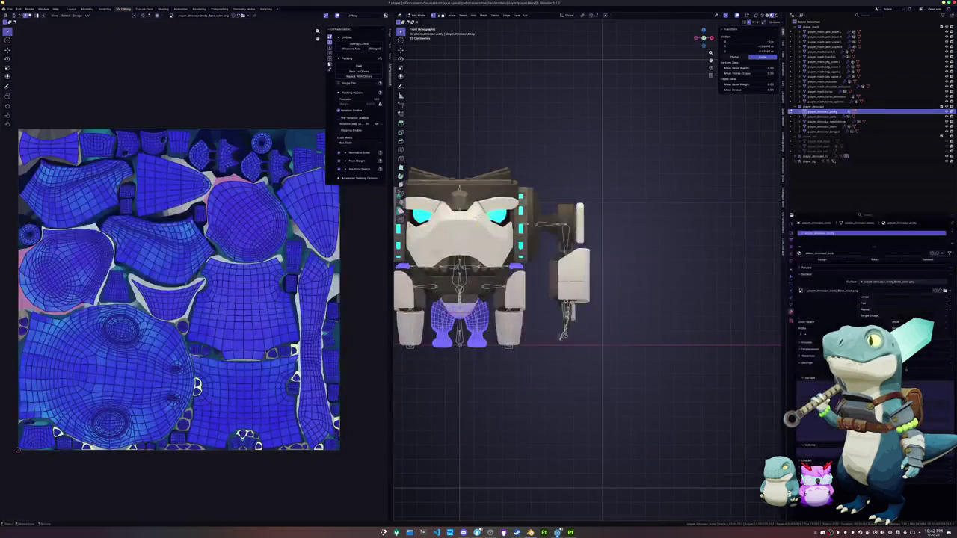
key("KP_Decimal")
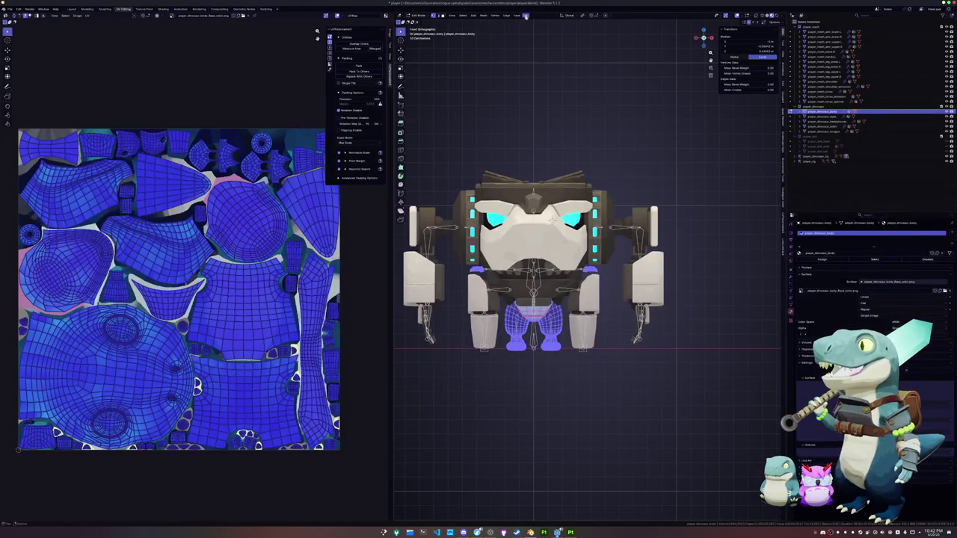
- Unwrap with Minimum Stretch, pack islands with UVPackmaster, and return to Object Mode
left_click(525, 15)
left_click(538, 32)
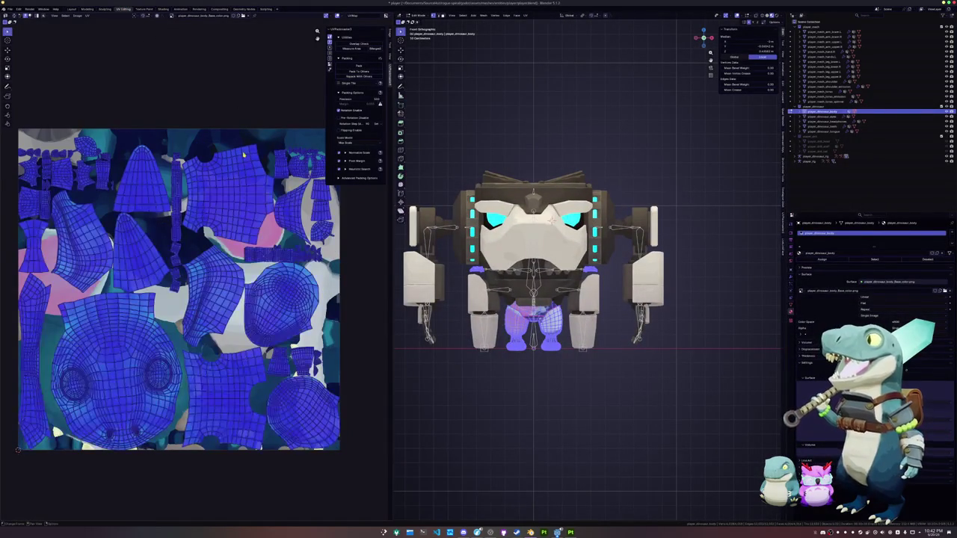
left_click(356, 66)
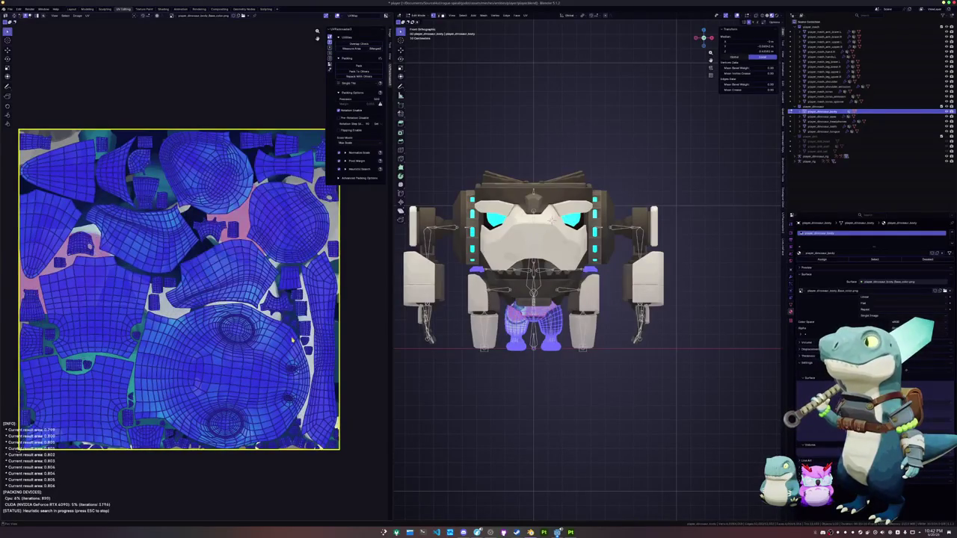
key("Escape")
key("Tab")
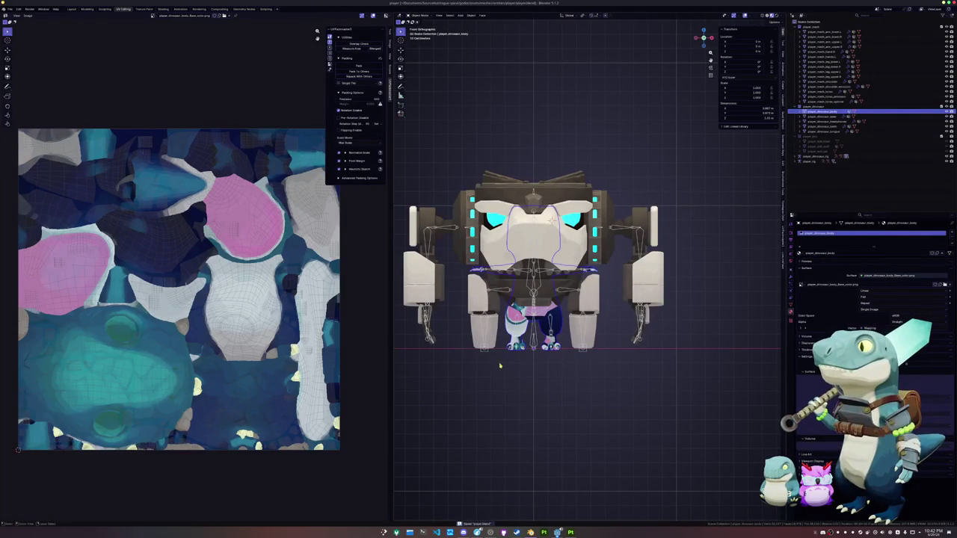
- Export all dinosaur objects as FBX over player_dinosaur.fbx, then switch back to Substance Painter
left_click(822, 131, "shift")
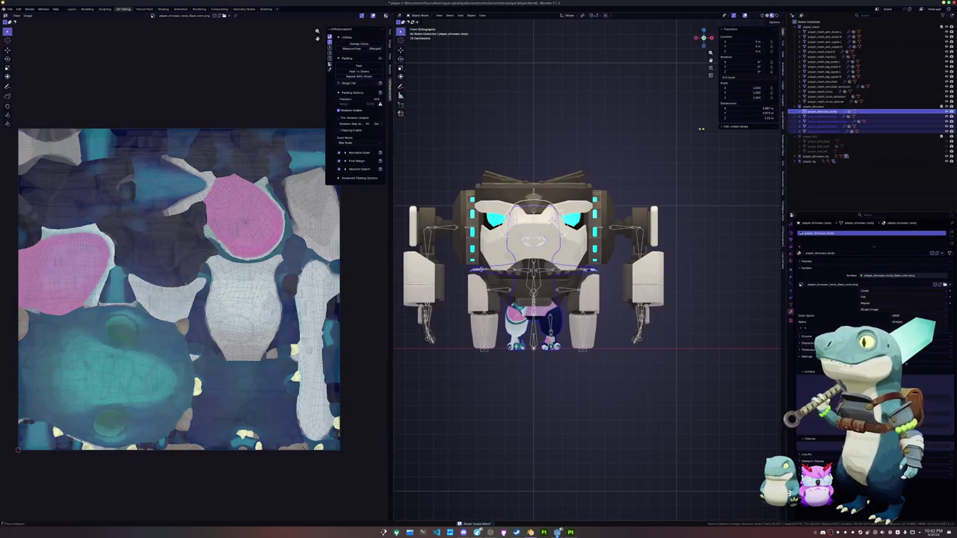
left_click(9, 8)
mouse_move(22, 90)
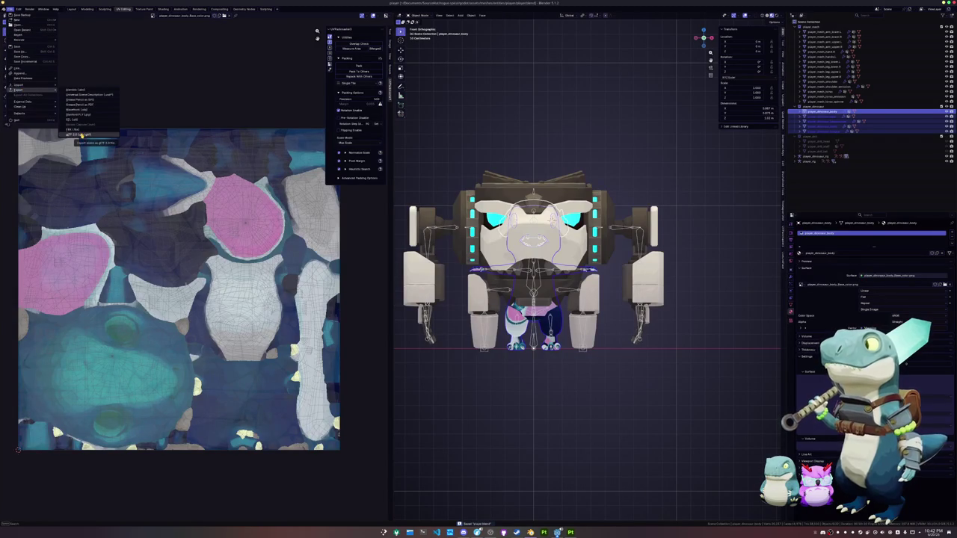
left_click(75, 130)
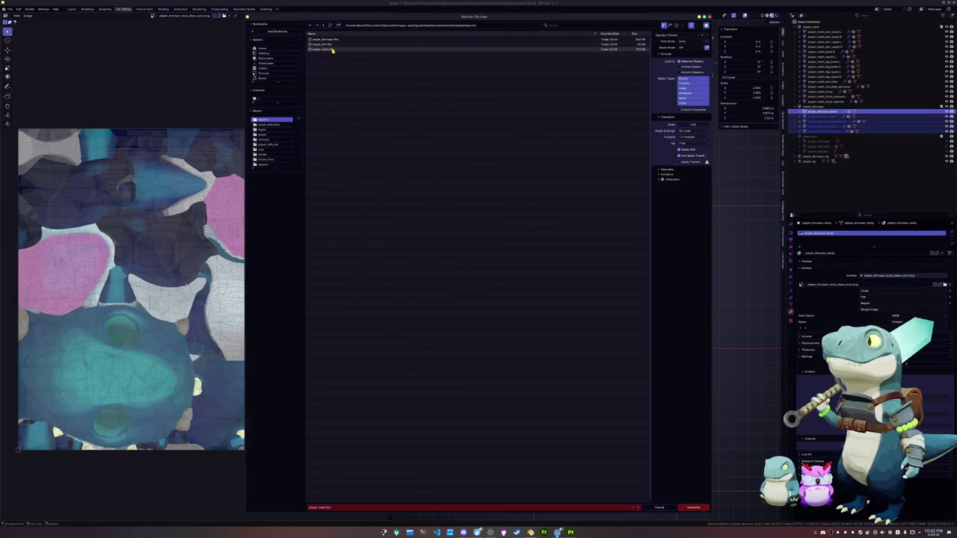
left_click(692, 508)
key("alt+Tab")
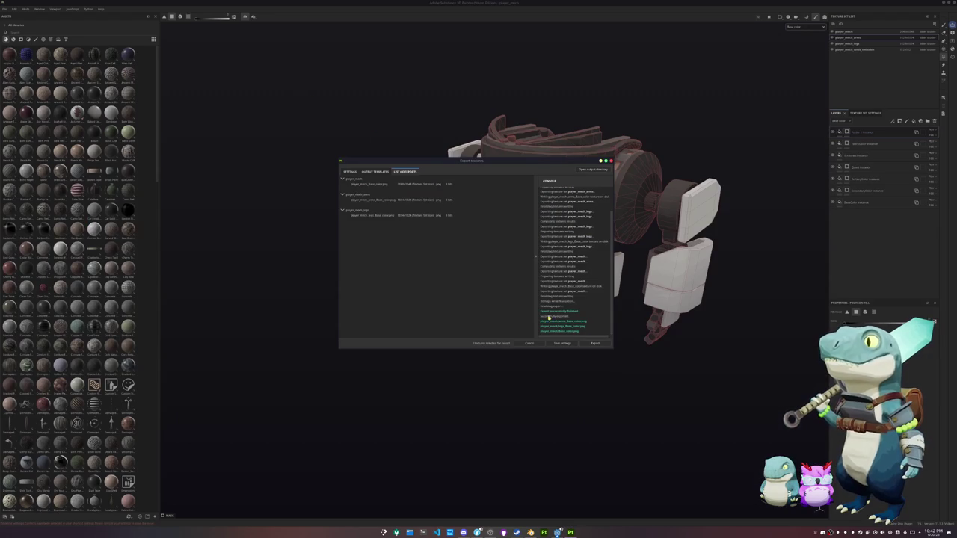
- Close Export Textures, open the recent dinosaur project, and rebake its mesh maps before returning to painting
left_click(611, 161)
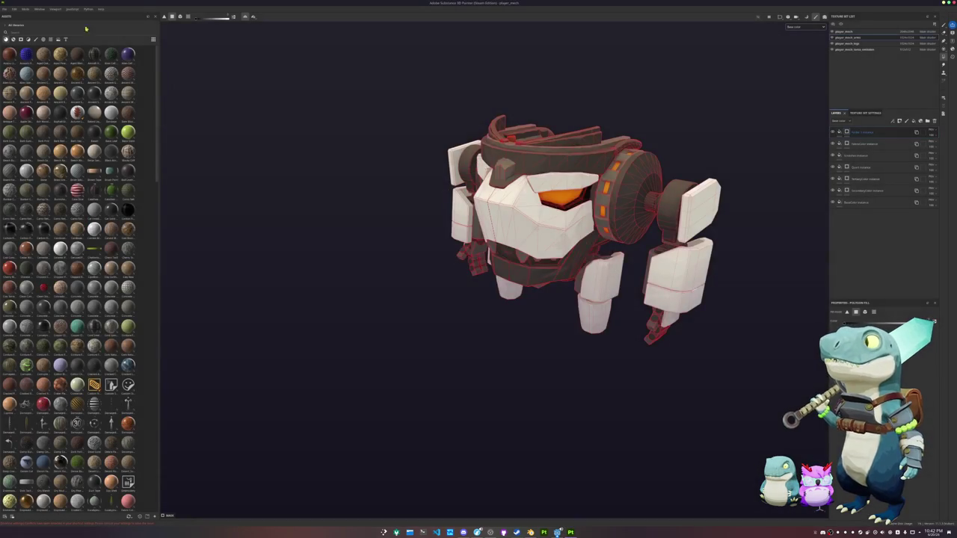
left_click(6, 9)
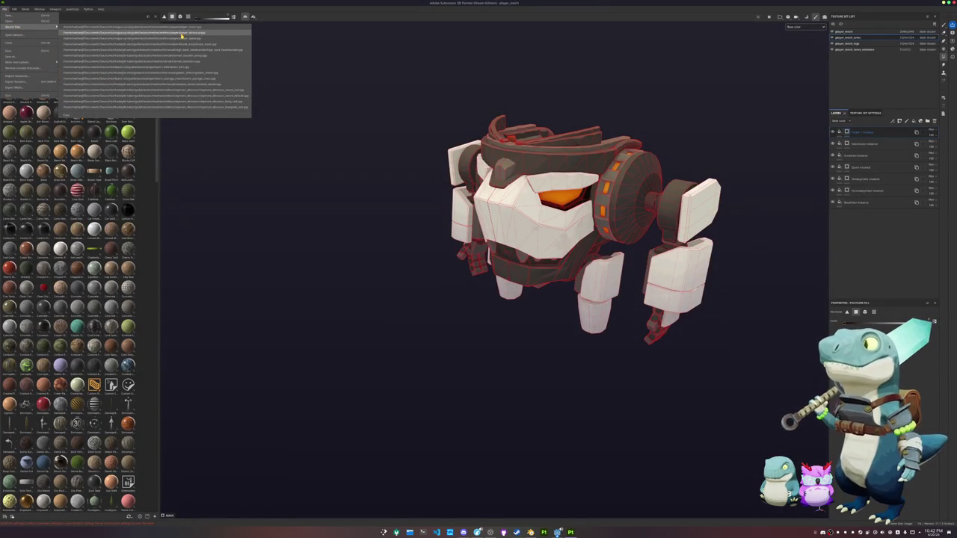
left_click(182, 35)
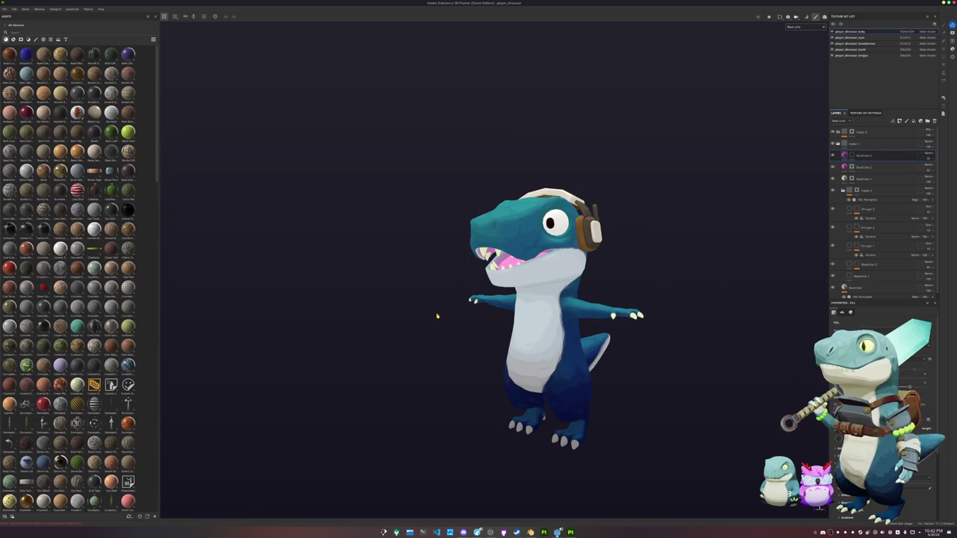
middle_click_drag(453, 320, 432, 301)
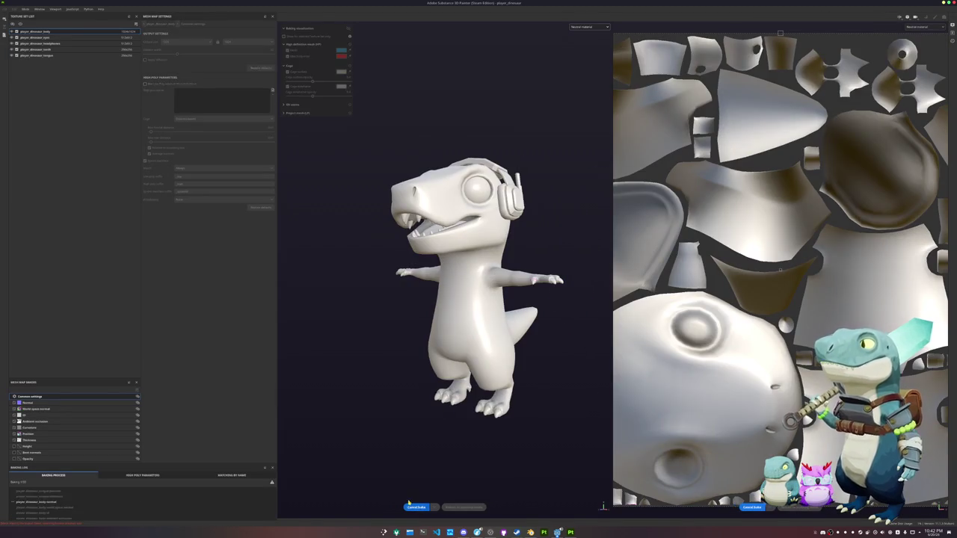
middle_click_drag(436, 423, 430, 383)
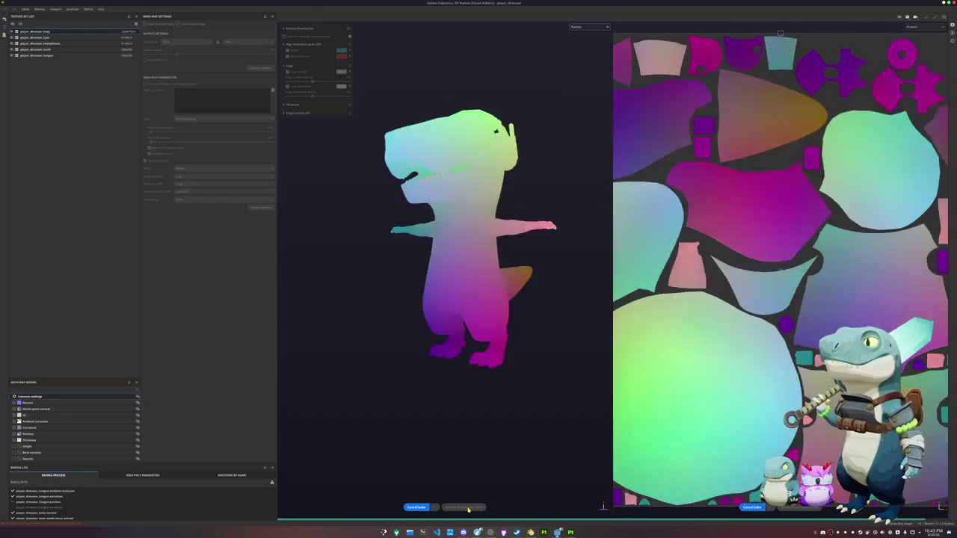
left_click(471, 507)
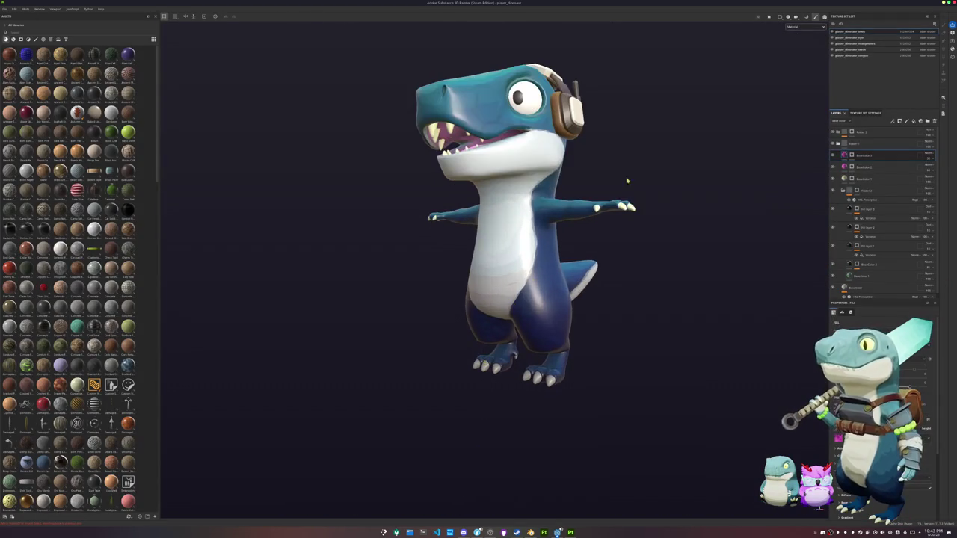
- Show only base colour in the viewport and select the player_dinosaur_eyes texture set
left_click(802, 27)
left_click(804, 50)
mouse_move(710, 92)
left_mouse_down("alt")
mouse_move(641, 159)
mouse_move(665, 221)
left_mouse_up("alt")
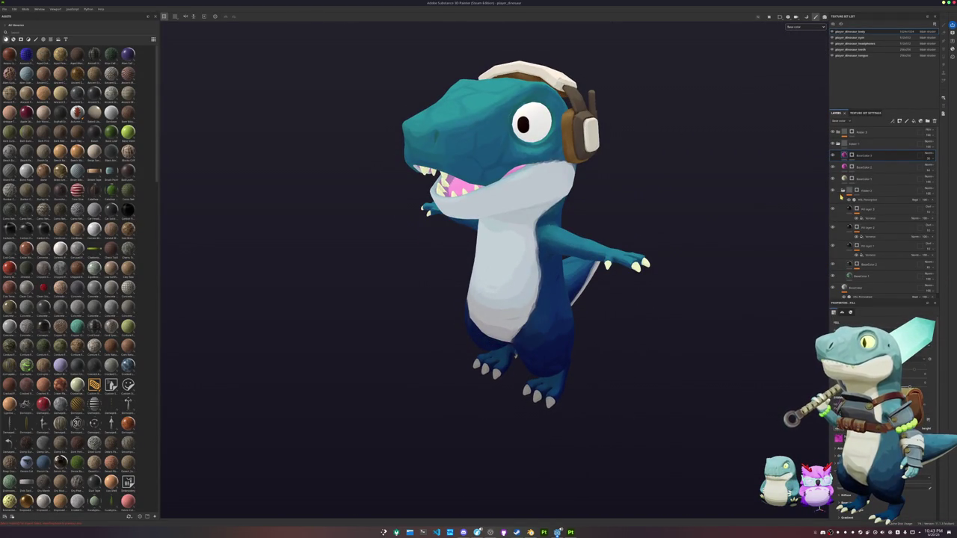
scroll(671, 226, "down", 3)
mouse_move(757, 196)
left_mouse_down("alt")
mouse_move(638, 190)
mouse_move(702, 177)
left_mouse_up("alt")
left_click(856, 38)
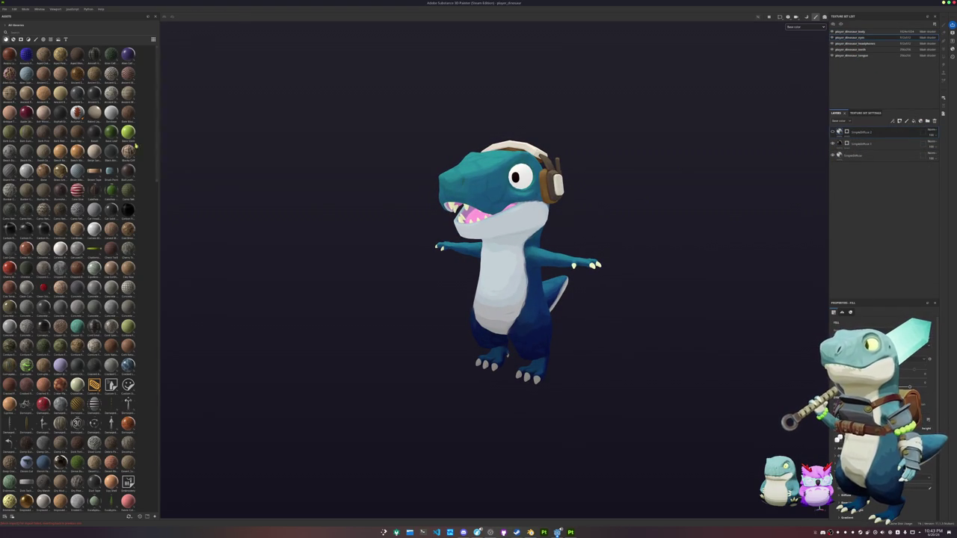
- Apply the teal crystal smart material to the eyes and add a mask to its layer
left_click(20, 39)
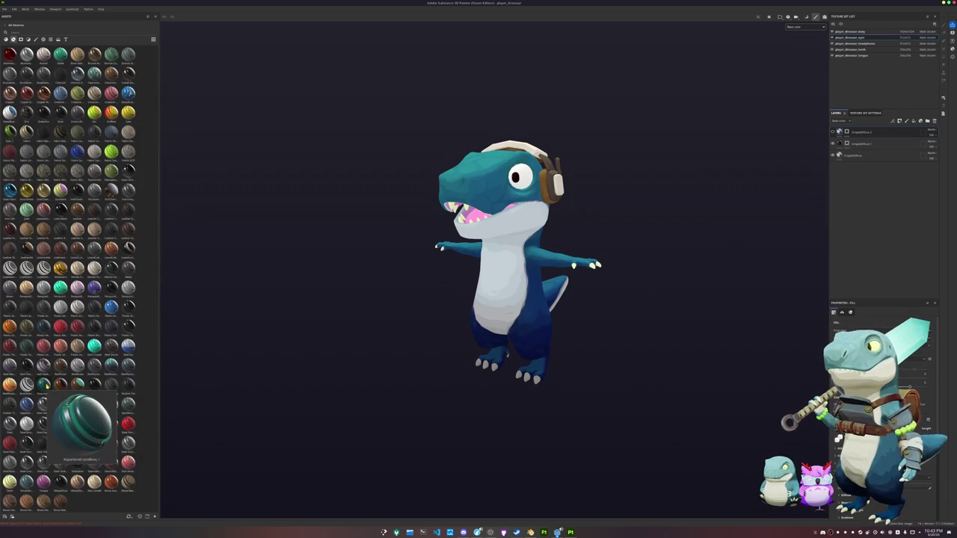
left_click_drag(43, 384, 452, 251)
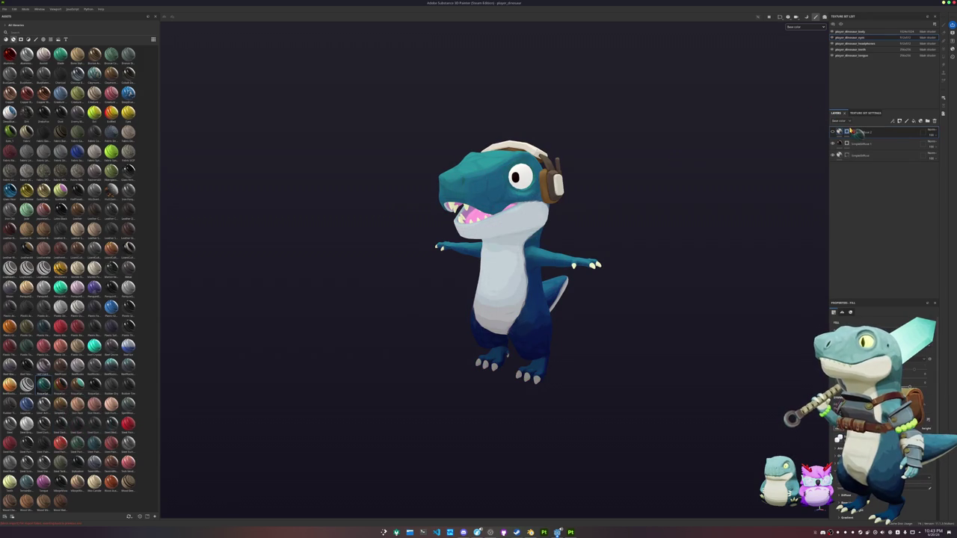
left_click_drag(850, 128, 850, 132)
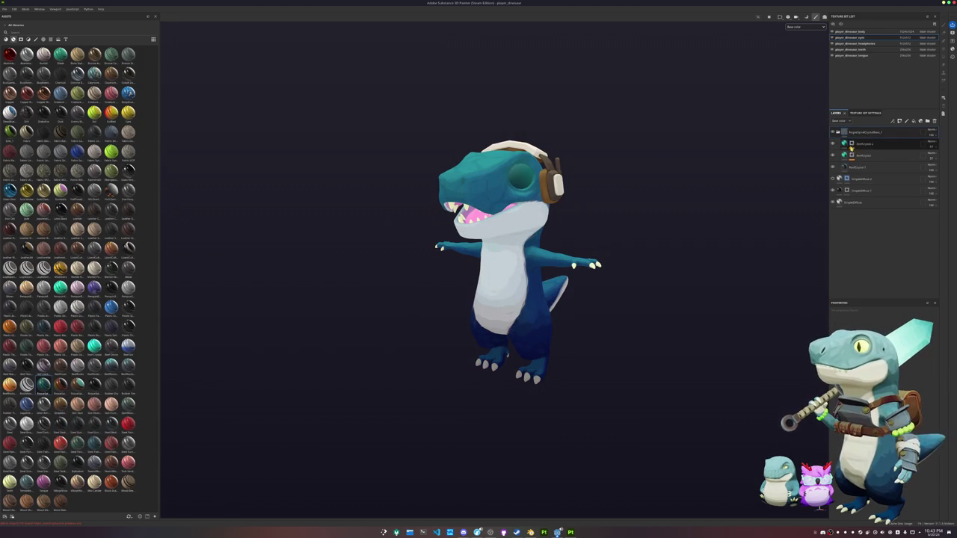
left_click(853, 145)
left_click(851, 162)
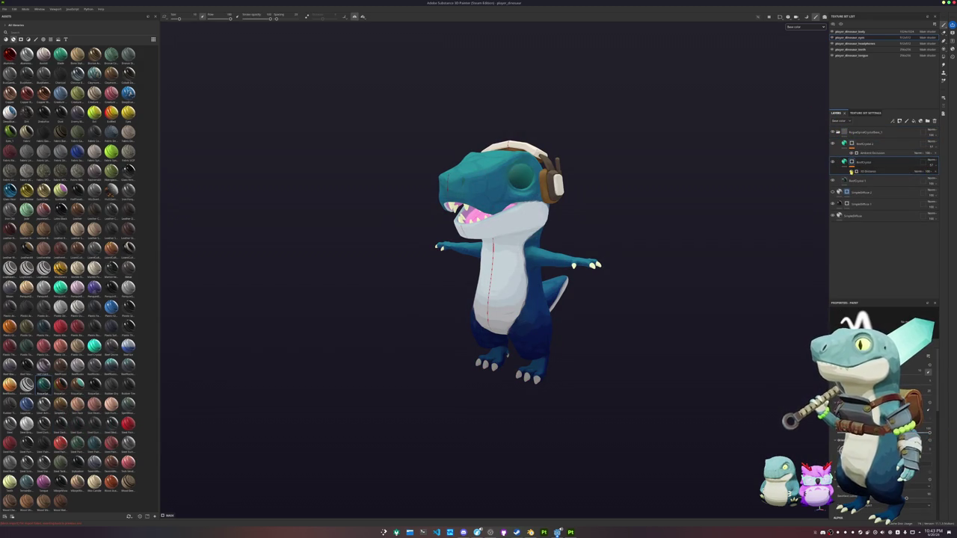
right_click(853, 171)
left_click(869, 222)
- Raise the BaseCrystal layer opacity to 100 and bring up the texture export settings
mouse_move(767, 201)
left_mouse_down("alt")
mouse_move(732, 174)
mouse_move(752, 210)
left_mouse_up("alt")
left_click(871, 154)
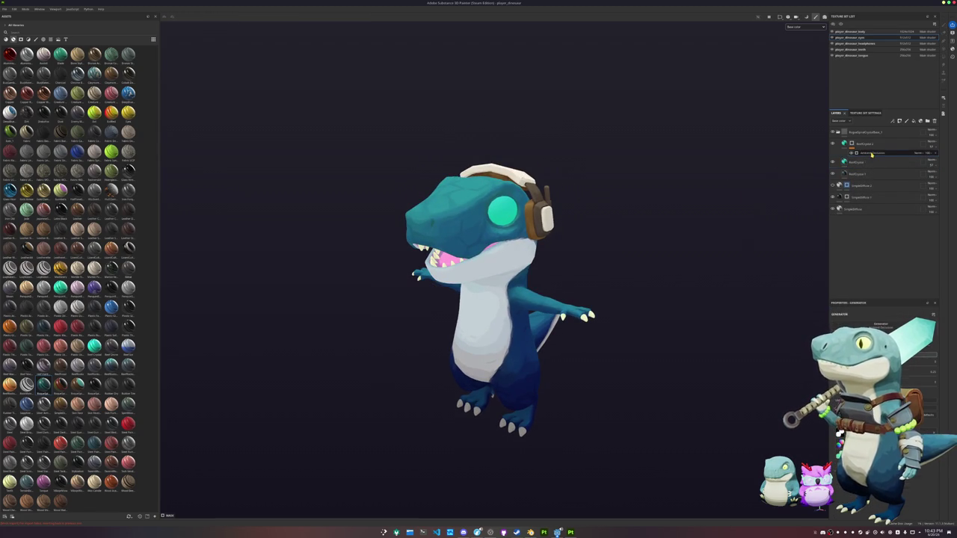
left_click(931, 167)
left_click_drag(939, 174, 948, 174)
left_click_drag(698, 218, 702, 218, "alt")
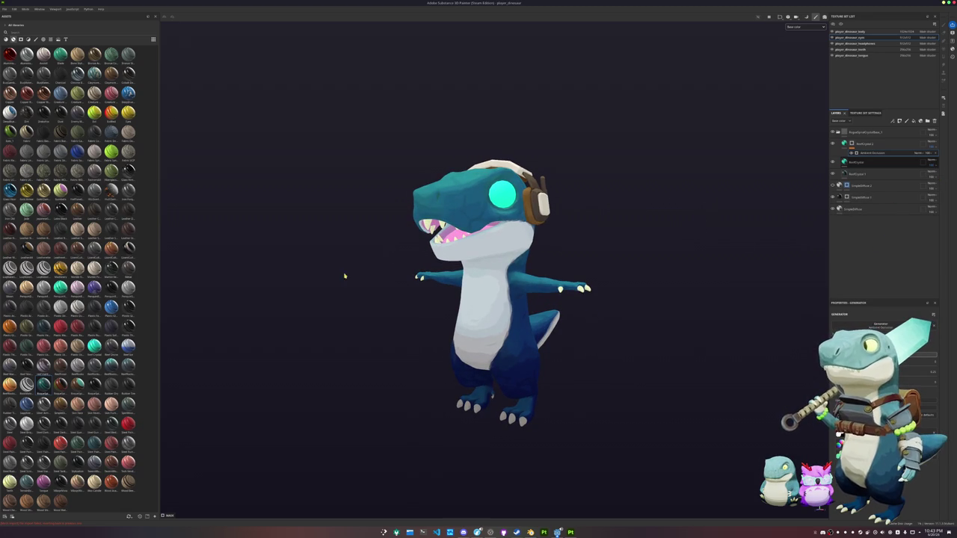
left_click_drag(703, 218, 704, 207, "alt")
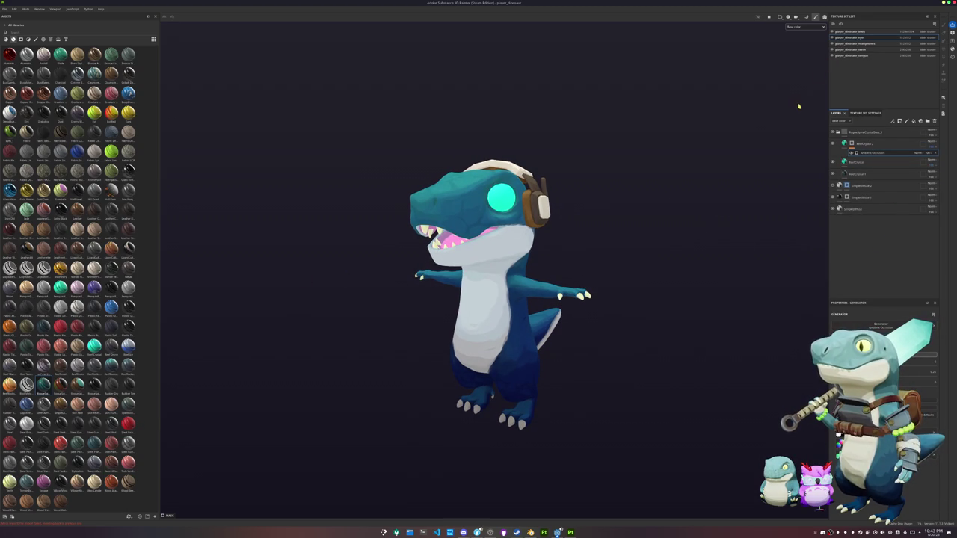
key("ctrl+shift+e")
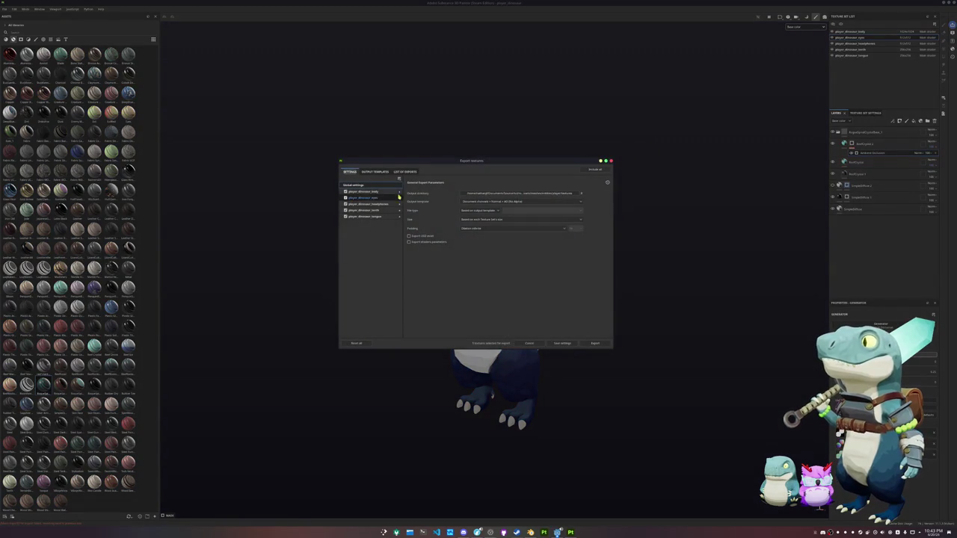
- Create a new output folder named 'plext' and export the dinosaur's textures into it
left_click(376, 197)
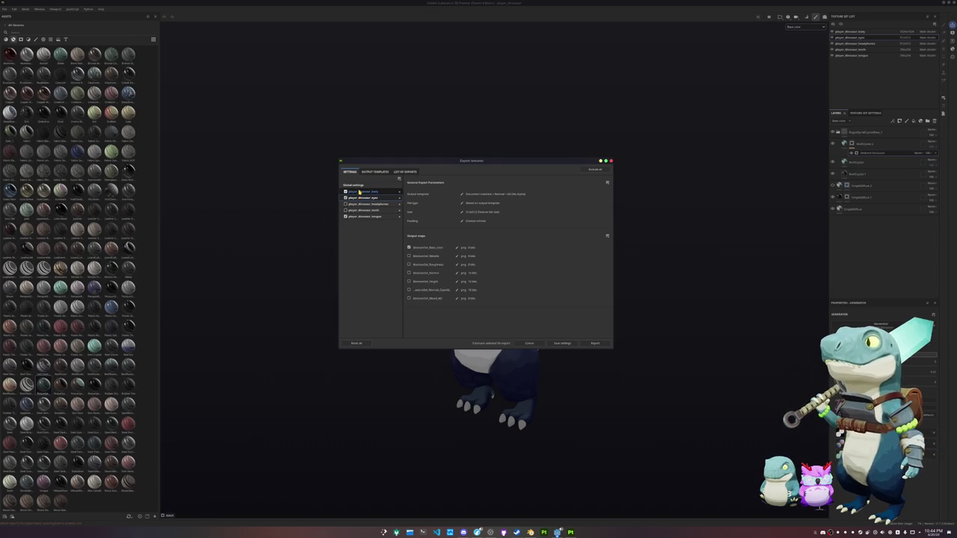
left_click(374, 185)
left_click(581, 193)
left_click(536, 216)
type("pl")
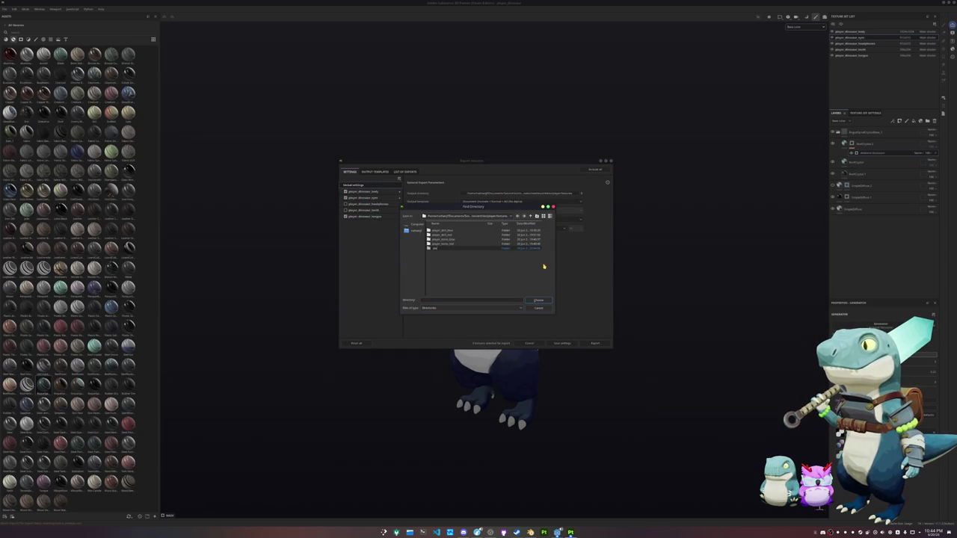
type("ext")
left_click(538, 301)
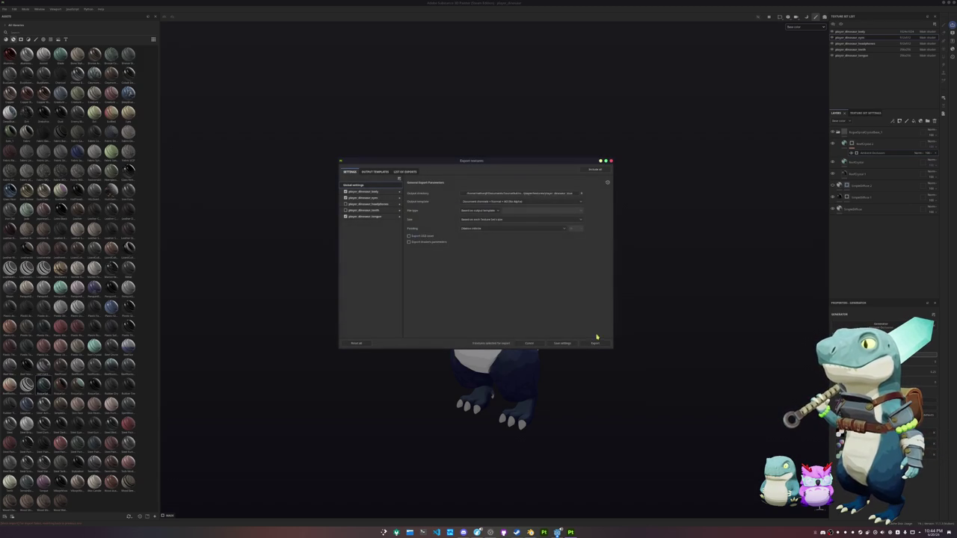
left_click(595, 343)
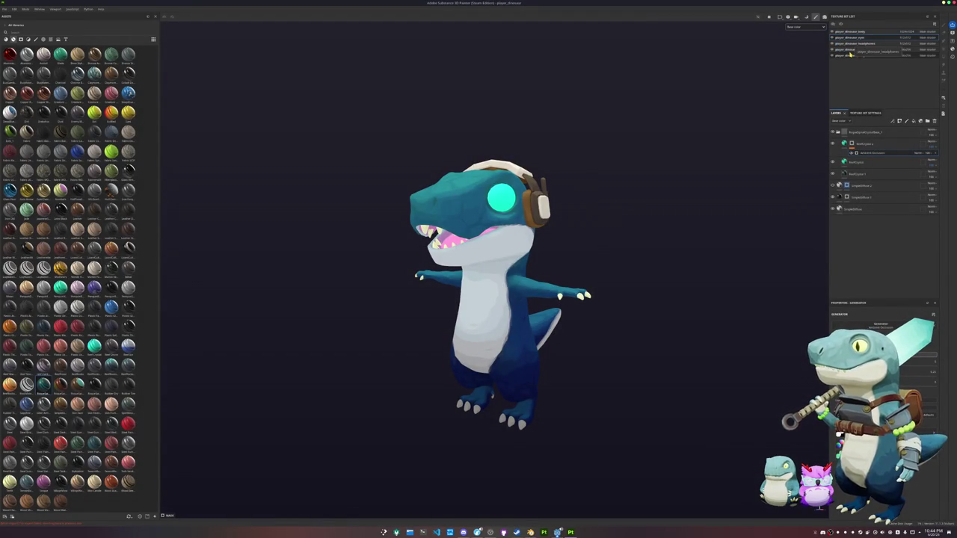
- Move the RogueSpiralCrystalBase_1 layer up in the player_dinosaur_body layer stack
left_click(852, 55)
scroll(605, 200, "up", 3)
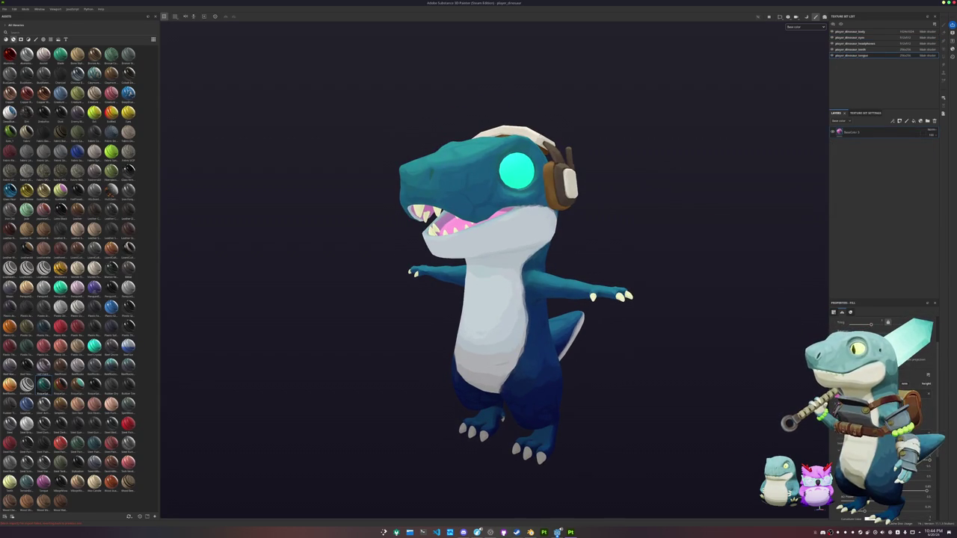
left_click(858, 32)
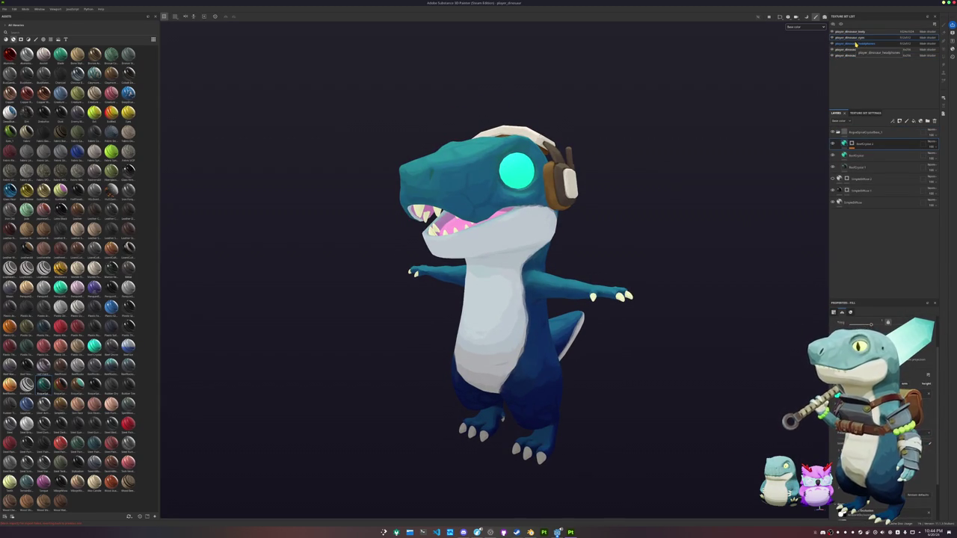
left_click(864, 135)
mouse_move(865, 136)
left_mouse_down()
mouse_move(864, 166)
mouse_move(860, 59)
left_mouse_up()
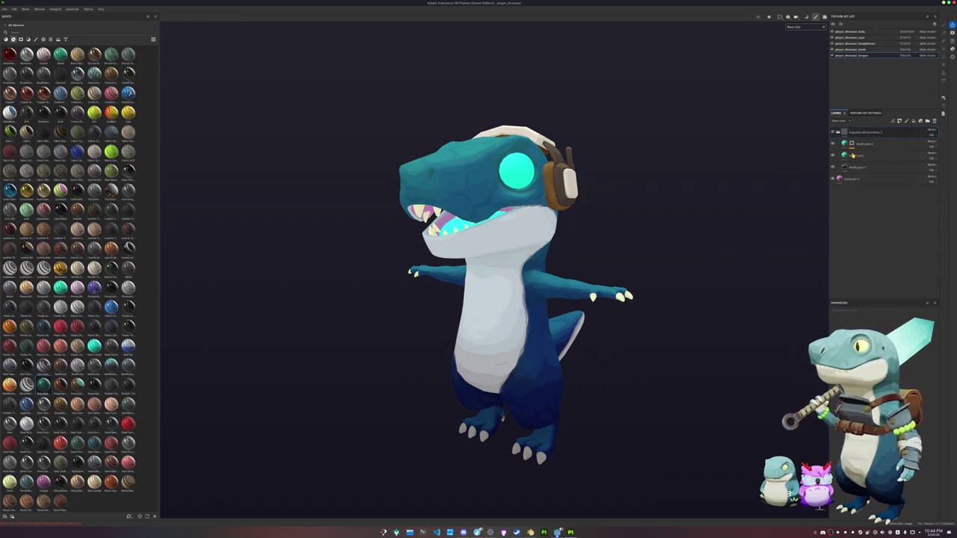
left_click_drag(715, 166, 711, 175, "alt")
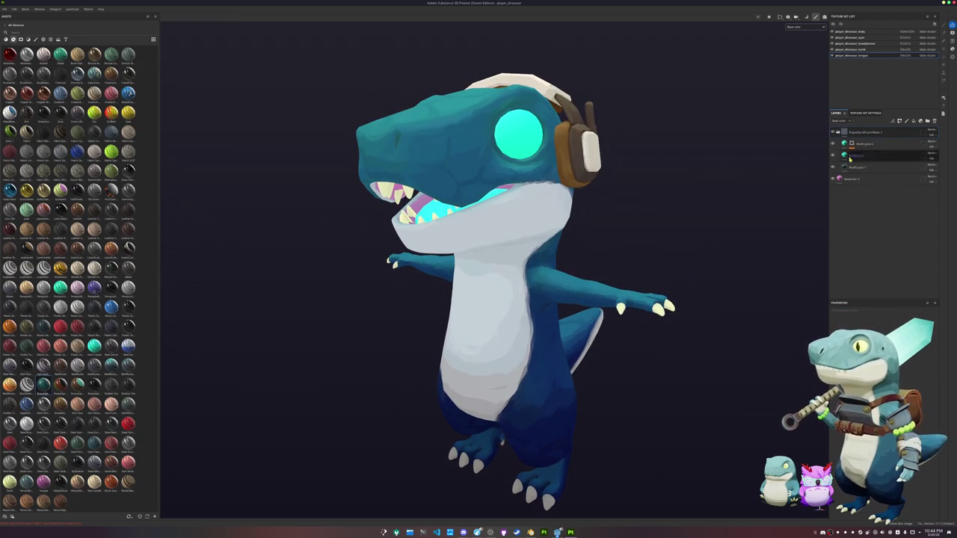
mouse_move(886, 155)
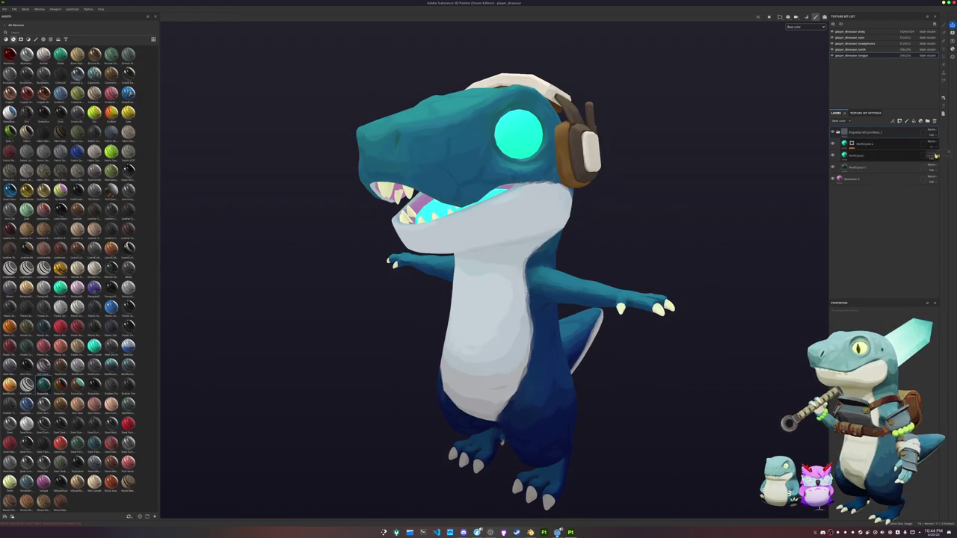
mouse_move(692, 138)
left_mouse_down("alt")
mouse_move(673, 149)
mouse_move(805, 134)
left_mouse_up("alt")
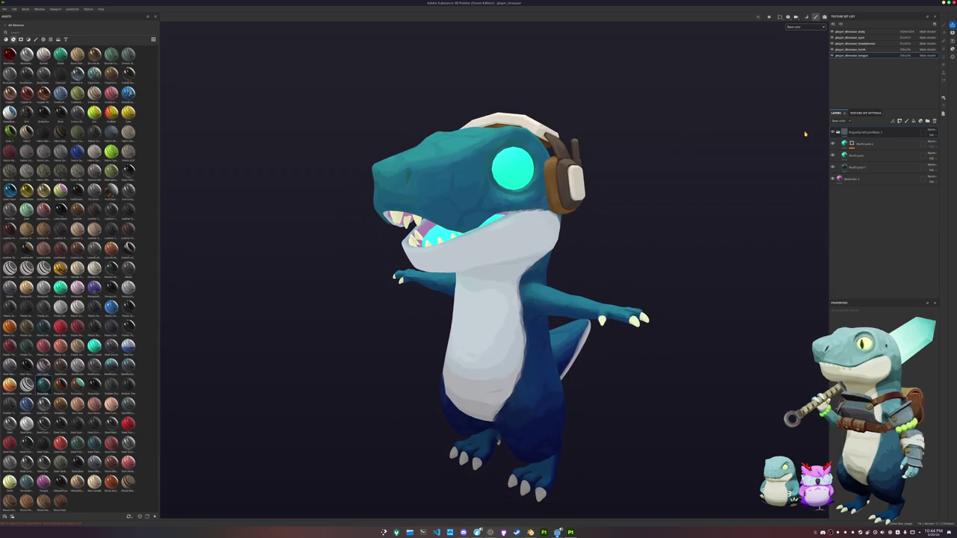
- Paste the copied layers into the body and group the selected layers into a new folder
left_click(852, 31)
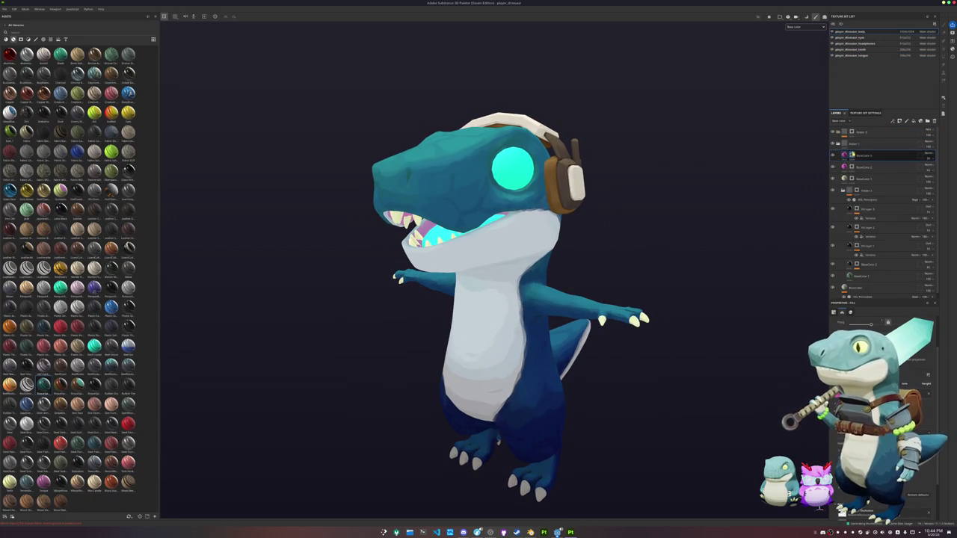
key("ctrl+v")
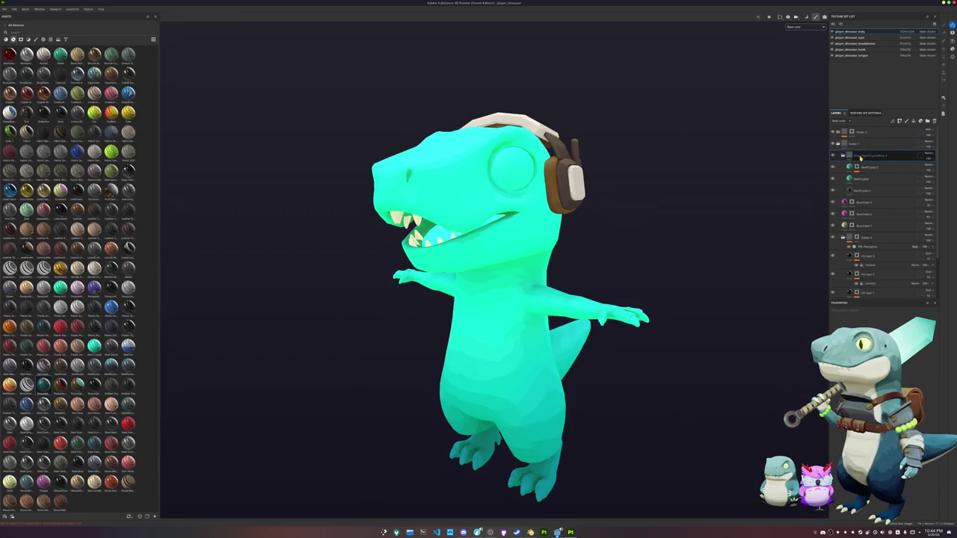
left_click(856, 201)
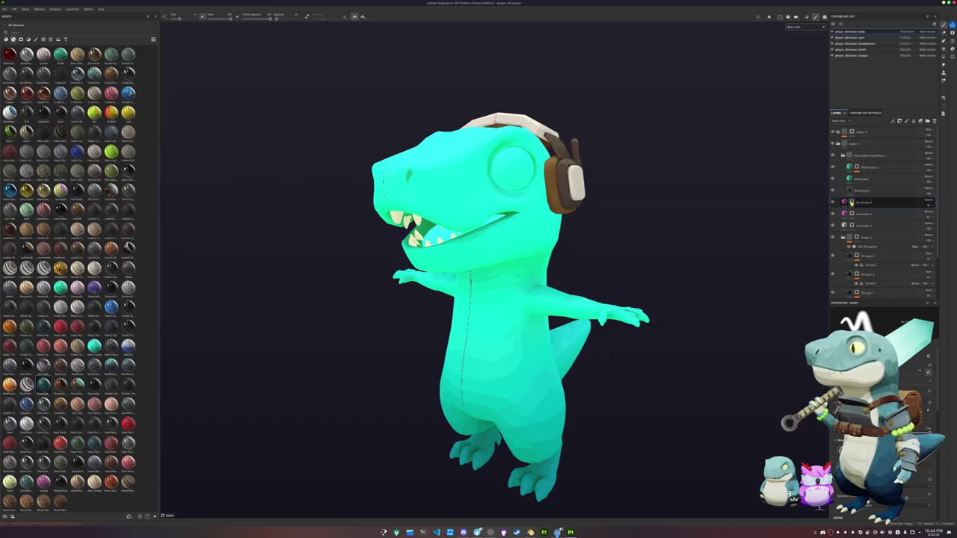
right_click(865, 154)
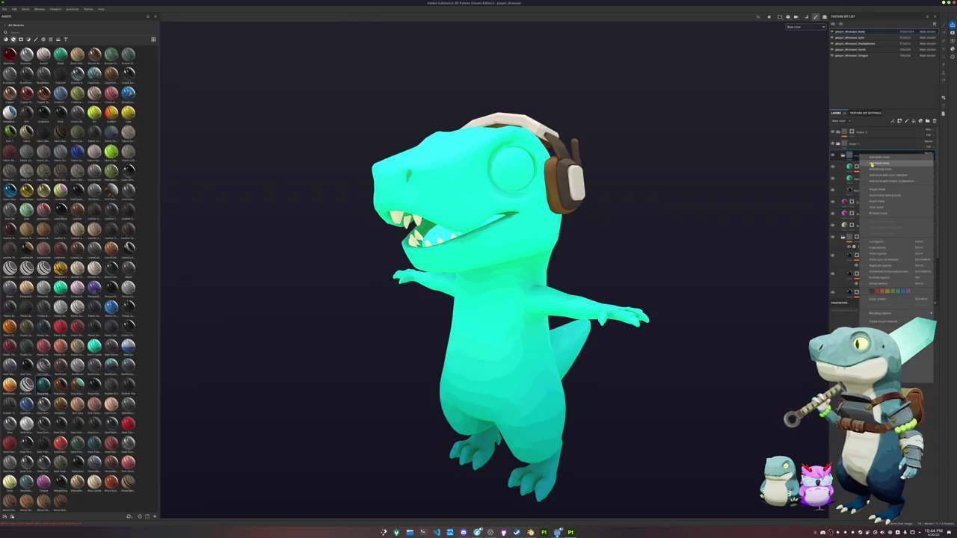
left_click(871, 164)
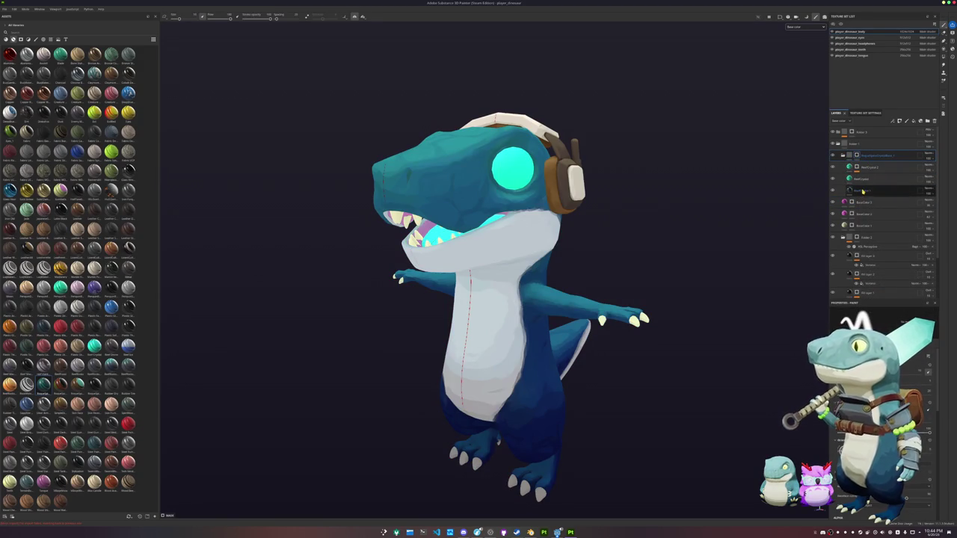
left_click(861, 191, "shift")
key("ctrl+g")
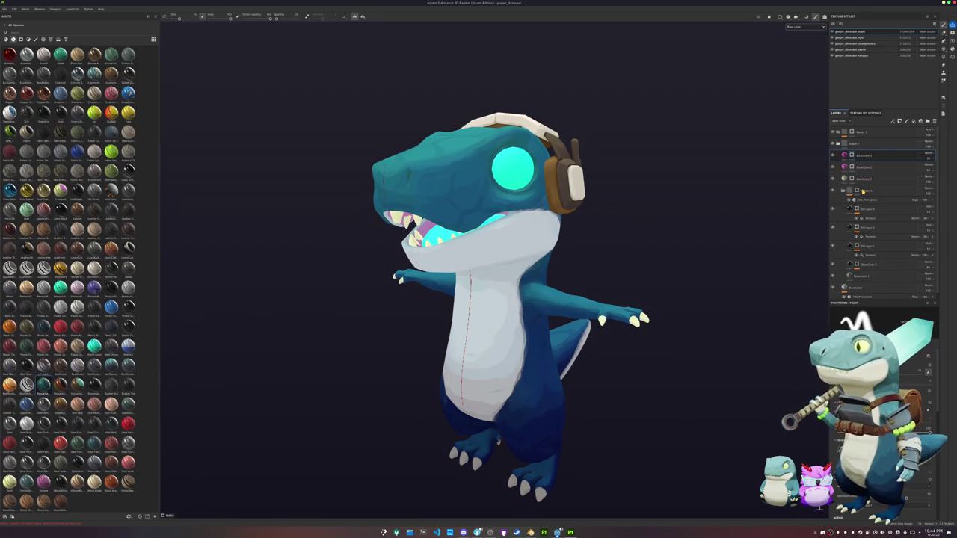
- Delete the tongue's extra layer folder, then select the eyes set and reopen export settings
left_click(852, 55)
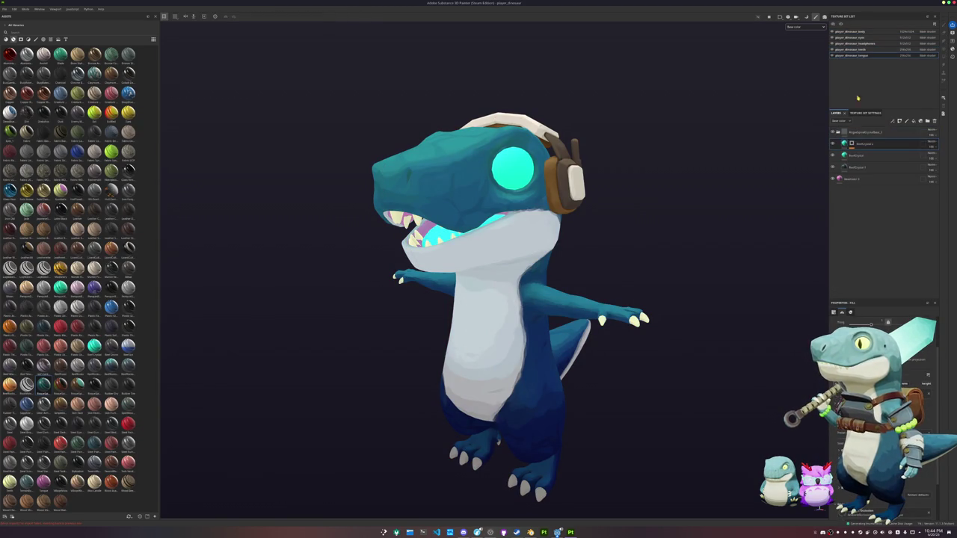
left_click(866, 133)
key("Delete")
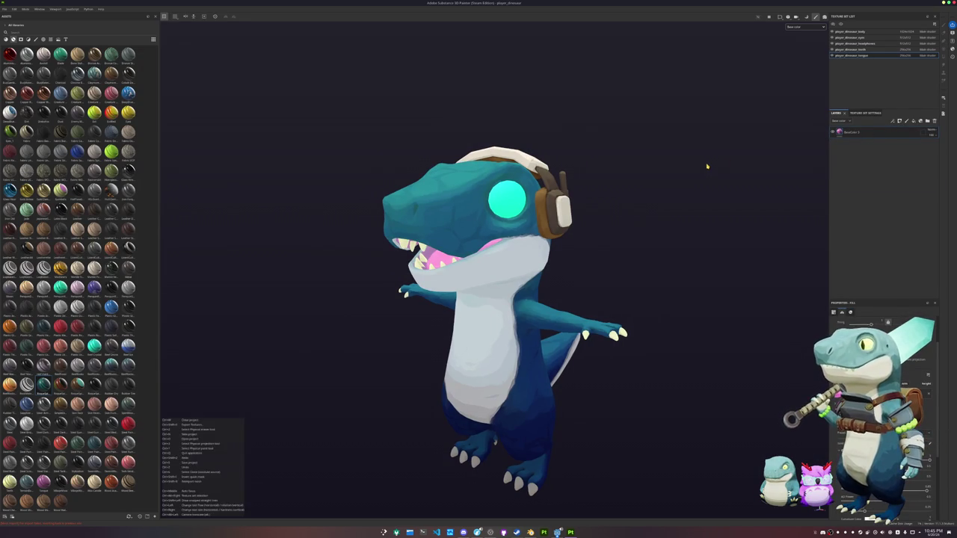
left_click_drag(706, 166, 705, 149, "alt")
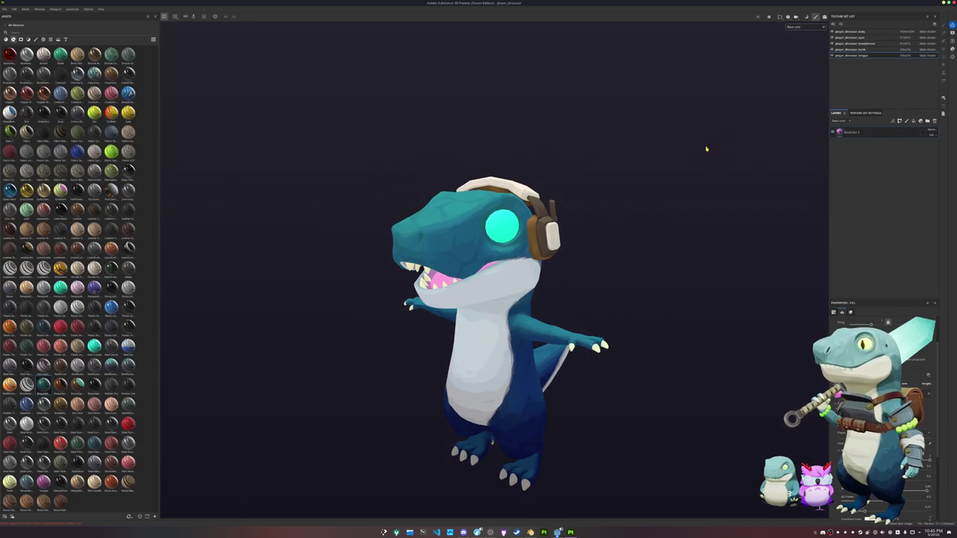
left_click(843, 38)
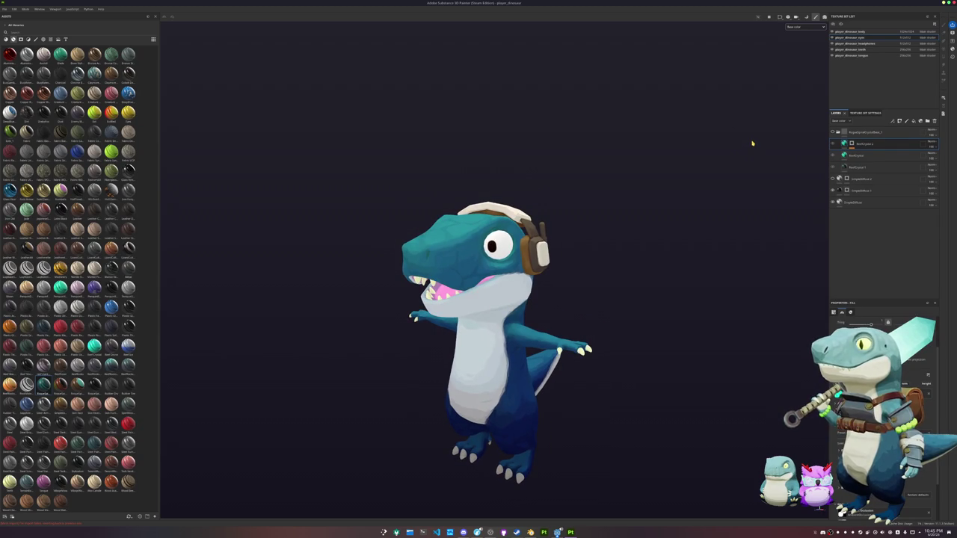
key("ctrl+shift+e")
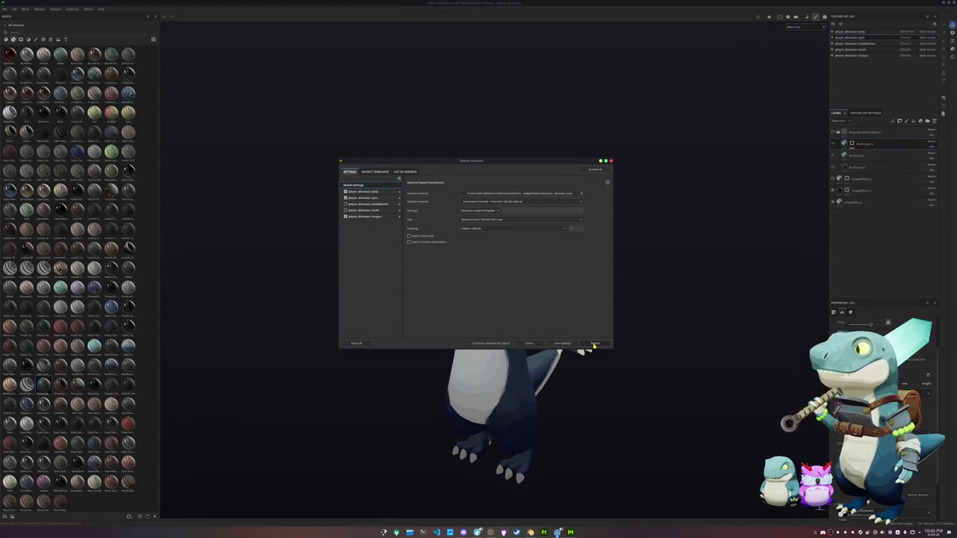
- Export the textures, then reopen export settings and include the player_dinosaur_headphones texture set
left_click(595, 344)
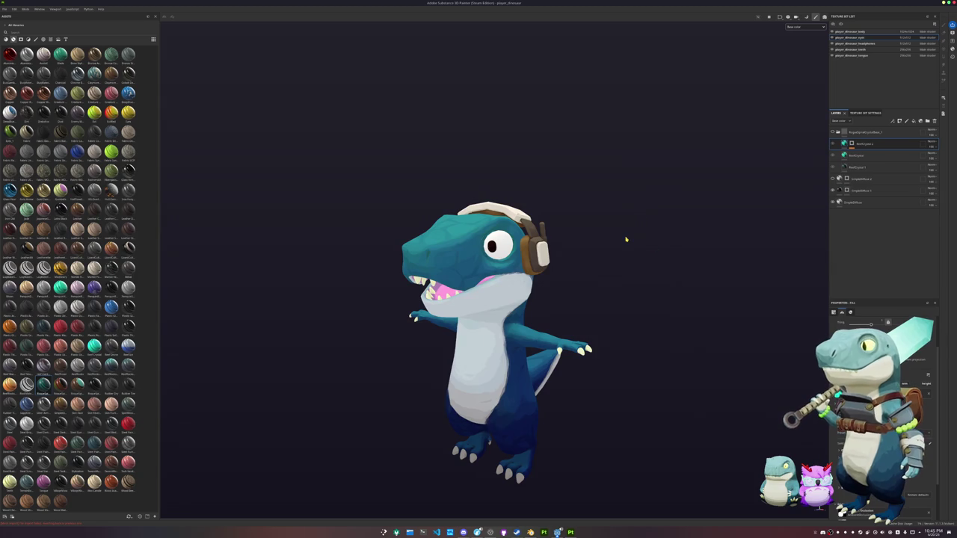
key("ctrl+shift+e")
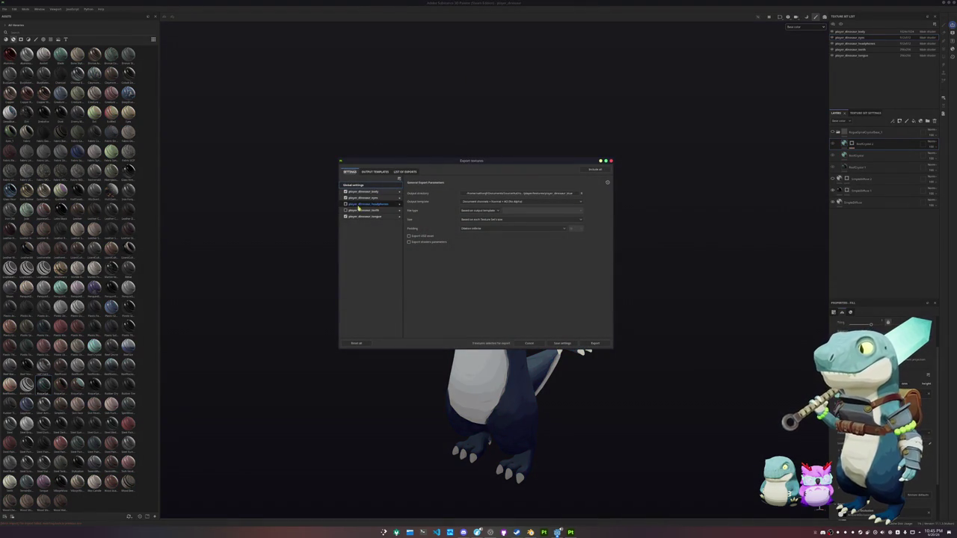
left_click(365, 204)
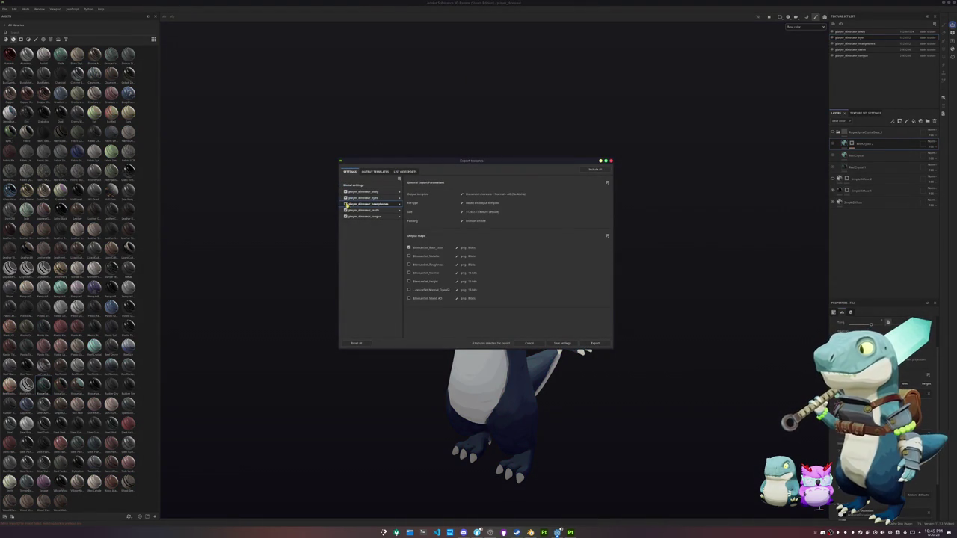
- Set the output directory to the target texture folder and export the dinosaur's textures
left_click(359, 186)
left_click(523, 192)
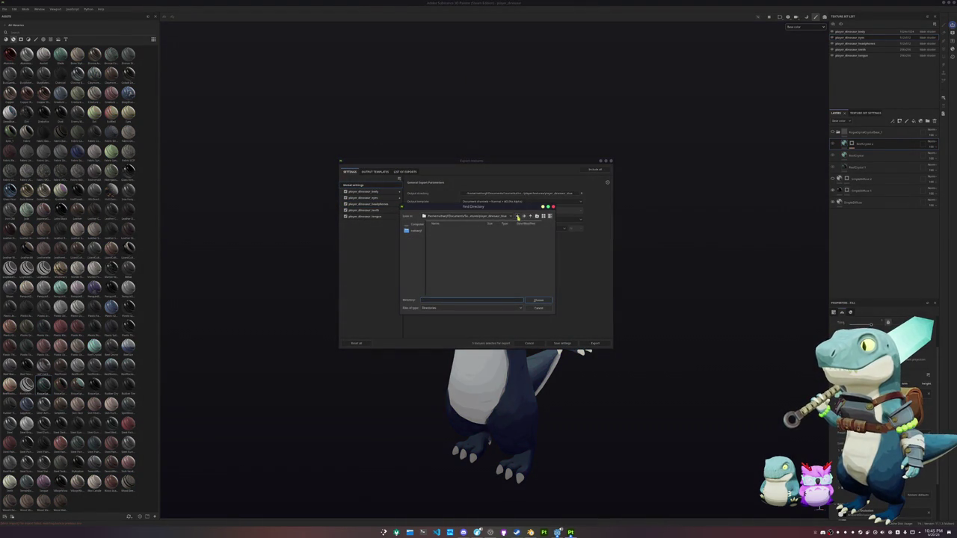
left_click(530, 216)
left_click(538, 300)
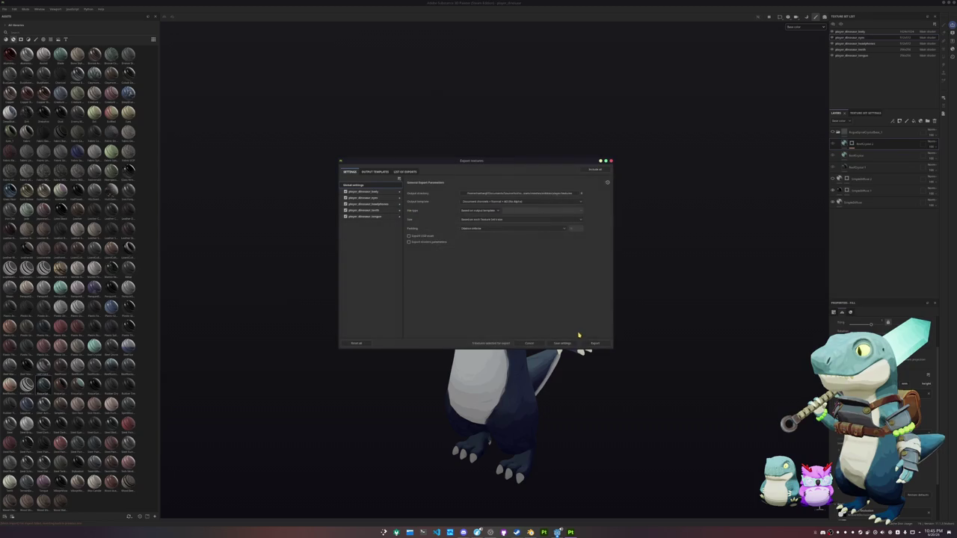
left_click(594, 343)
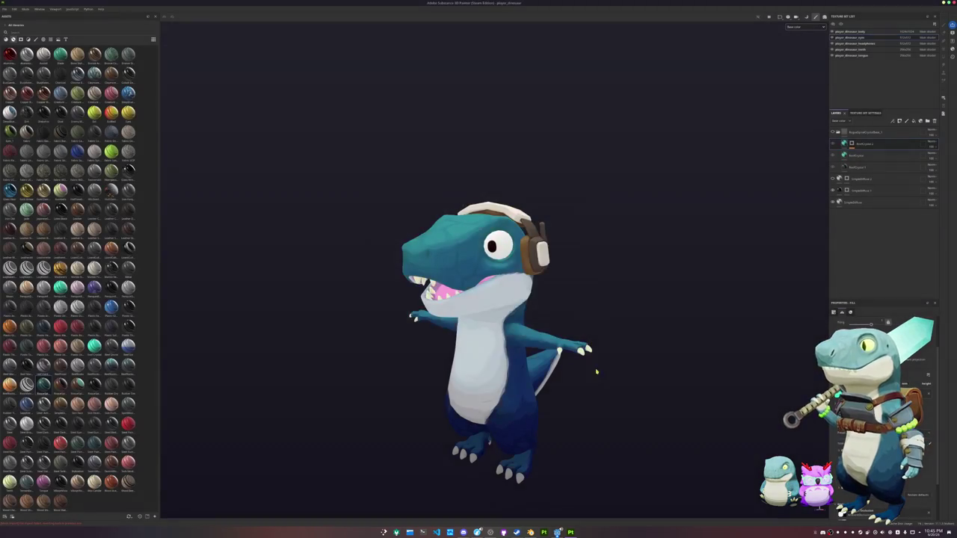
left_click(569, 532)
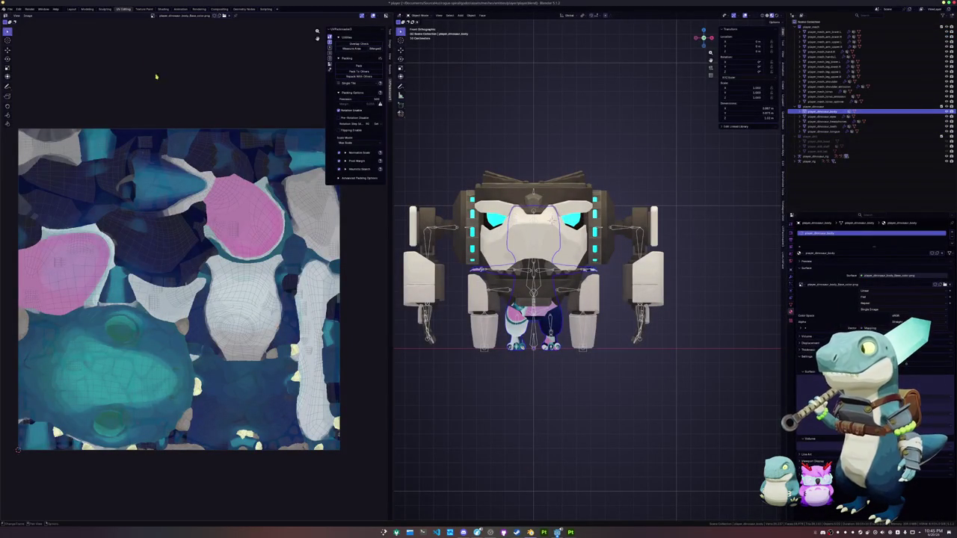
- Switch to the shaded view and orbit around the robot model to inspect it
left_click(163, 9)
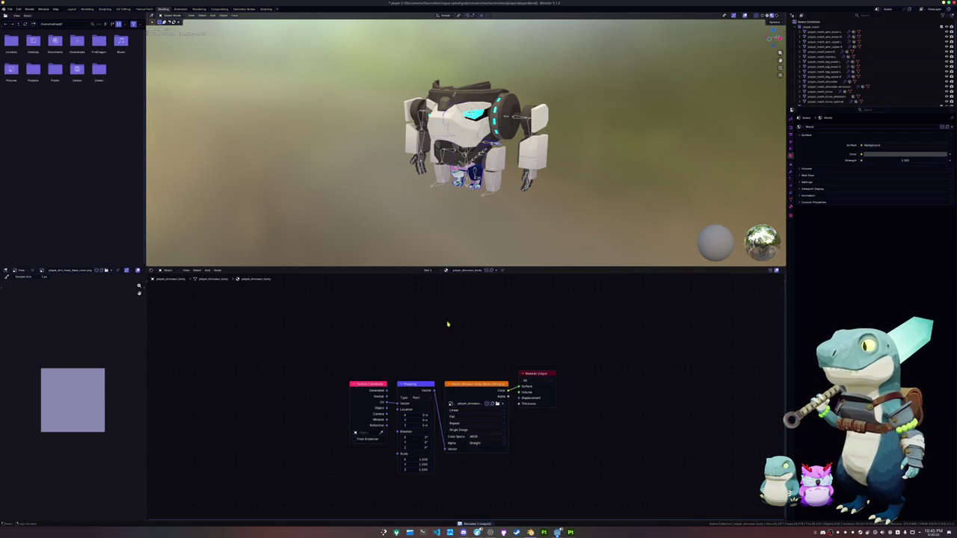
scroll(462, 197, "up", 5)
middle_click_drag(479, 74, 471, 83)
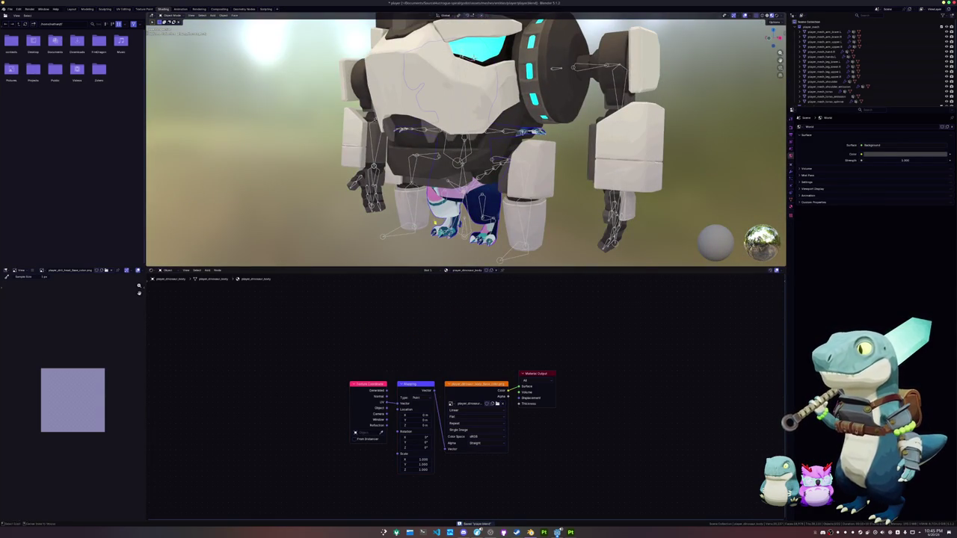
scroll(404, 247, "down", 2)
scroll(404, 247, "down", 2)
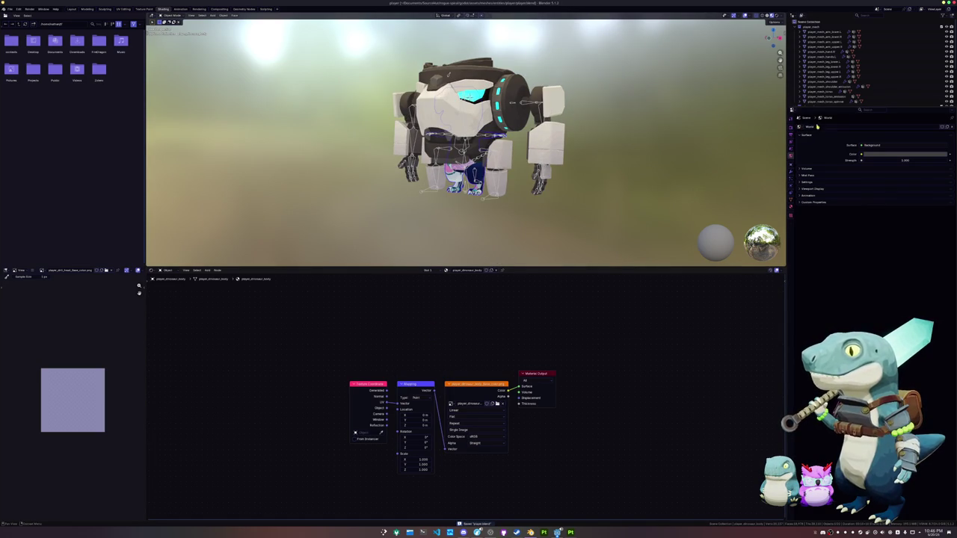
left_click_drag(820, 108, 820, 205)
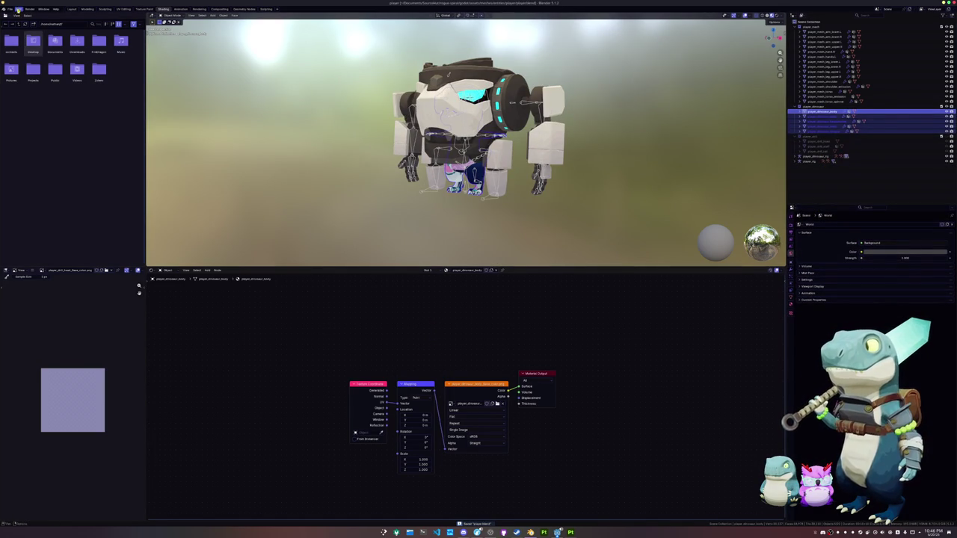
- Export the dinosaur meshes as FBX, overwriting player_dinosaur.fbx
left_click(10, 8)
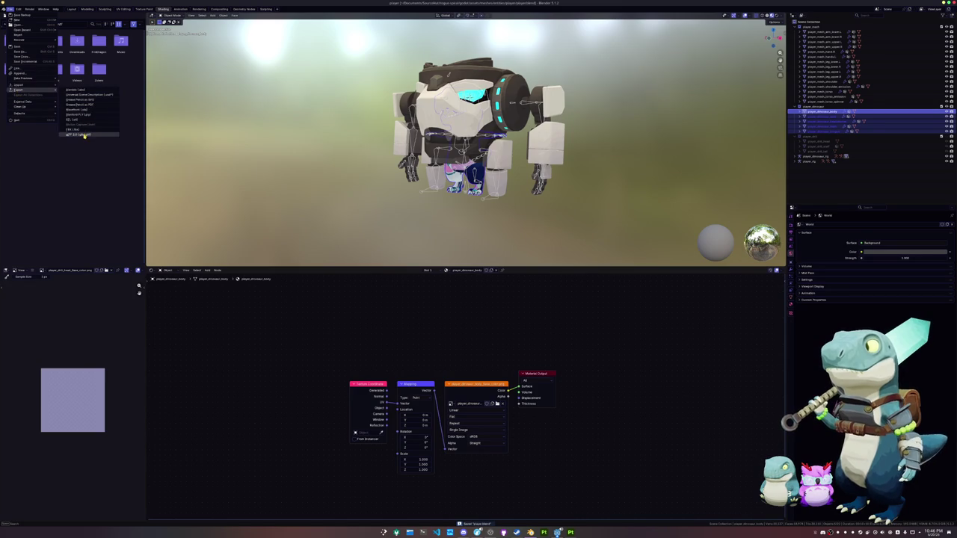
mouse_move(18, 90)
left_click(82, 134)
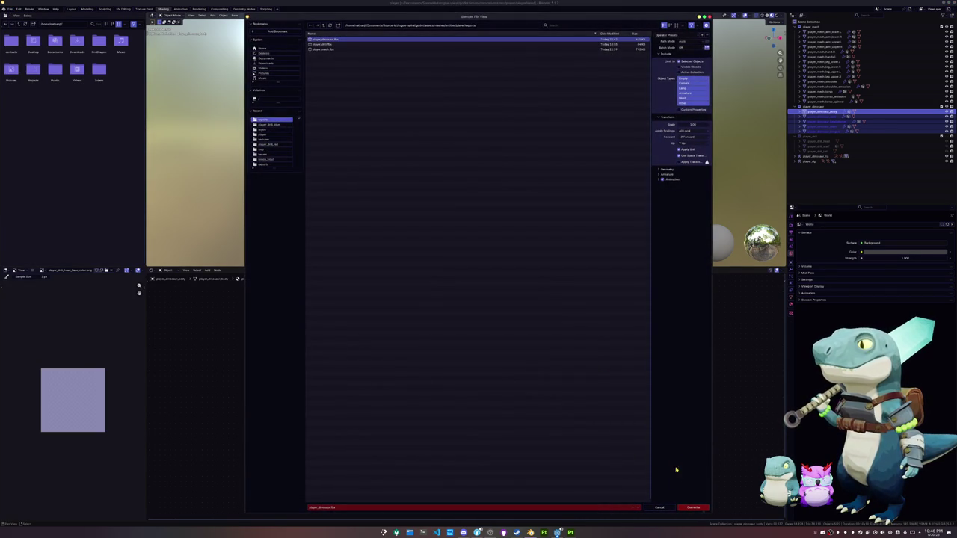
left_click(694, 508)
left_click(571, 533)
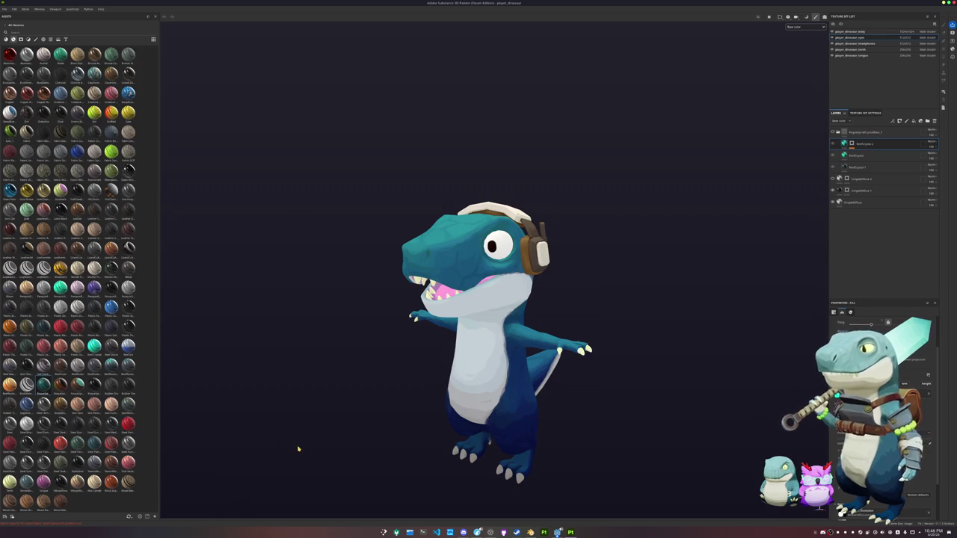
- In Project configuration, replace the project mesh with the re-exported dinosaur FBX
left_click(17, 9)
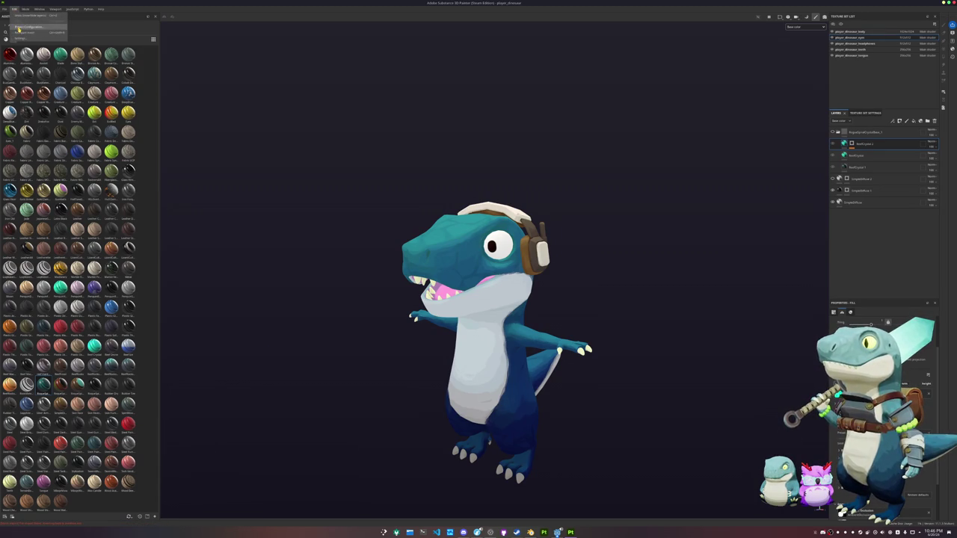
left_click(18, 27)
left_click(519, 206)
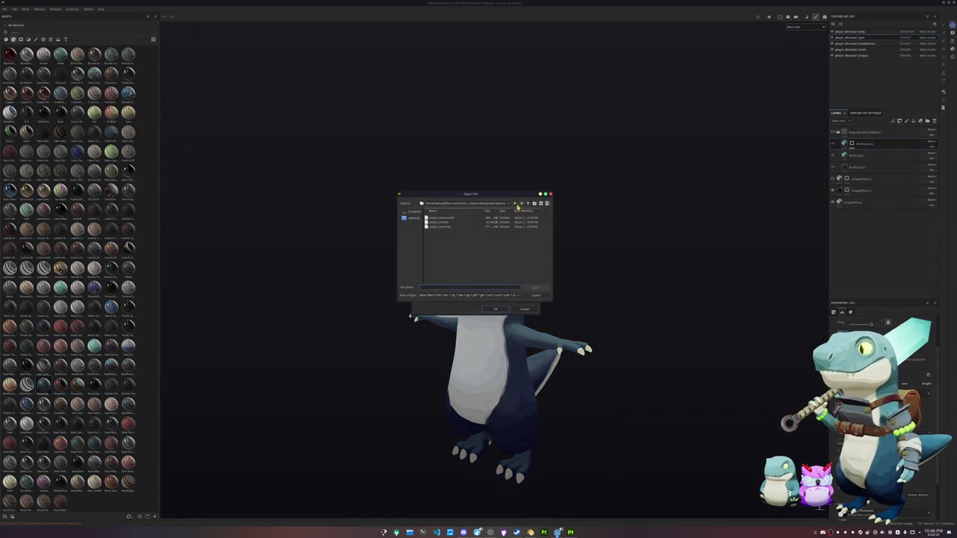
double_click(444, 222)
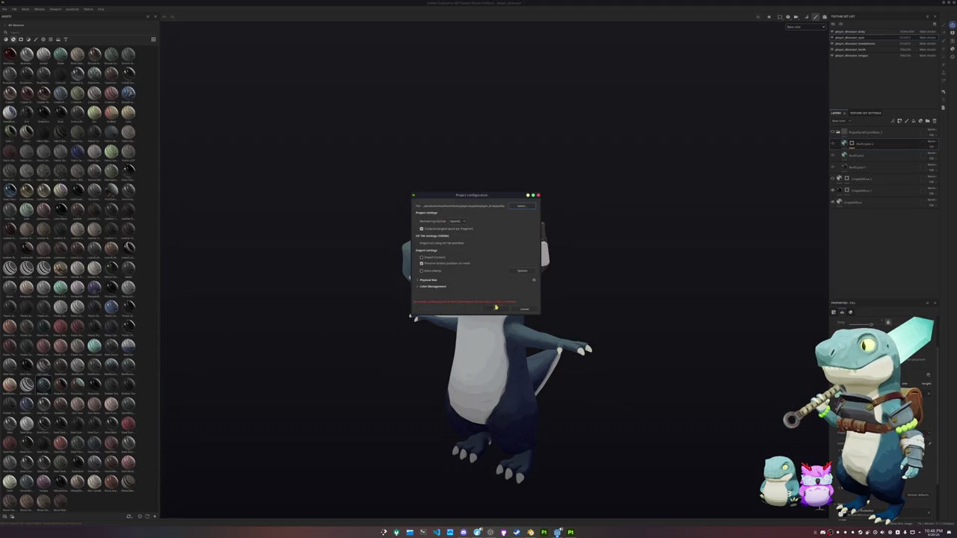
left_click(497, 310)
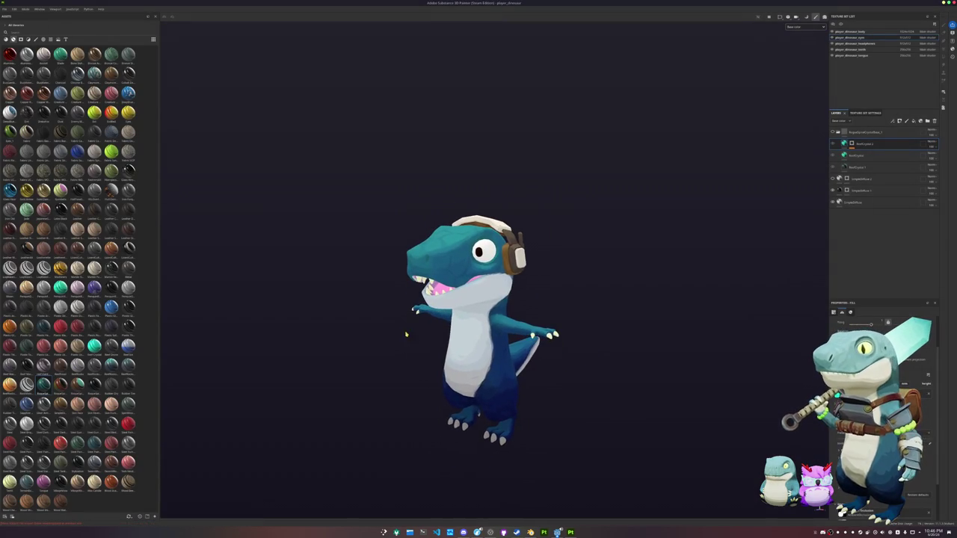
- Orbit the dinosaur to check its teal body, white belly and brown headphones
scroll(428, 341, "down", 2)
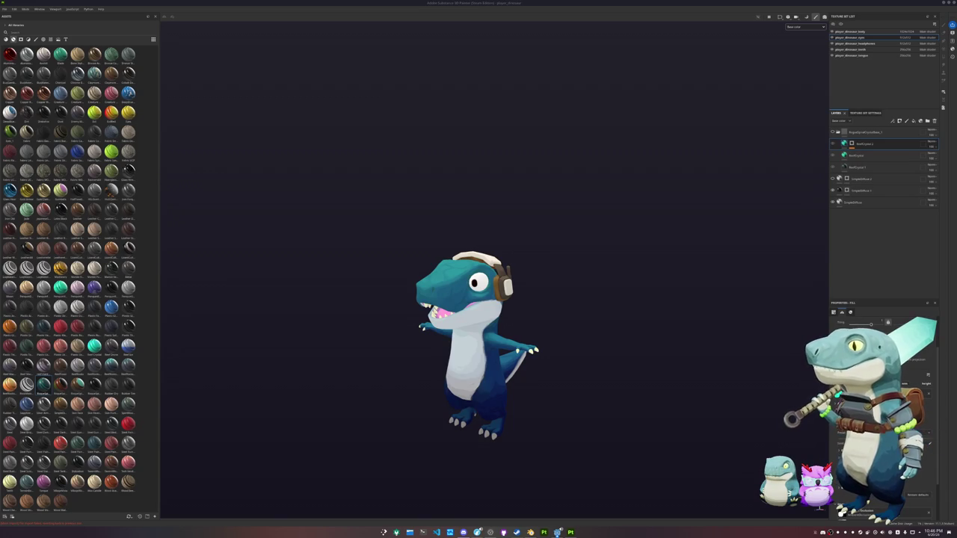
left_click_drag(719, 324, 683, 296, "alt")
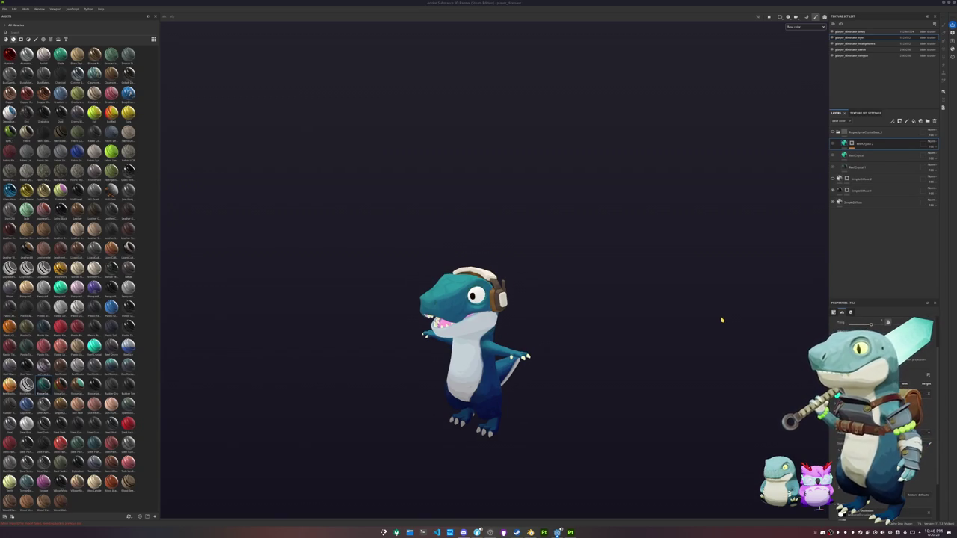
left_click_drag(621, 327, 595, 340, "alt")
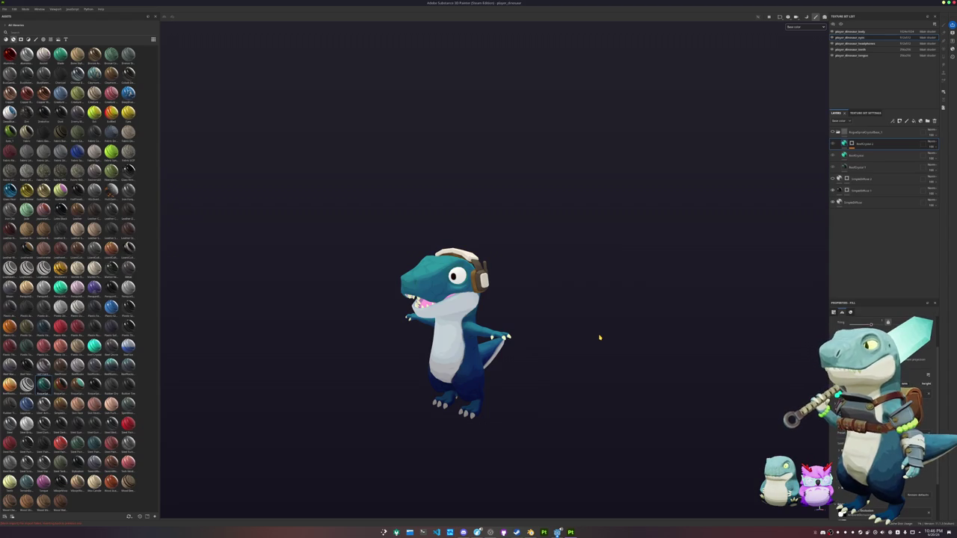
left_click(6, 9)
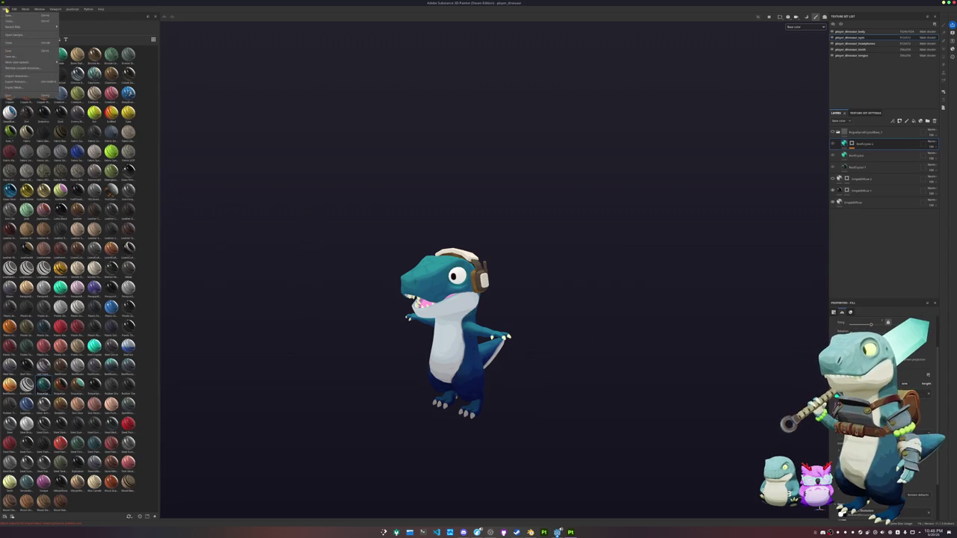
- Cancel the New project dialog, then float the Log panel and enlarge it
left_click(9, 15)
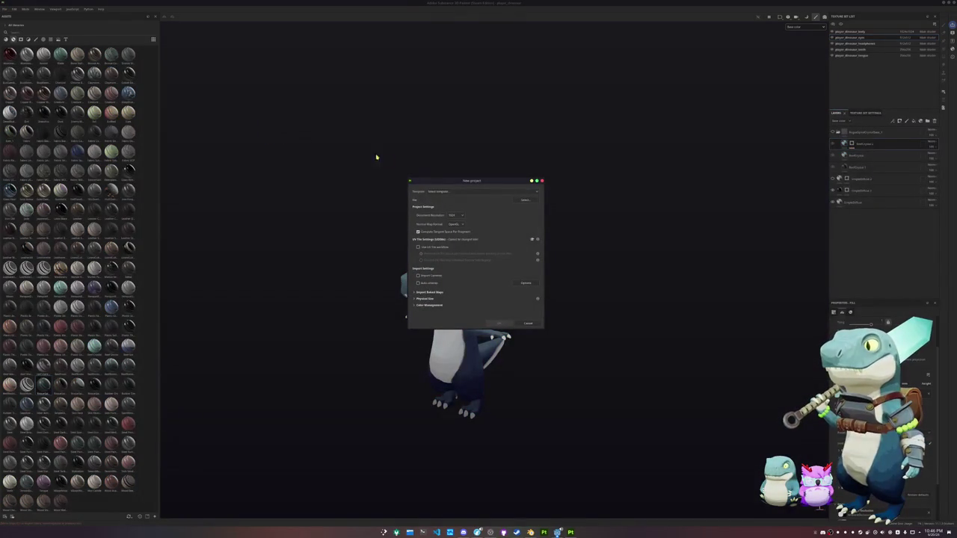
left_click(527, 323)
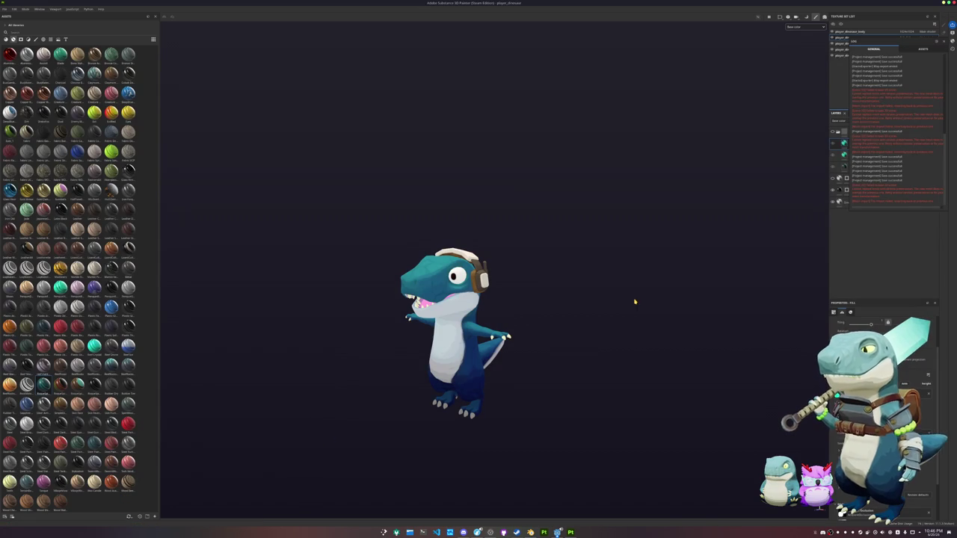
left_click_drag(851, 41, 640, 48)
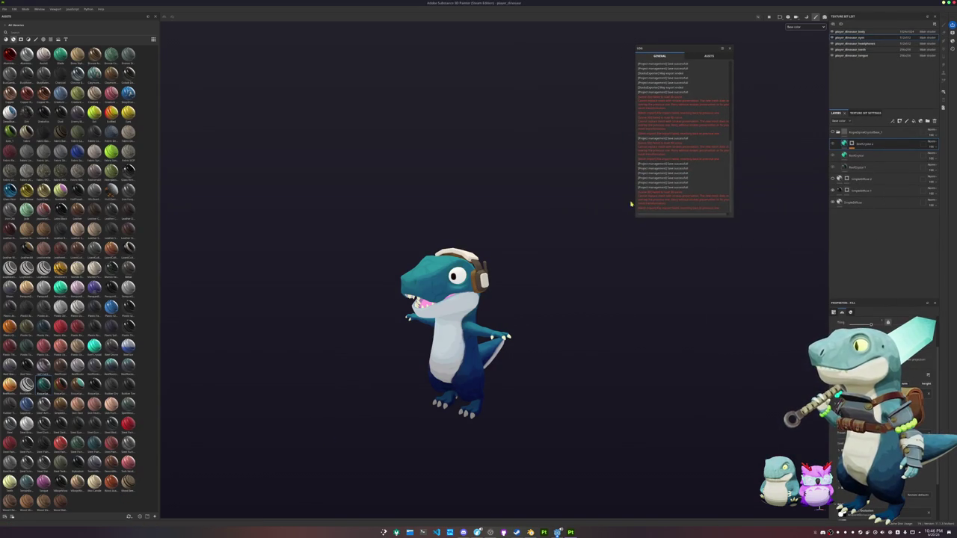
left_click_drag(634, 217, 527, 328)
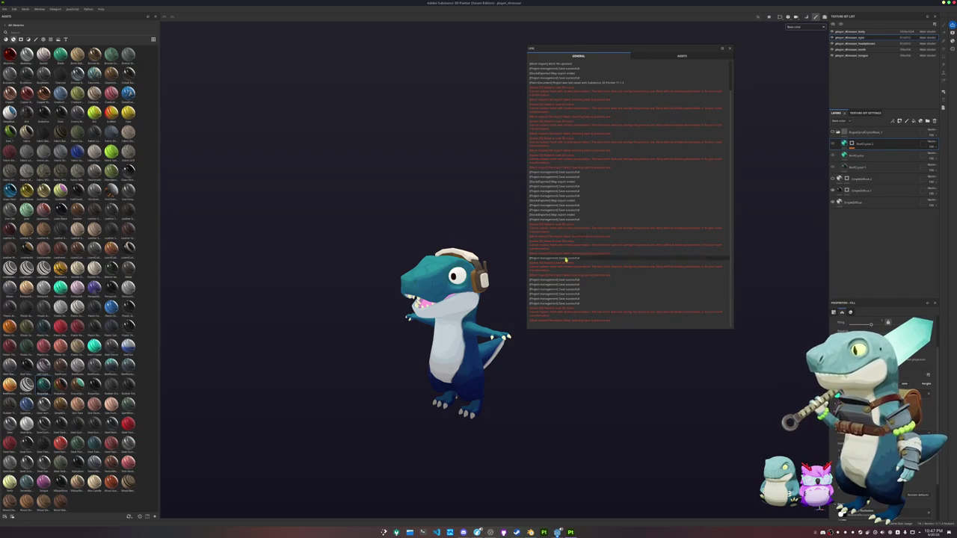
left_click(13, 9)
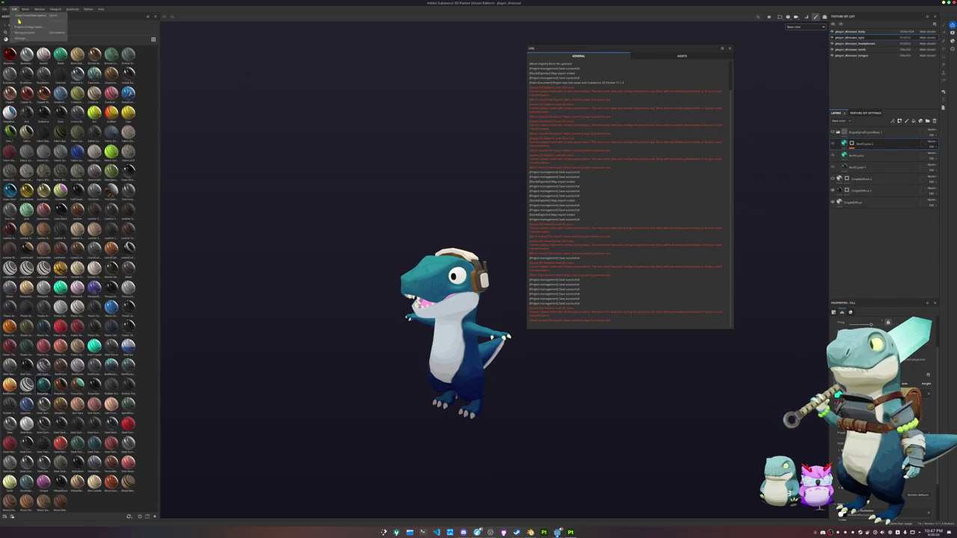
left_click(26, 39)
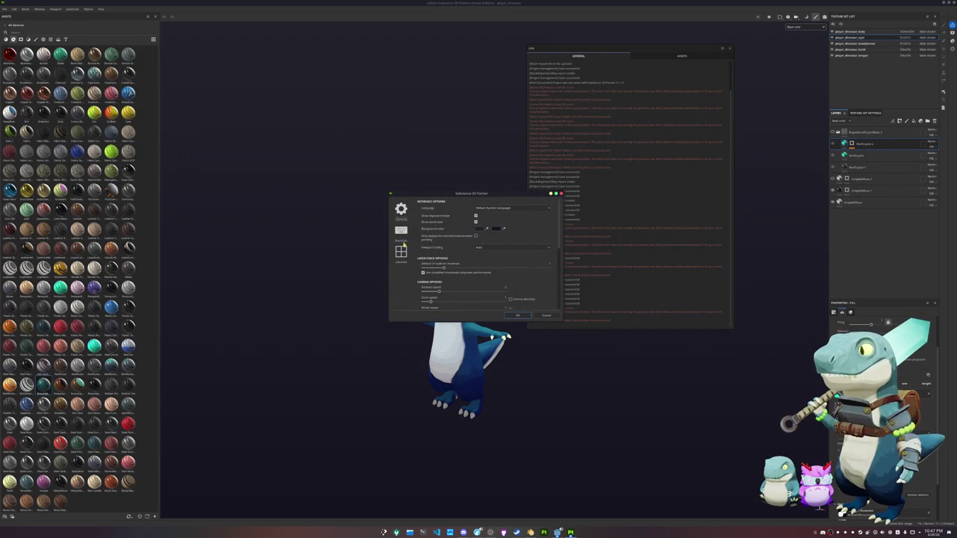
left_click(546, 315)
left_click(13, 9)
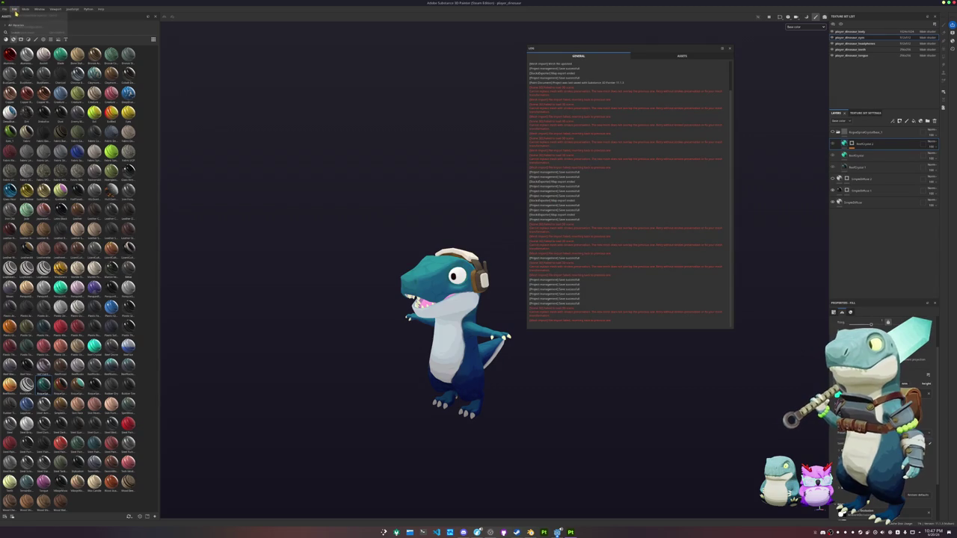
left_click(26, 27)
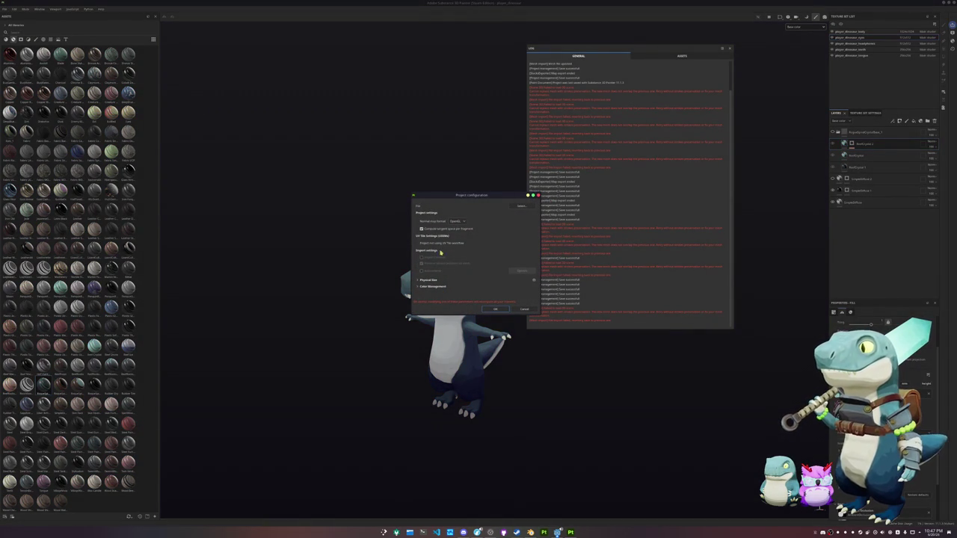
left_click(523, 308)
left_click(13, 9)
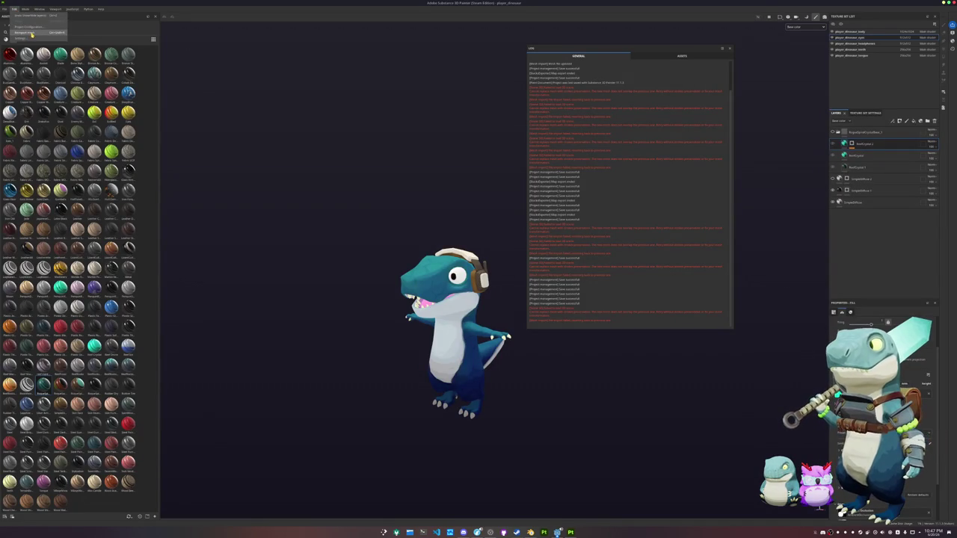
left_click(32, 34)
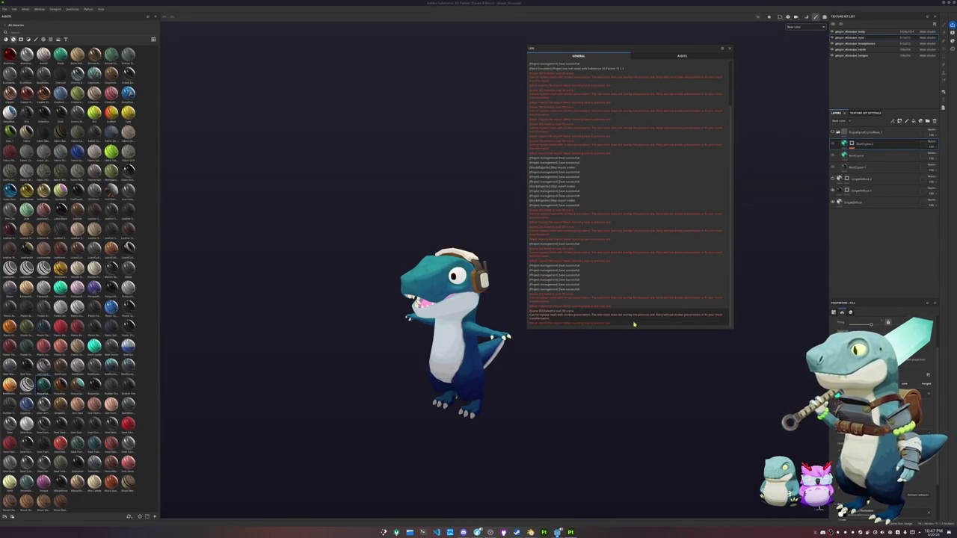
right_click(664, 316)
left_click(680, 318)
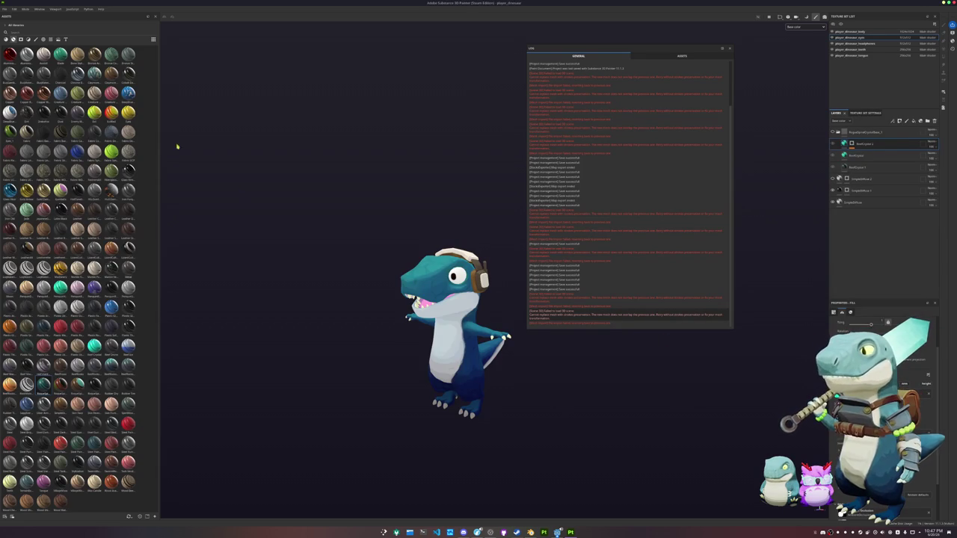
left_click(101, 8)
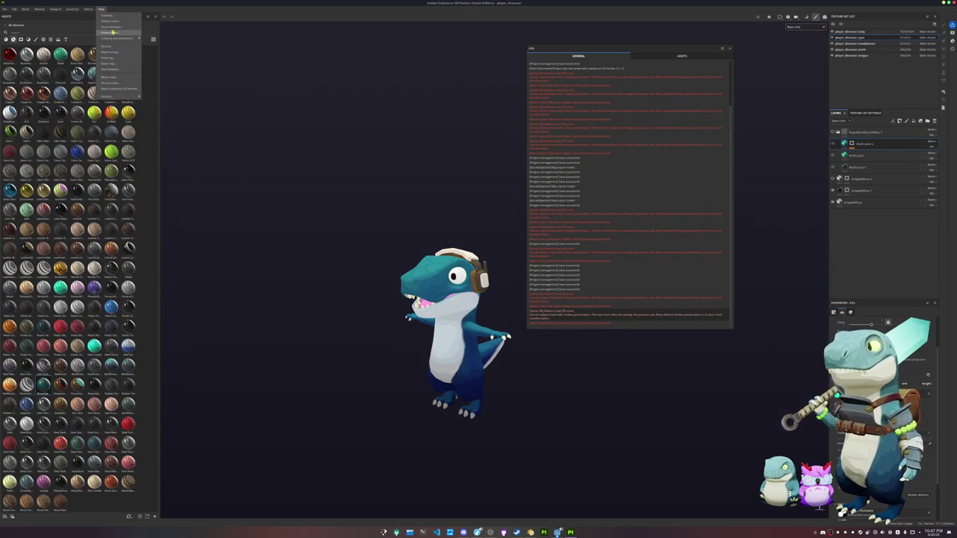
left_click(111, 26)
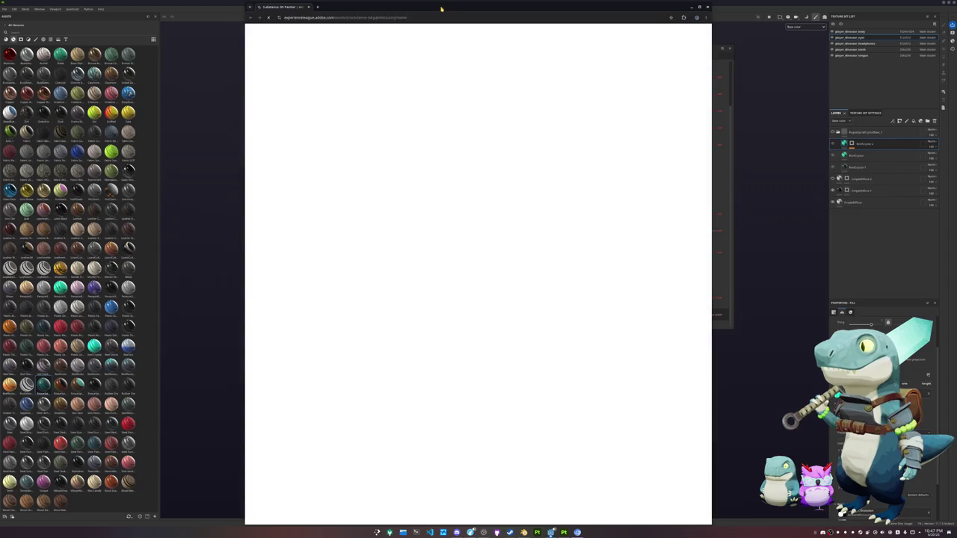
left_click(691, 6)
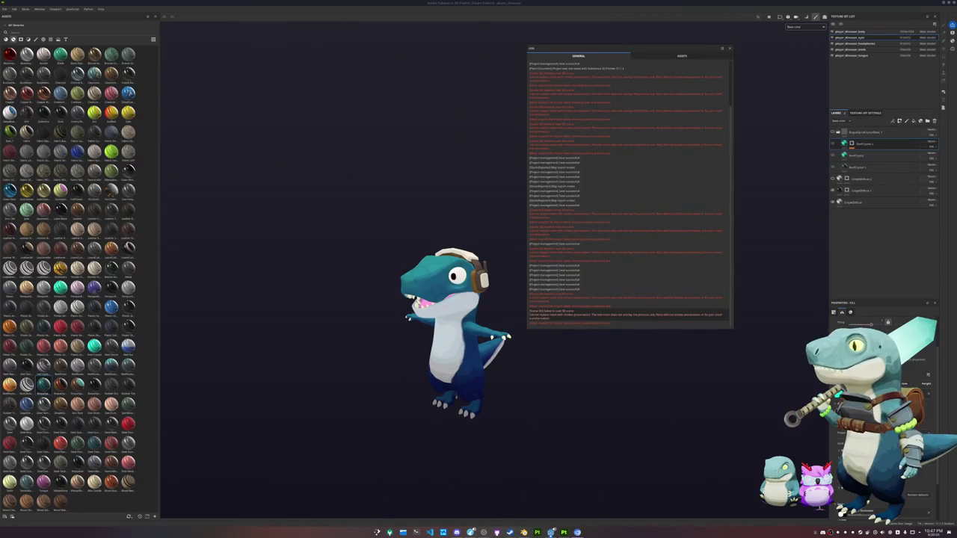
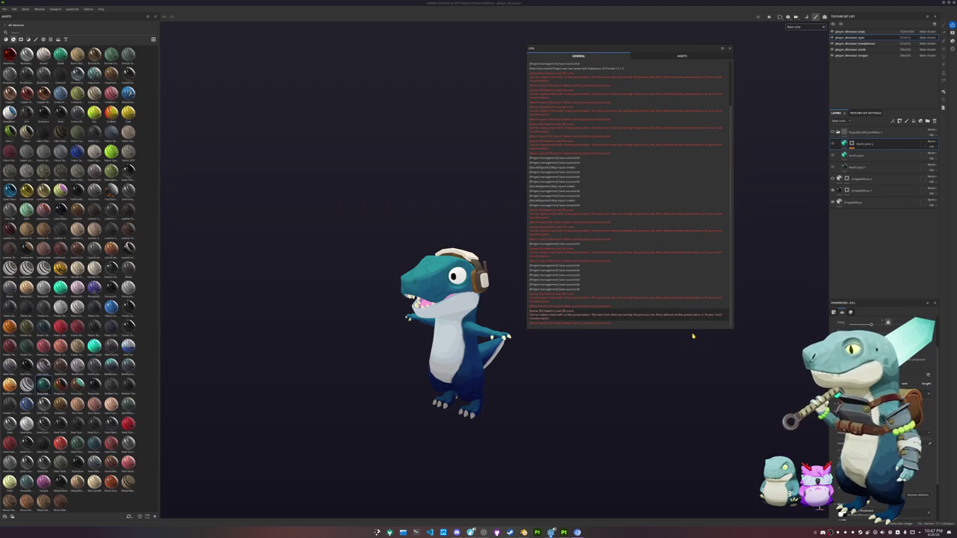
- Swap the project mesh for the player_dinosaur file in Project Configuration and reload
left_click(14, 8)
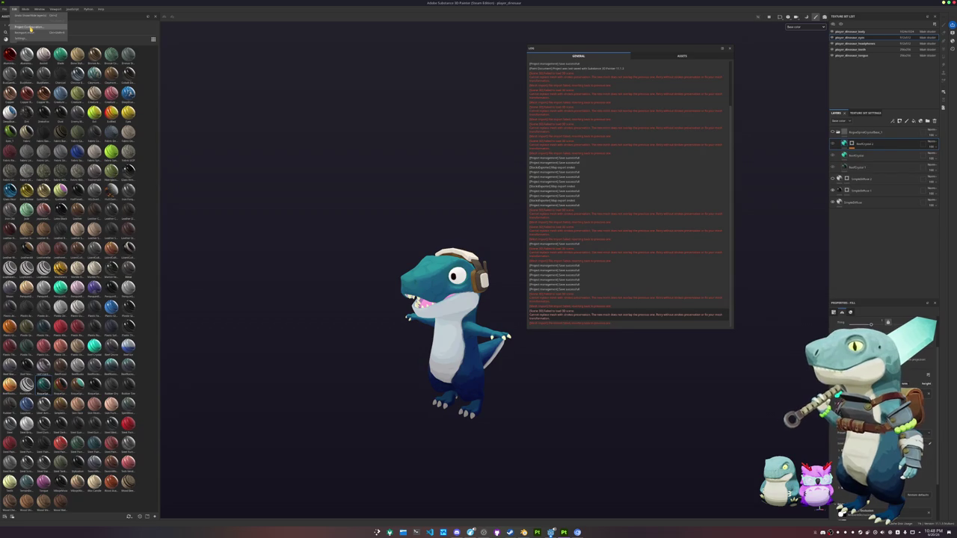
left_click(30, 28)
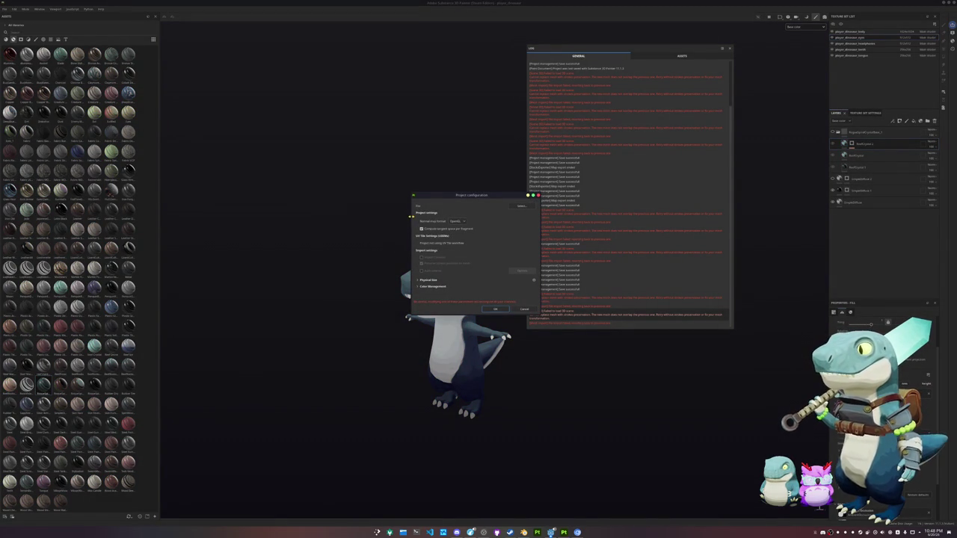
left_click_drag(412, 217, 305, 211)
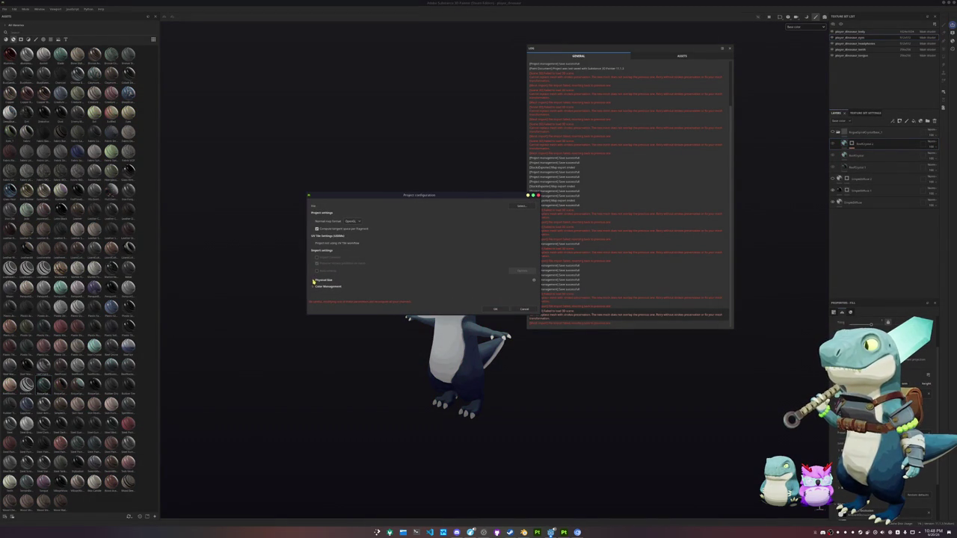
left_click(313, 280)
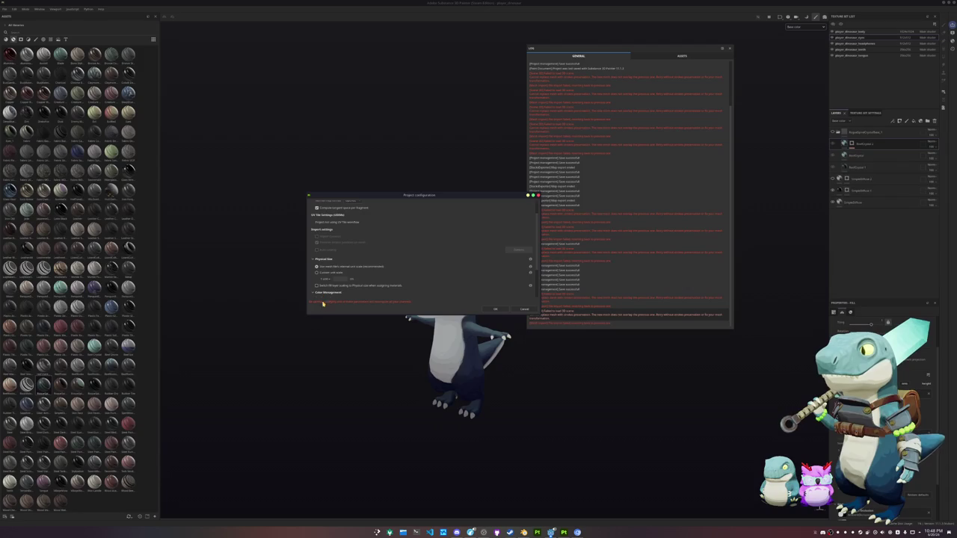
left_click_drag(318, 314, 294, 449)
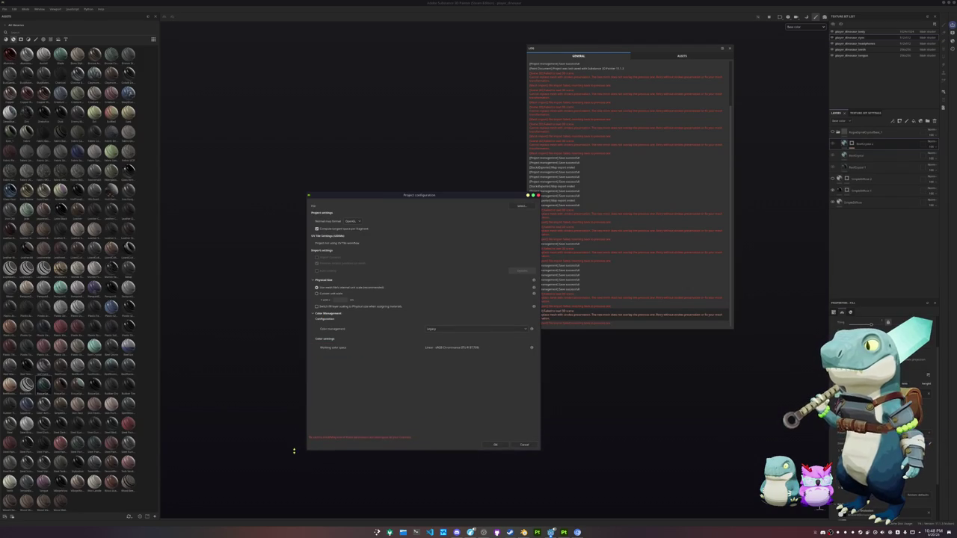
left_click(512, 206)
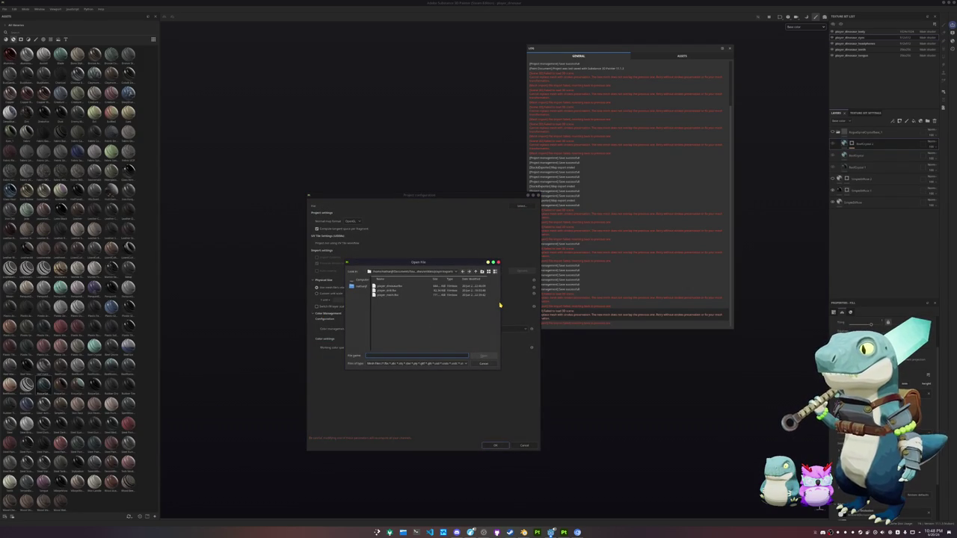
double_click(388, 287)
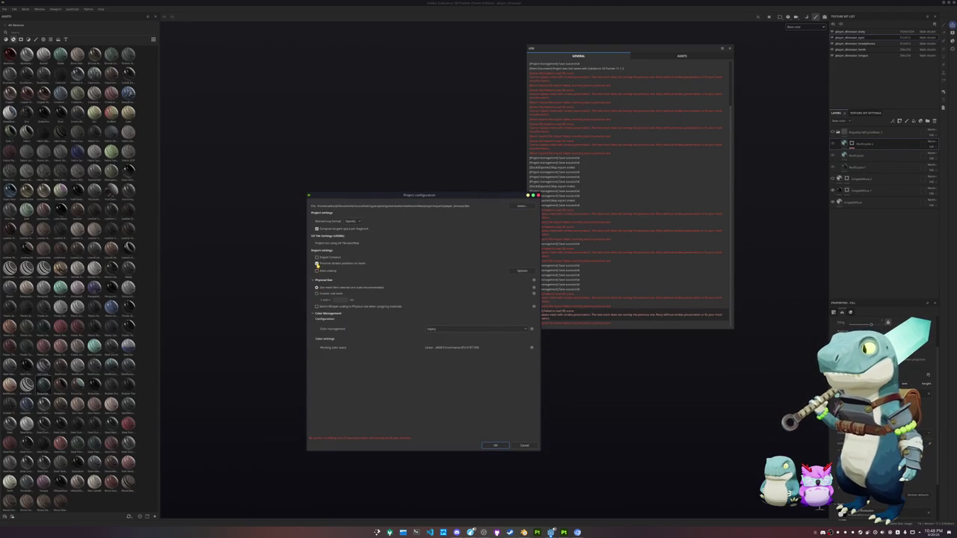
left_click(498, 446)
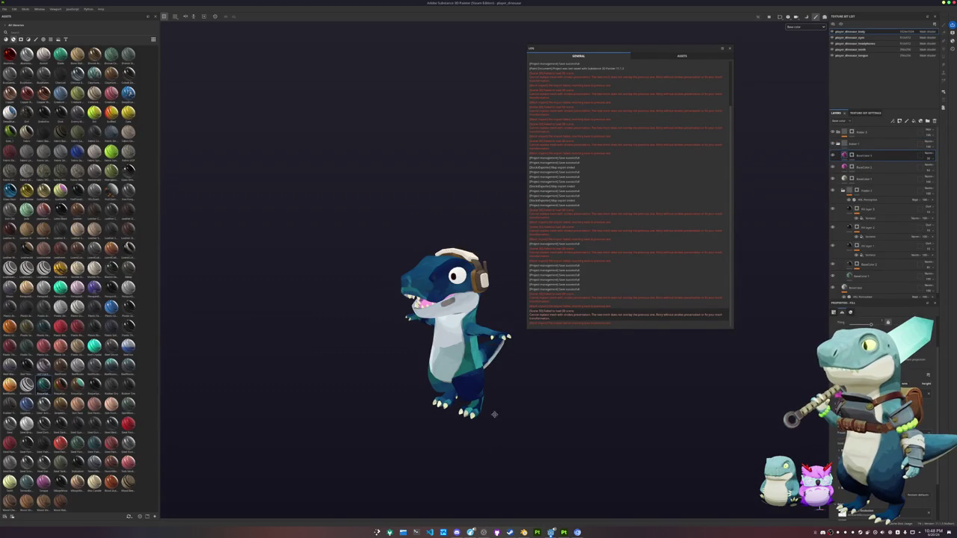
- Bake mesh maps for the selected dinosaur texture sets and return to painting mode
key("ctrl+shift+b")
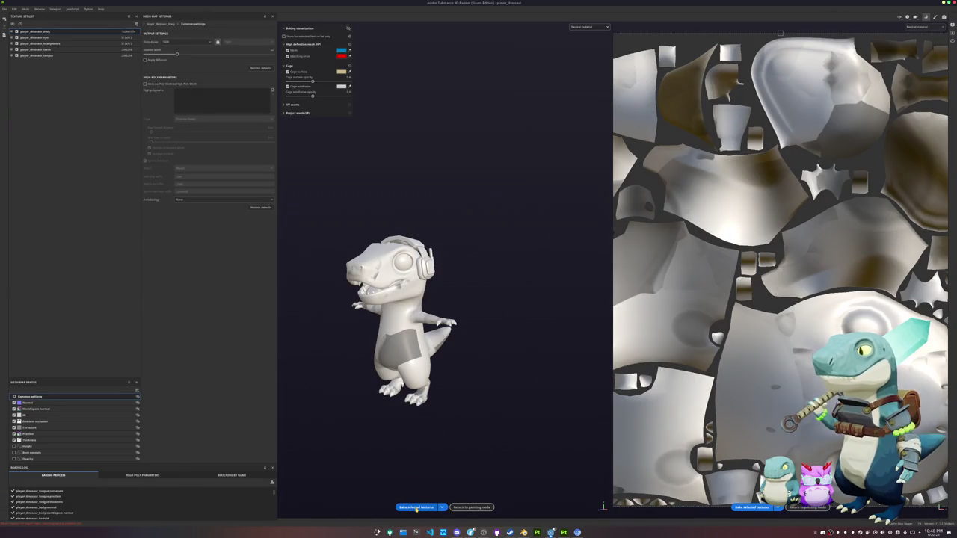
left_click(416, 508)
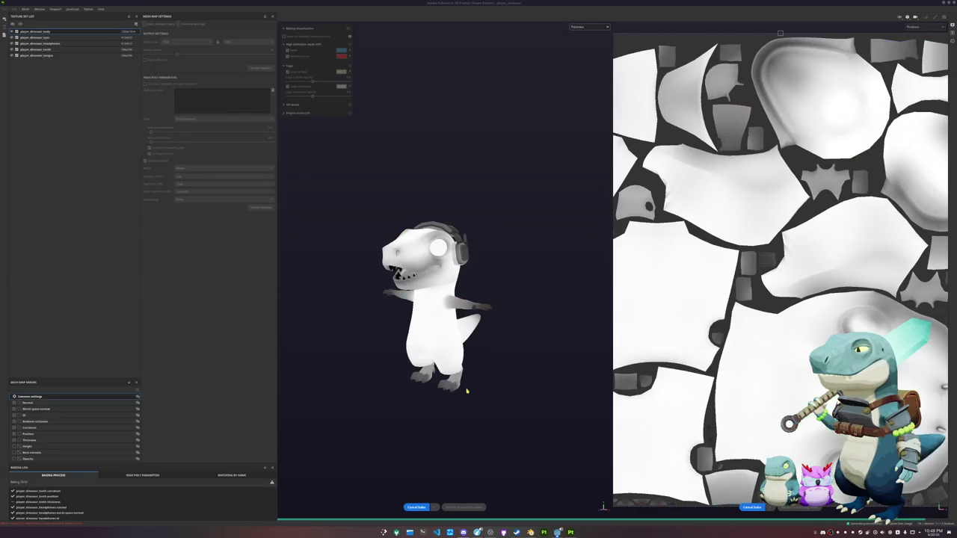
left_click(472, 507)
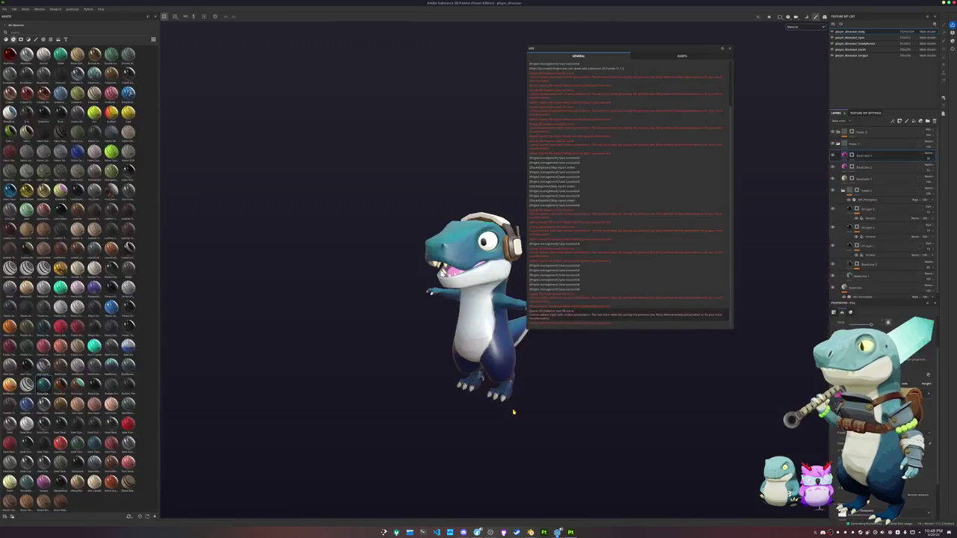
- Show the viewport in Base color, close the Log, and orbit around the back and tail
left_click(804, 28)
left_click(798, 42)
left_click(729, 49)
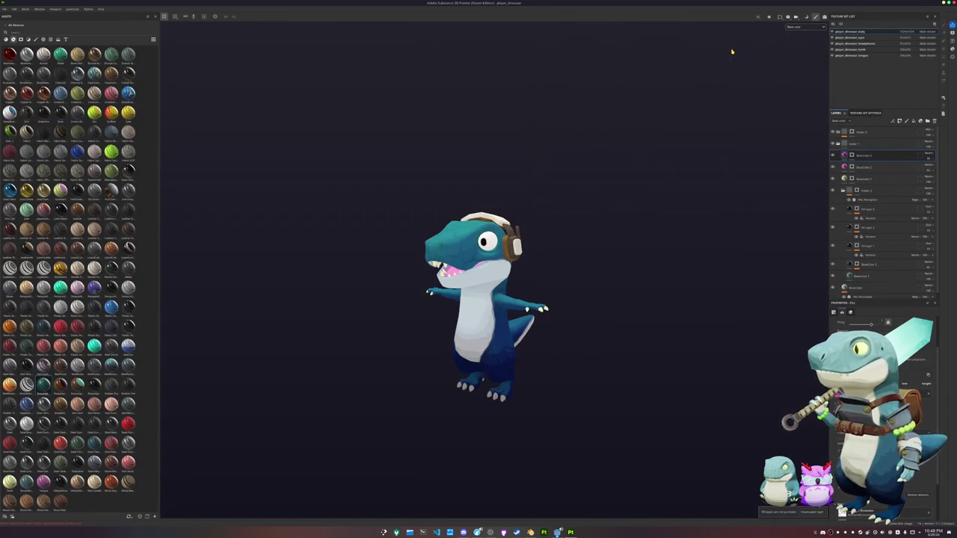
mouse_move(544, 364)
left_mouse_down("alt")
mouse_move(374, 374)
mouse_move(337, 328)
mouse_move(346, 177)
mouse_move(187, 287)
left_mouse_up("alt")
right_click_drag(187, 286, 516, 429, "alt")
mouse_move(517, 430)
left_mouse_down("alt")
mouse_move(403, 419)
mouse_move(401, 427)
mouse_move(427, 314)
mouse_move(479, 337)
mouse_move(491, 265)
mouse_move(479, 253)
left_mouse_up("alt")
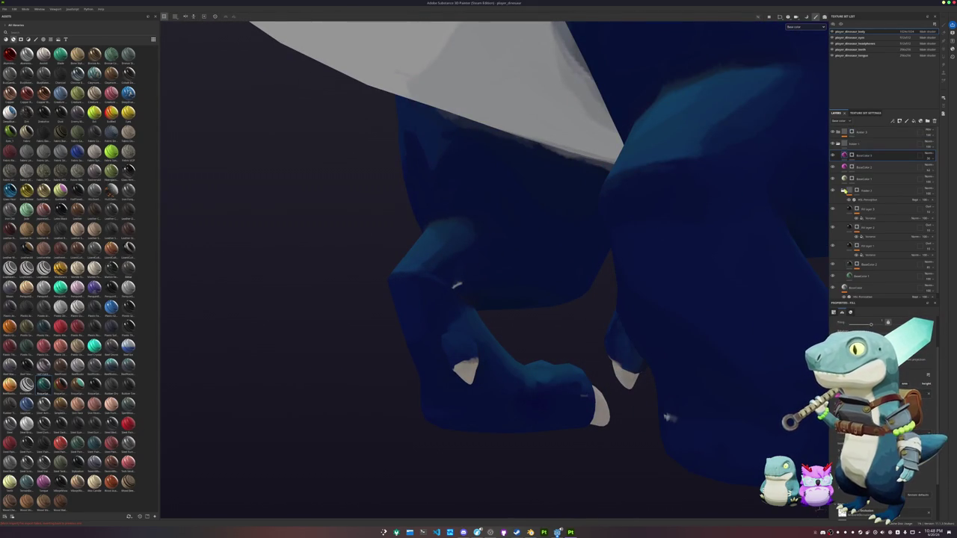
- Select the top paint layer and zoom in on the legs from below
left_click(852, 132)
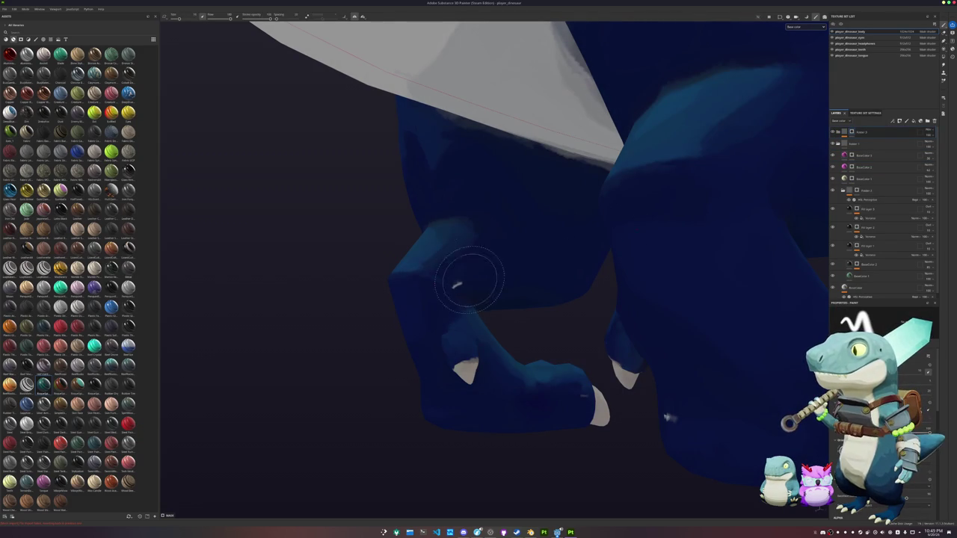
scroll(882, 418, "down", 2)
scroll(882, 418, "down", 2)
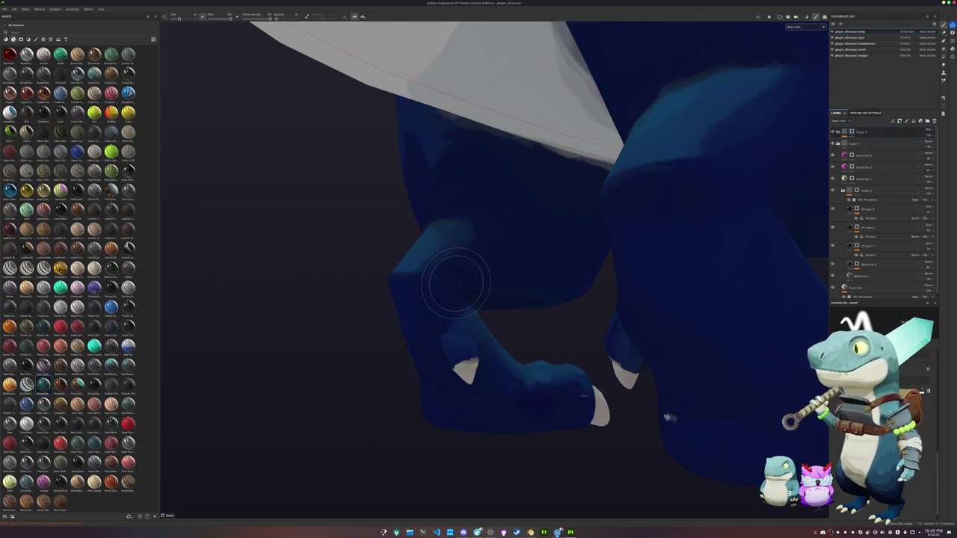
mouse_move(441, 307)
left_mouse_down("alt")
mouse_move(384, 364)
mouse_move(420, 341)
mouse_move(378, 299)
mouse_move(519, 316)
left_mouse_up("alt")
scroll(518, 314, "up", 2)
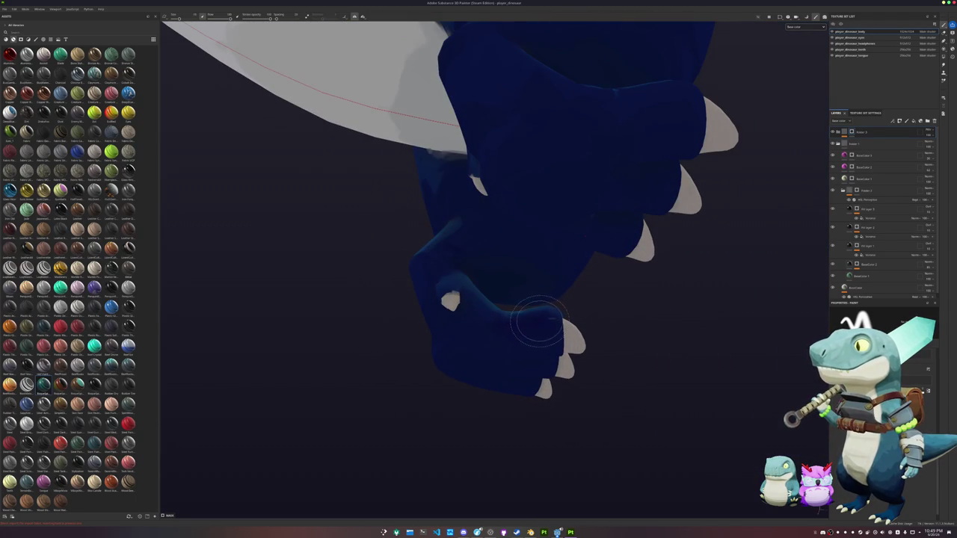
scroll(469, 362, "up", 3)
scroll(460, 374, "down", 3)
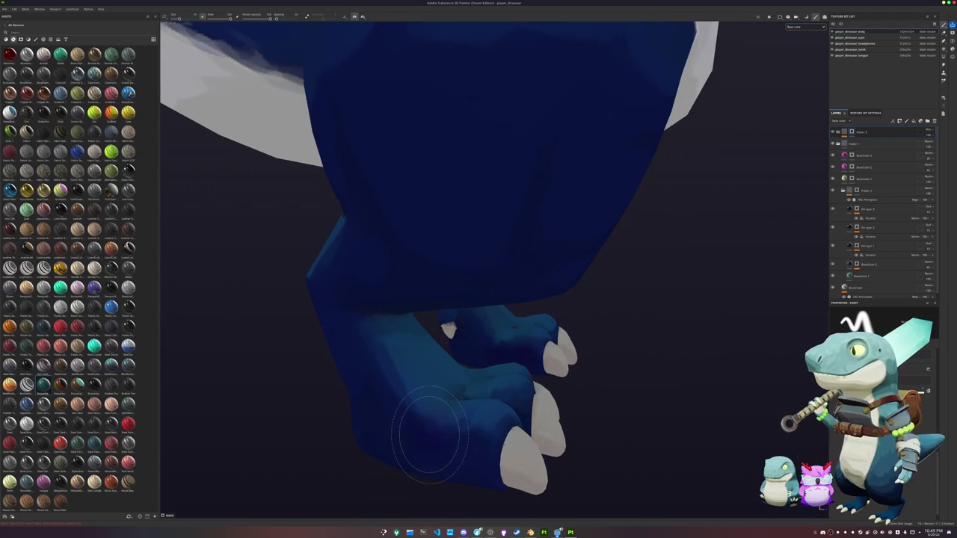
scroll(355, 413, "up", 2)
- Inspect both legs and the belly up close, then reframe the dinosaur in a three-quarter view
mouse_move(349, 411)
left_mouse_down("alt")
mouse_move(325, 295)
mouse_move(402, 234)
mouse_move(560, 277)
mouse_move(551, 316)
mouse_move(503, 254)
left_mouse_up("alt")
scroll(402, 233, "down", 3)
scroll(504, 255, "up", 3)
scroll(504, 255, "down", 3)
scroll(504, 255, "down", 2)
scroll(503, 255, "down", 1)
scroll(504, 255, "down", 1)
key("f")
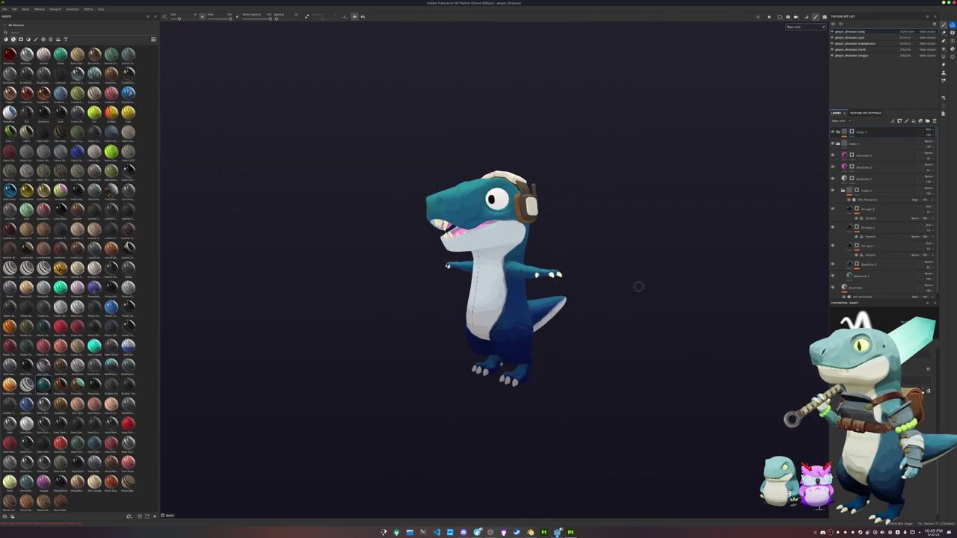
key("f")
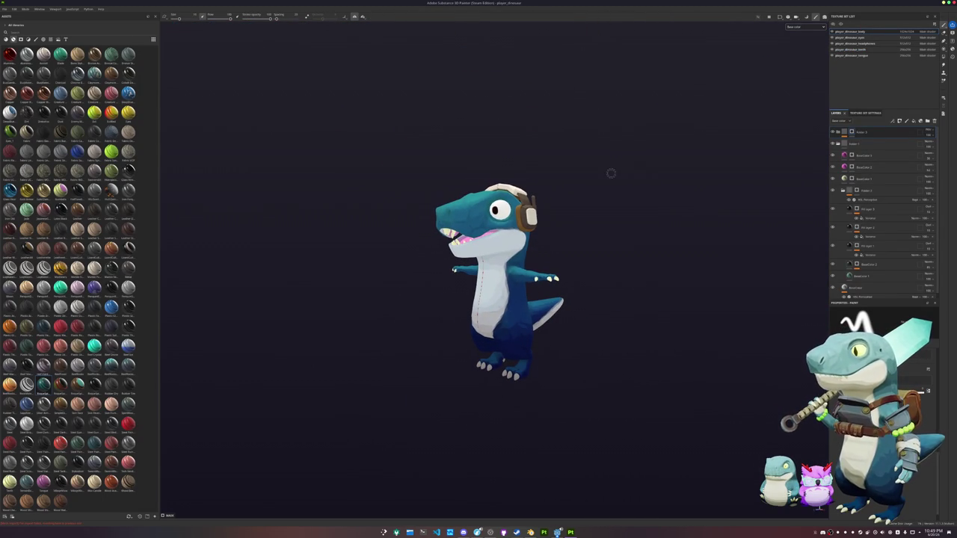
mouse_move(449, 251)
left_mouse_down("alt")
mouse_move(625, 244)
mouse_move(452, 254)
left_mouse_up("alt")
- Export textures for all five dinosaur texture sets using the global export settings
key("ctrl+shift+e")
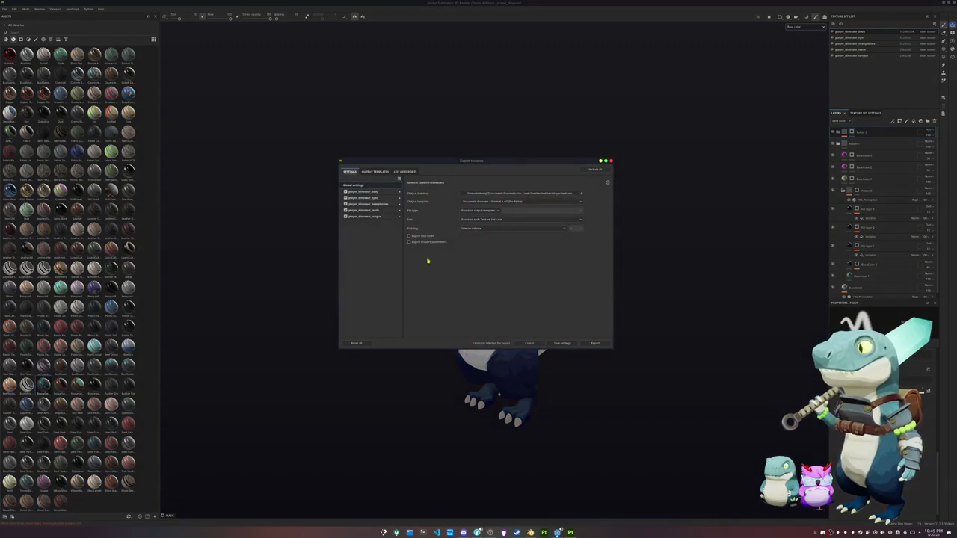
left_click(381, 198)
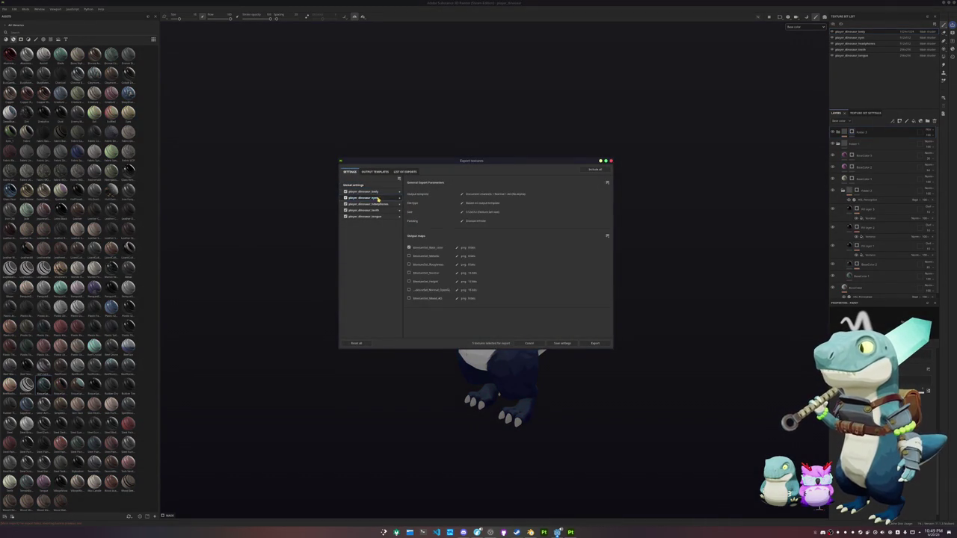
left_click(366, 185)
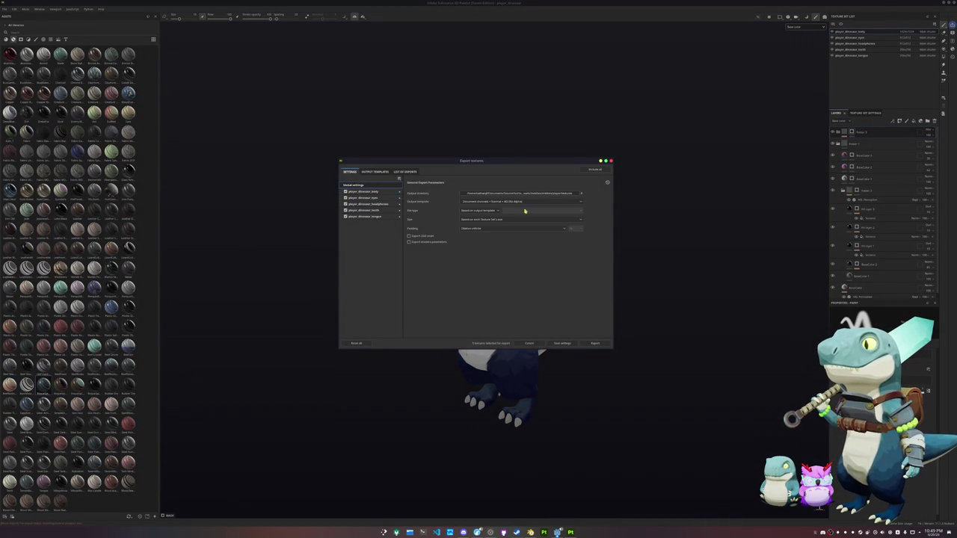
left_click(596, 344)
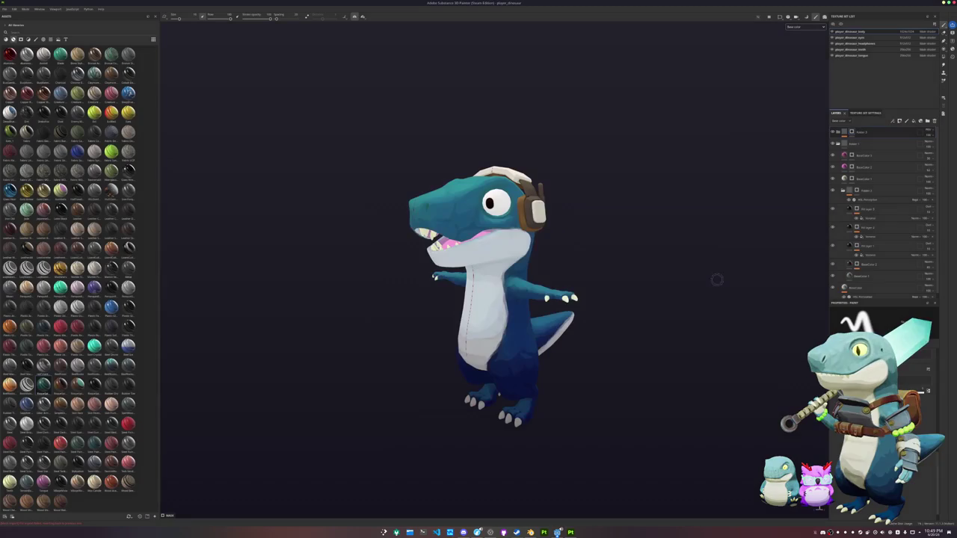
scroll(845, 194, "down", 1)
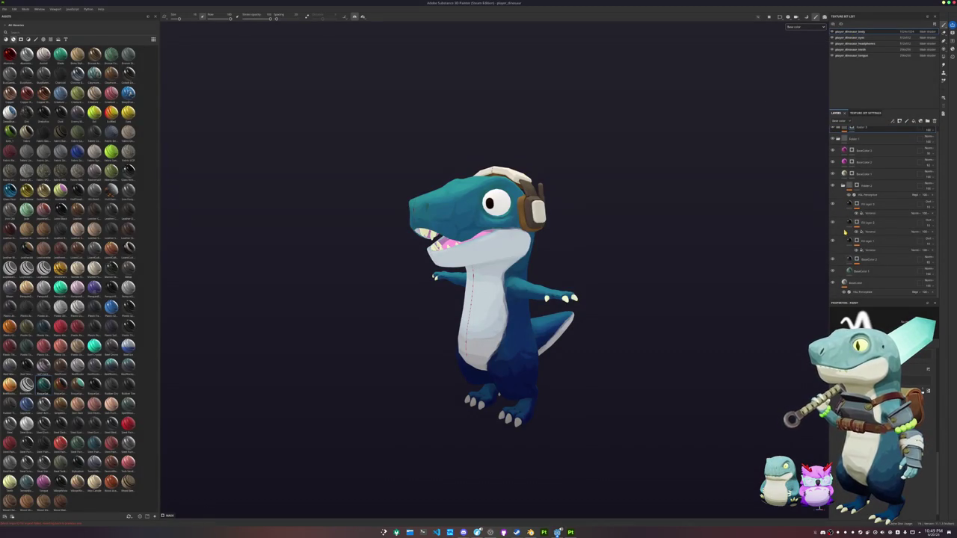
- Sweep the HSL Perceptive filter's hue through purple, blue and green, settling on a browner red
left_click(863, 197)
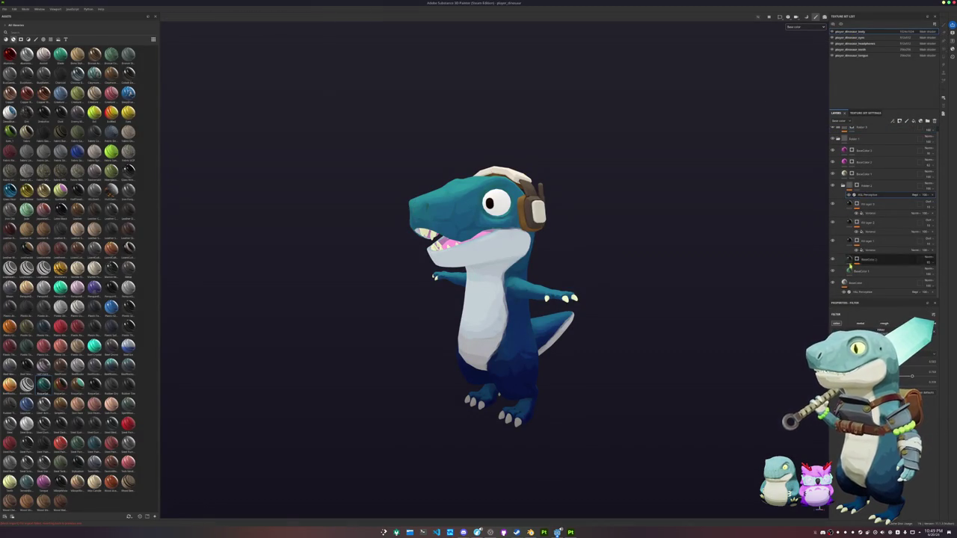
left_click_drag(890, 367, 906, 367)
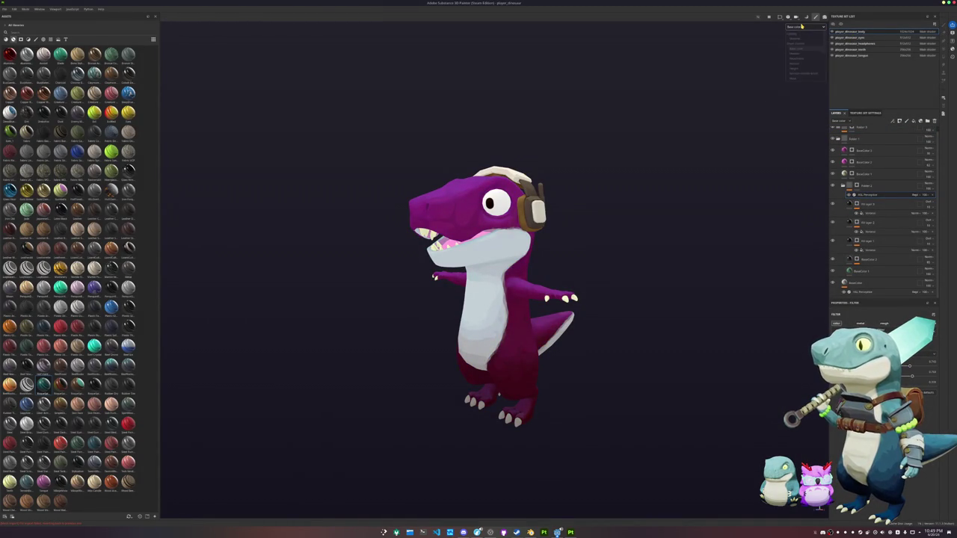
scroll(832, 132, "up", 1)
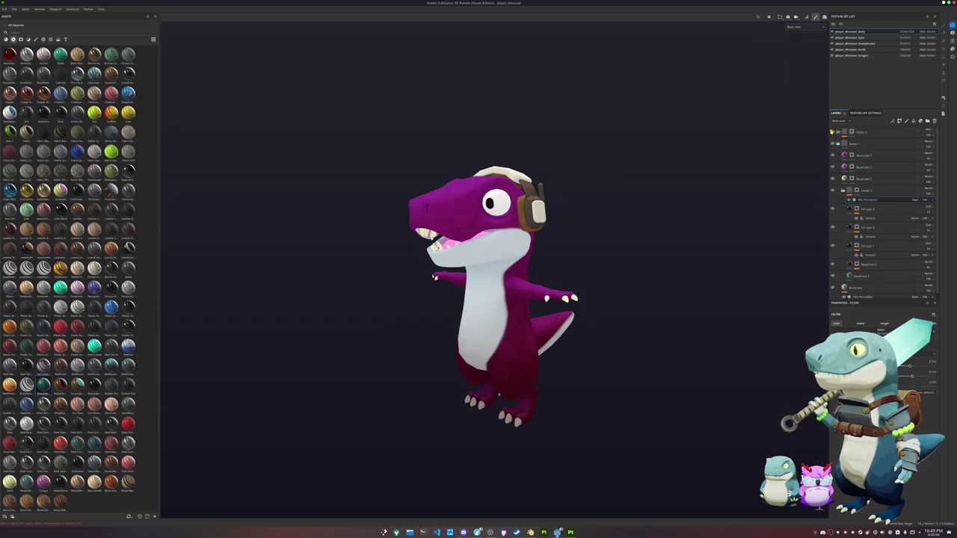
scroll(840, 152, "down", 1)
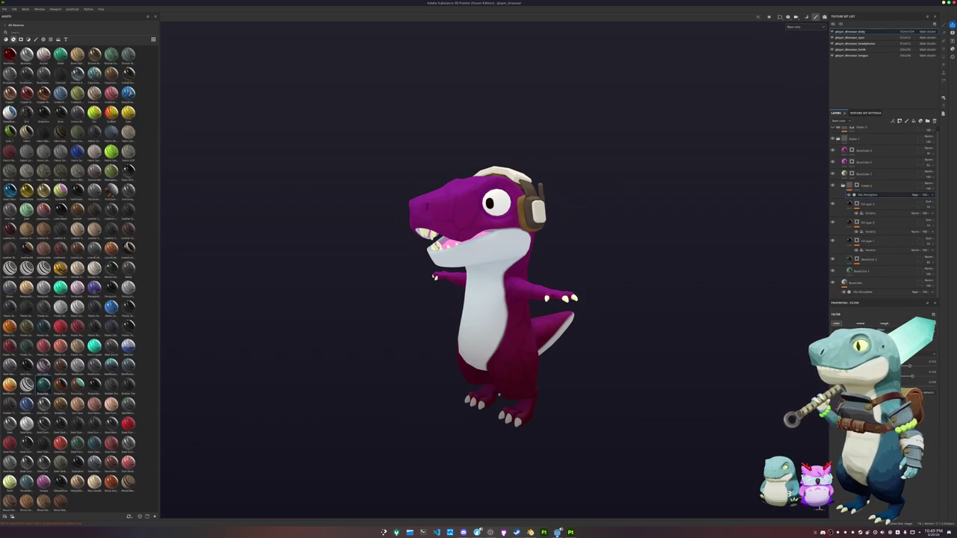
left_click_drag(909, 367, 719, 362)
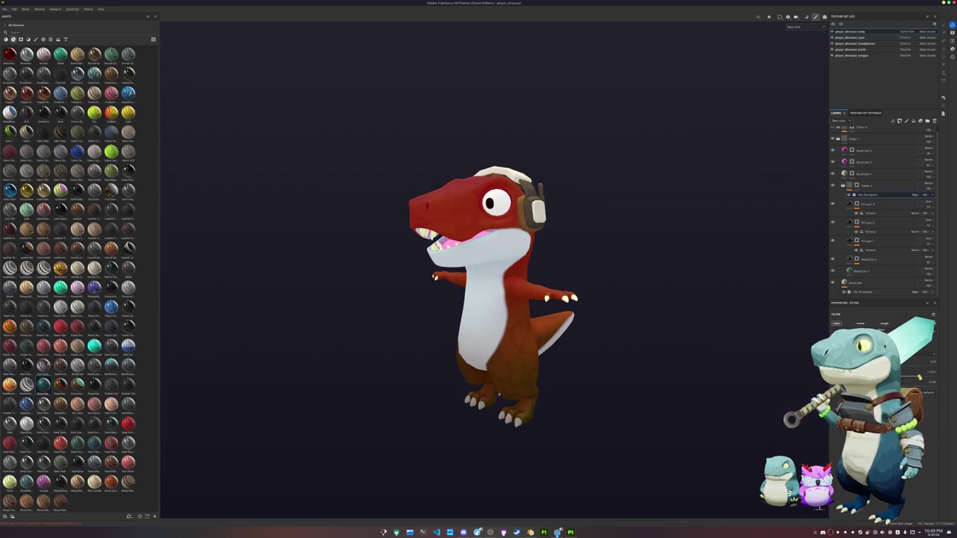
left_click_drag(914, 378, 905, 378)
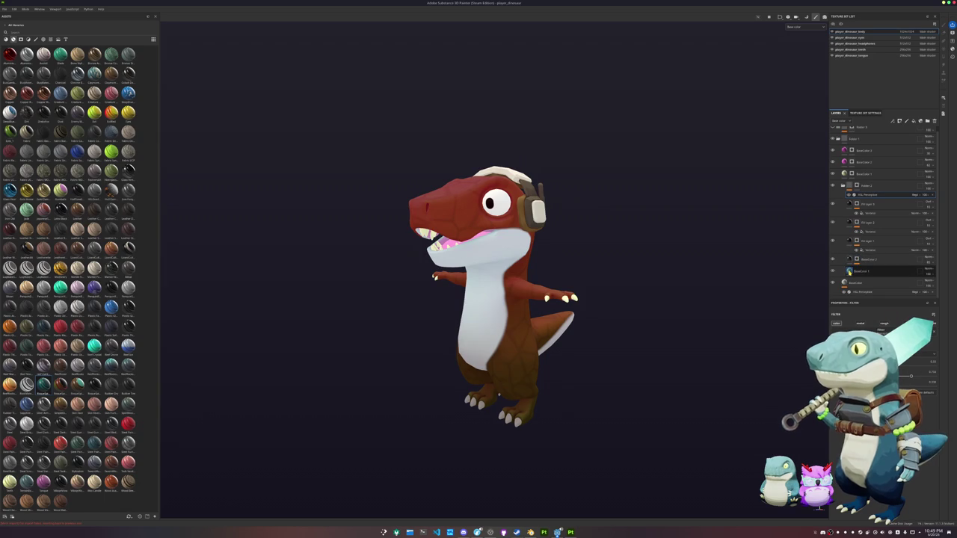
- Review the BaseColor 2 fill layer and the HSL Perceptive filter properties
left_click(866, 258)
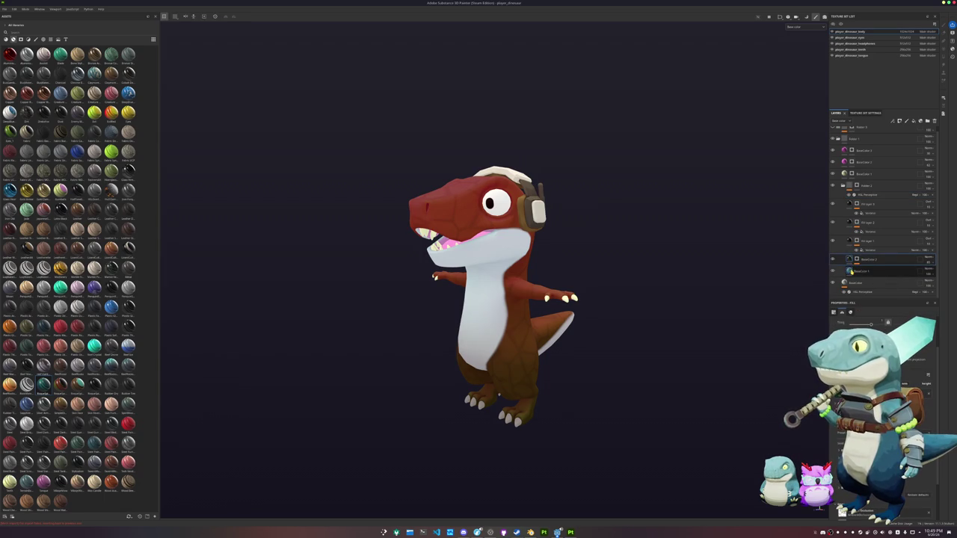
left_click(859, 291)
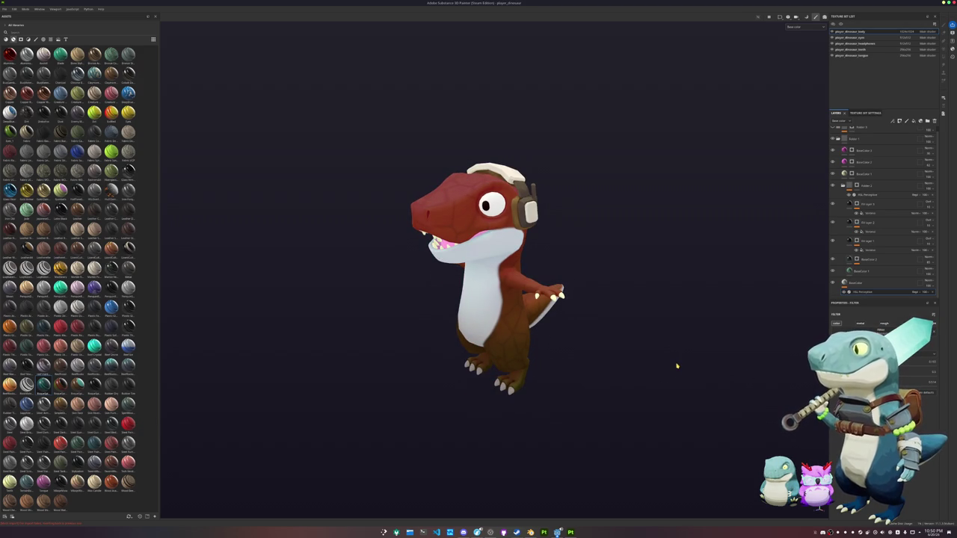
key("ctrl+shift+e")
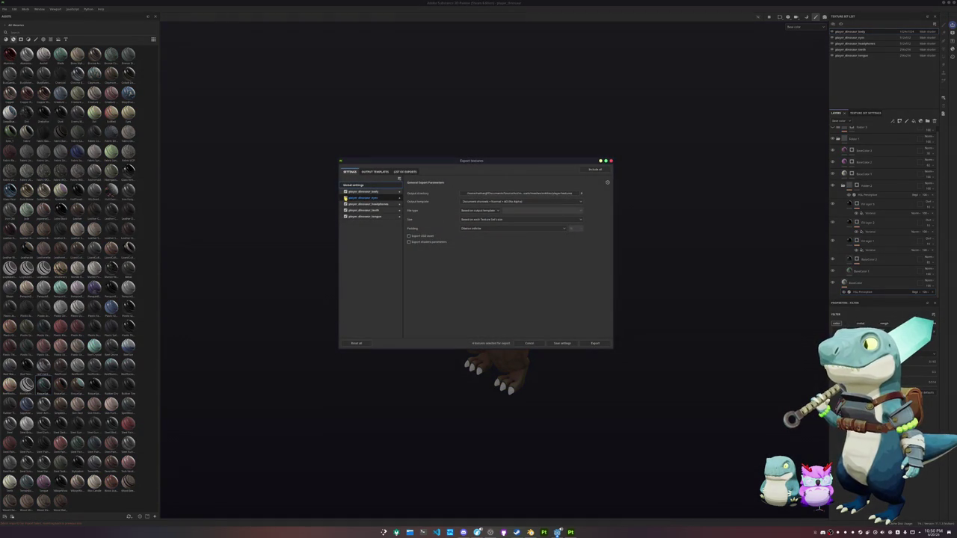
- Export the player_dinosaur_body textures into a newly created player_dinosaur_red folder
left_click(363, 210)
left_click(363, 192)
left_click(353, 184)
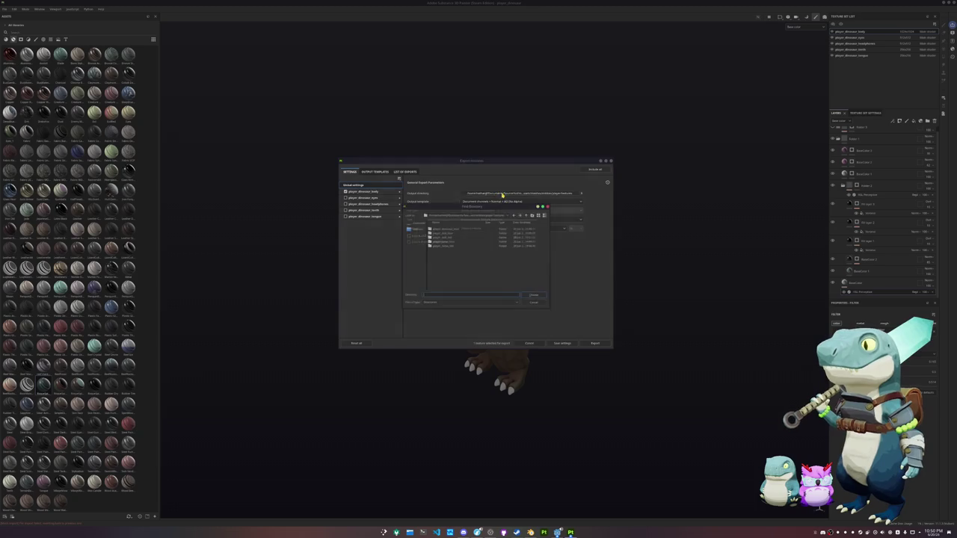
left_click(504, 192)
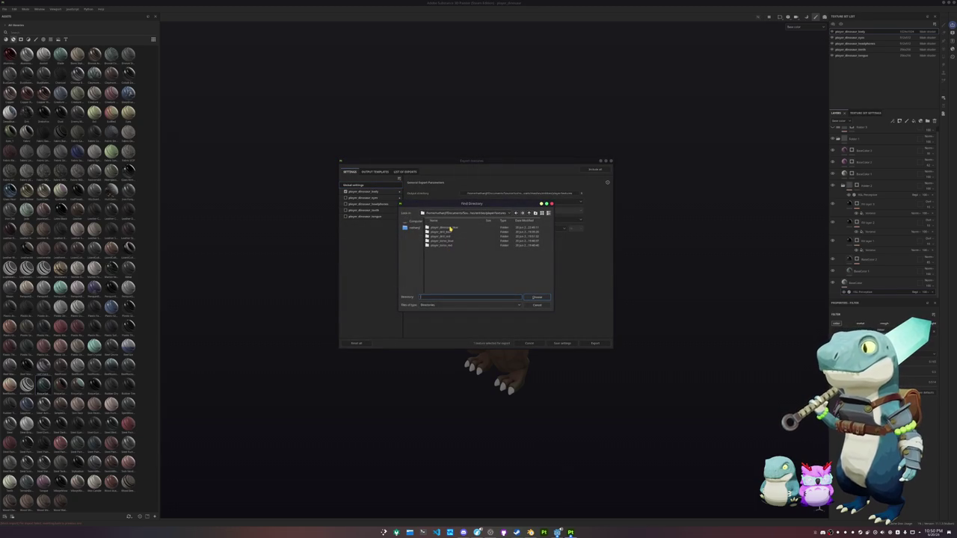
left_click(536, 212)
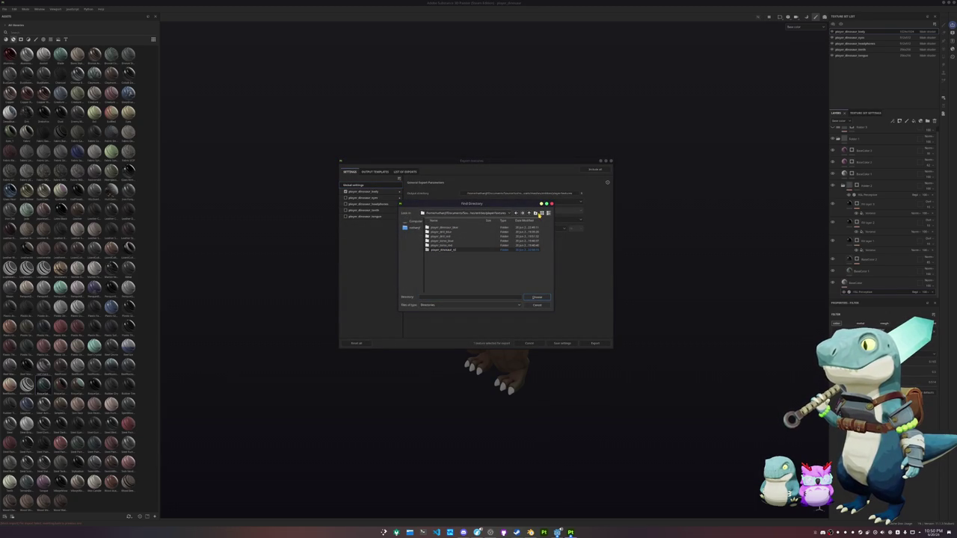
double_click(450, 250)
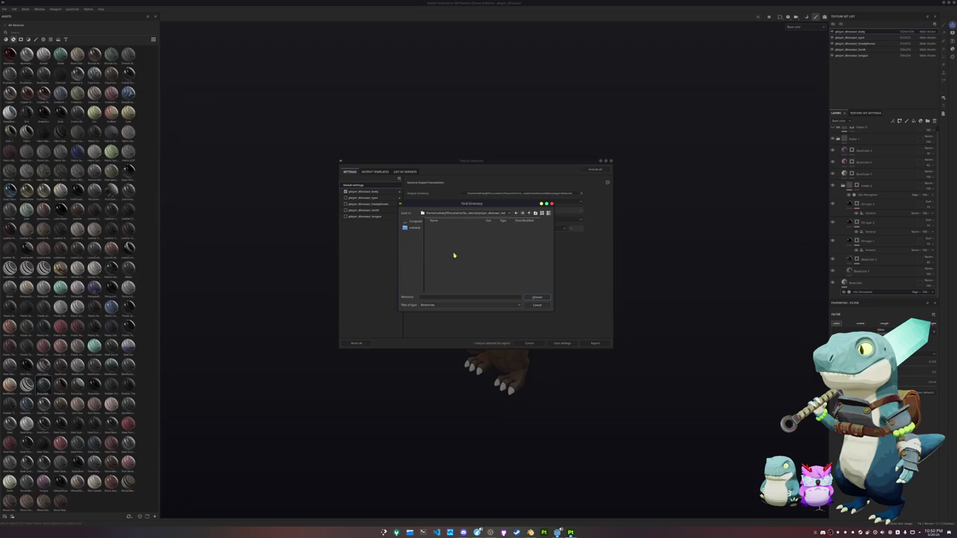
left_click(537, 297)
left_click(595, 343)
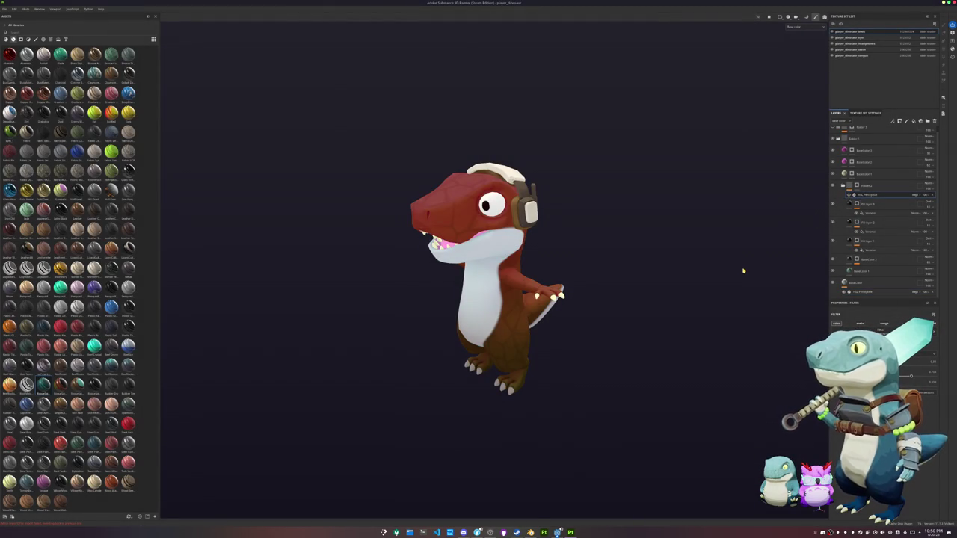
- Duplicate the HSL Perceptive filter to turn the body blue, comparing against red, then browse for an export folder
key("ctrl")
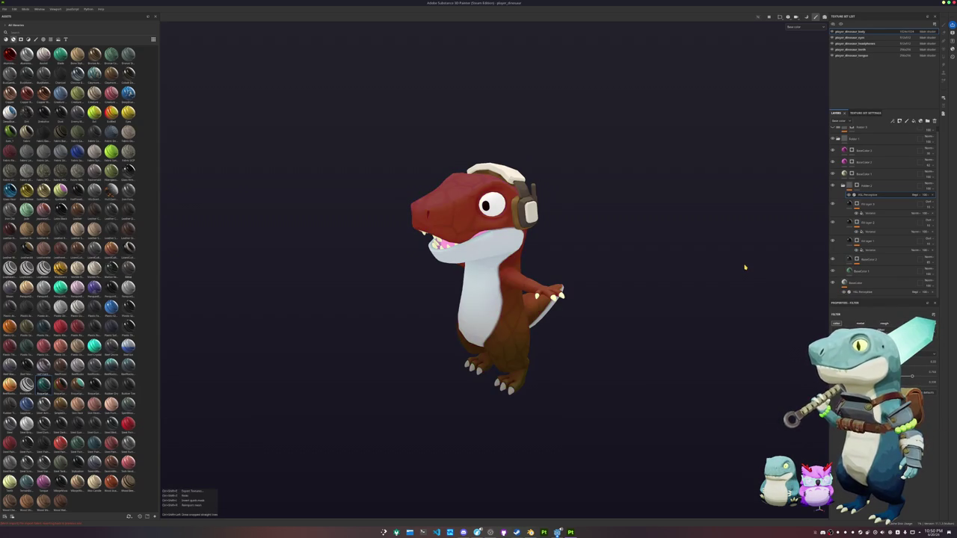
key("ctrl+d")
left_click(849, 201)
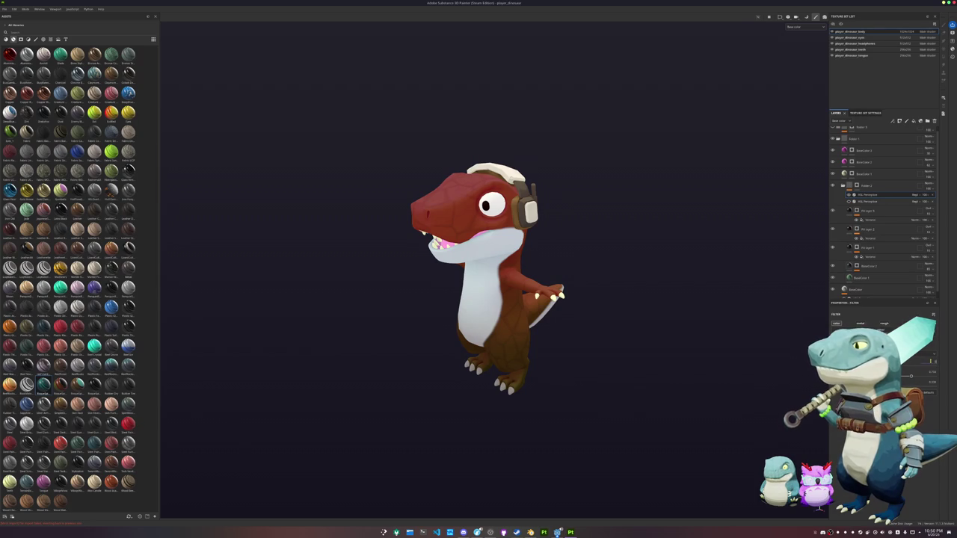
left_click(849, 201)
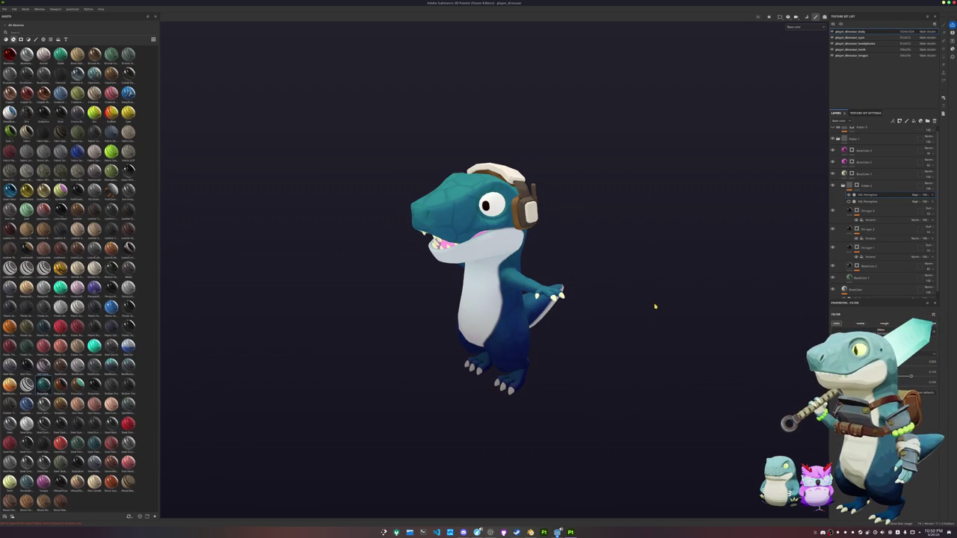
key("ctrl+shift+e")
left_click(581, 193)
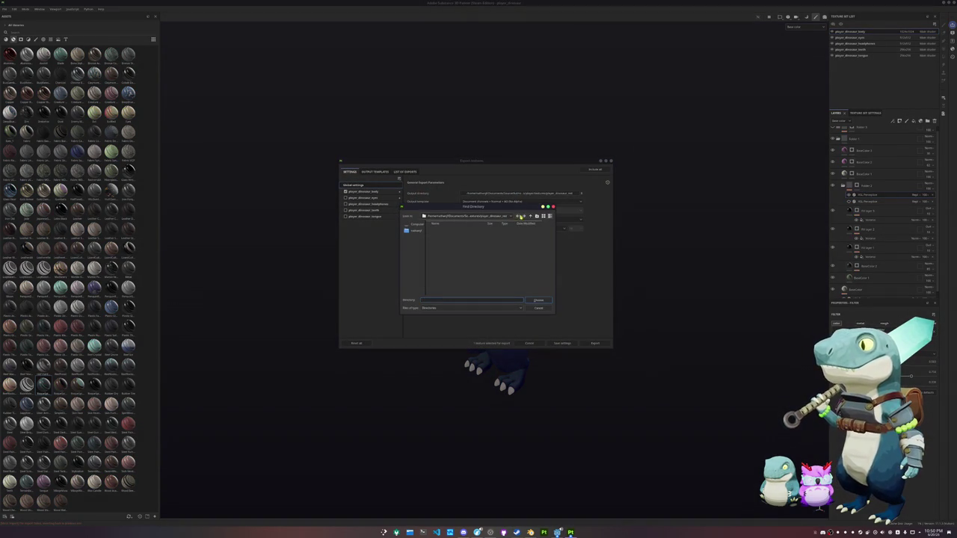
- Export the blue dinosaur textures into the blue dinosaur folder, then switch to Blender
double_click(454, 231)
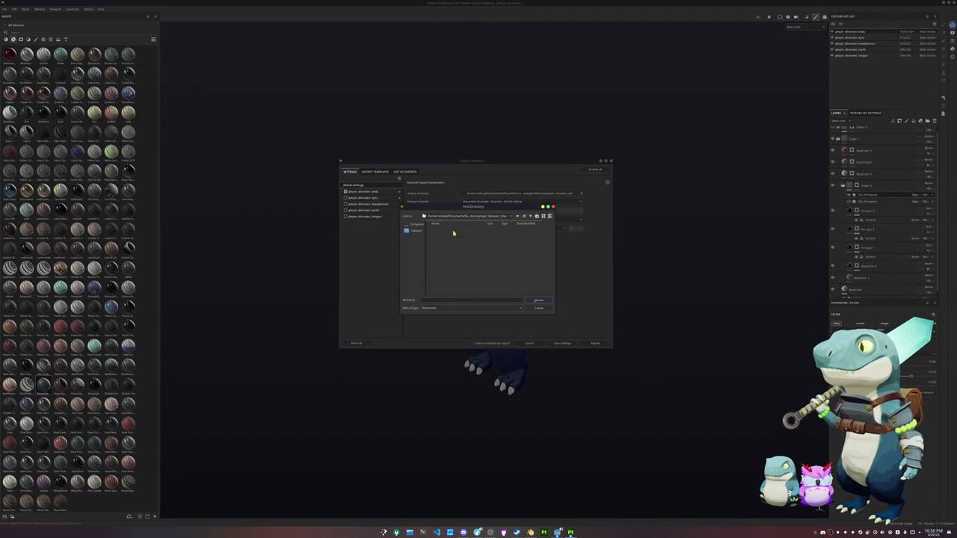
left_click(535, 299)
left_click(595, 343)
left_click(595, 344)
key("alt+Tab")
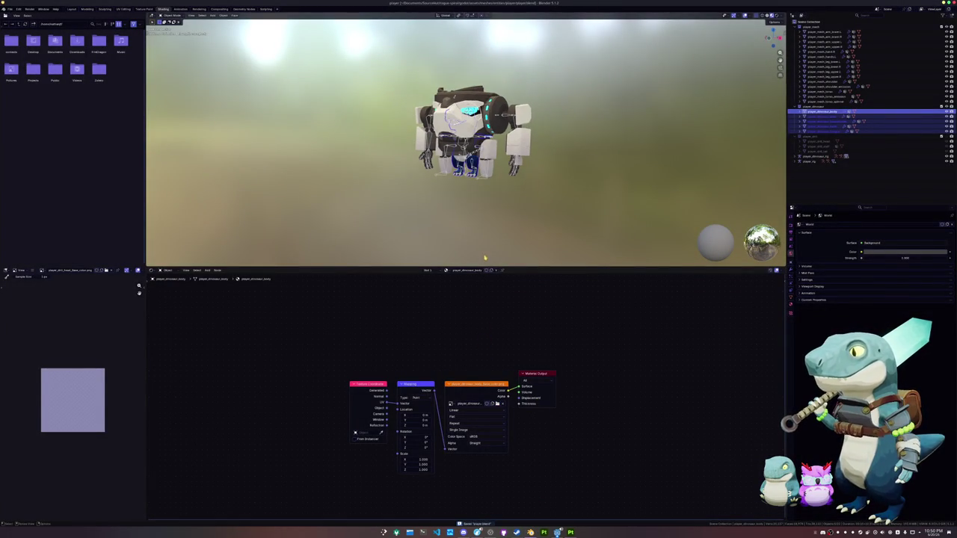
- Load the body base color PNG from textures/player_dinosaur_blue into the Image Texture node
left_click(496, 404)
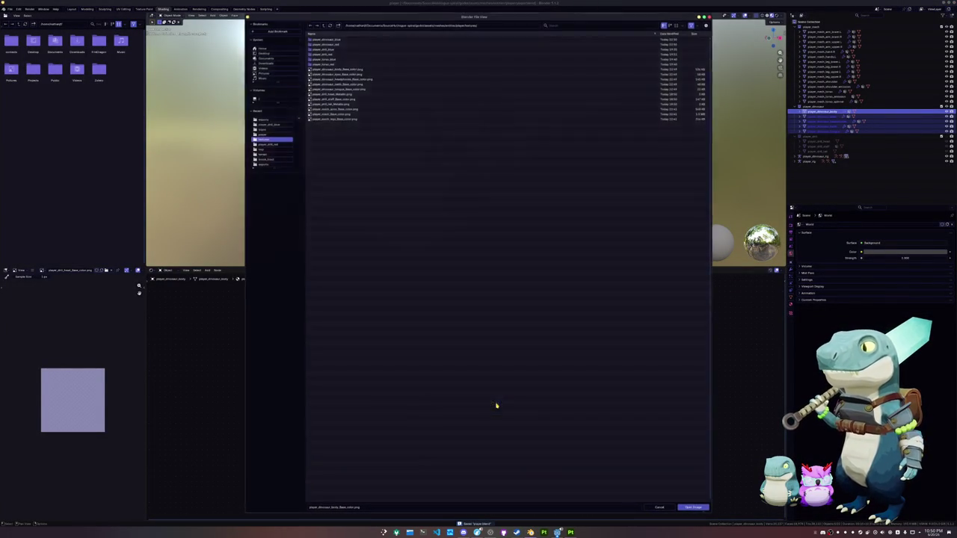
double_click(331, 59)
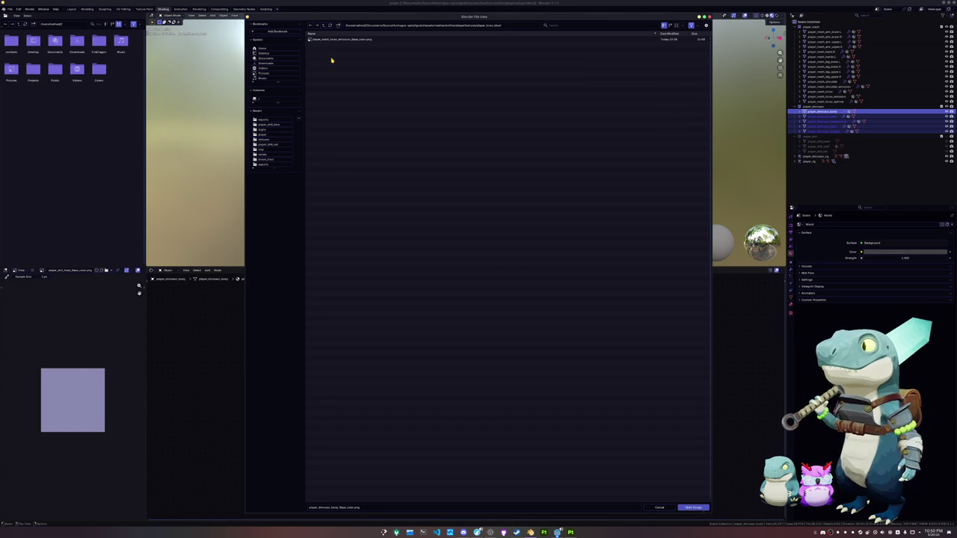
left_click(323, 25)
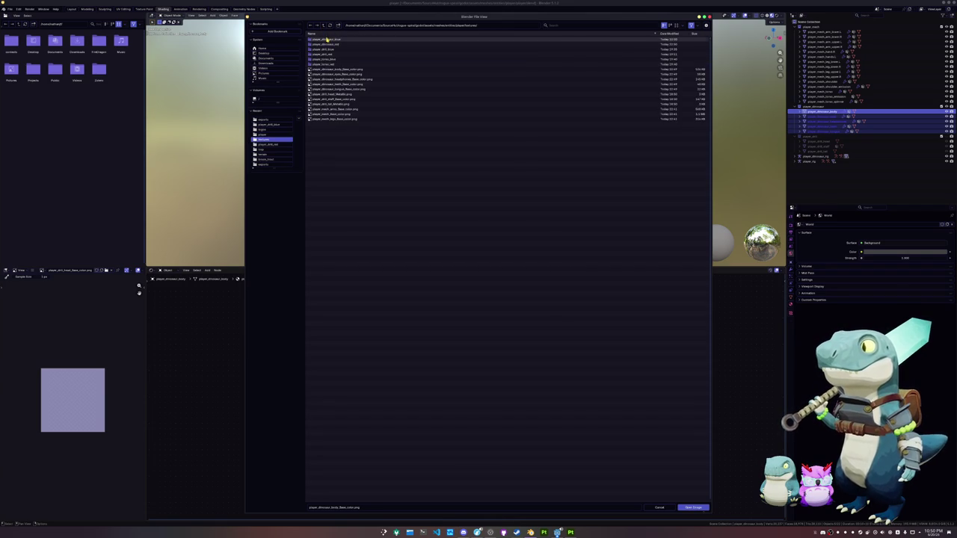
double_click(329, 39)
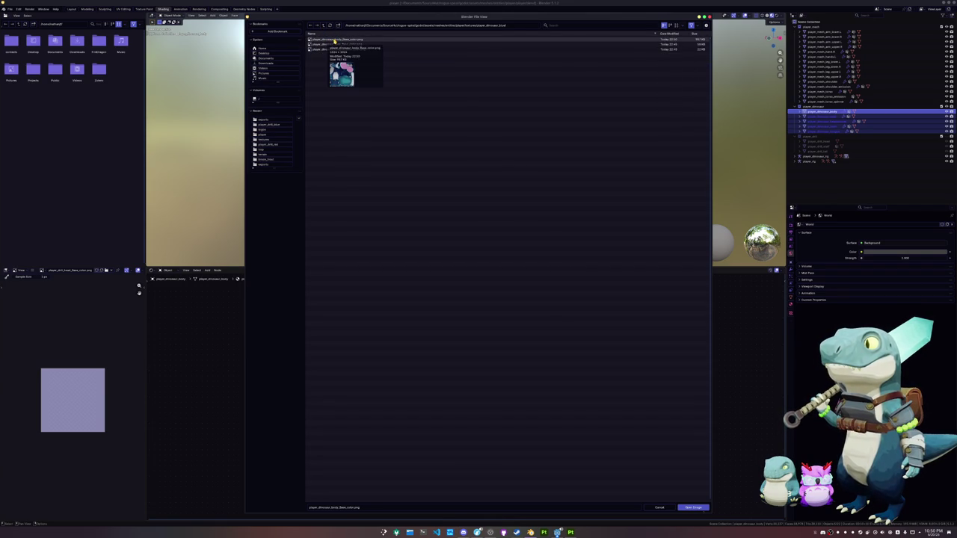
double_click(334, 39)
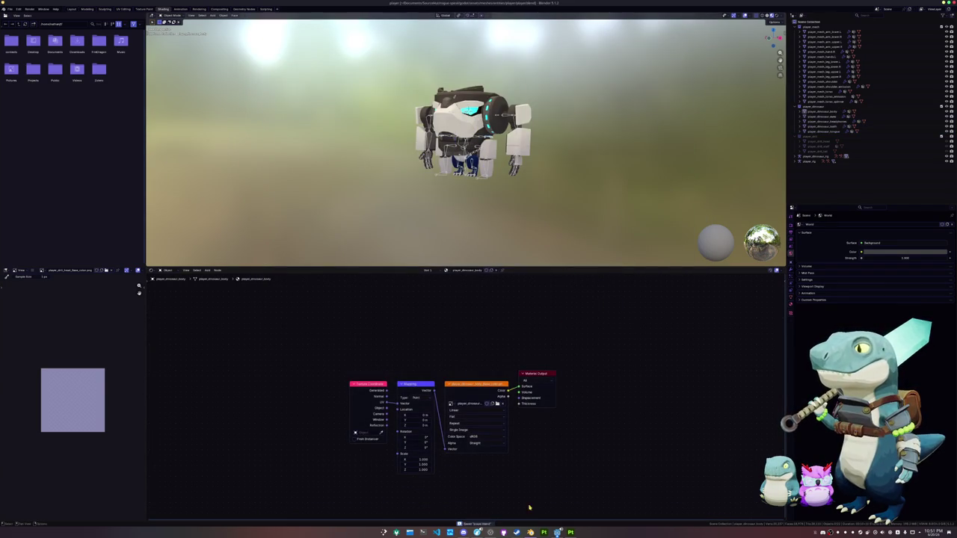
left_click(543, 532)
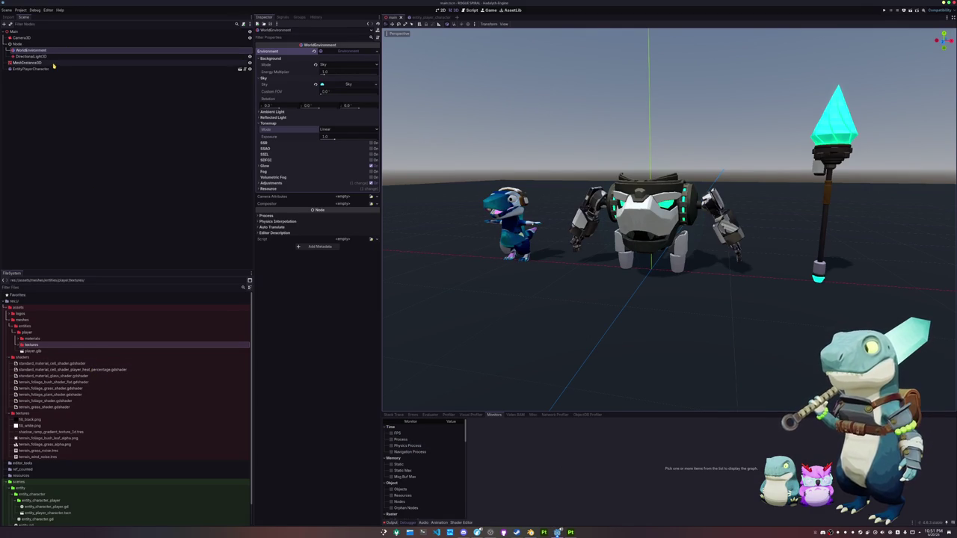
- In EntityPlayerCharacter, give player_dinosaur_body's override material the player heat-percentage shader
left_click(240, 68)
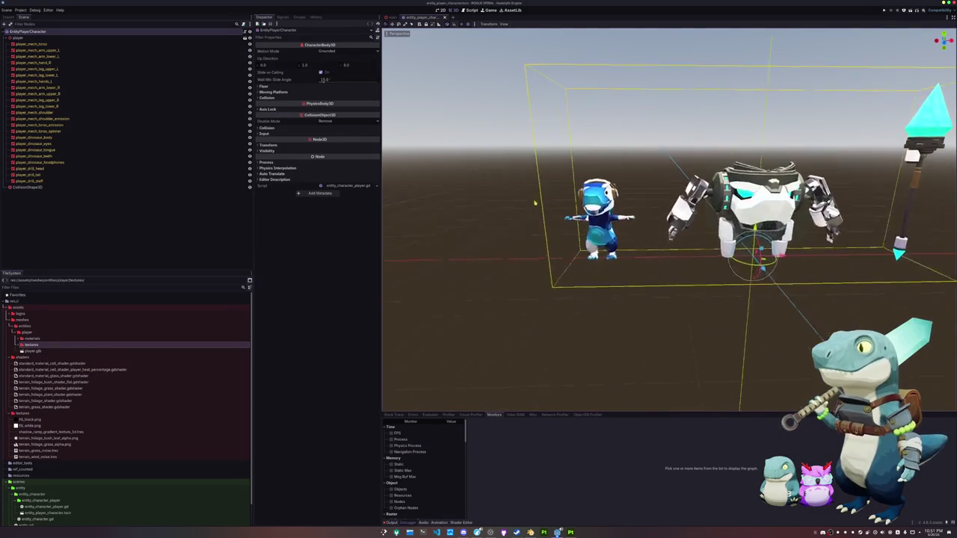
double_click(34, 137)
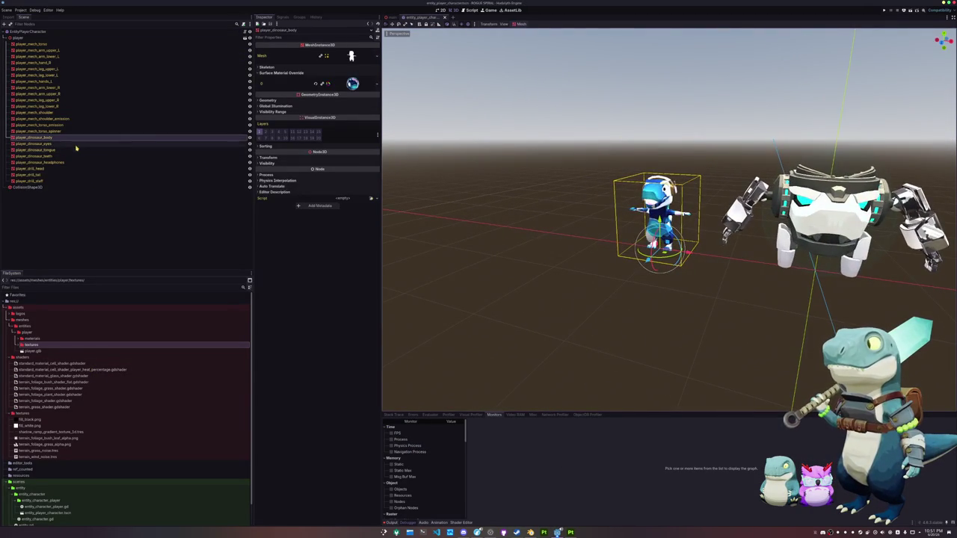
left_click(329, 84)
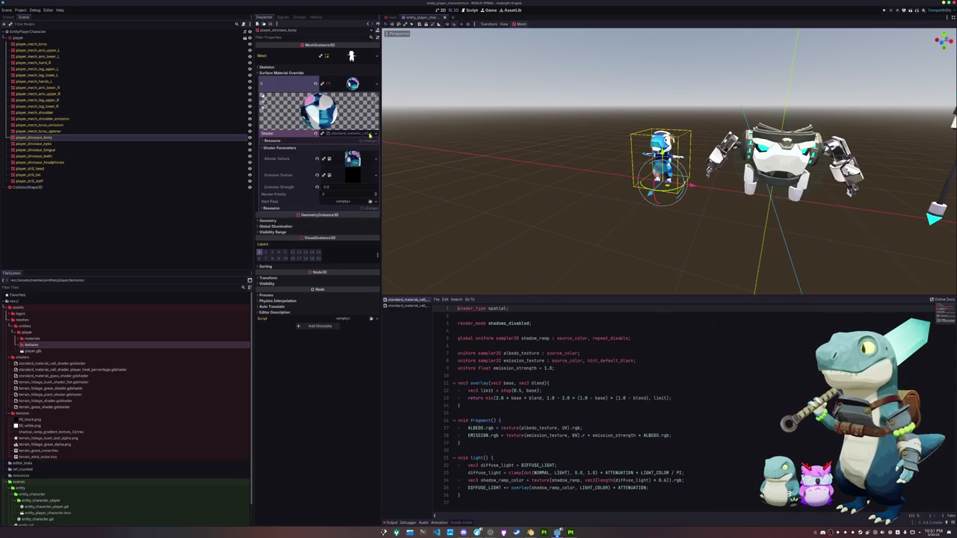
left_click(374, 134)
left_click(366, 149)
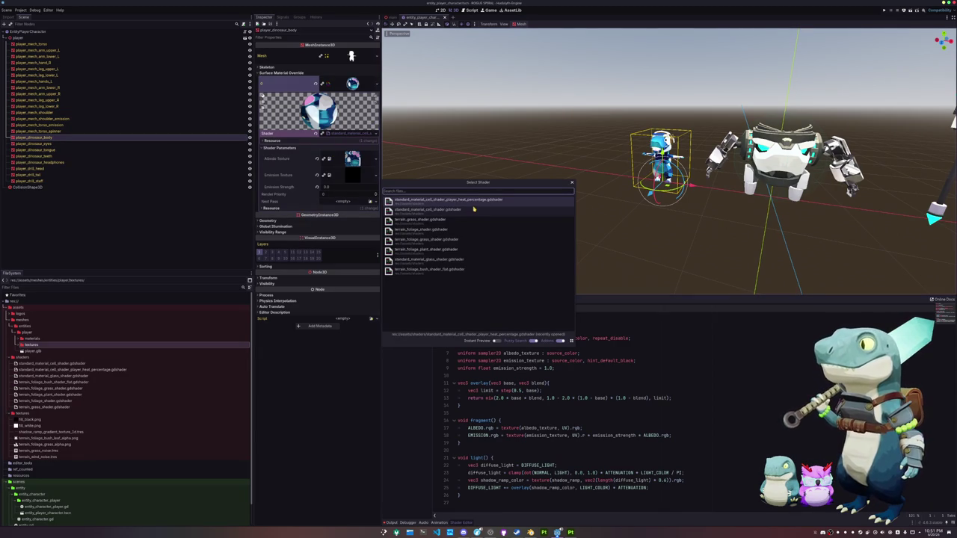
left_click(473, 200)
scroll(519, 183, "up", 3)
scroll(515, 188, "up", 2)
scroll(485, 191, "up", 2)
- Assign the dinosaur body base colour texture to the Low Albedo Texture slot
left_click(370, 162)
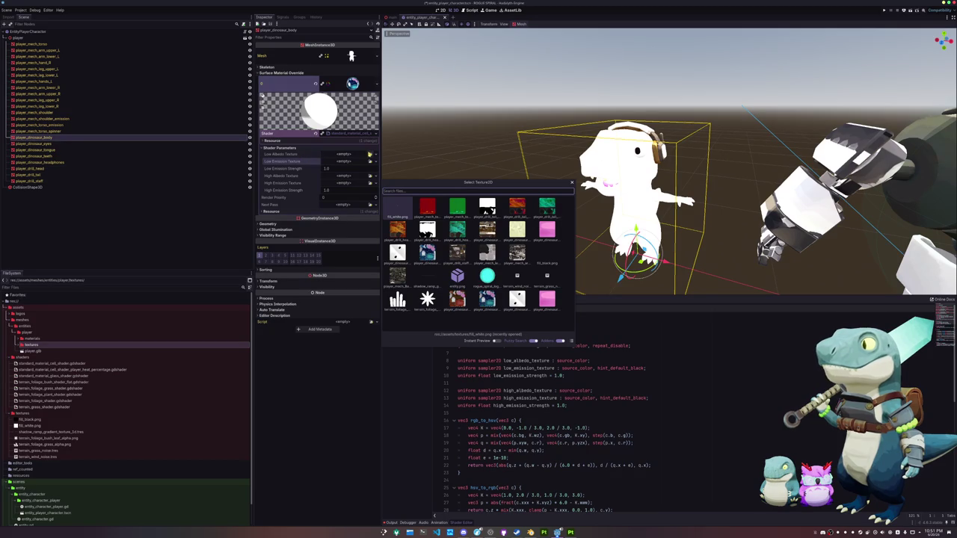
left_click(572, 182)
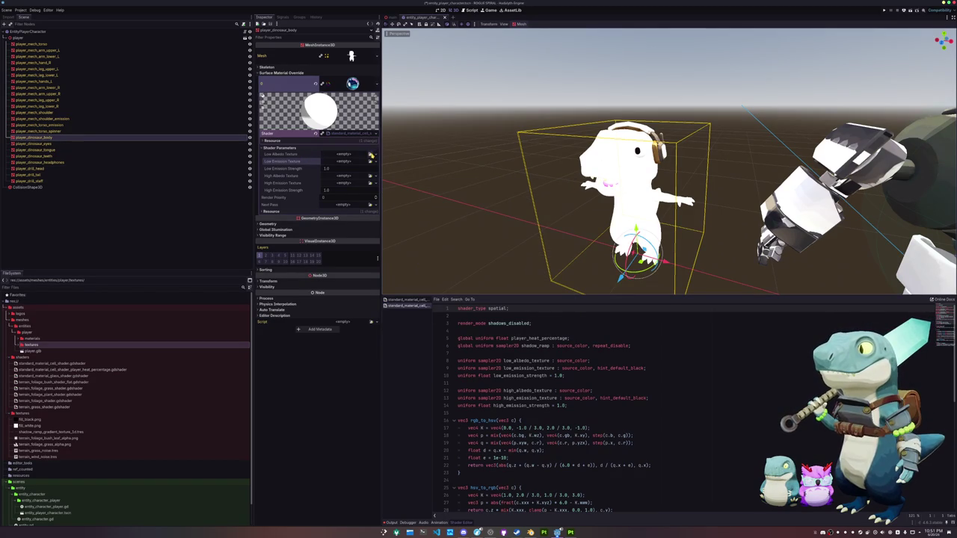
left_click(344, 153)
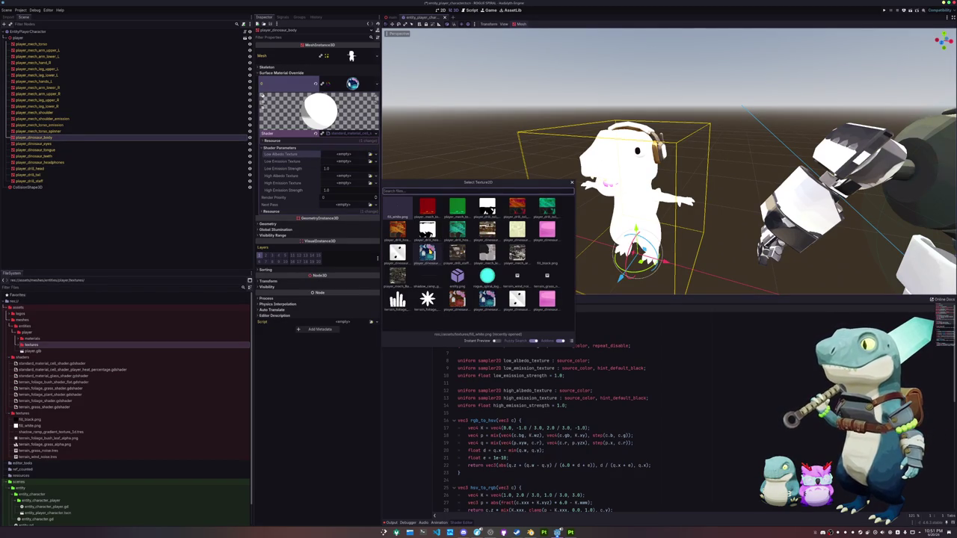
left_click(426, 252)
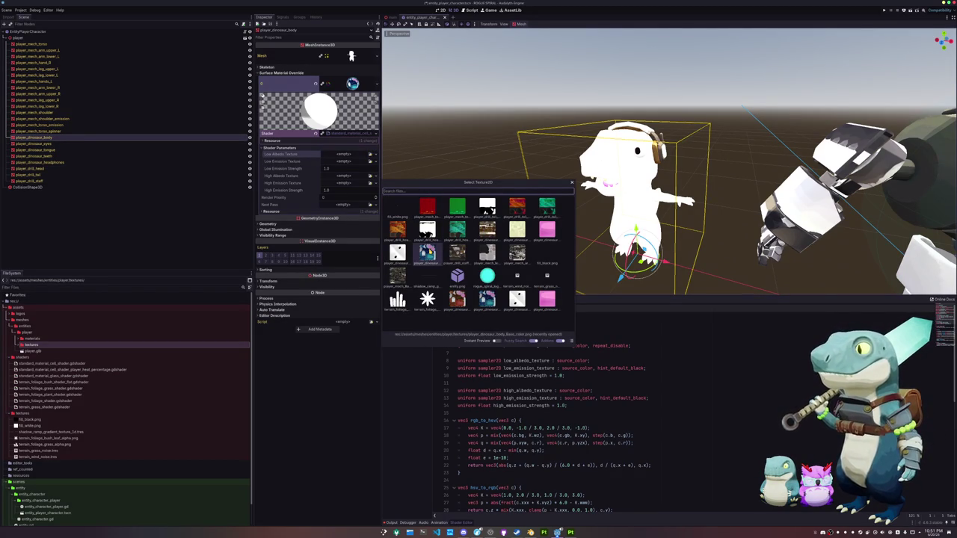
double_click(430, 252)
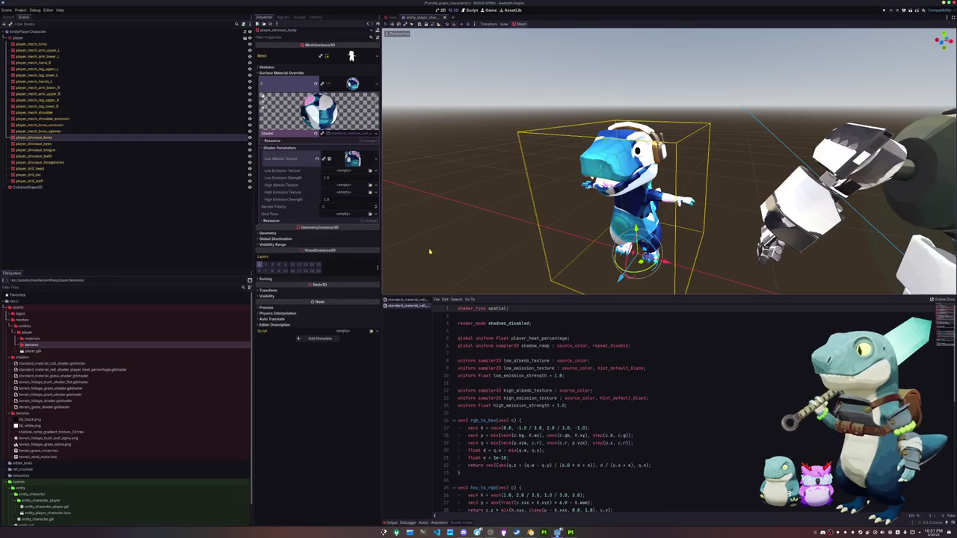
scroll(429, 203, "down", 2)
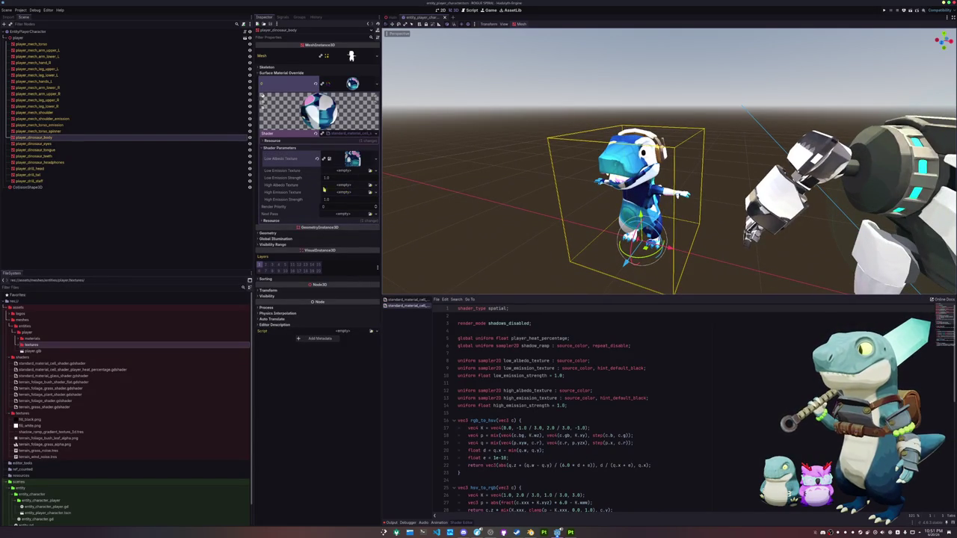
- Assign the red dino texture as the High Albedo Texture, then return to Blender
left_click(370, 186)
double_click(438, 229)
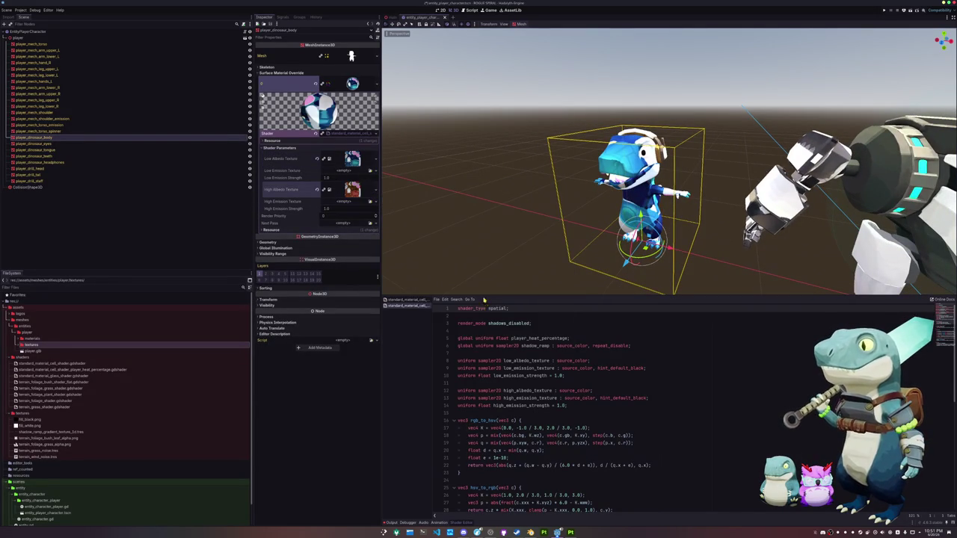
scroll(438, 229, "down", 2)
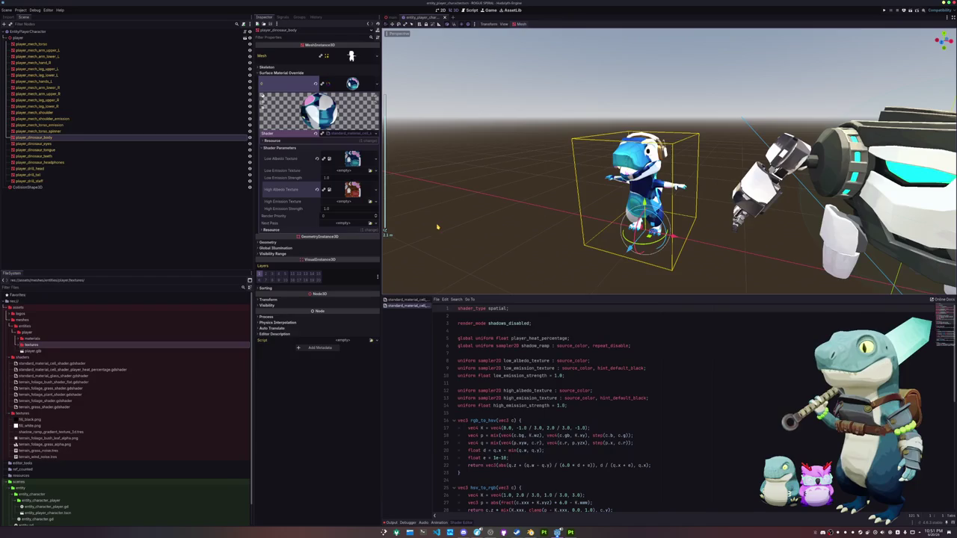
left_click(529, 532)
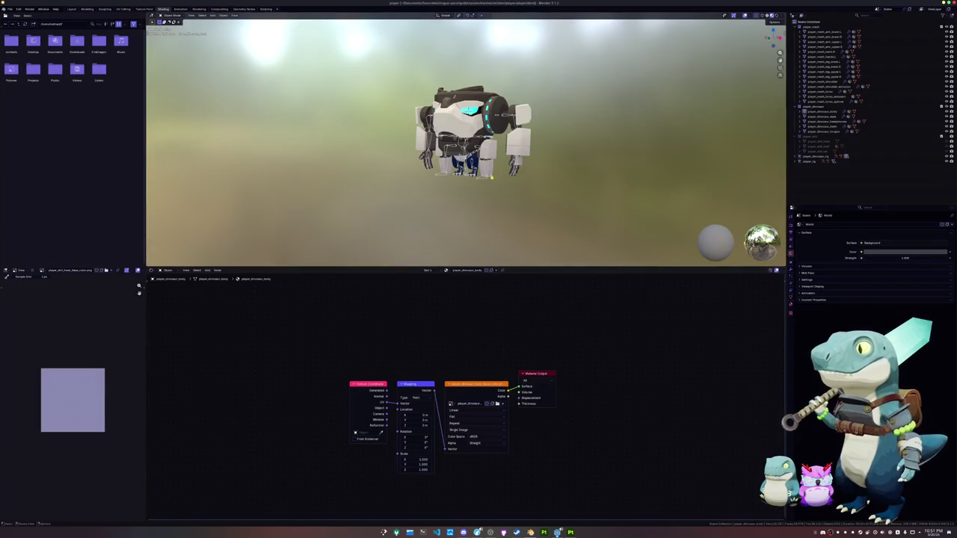
- Move player_dinosaur_rig along X so it sits to the left of the mech
middle_click_drag(491, 175, 490, 190)
left_click(470, 184)
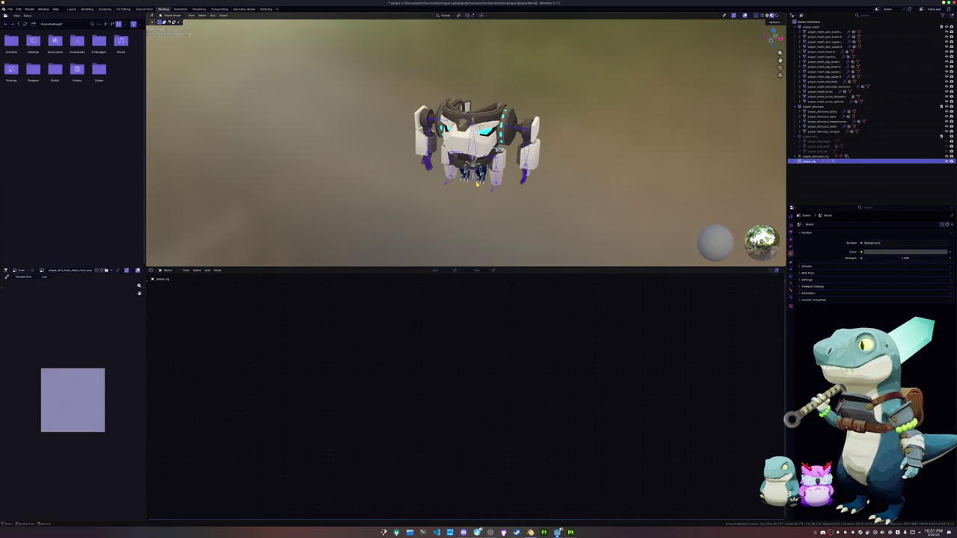
left_click(473, 182)
key("g")
key("x")
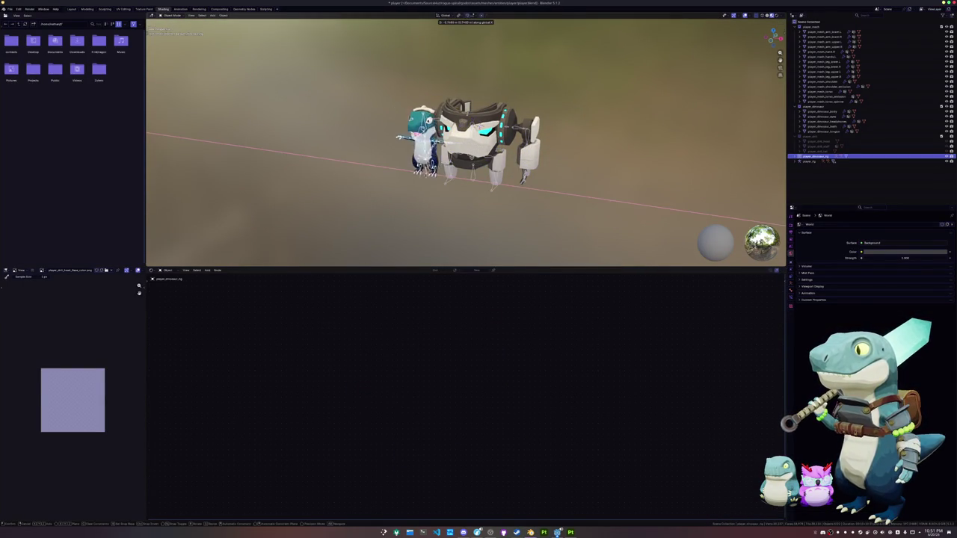
left_click(376, 175)
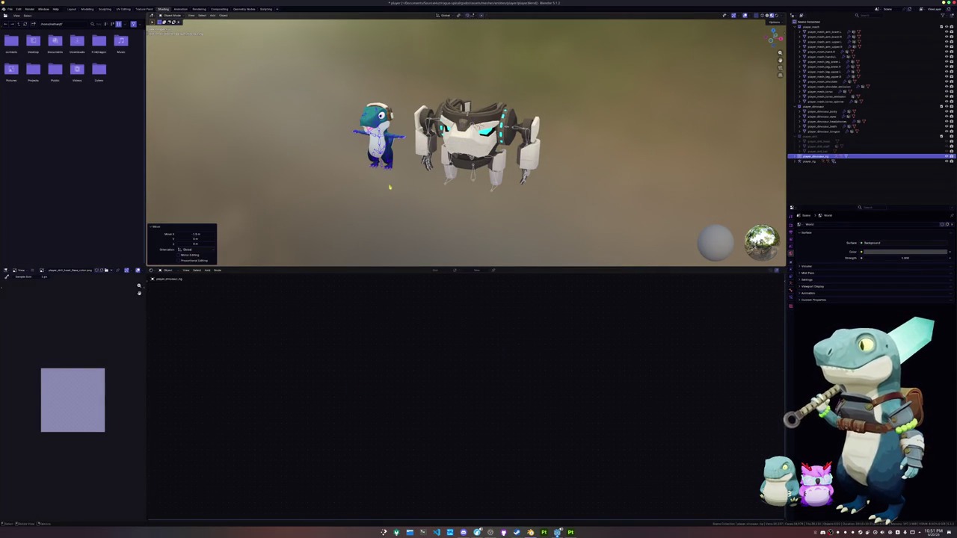
- Deselect all of the dinosaur rig's bones in Pose Mode, then return to Object Mode
key("ctrl+Tab")
scroll(379, 169, "up", 3)
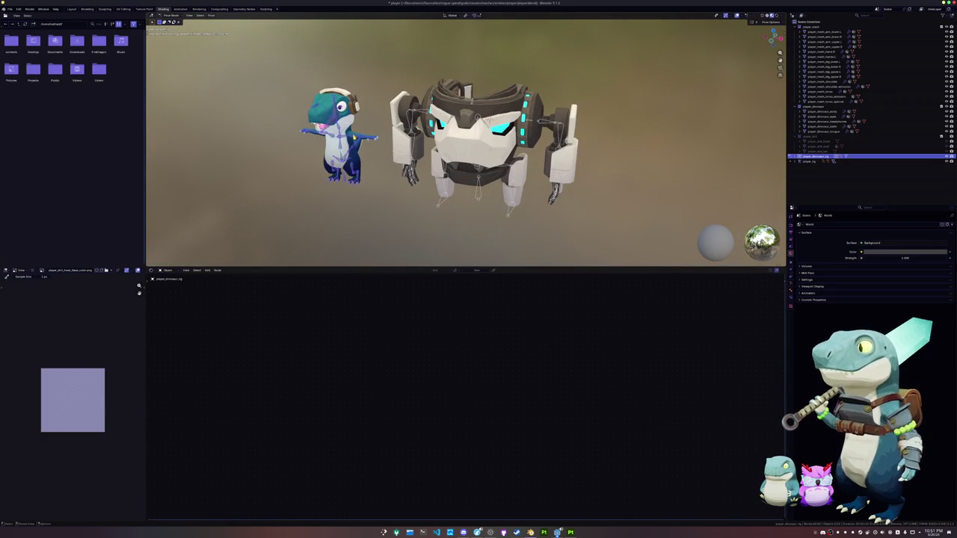
key("alt+a")
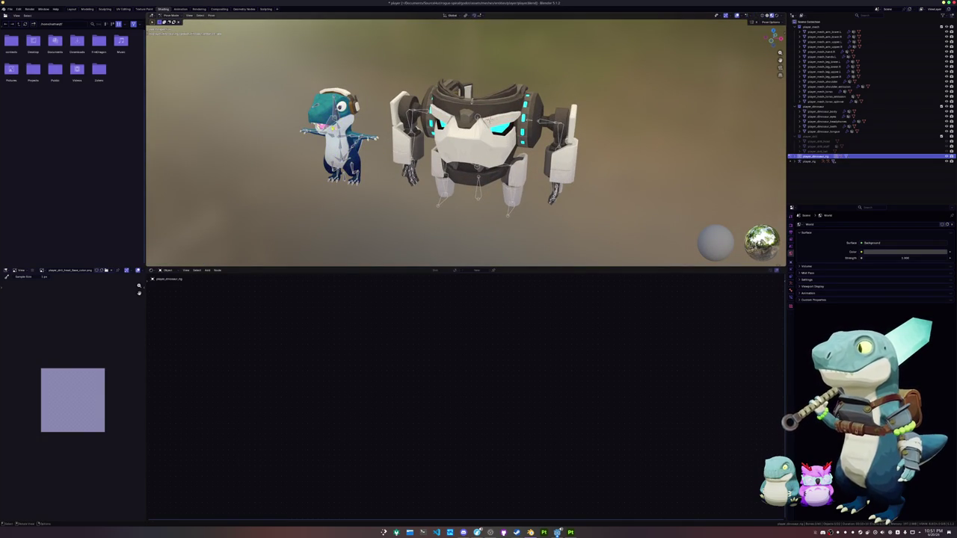
key("ctrl+Tab")
scroll(380, 197, "down", 2)
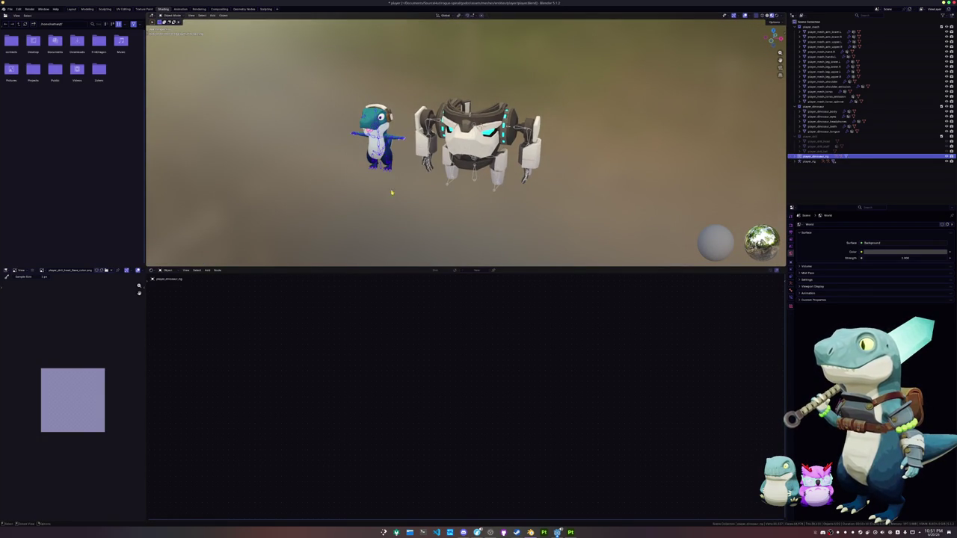
- Test-rotate the mech player_rig's arm and torso bones in Pose Mode
left_click(473, 176)
key("ctrl+Tab")
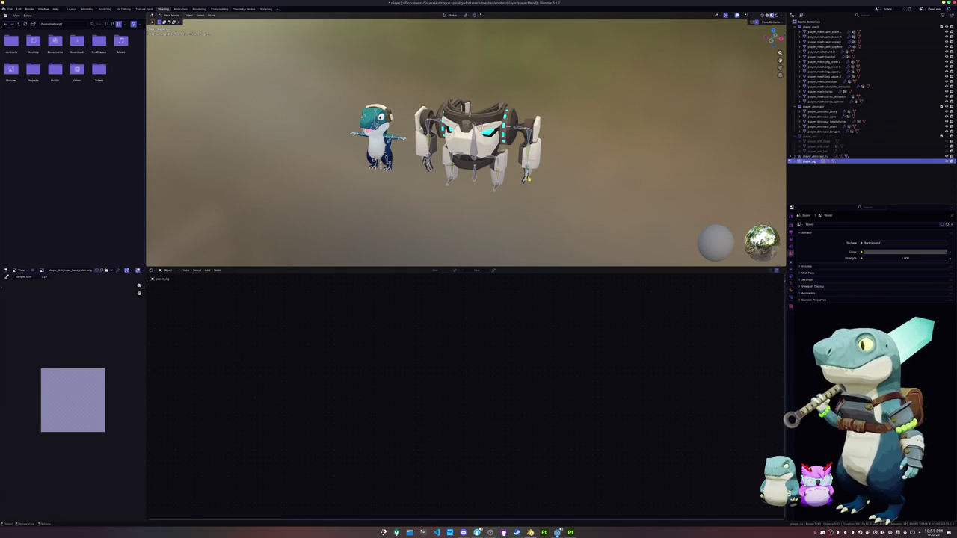
key("r")
right_click(552, 132)
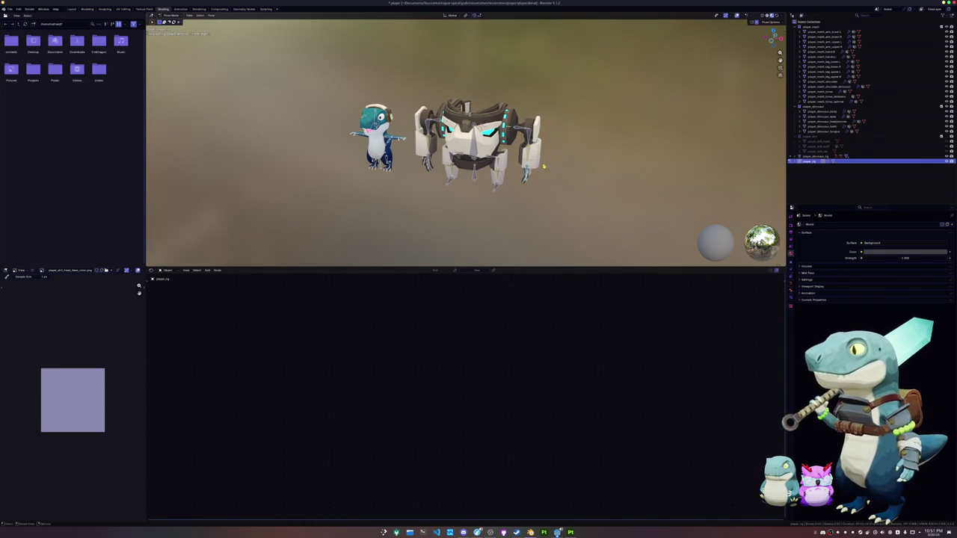
key("r")
key("z")
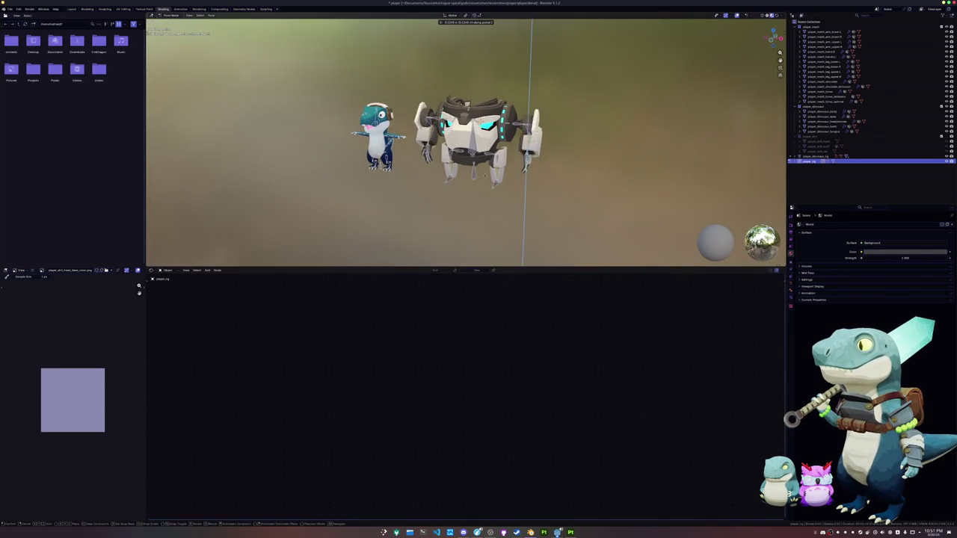
left_click(473, 188)
mouse_move(473, 188)
middle_mouse_down()
mouse_move(472, 197)
mouse_move(289, 226)
mouse_move(457, 112)
mouse_move(561, 138)
middle_mouse_up()
- Save player.blend and switch to the Layout workspace
key("ctrl+s")
scroll(457, 111, "up", 5)
scroll(523, 134, "down", 5)
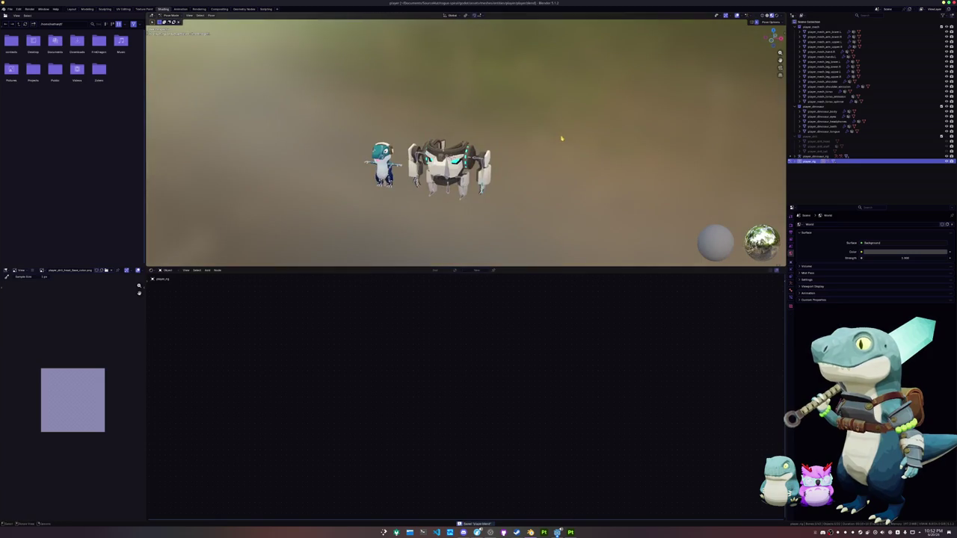
left_click(72, 9)
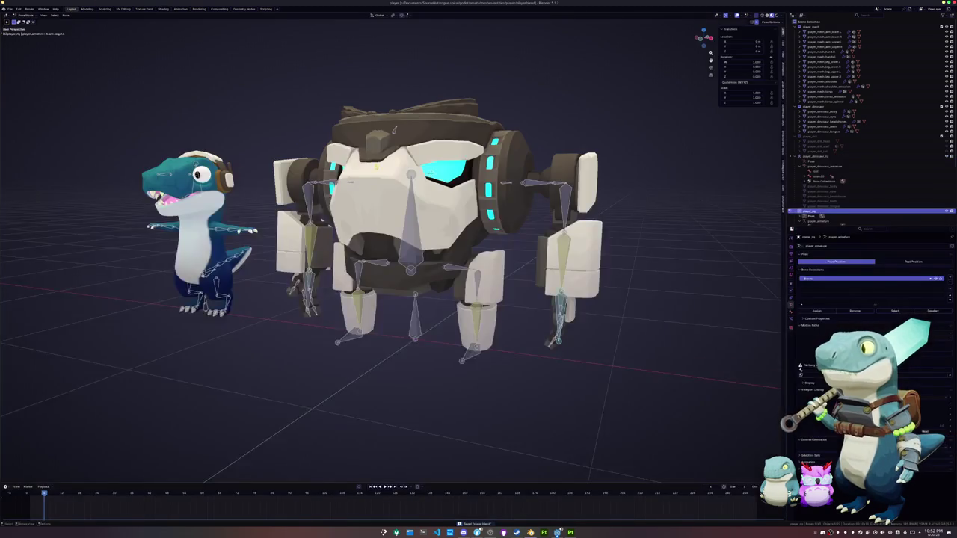
- Deselect the mech rig's bones and save the file again
scroll(374, 224, "down", 4)
key("ctrl+Tab")
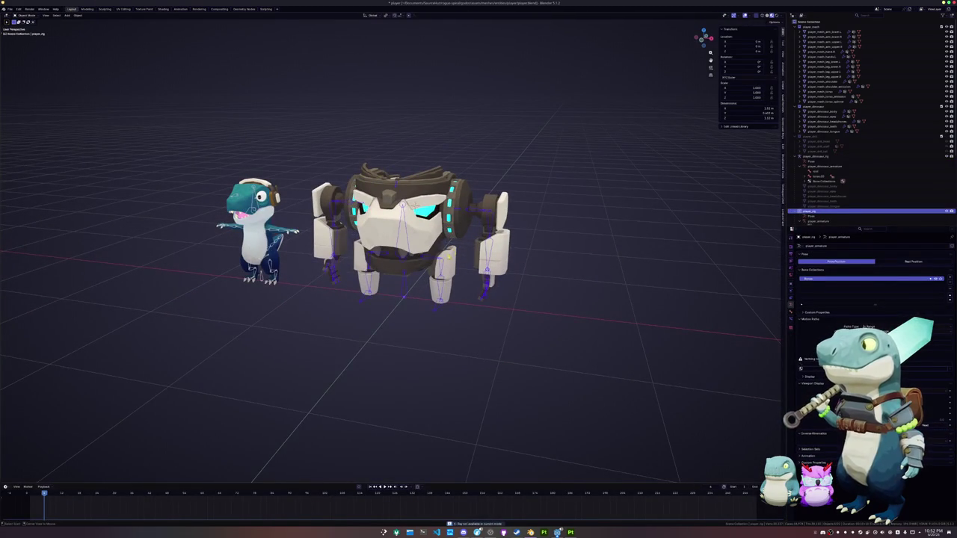
left_click(304, 261)
key("ctrl+s")
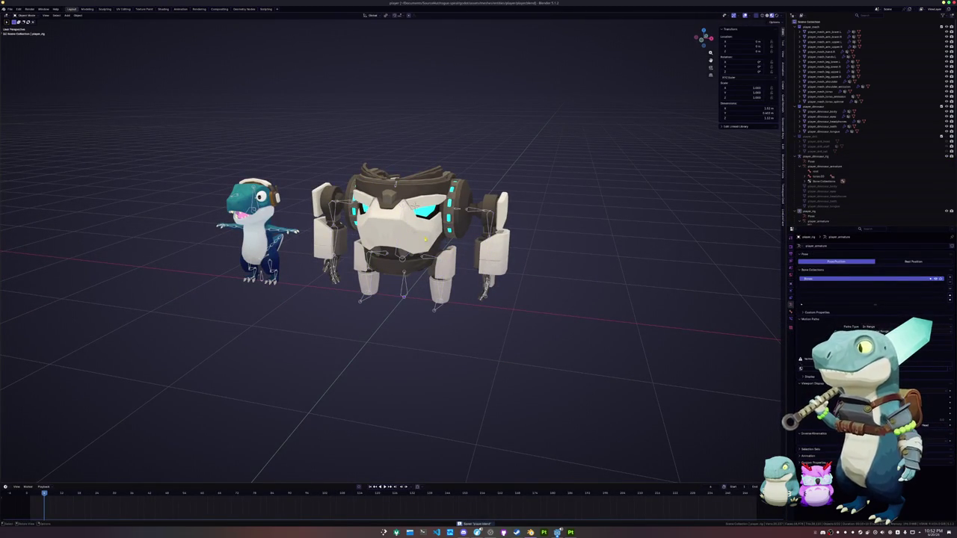
- Unhide the drill staff collection and select the player_drill_staff shaft
scroll(874, 184, "down", 3)
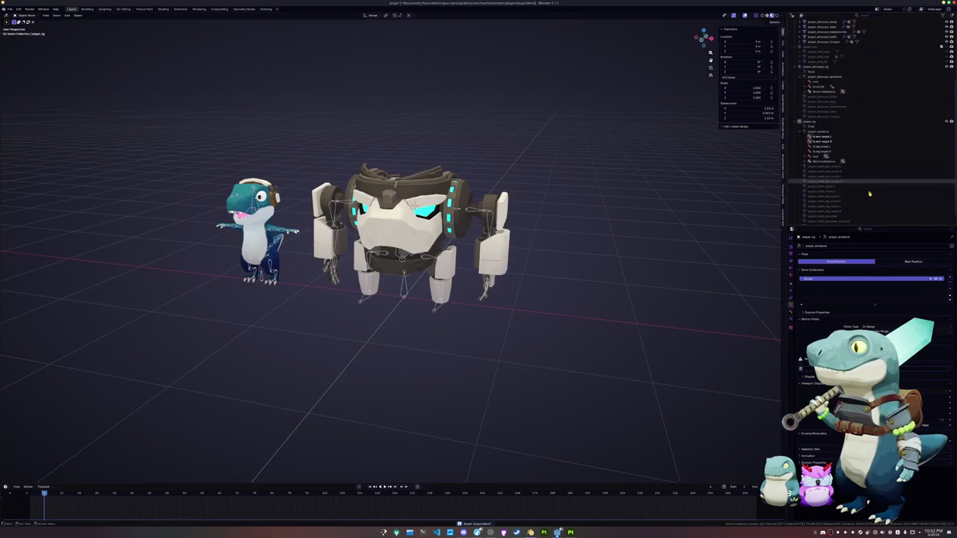
scroll(874, 183, "up", 2)
left_click(943, 138)
left_click(944, 139)
middle_click_drag(699, 232, 606, 242, "shift")
left_click(538, 262)
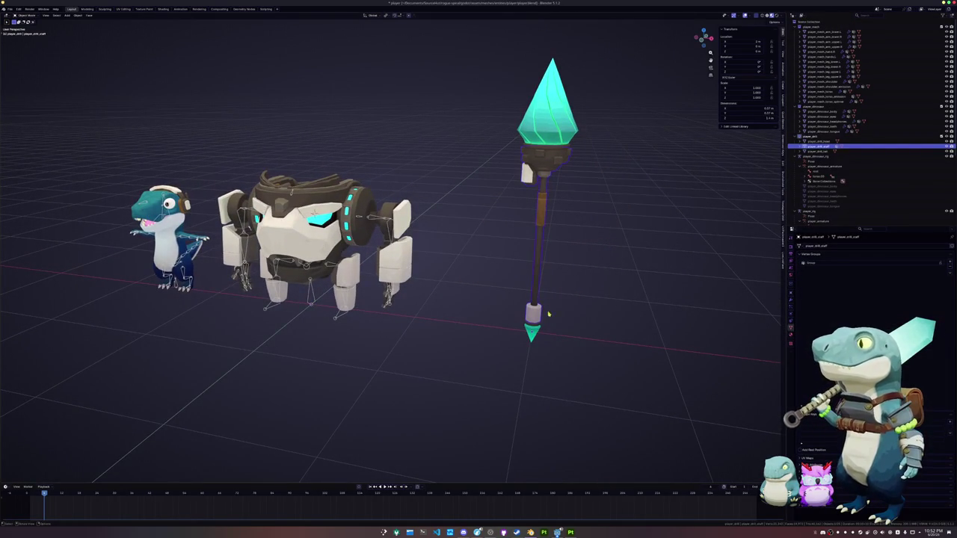
- Hide the dinosaur mesh, the mech mesh and the dinosaur armature
left_click(946, 107)
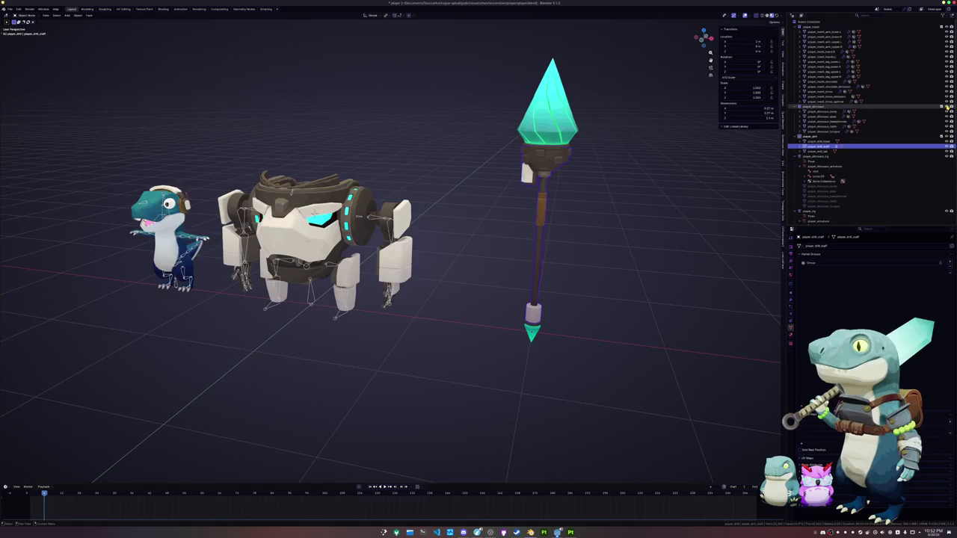
left_click(946, 26)
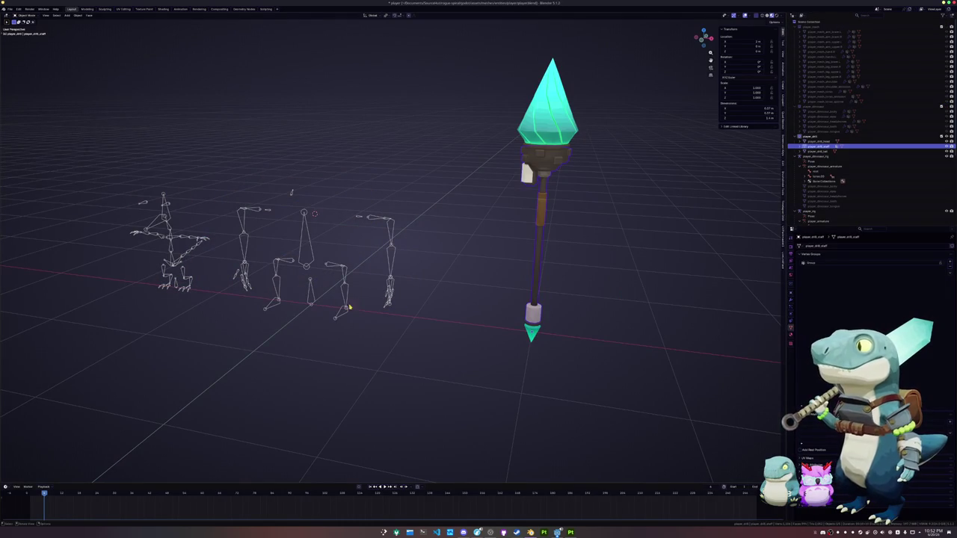
left_click(822, 211)
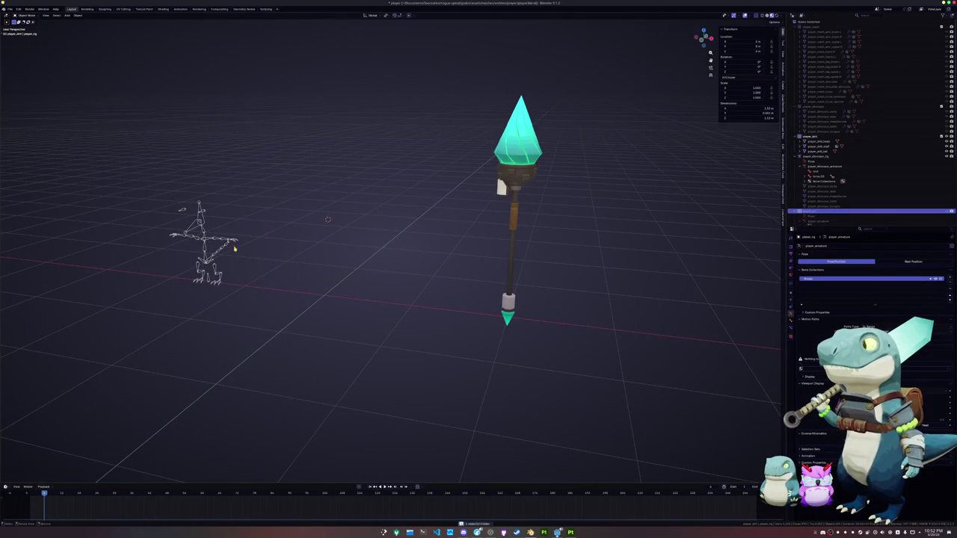
key("h")
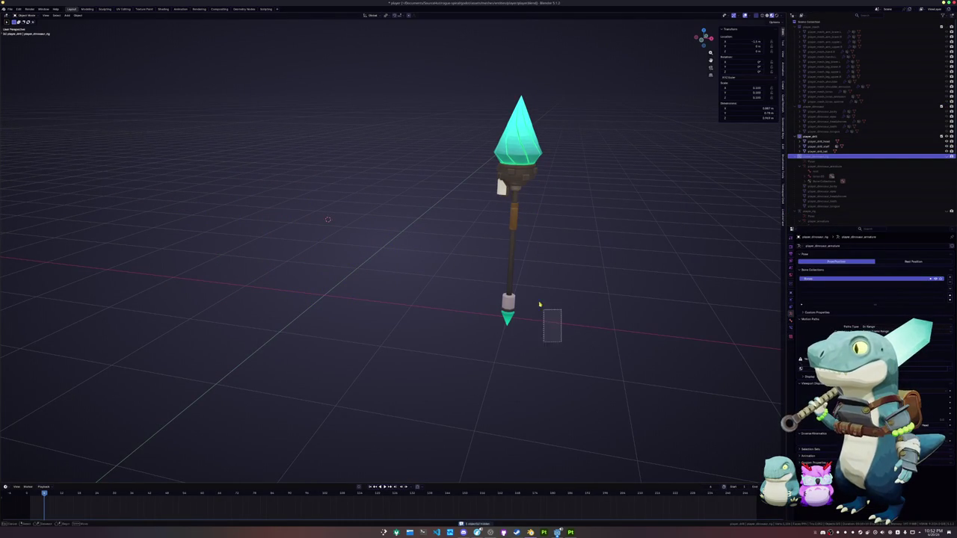
- Box-select the three spear parts and clear their location to the world origin
left_click_drag(553, 326, 485, 140)
key("alt+g")
middle_click_drag(373, 242, 488, 239, "shift")
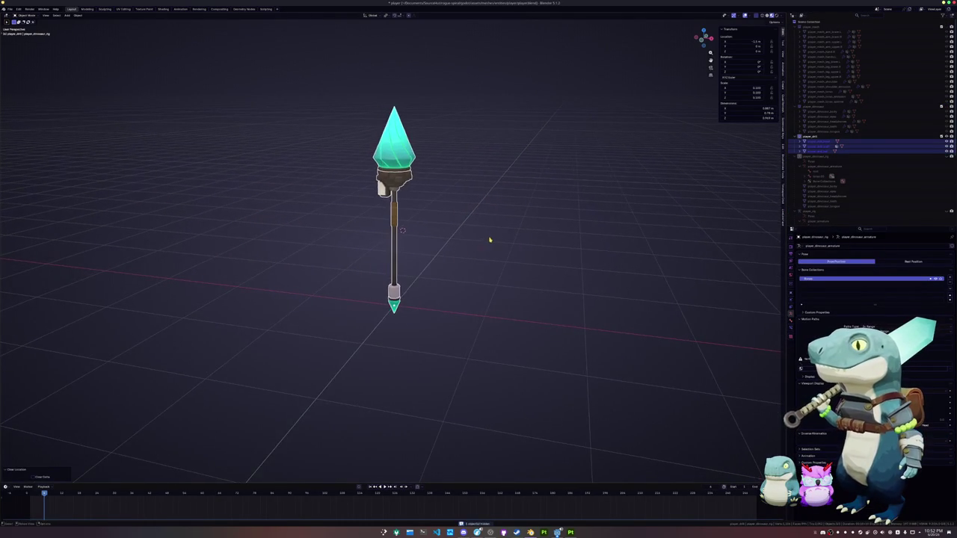
left_click(489, 238)
- Select the staff shaft and briefly inspect its mesh in Edit Mode
key("shift+a")
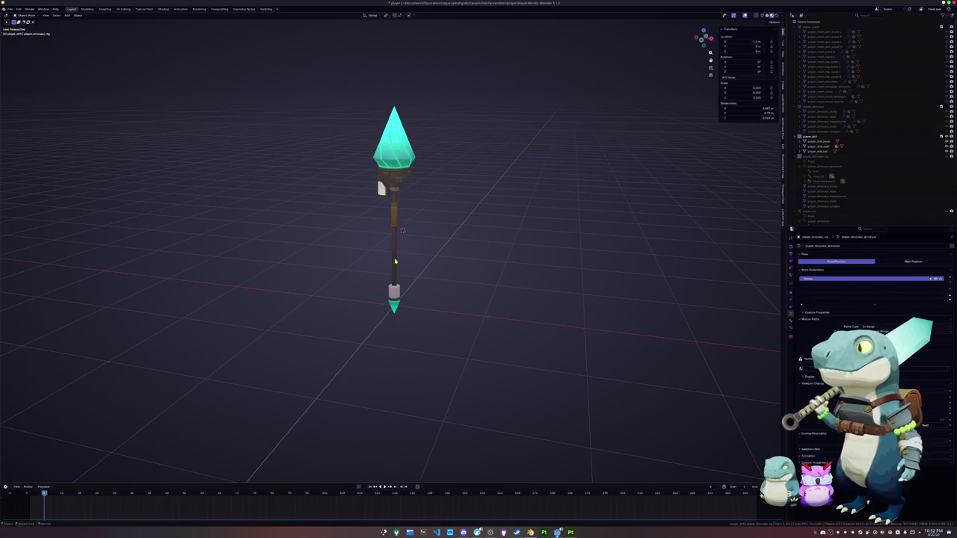
left_click(398, 263)
key("Tab")
scroll(398, 263, "up", 3)
key("Tab")
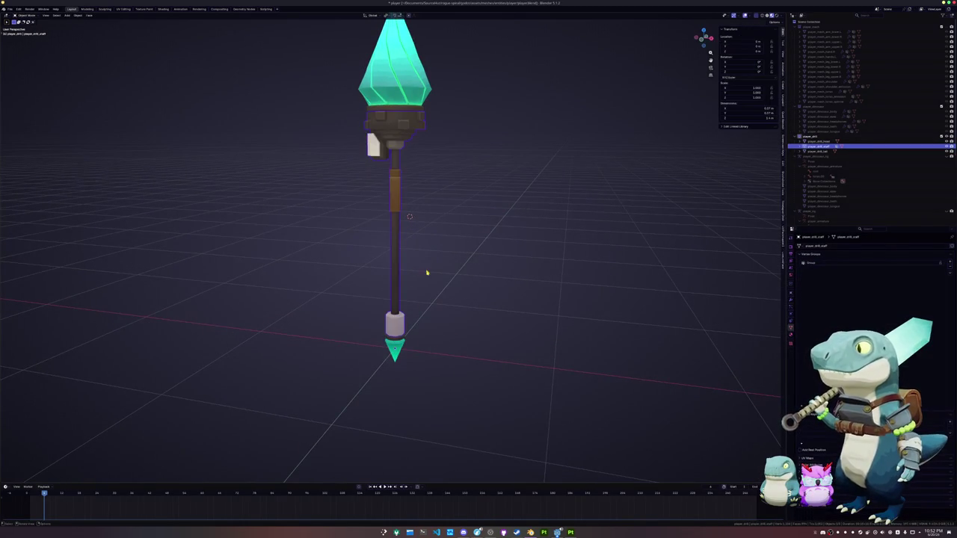
key("shift+a")
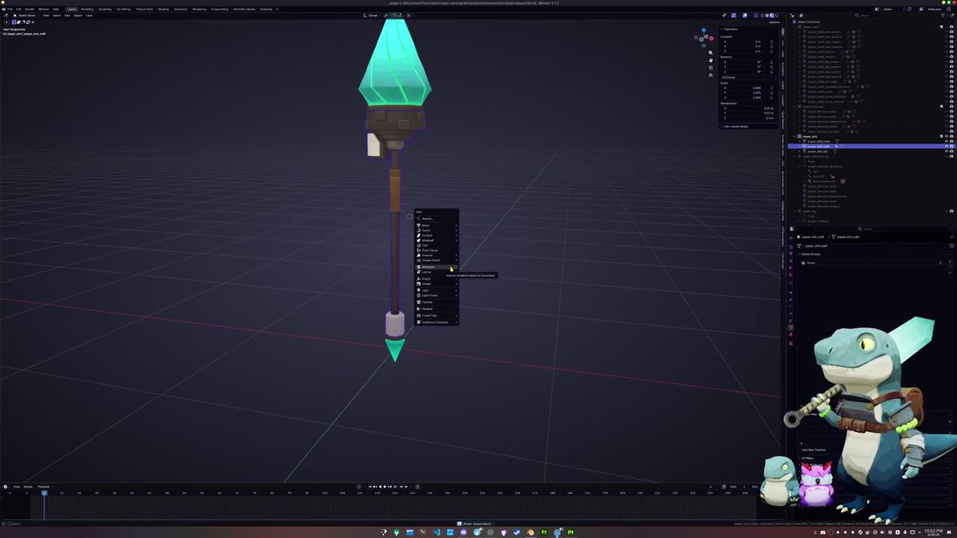
- Add an armature at the world origin and raise its bone along Z in front view
left_click(451, 271)
key("alt+g")
key("KP_1")
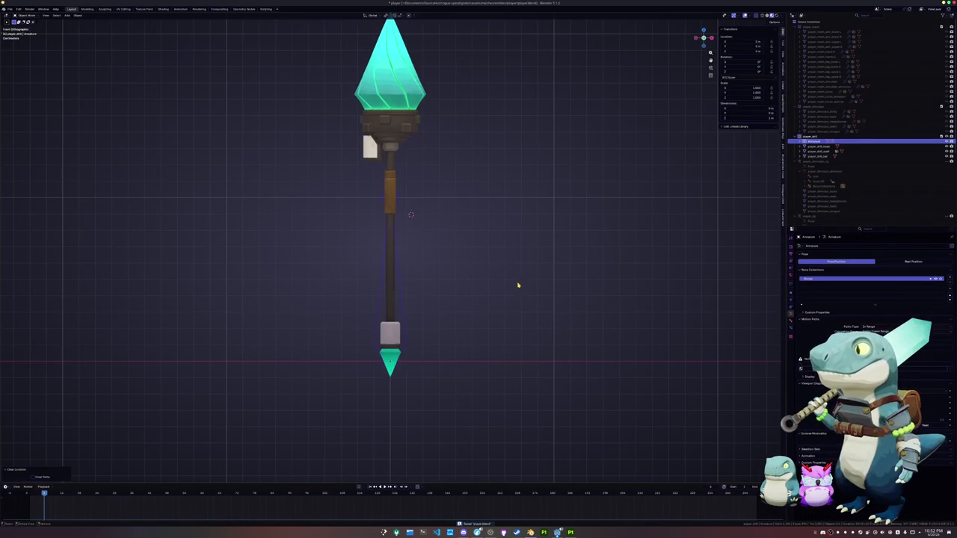
key("Tab")
key("g")
key("z")
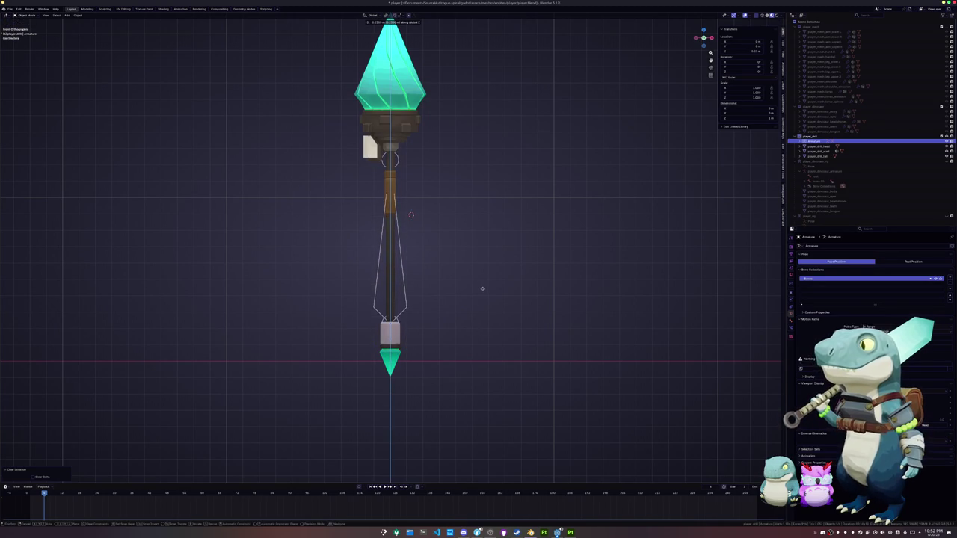
left_click(483, 288)
key("Tab")
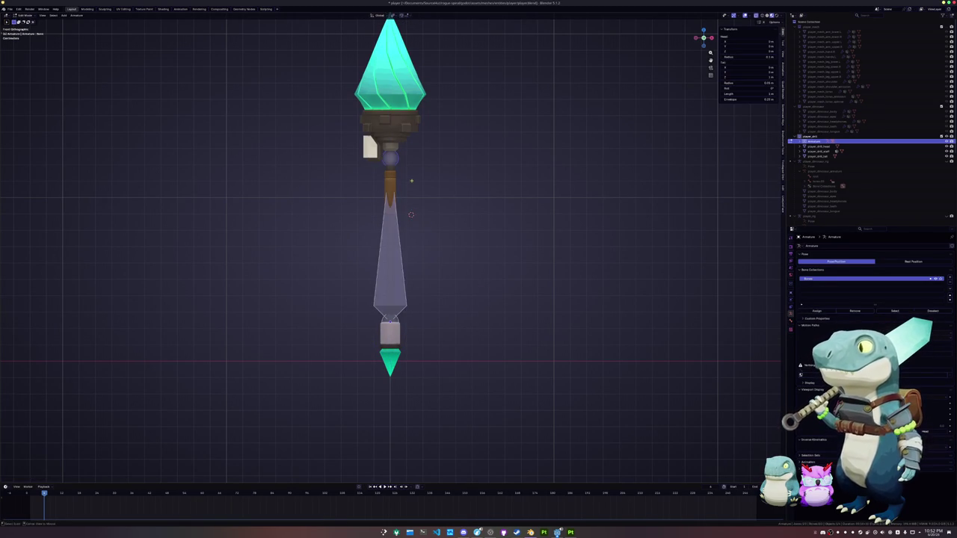
- Lower the bone's upper end along Z about 0.345 m to the top of the grip
key("ctrl+Tab")
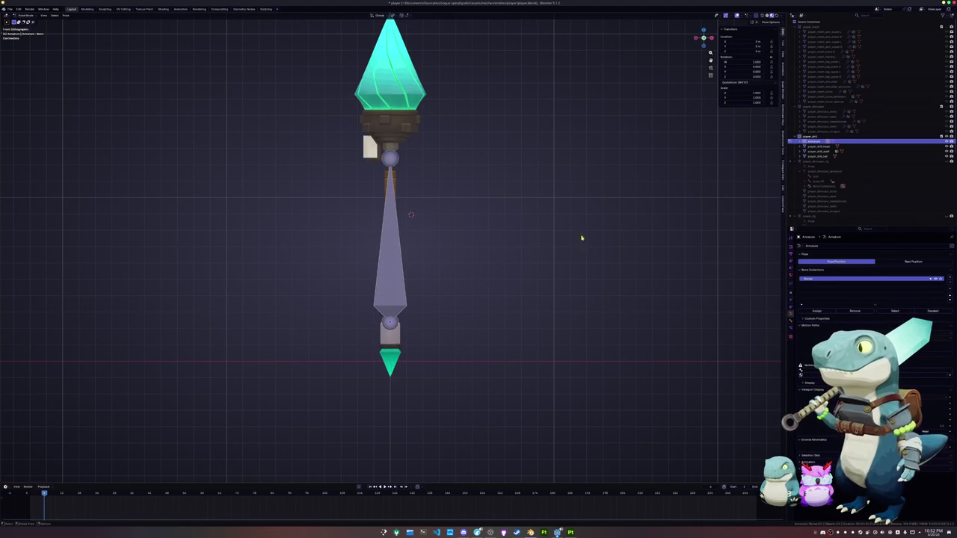
left_click(791, 292)
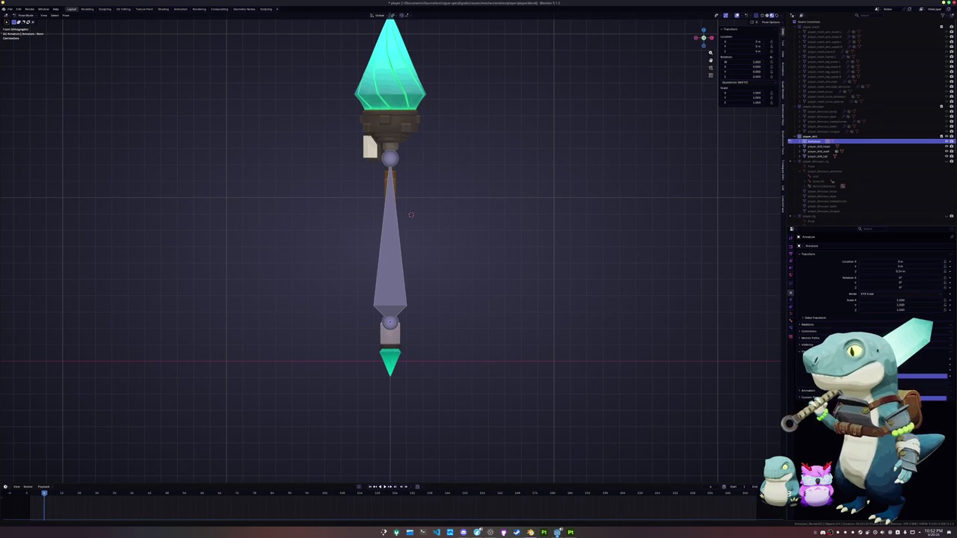
scroll(397, 262, "up", 2)
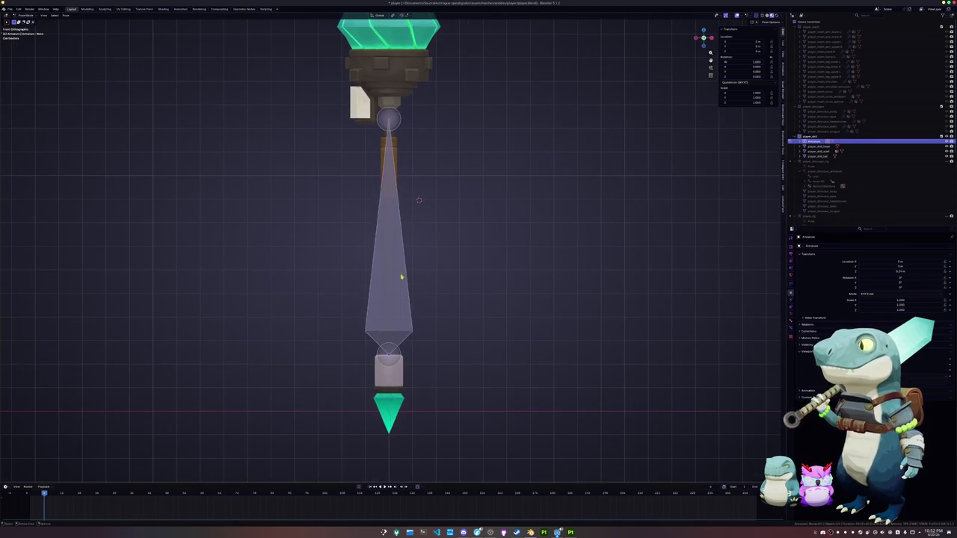
key("Tab")
key("g")
key("z")
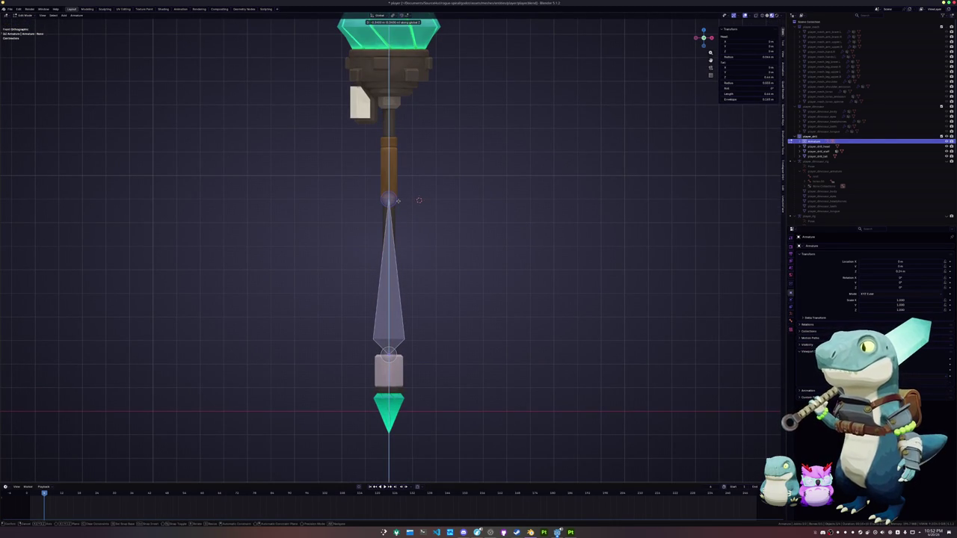
left_click(401, 140)
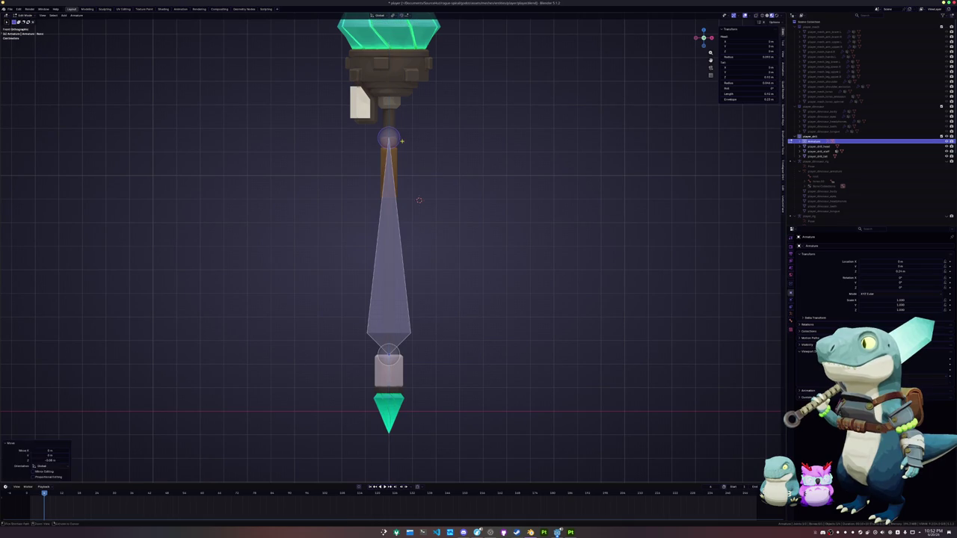
right_click(383, 172)
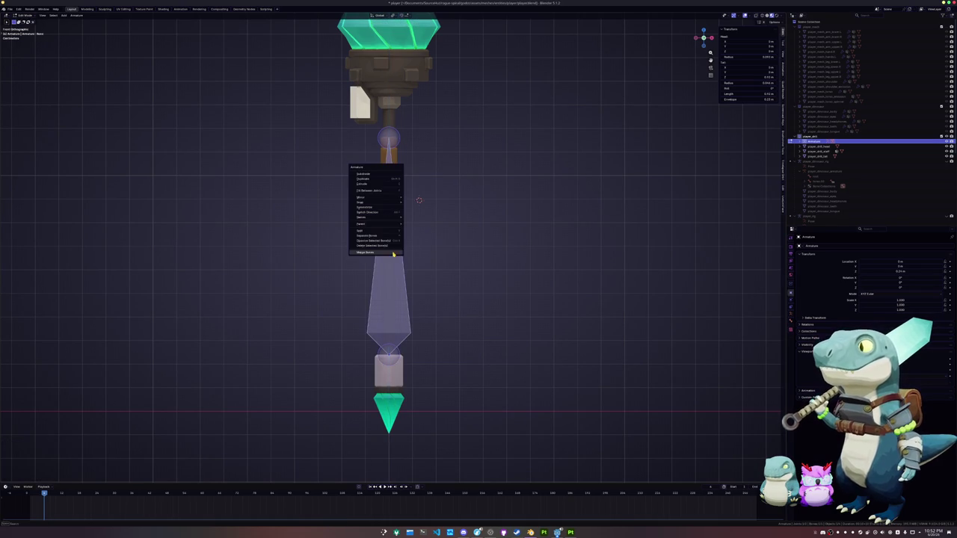
- Subdivide the staff bone with 3 cuts into four connected bones
left_click(381, 174)
left_click(67, 477)
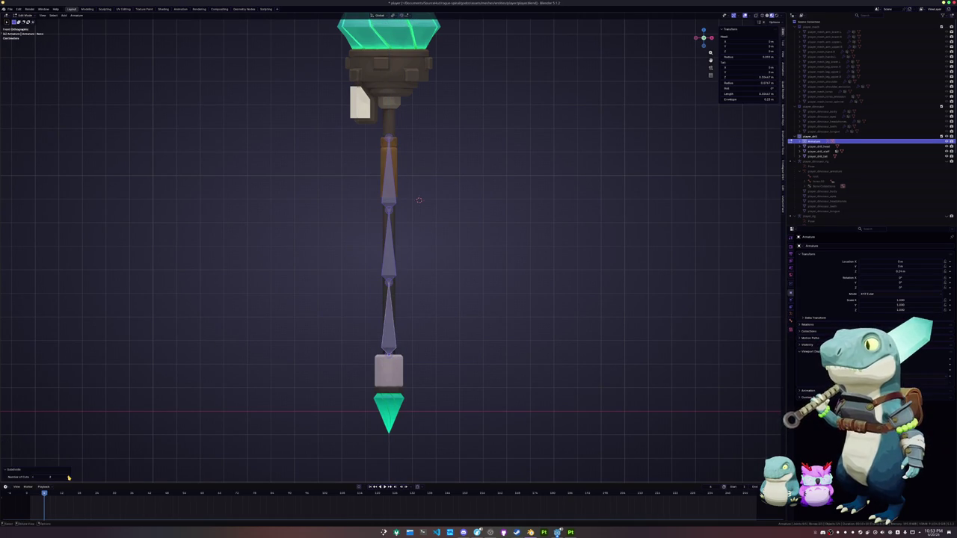
left_click(67, 477)
- Put the 3D cursor on a handle edge loop and snap a bone joint onto it
key("Tab")
left_click(396, 311)
key("Tab")
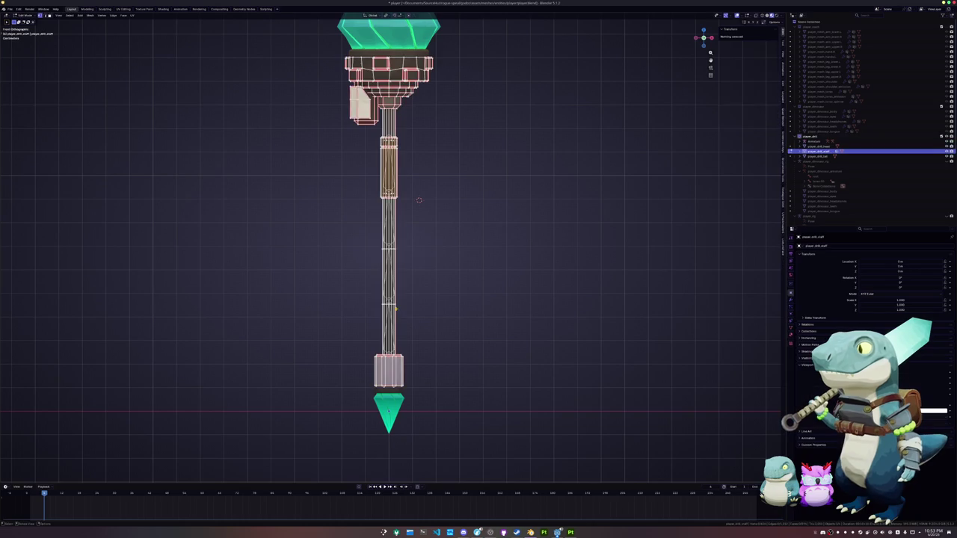
left_click(404, 308, "alt")
key("ctrl+Tab")
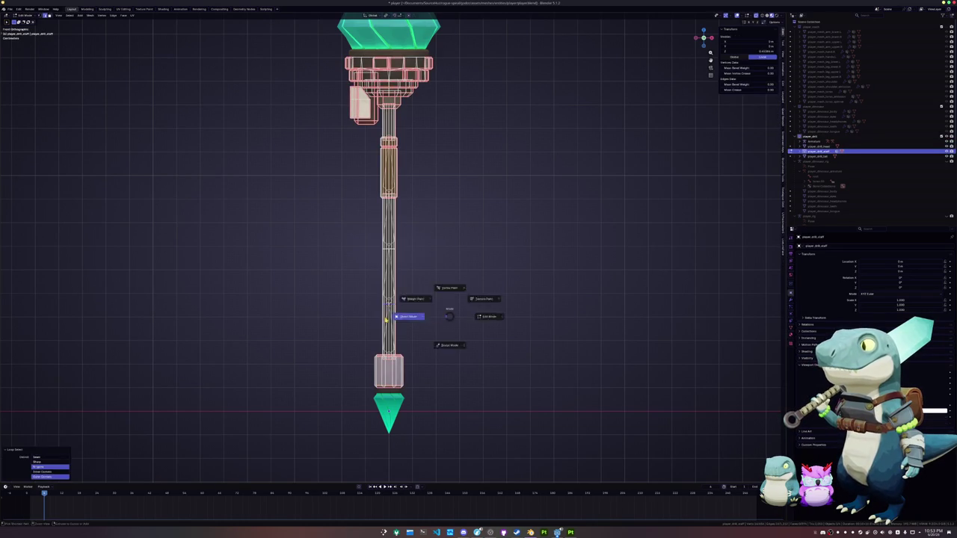
left_click(396, 317)
left_click(388, 301)
key("Tab")
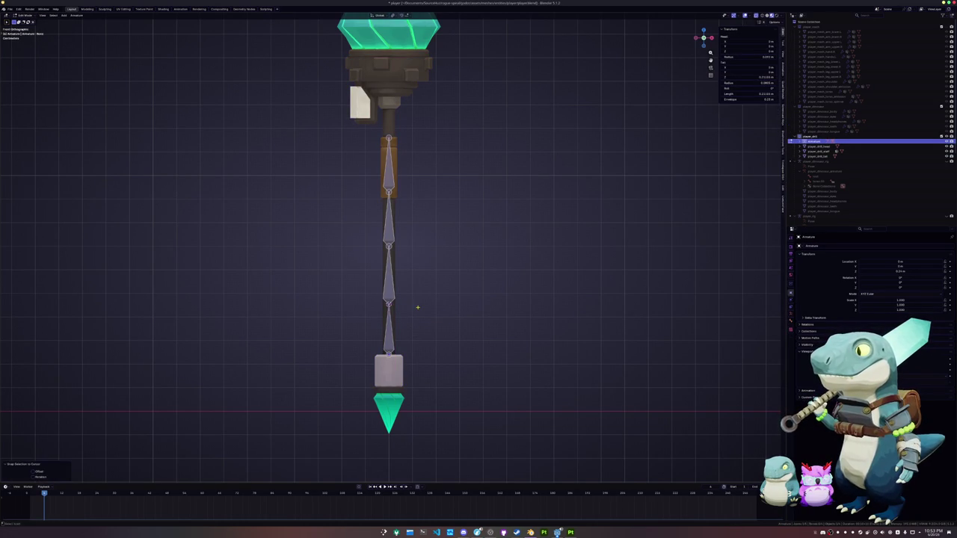
key("Tab")
key("Tab")
key("Tab")
left_click(395, 255)
key("Tab")
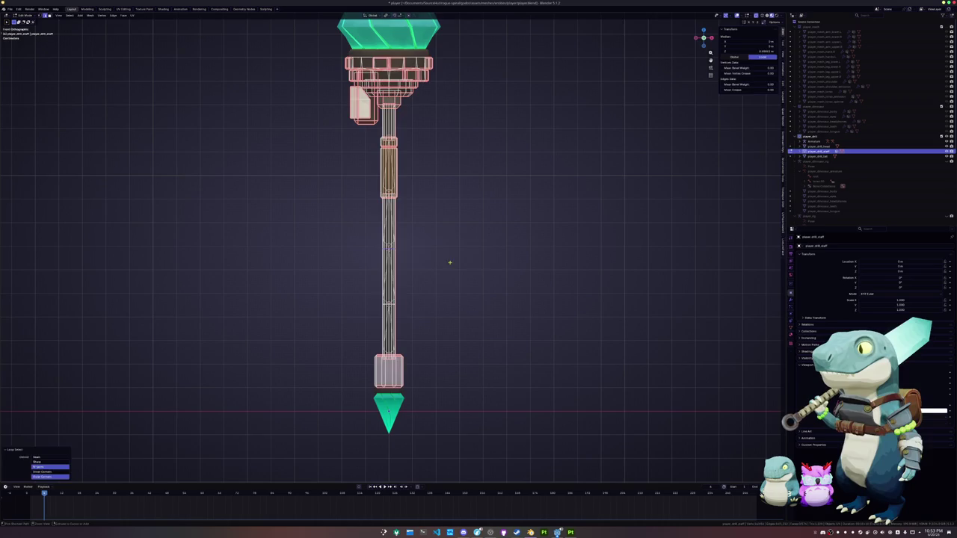
key("Tab")
- Line up another bone joint with its matching handle edge loop
left_click(390, 249)
key("Tab")
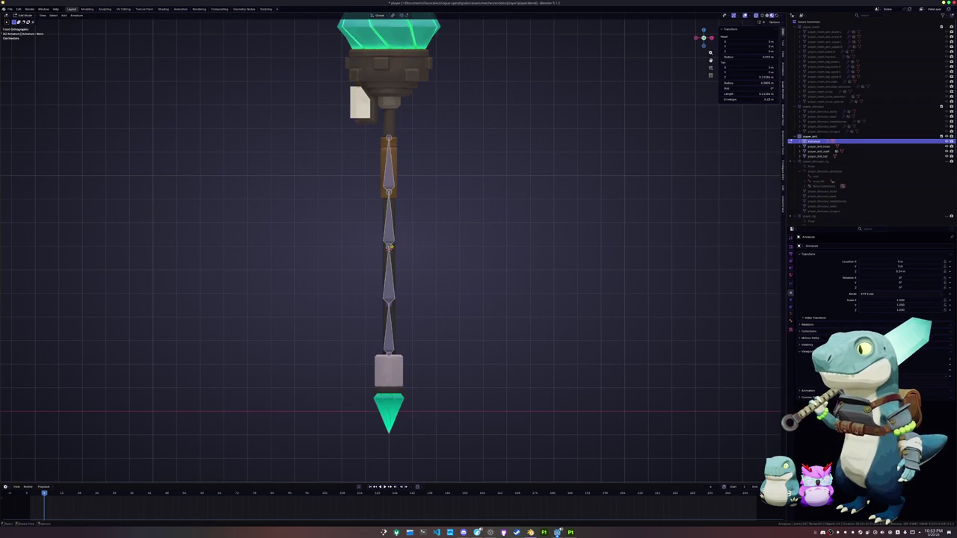
scroll(389, 246, "up", 2)
key("Tab")
left_click(390, 188)
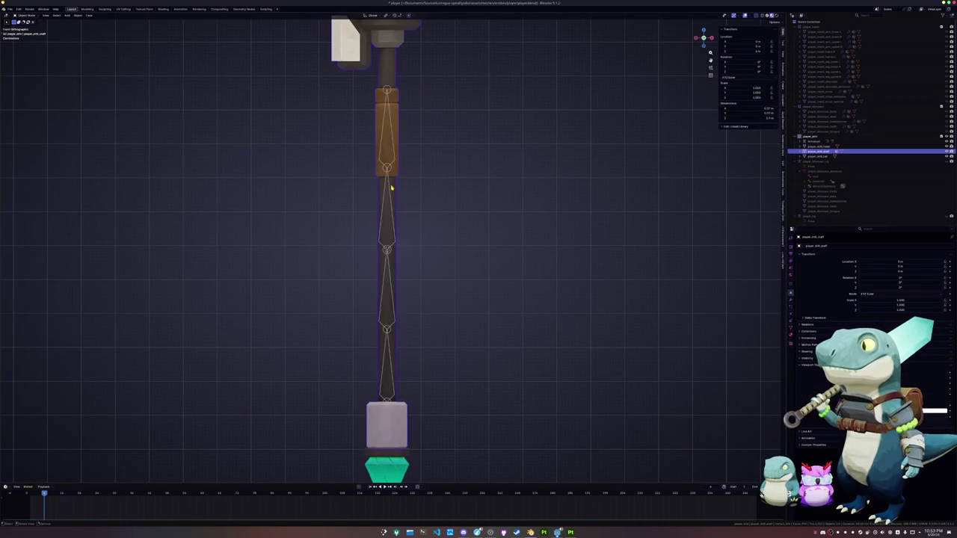
key("Tab")
key("Tab")
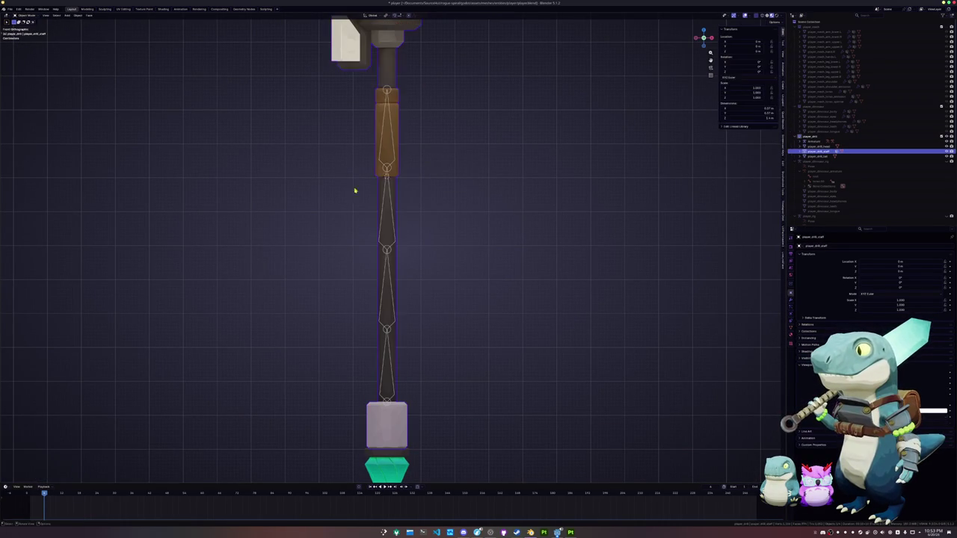
left_click(388, 172)
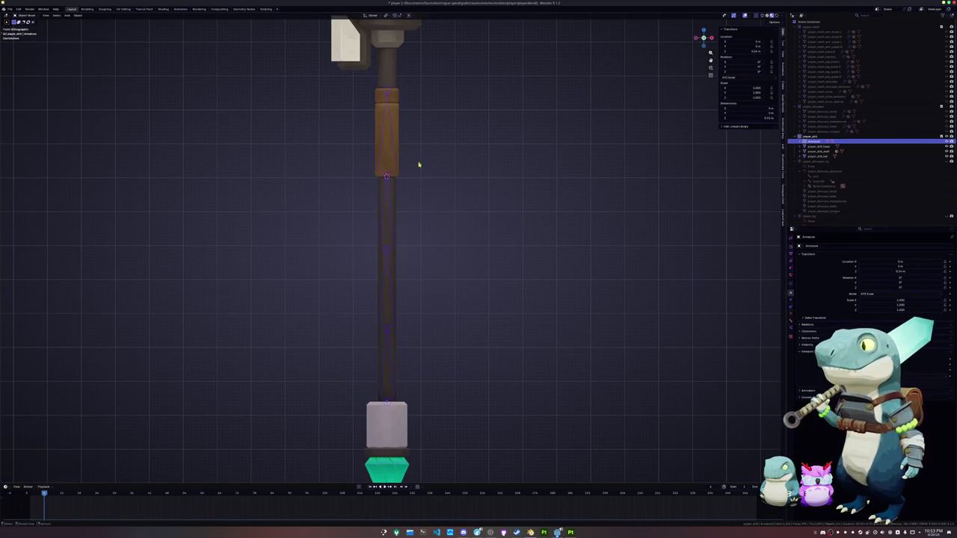
- Line up the final bone joint with its matching handle edge loop
left_click(400, 101)
key("Tab")
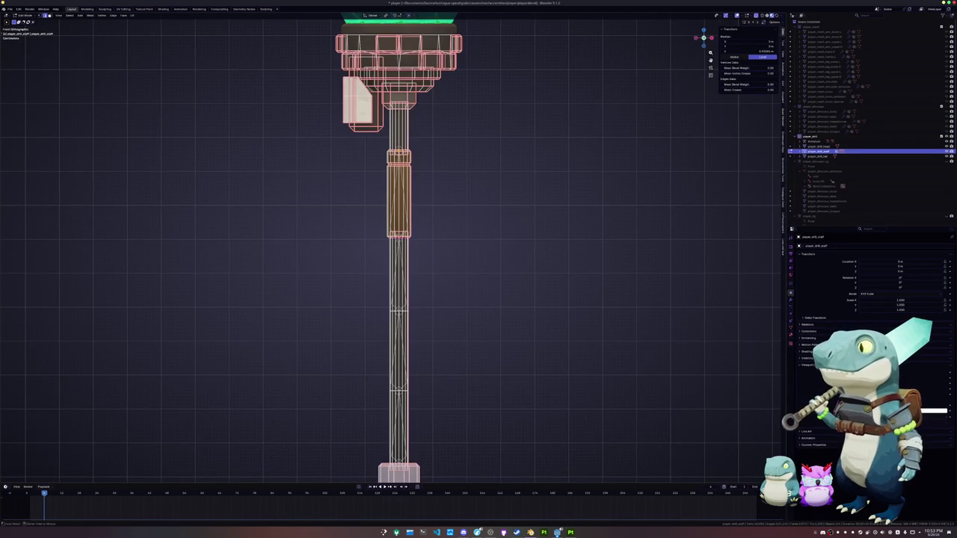
key("Tab")
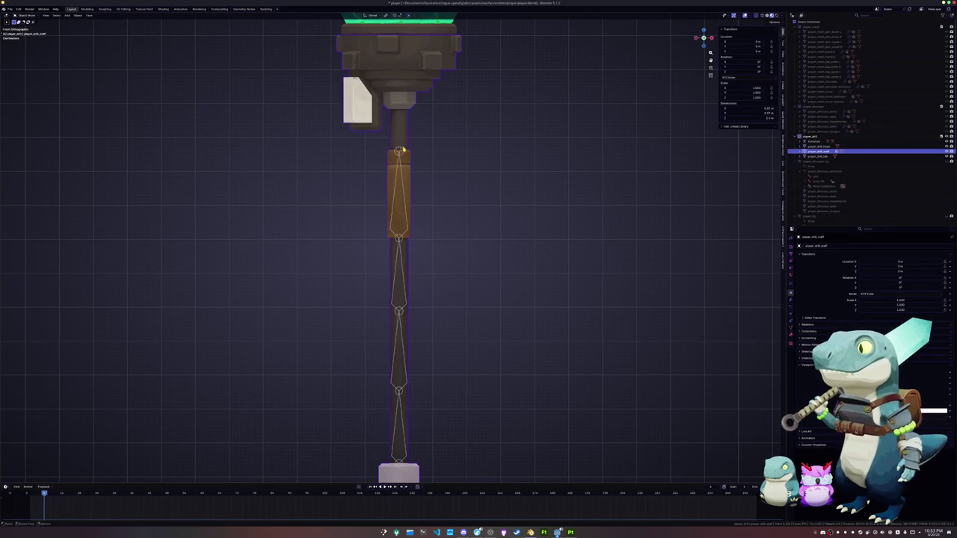
left_click(401, 151)
scroll(341, 207, "down", 2)
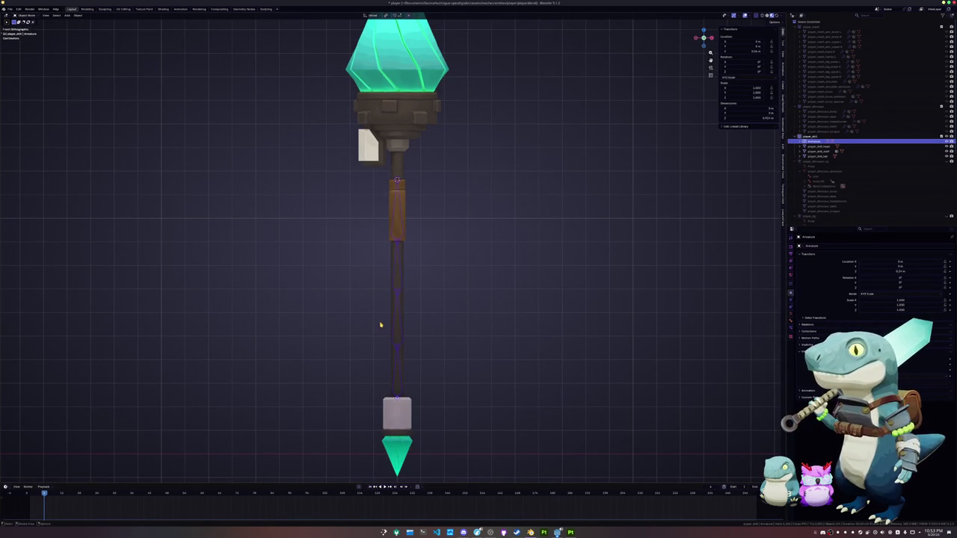
scroll(384, 222, "up", 2, "shift")
left_click(395, 188)
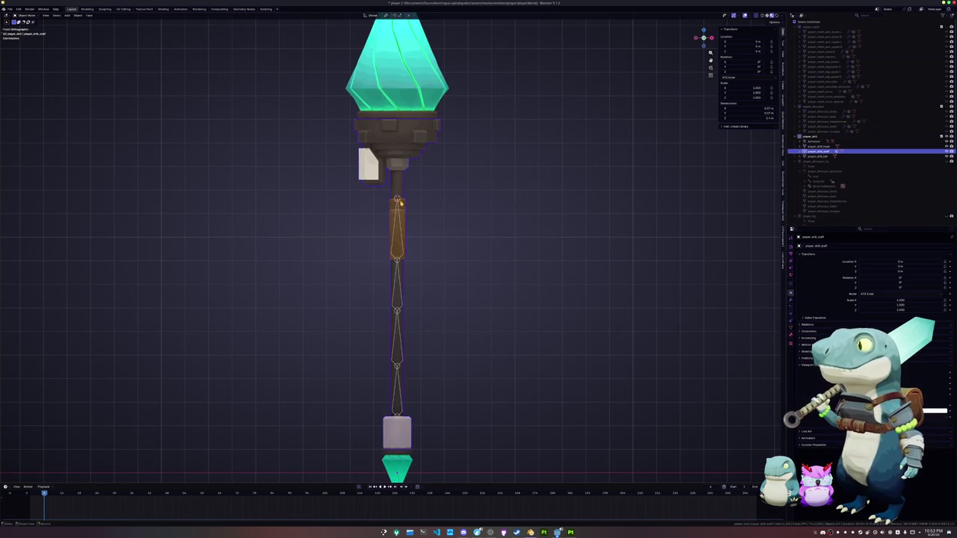
key("Tab")
key("Tab")
- Extrude a vertical bone from the top joint up to the crystal's base
left_click(397, 199)
scroll(404, 232, "up", 2)
key("e")
key("z")
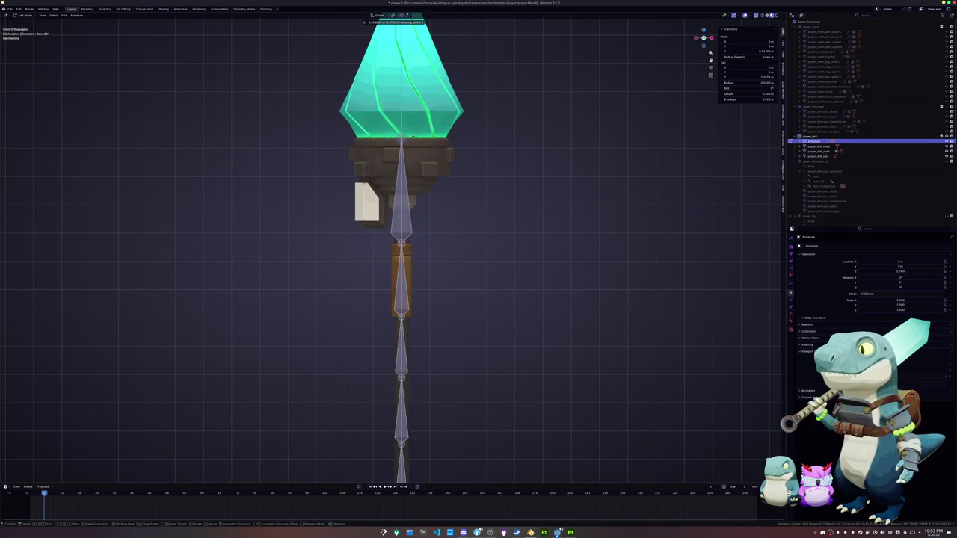
left_click(419, 202)
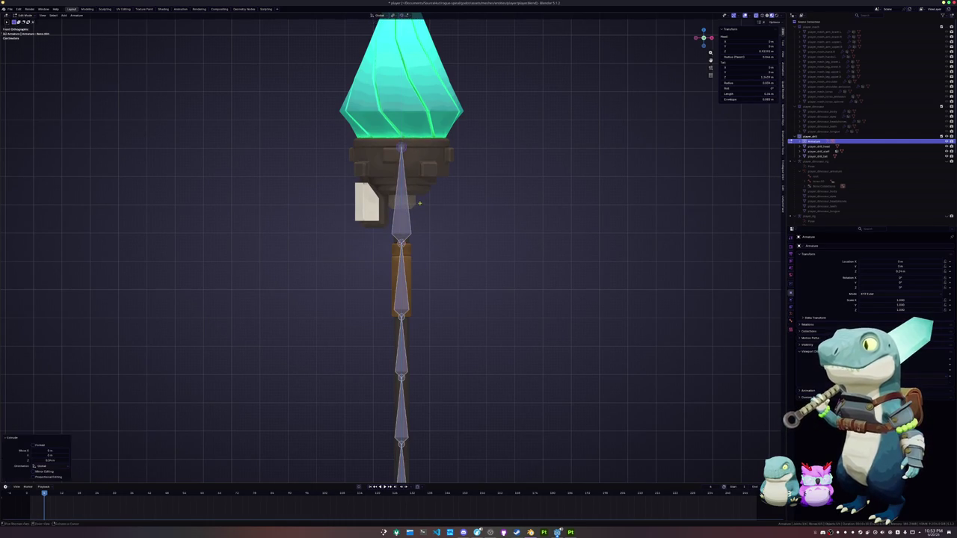
scroll(419, 203, "up", 3)
middle_click_drag(419, 112, 421, 336, "shift")
scroll(421, 265, "down", 2)
key("r")
left_click(423, 264)
- Extrude another vertical bone up to the top crystal's tip
key("e")
key("z")
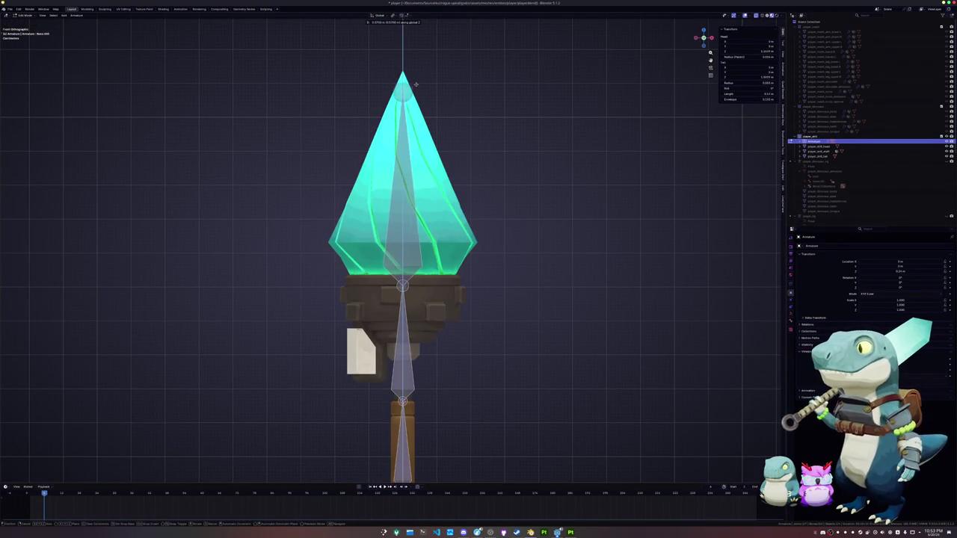
left_click(417, 66)
scroll(441, 381, "down", 2)
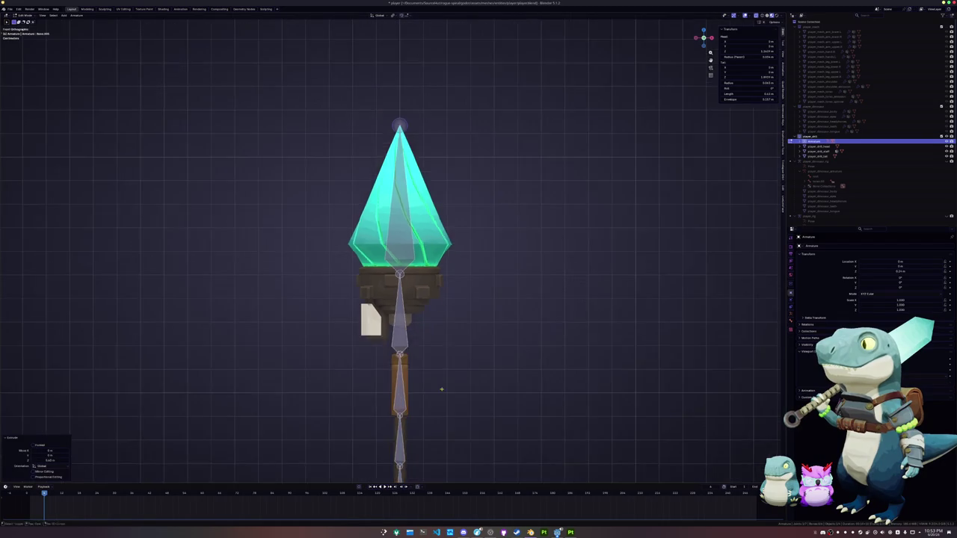
scroll(441, 381, "down", 3)
middle_click_drag(441, 381, 442, 336, "shift")
scroll(393, 265, "up", 4)
- Extrude a vertical bone down from the bottom joint through the end block
key("e")
key("z")
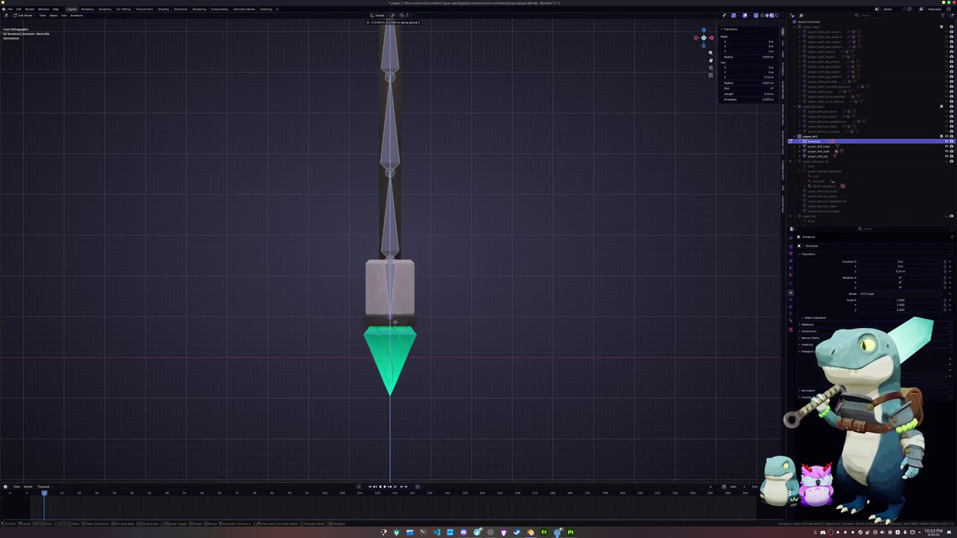
left_click(393, 322)
middle_click_drag(394, 322, 393, 281, "shift")
key("e")
key("z")
right_click(394, 385)
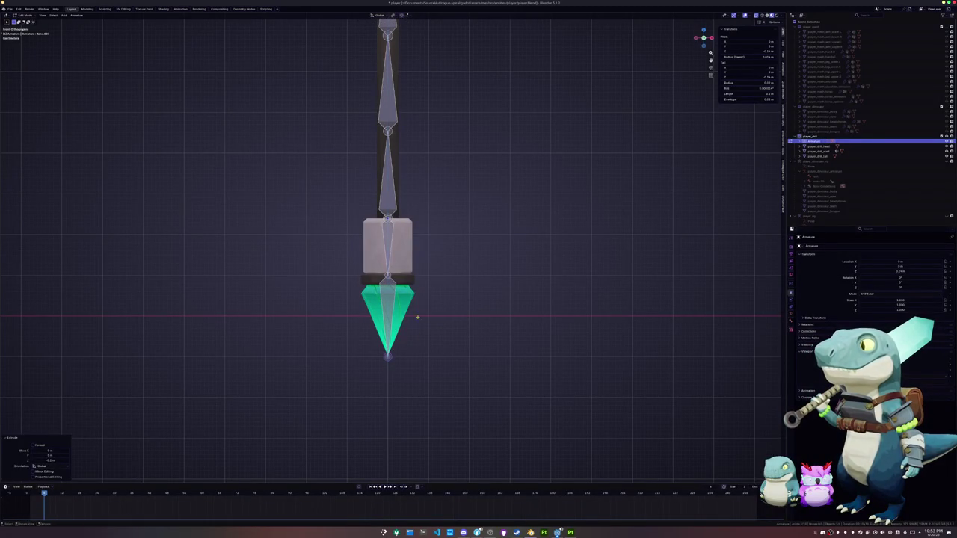
key("ctrl+z")
scroll(420, 304, "up", 3)
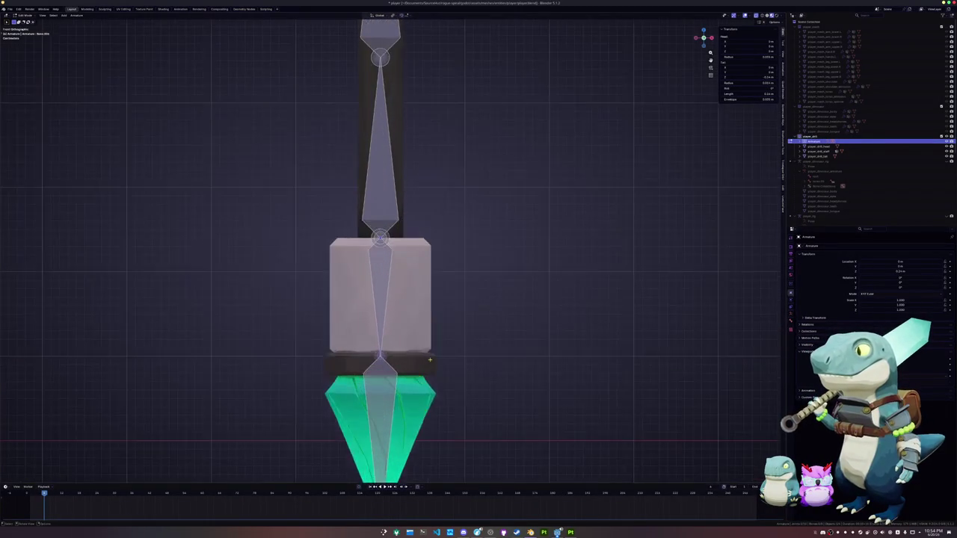
scroll(430, 364, "up", 2)
- Extrude a final bone down to the bottom crystal's tip and frame the whole chain
key("e")
key("z")
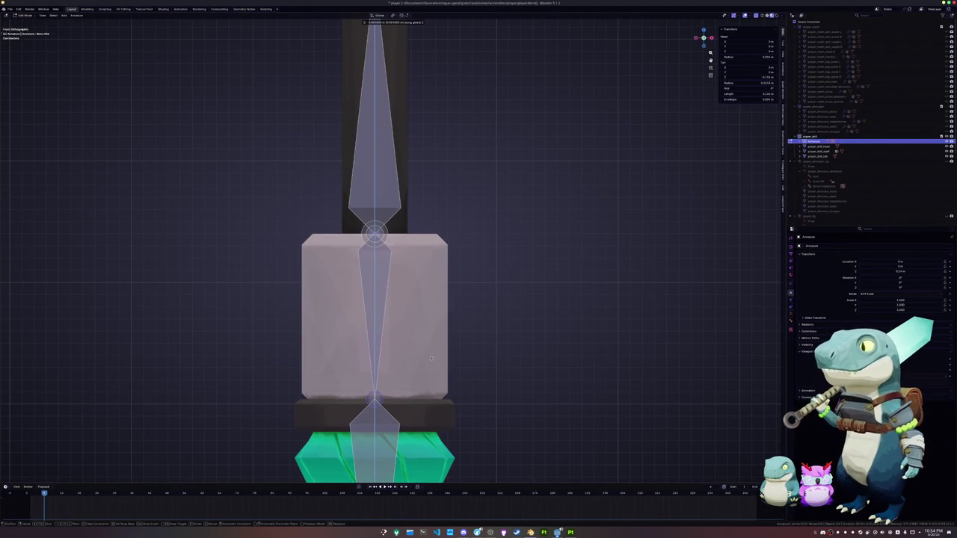
left_click(431, 358)
scroll(430, 358, "down", 3)
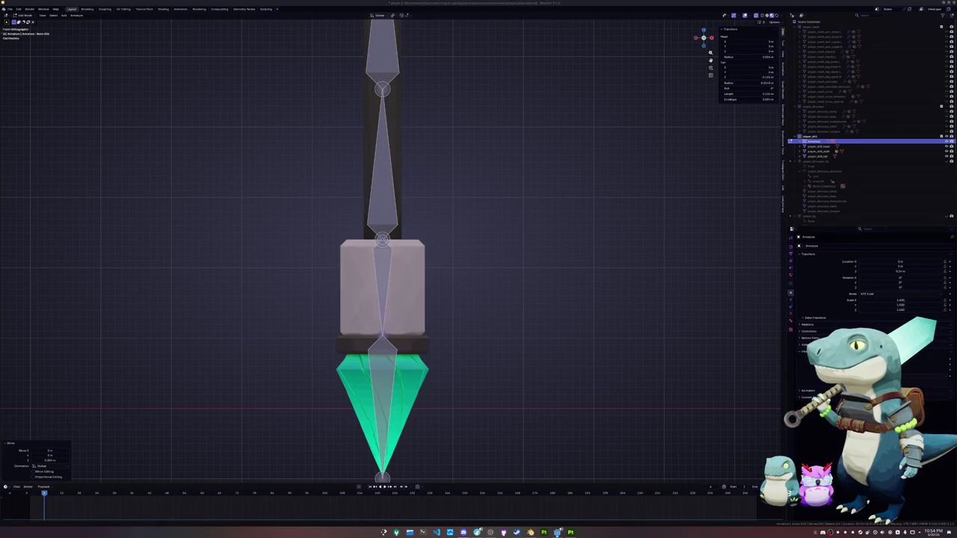
key("Home")
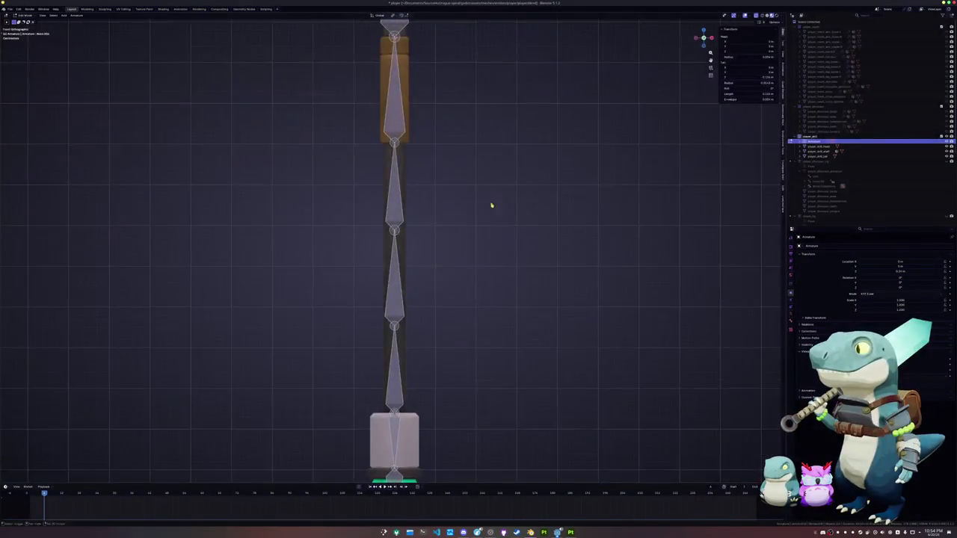
- Extrude one more staff bone straight down along Z to the bottom crystal's tip
middle_click_drag(491, 197, 499, 294, "shift")
middle_click_drag(433, 113, 434, 203, "shift")
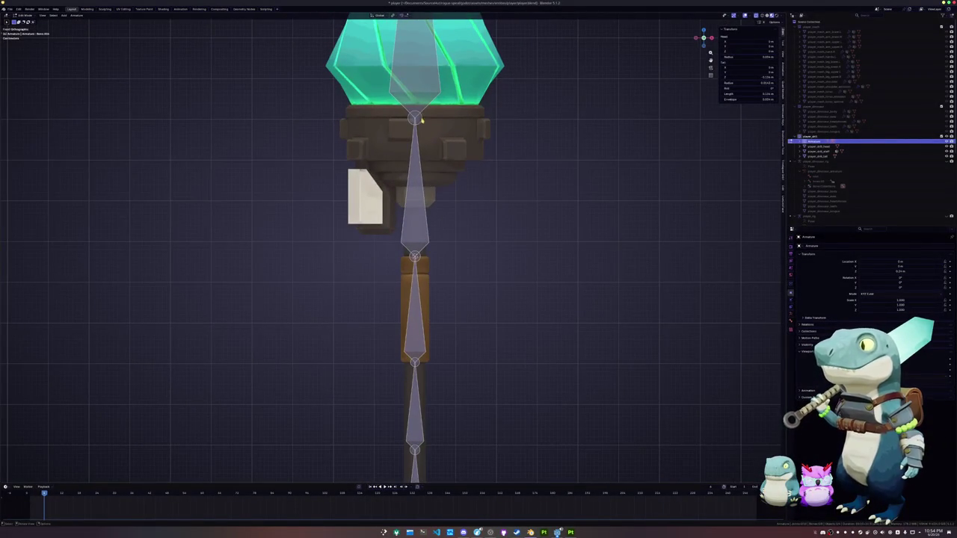
scroll(479, 225, "up", 2)
scroll(502, 260, "up", 2)
scroll(510, 246, "up", 2)
key("e")
key("z")
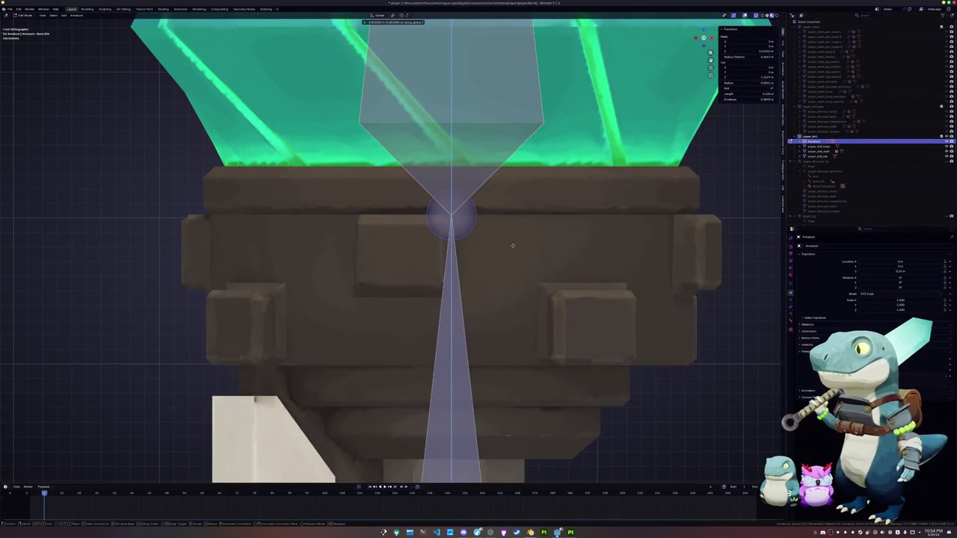
left_click(512, 245)
scroll(508, 239, "down", 2)
- Check the whole staff outside Edit Mode, then clear the active bone's name with F2
key("Tab")
scroll(493, 224, "down", 3)
scroll(476, 198, "down", 2)
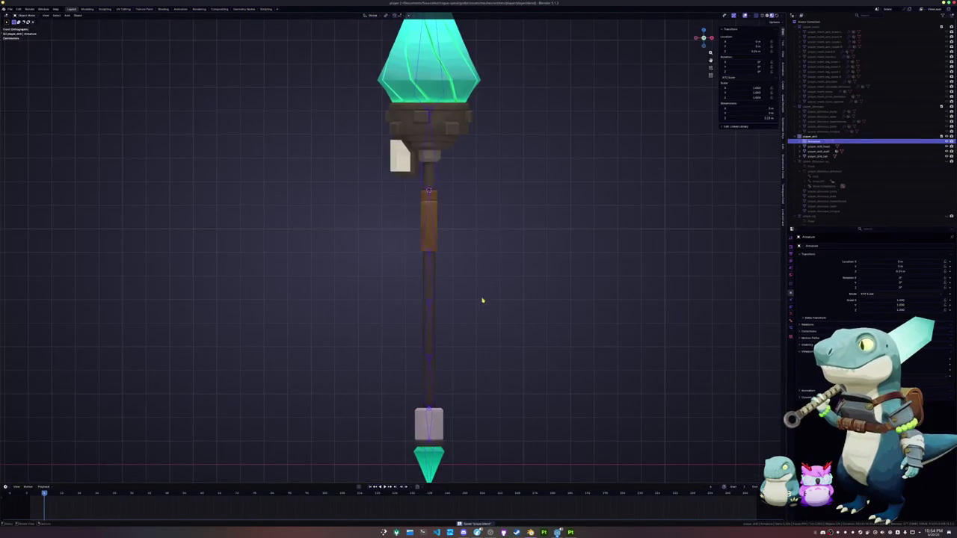
key("Tab")
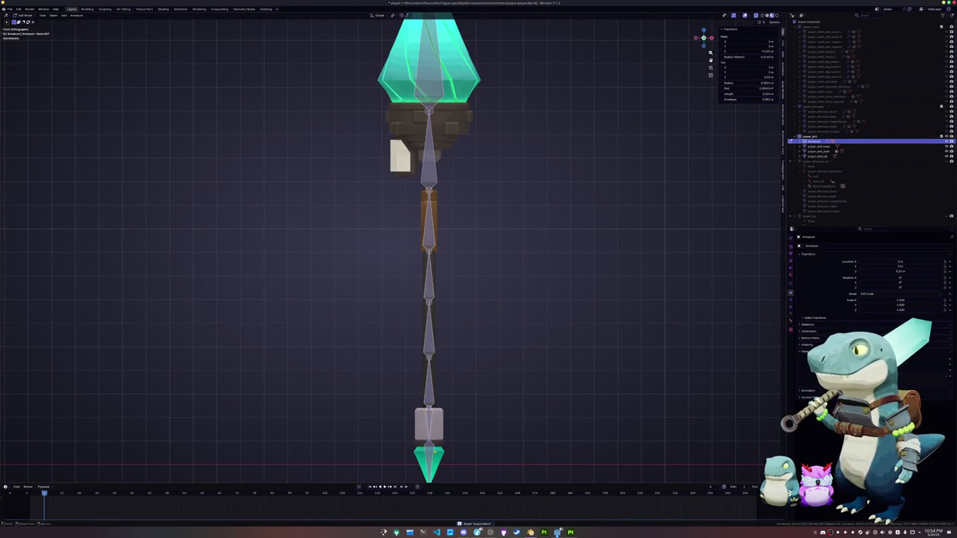
middle_click_drag(463, 384, 491, 356)
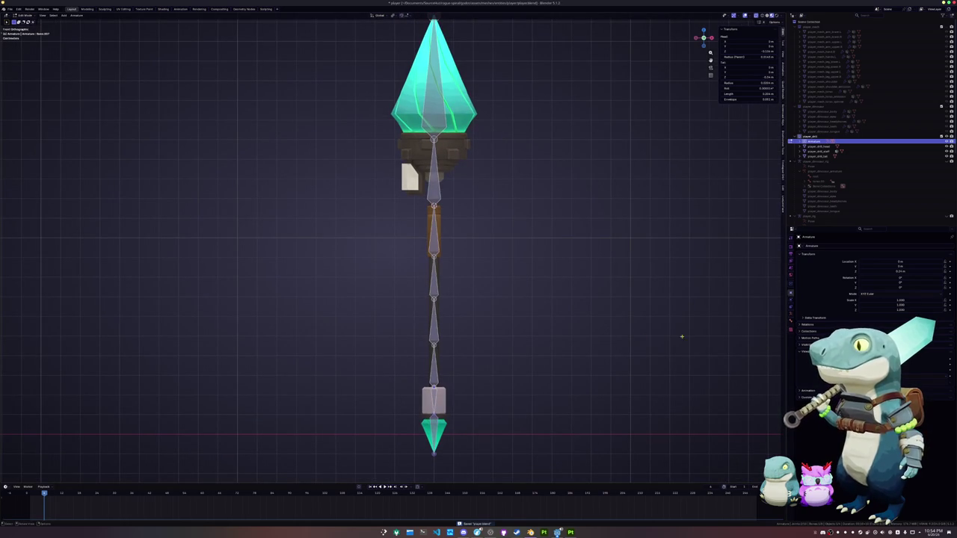
key("F2")
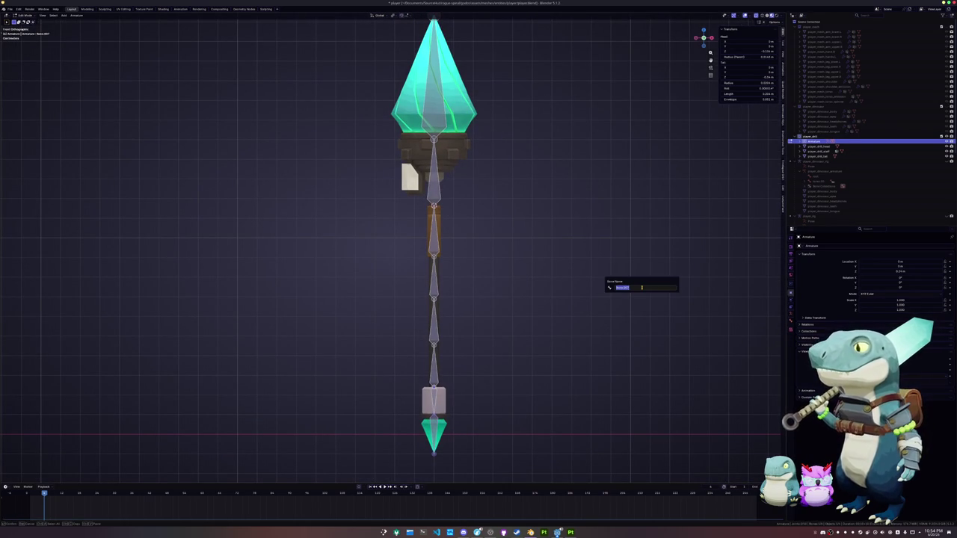
key("BackSpace")
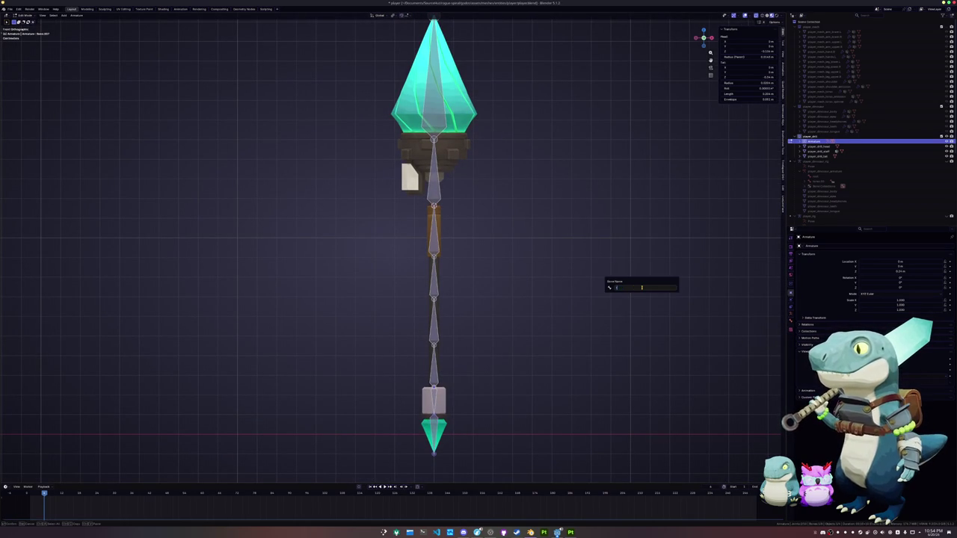
key("Return")
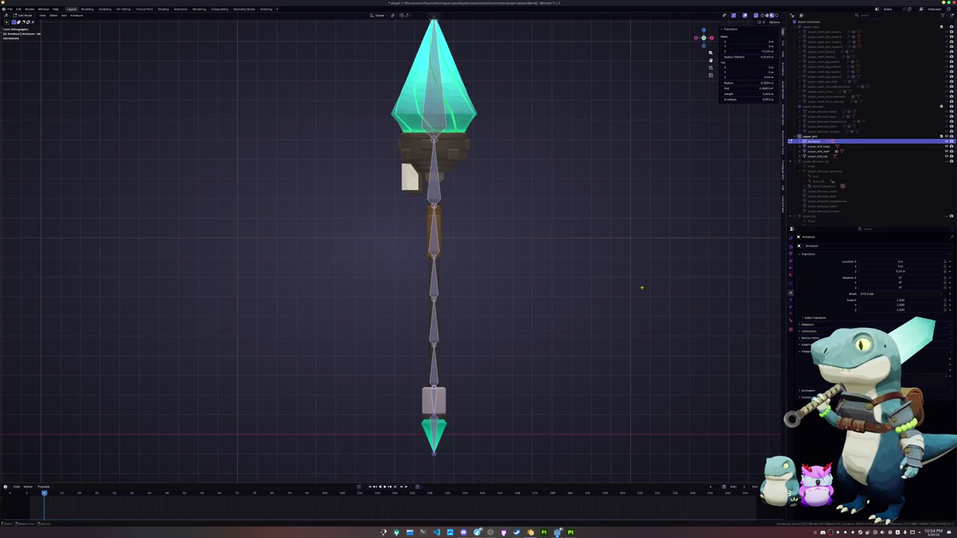
- Expand the staff armature's bone hierarchy in the Outliner and name the first bone 'grip'
left_click(805, 146)
left_click(807, 151)
left_click(819, 157)
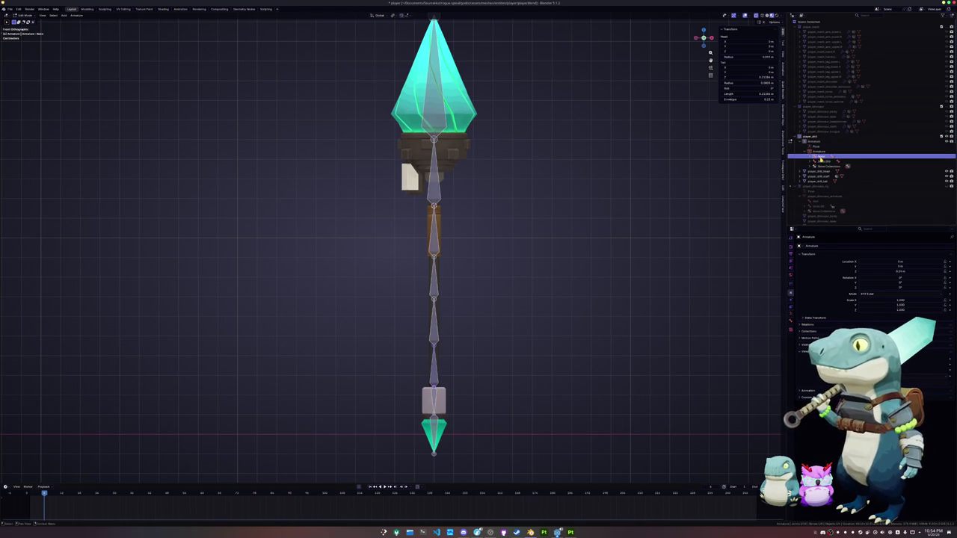
left_click(820, 159)
double_click(820, 157)
key("BackSpace")
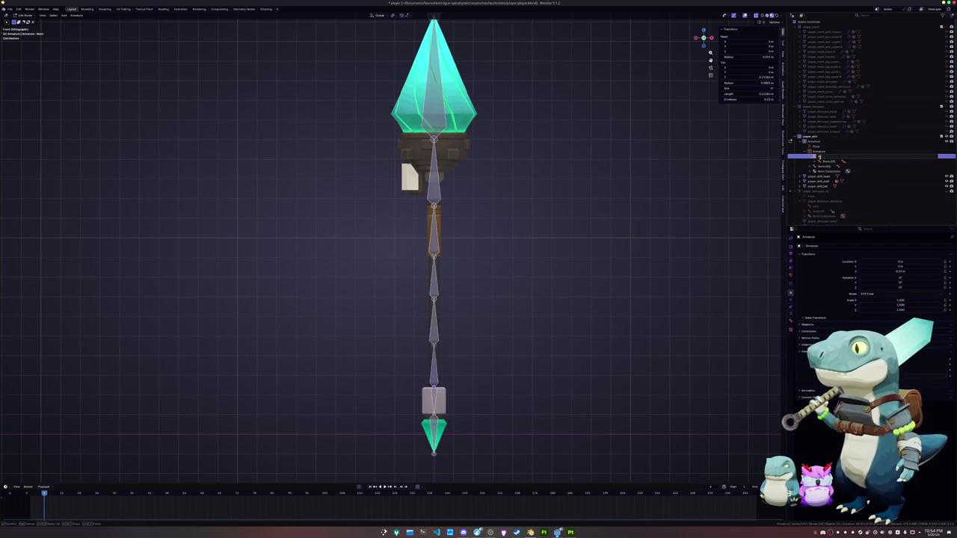
type("grip")
key("Return")
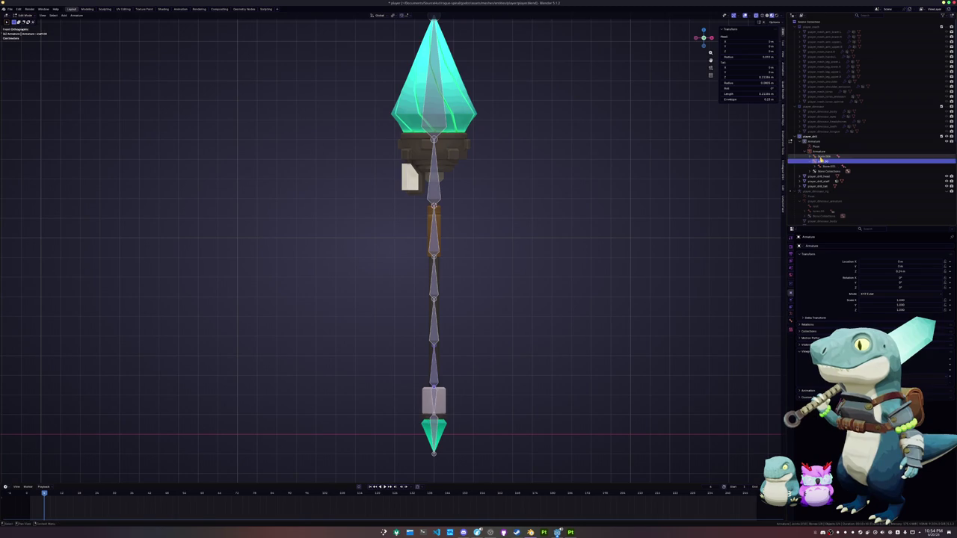
- Rename the next two bones in the chain, naming the nested child staff.02
double_click(821, 164)
key("BackSpace")
type("rt")
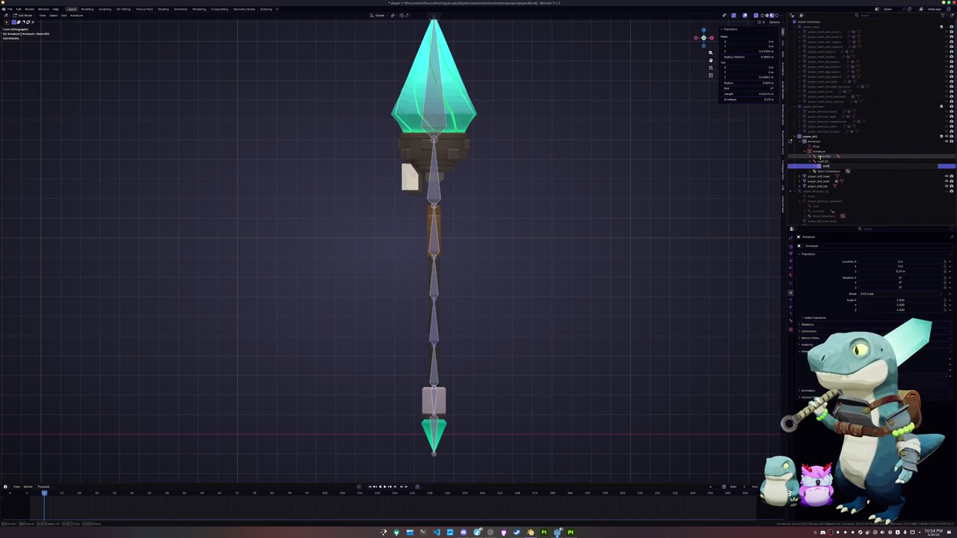
key("Return")
double_click(821, 159)
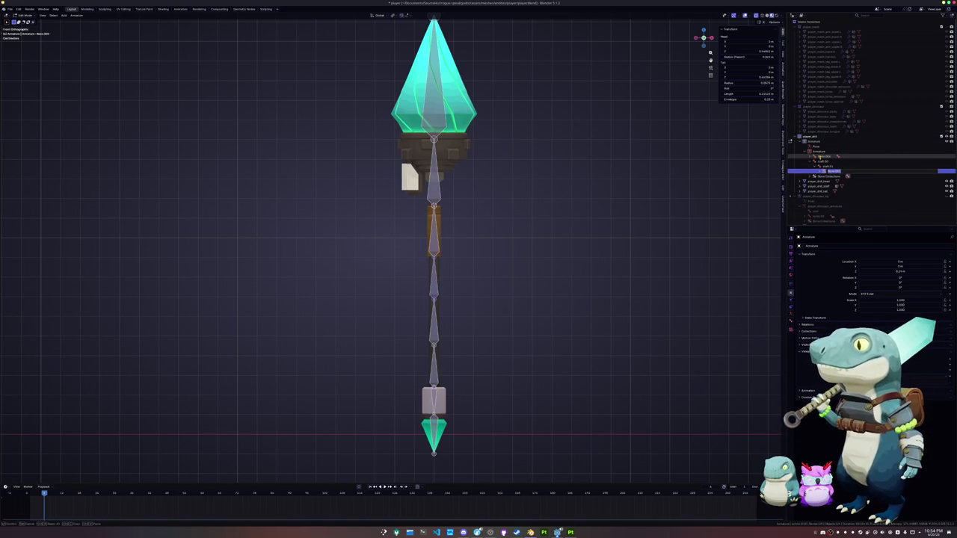
type("staff.02")
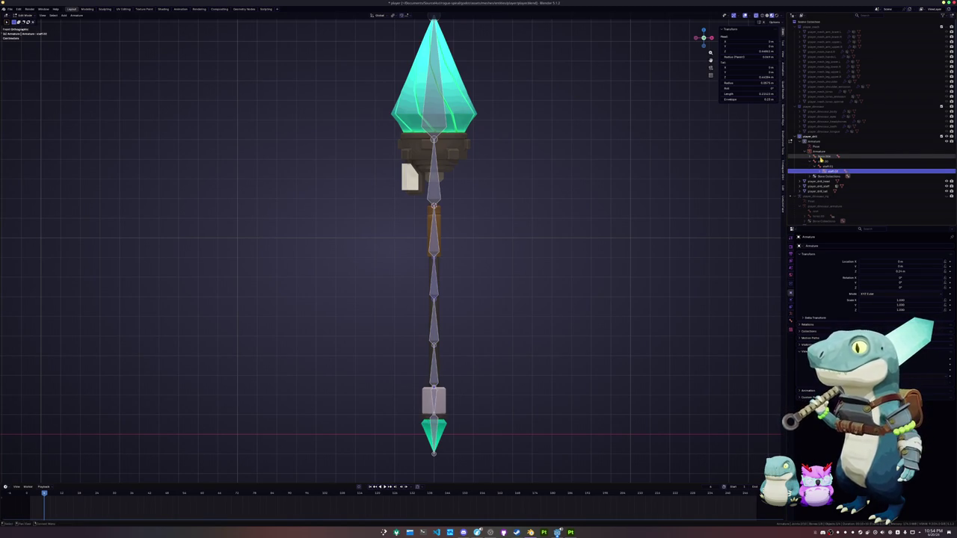
key("Return")
- Name the following bones staff.03, staff.04 and staff.05
key("F2")
type("staff")
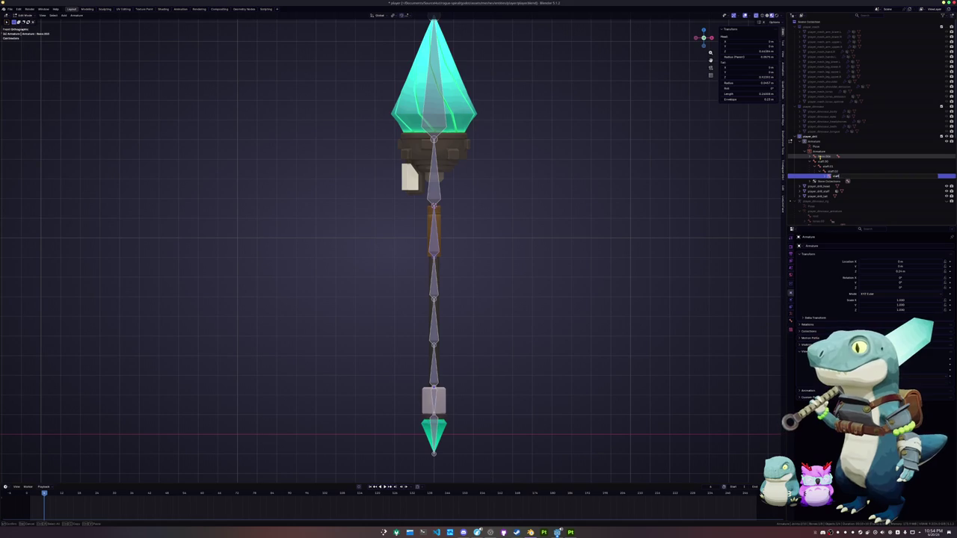
type("3")
key("Return")
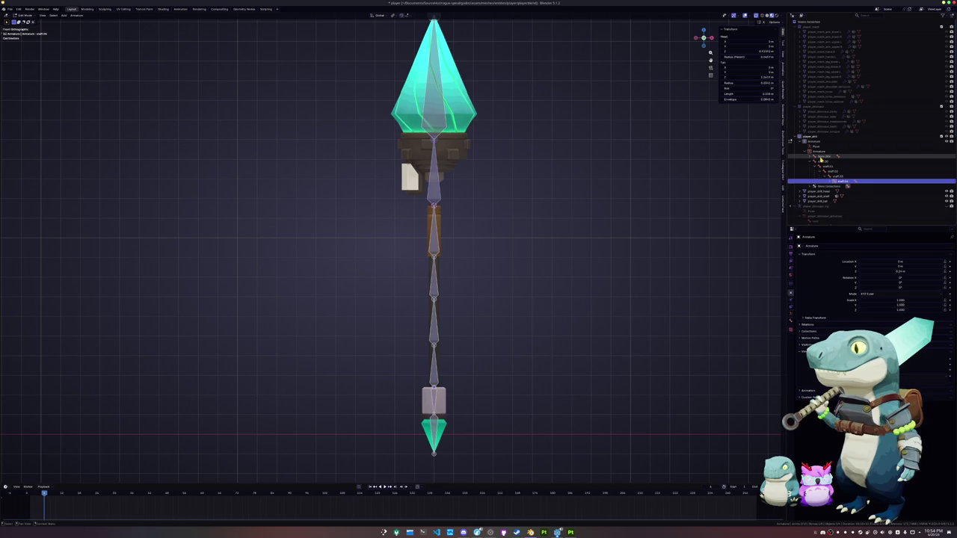
key("Return")
key("F2")
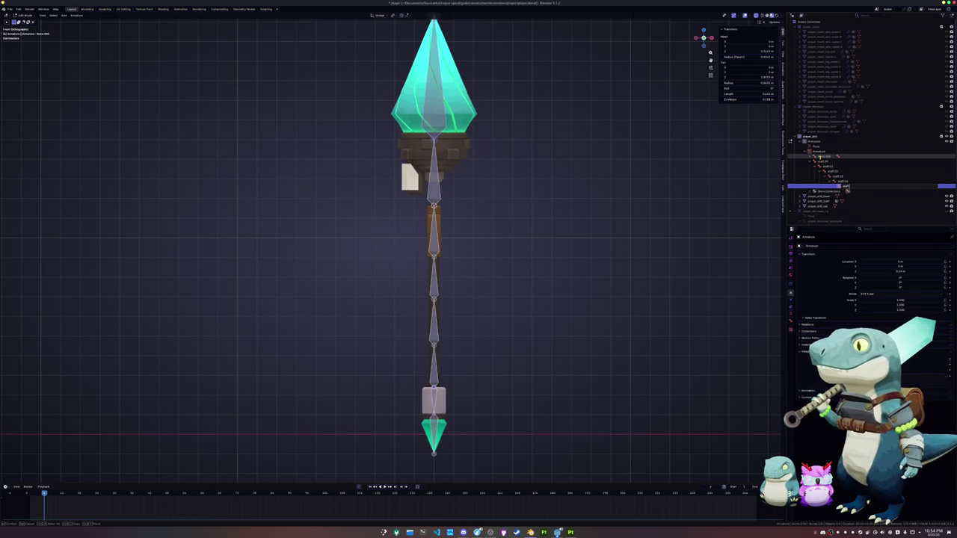
type("05")
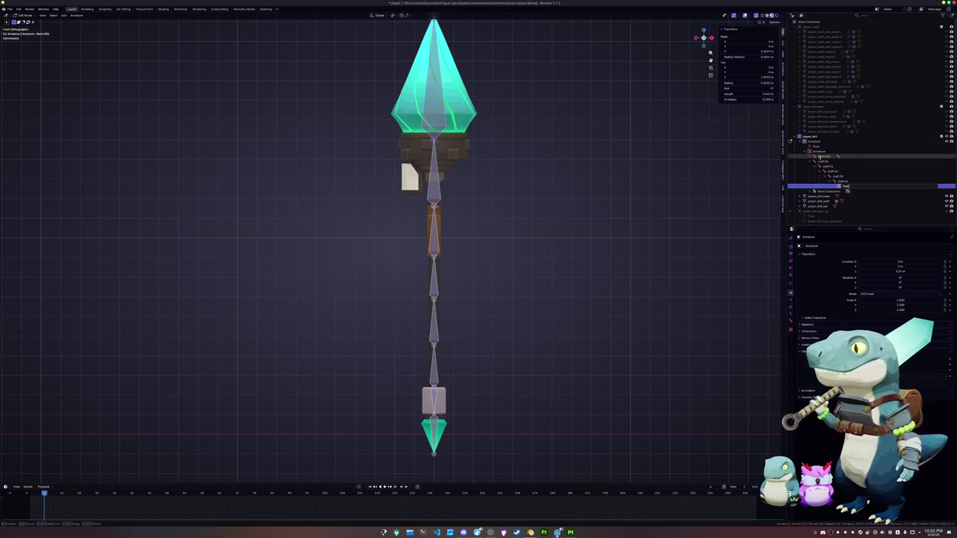
left_click(846, 190)
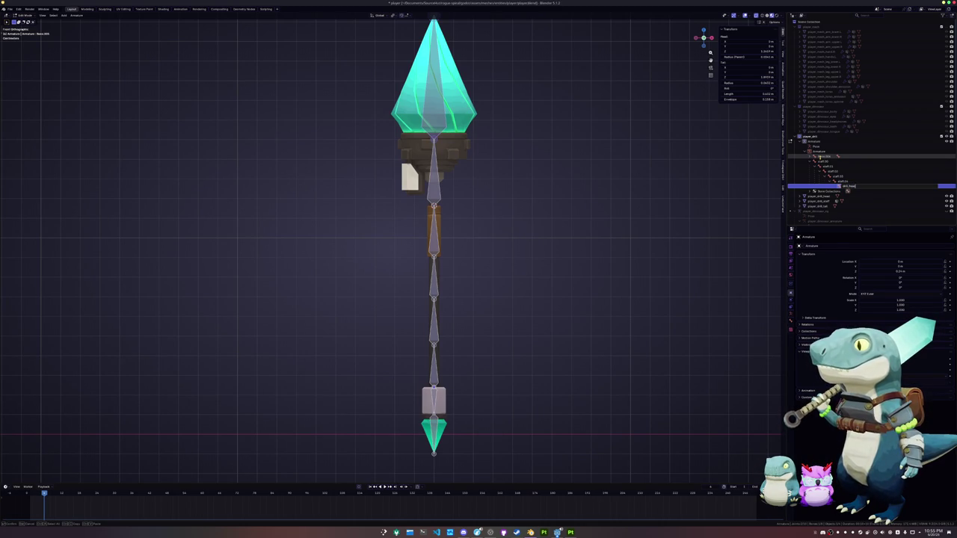
key("Up")
key("Up")
key("Up")
key("Up")
key("Up")
key("Up")
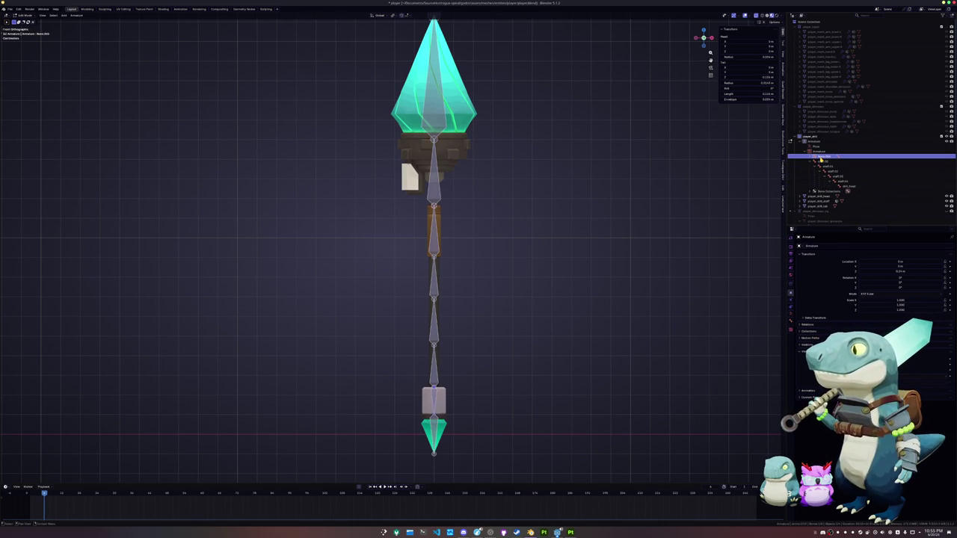
- Rename the two remaining unnamed staff bones, giving the bottom one the name drill_tail
key("Down")
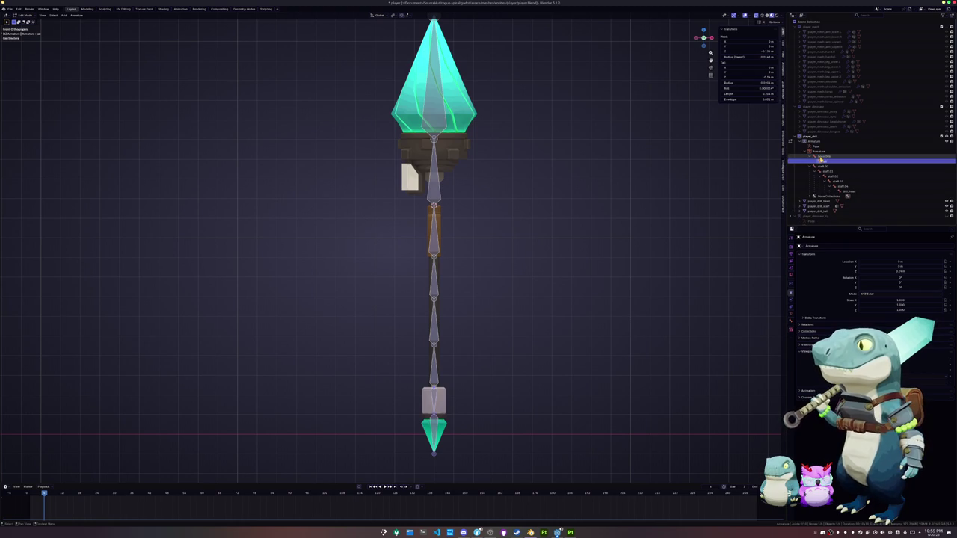
key("Up")
key("Down")
key("Up")
key("Down")
key("Up")
double_click(820, 158)
key("BackSpace")
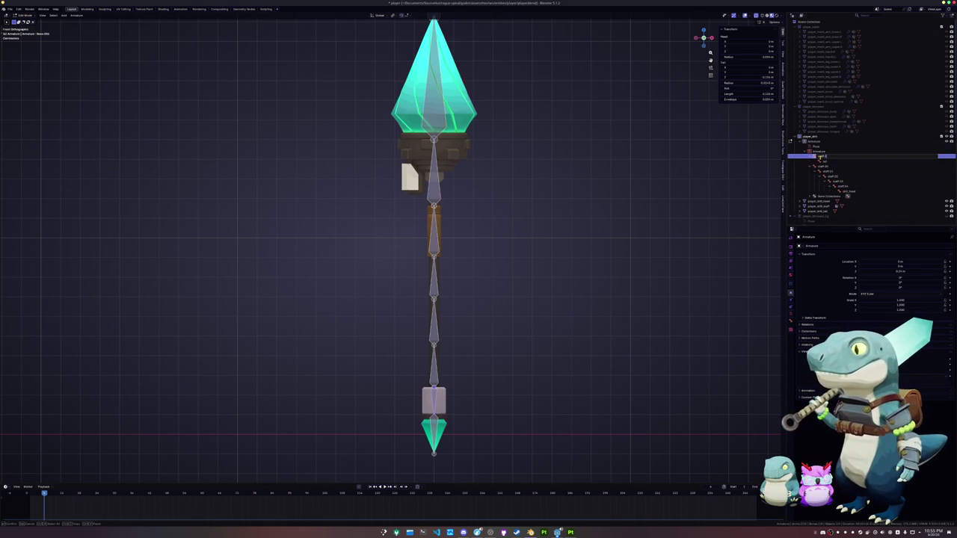
key("Return")
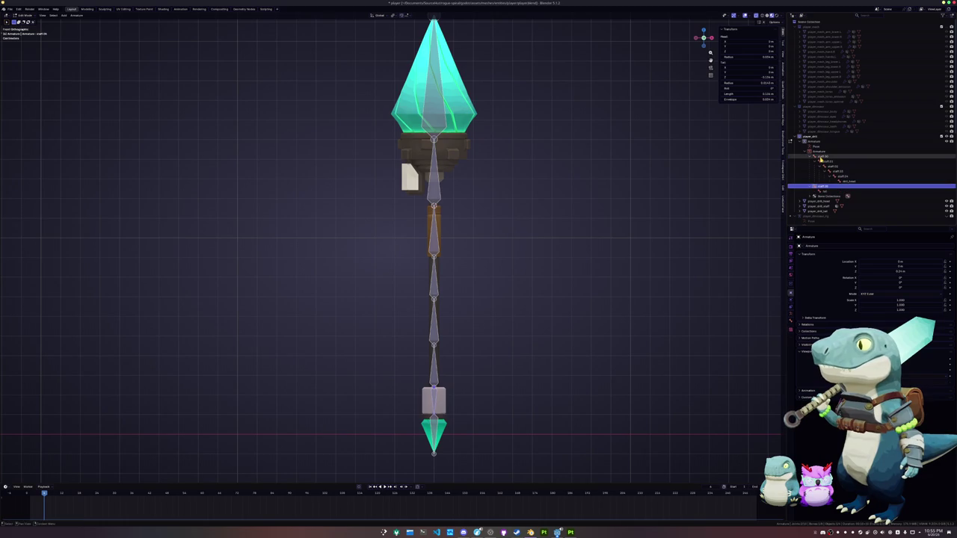
key("Down")
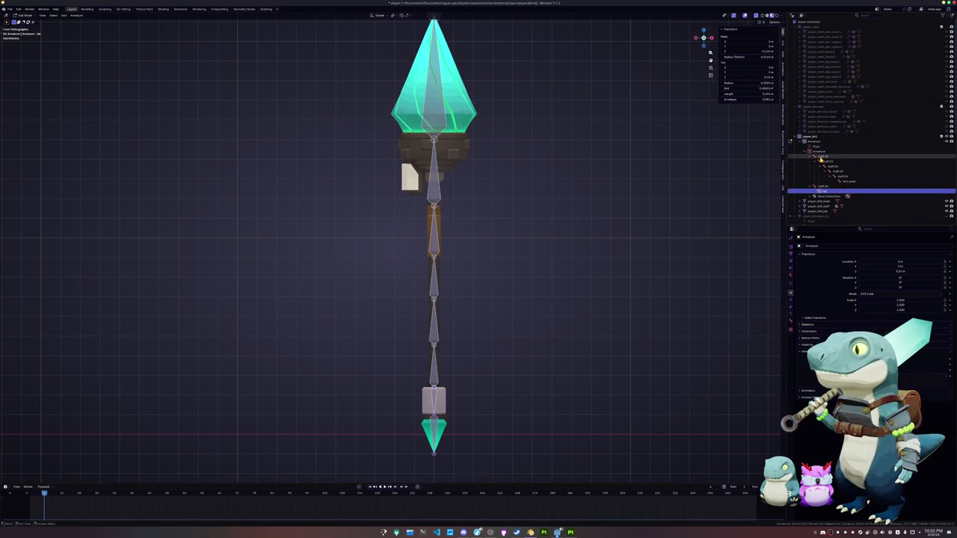
key("F2")
type("an")
key("Return")
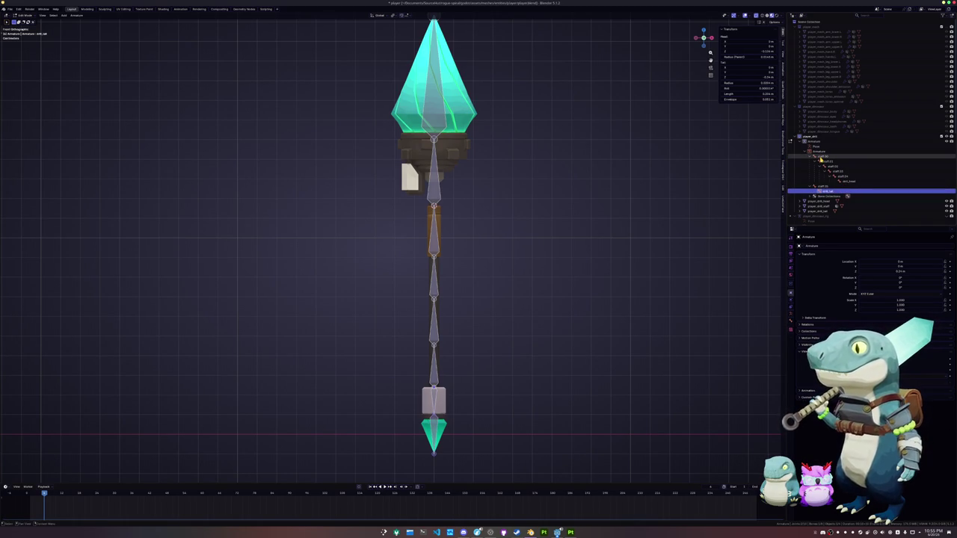
middle_click_drag(500, 320, 476, 390, "shift")
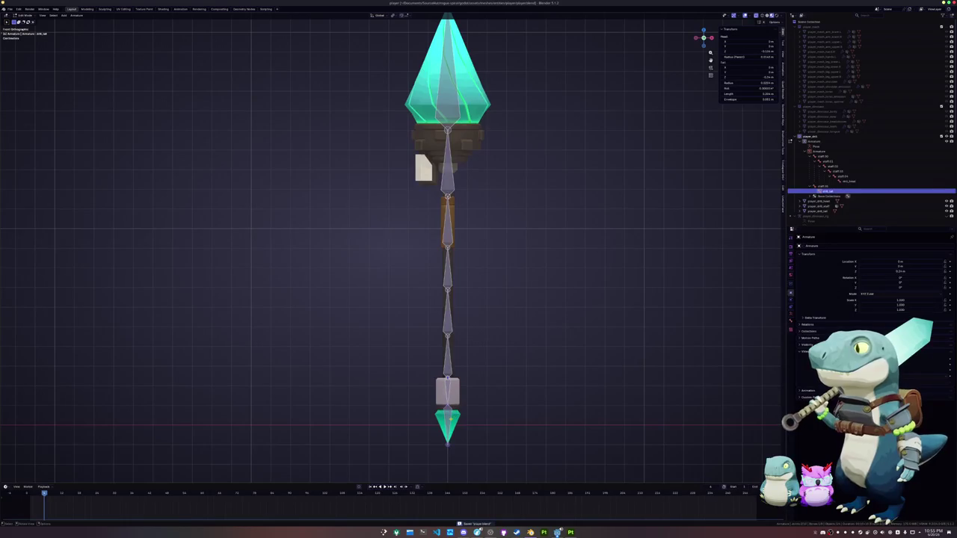
- Save the file and separate the staff's connected shaft faces into their own mesh
key("Tab")
scroll(526, 361, "down", 1)
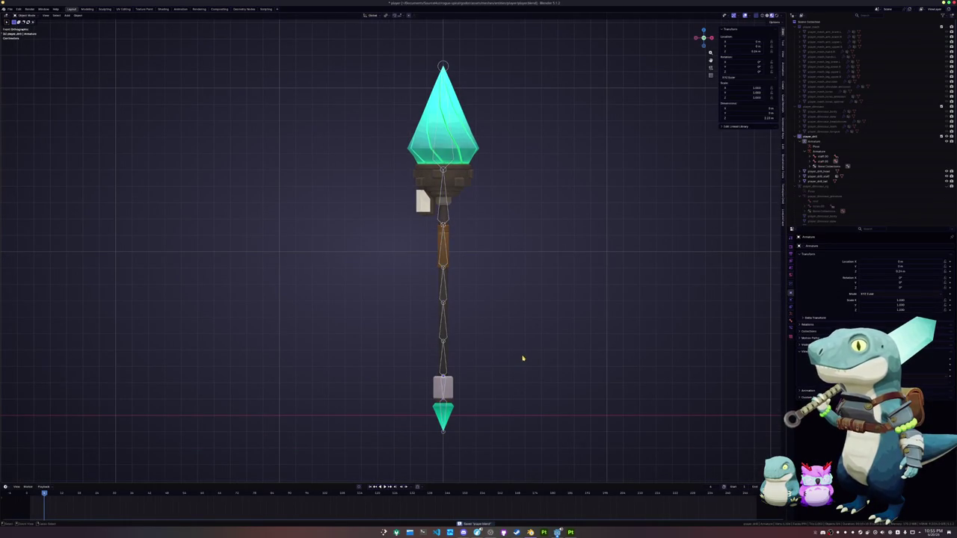
key("ctrl+s")
left_click(447, 238)
key("Tab")
mouse_move(469, 349)
left_mouse_down()
mouse_move(416, 242)
mouse_move(432, 217)
left_mouse_up()
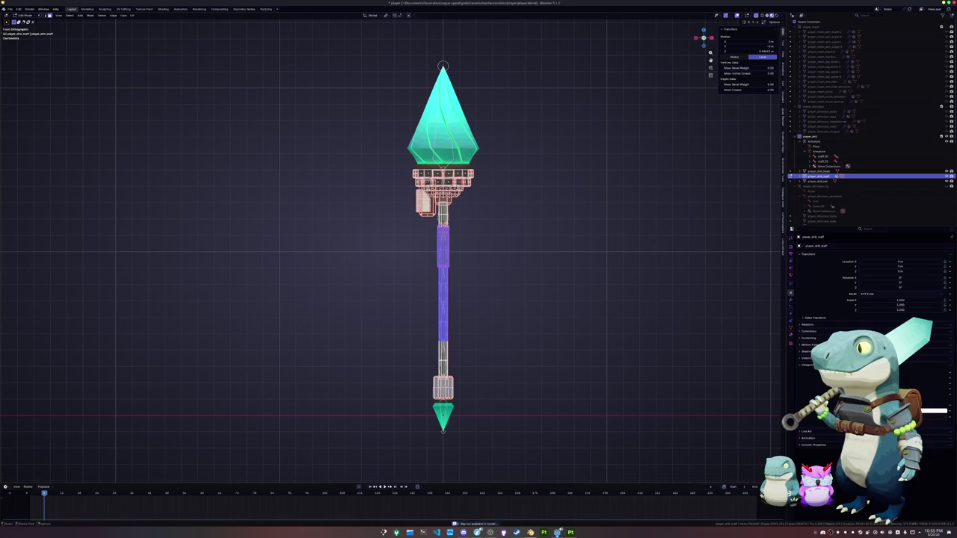
key("ctrl+l")
right_click(474, 332)
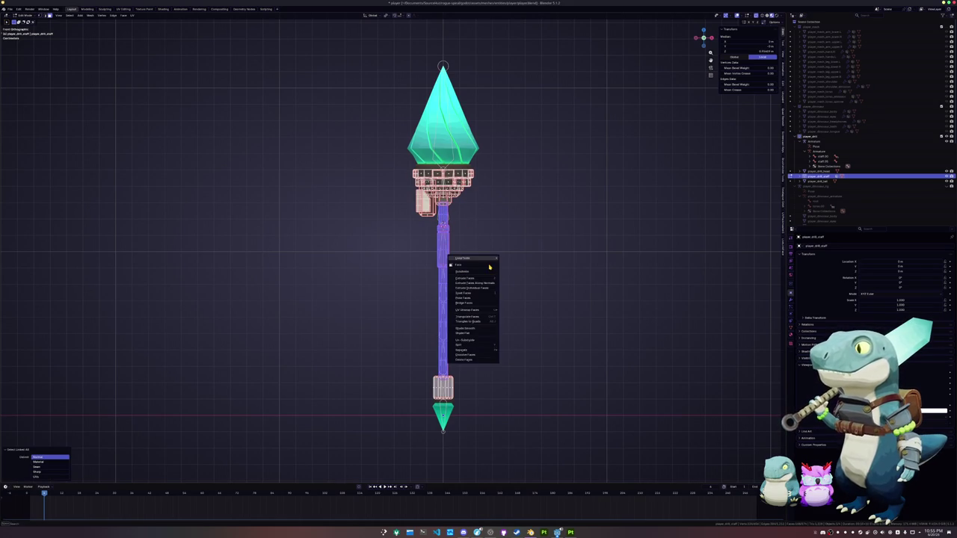
left_click(520, 350)
key("Tab")
- Parent the staff mesh to the armature with automatic weights and test-rotate a bone in Pose Mode
left_click(449, 240)
left_click(447, 249)
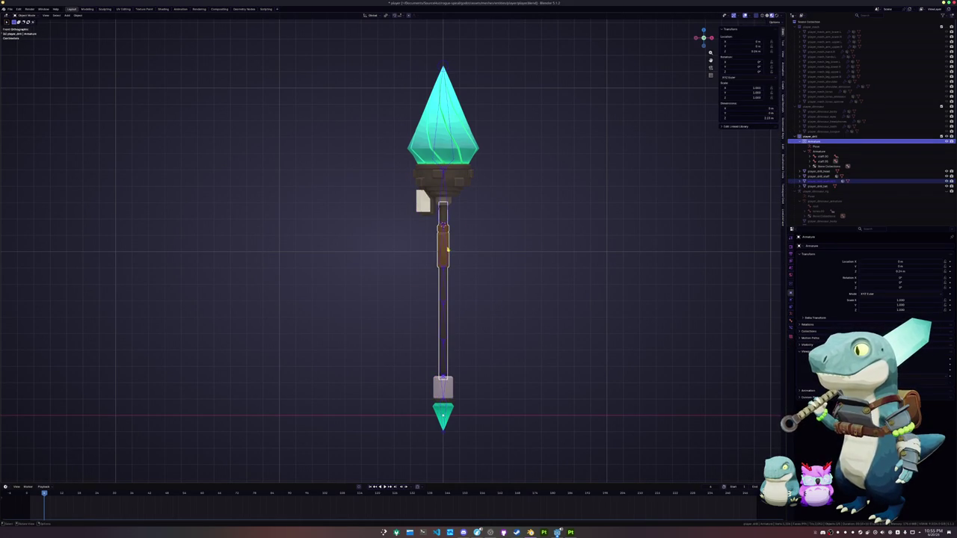
key("ctrl+p")
left_click(466, 249)
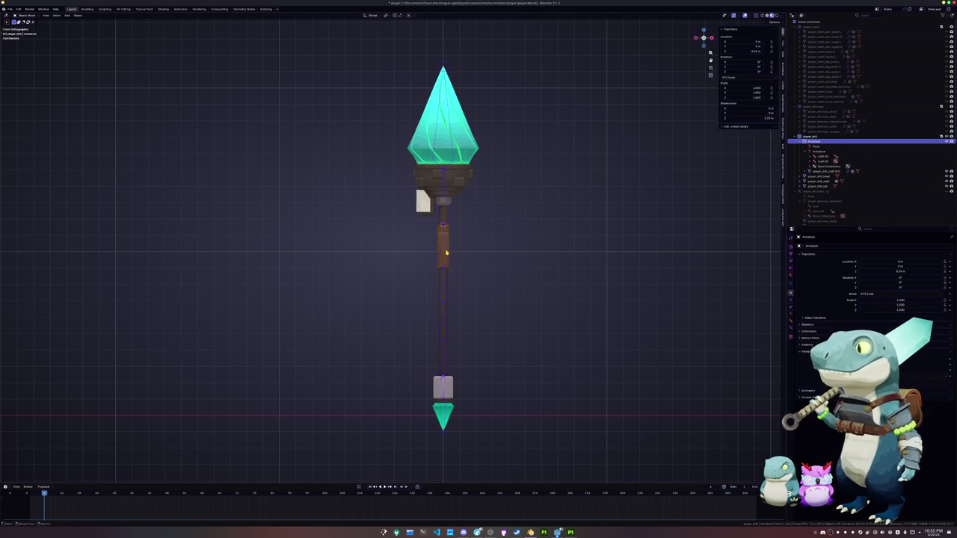
key("ctrl+Tab")
key("r")
key("Escape")
- Test-rotate and Z-stretch the staff bones, cancelling each test so the staff stays straight
key("r")
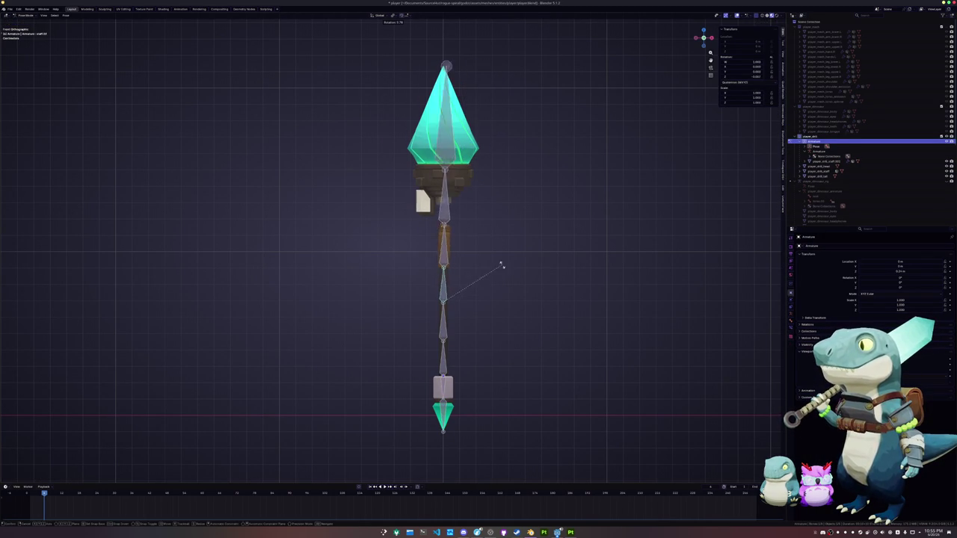
key("Escape")
key("r")
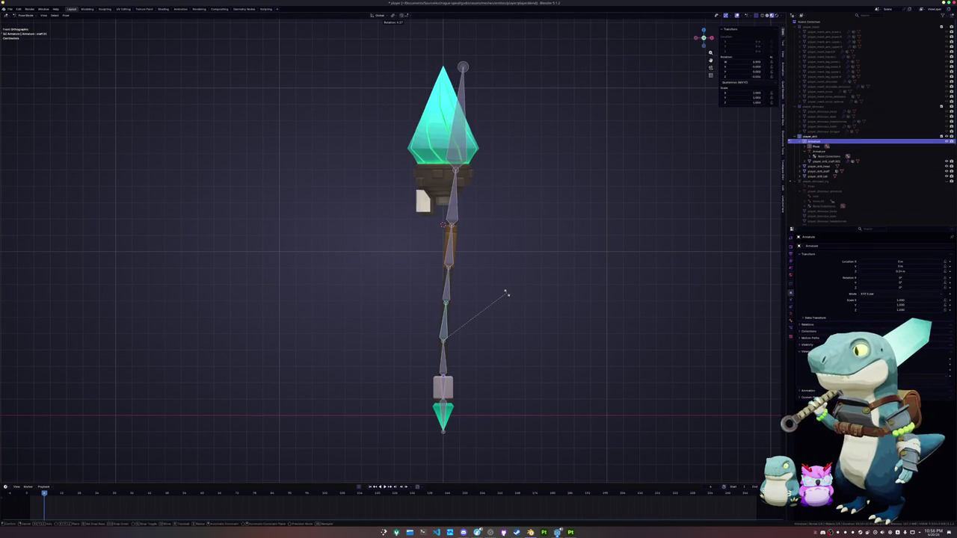
key("Escape")
key("s")
key("z")
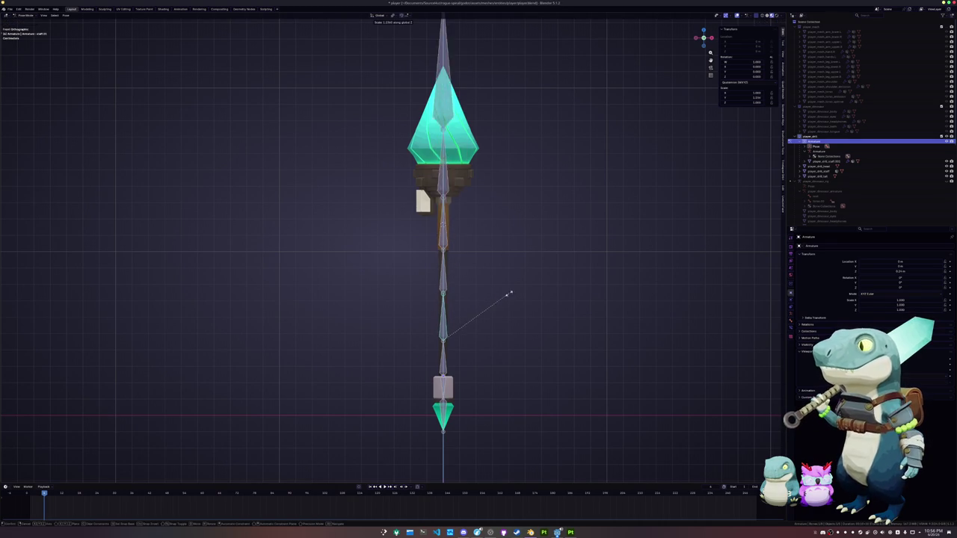
key("Escape")
- Return to Object Mode, undo the last change, and start editing the staff mesh
key("ctrl+Tab")
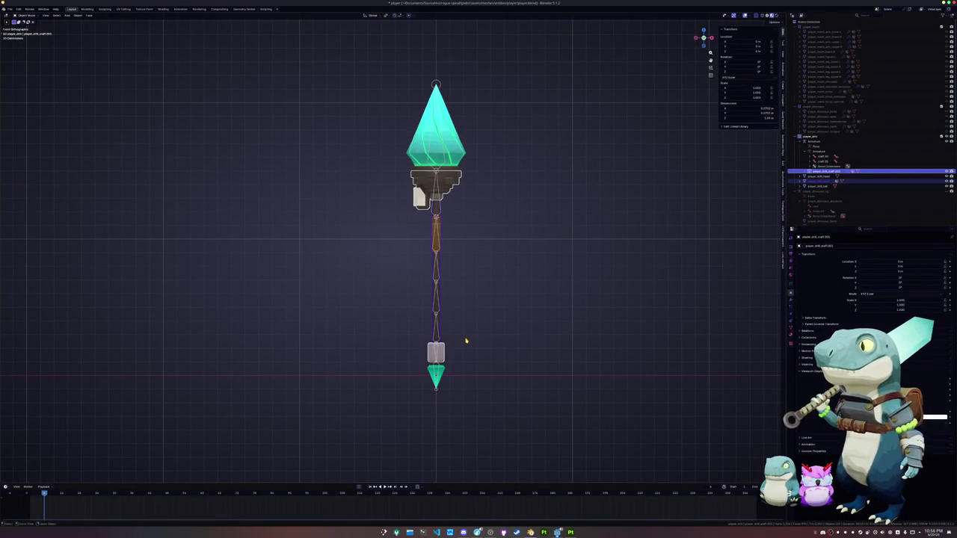
key("ctrl+z")
scroll(465, 341, "up", 1)
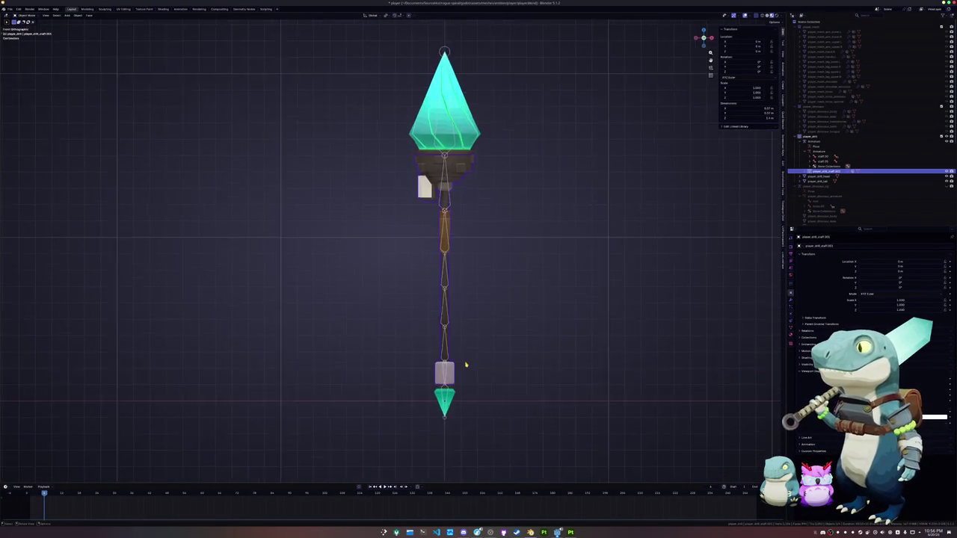
scroll(463, 367, "up", 1)
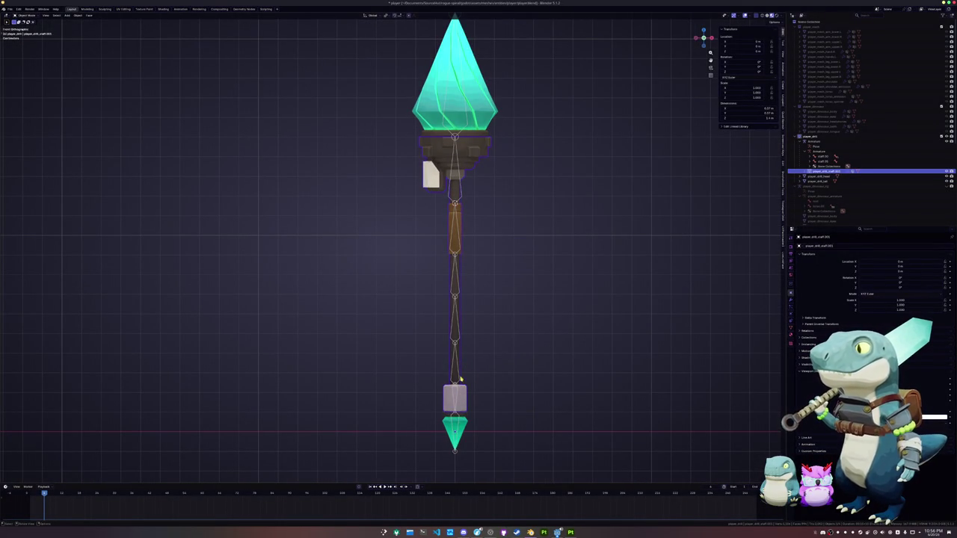
key("Tab")
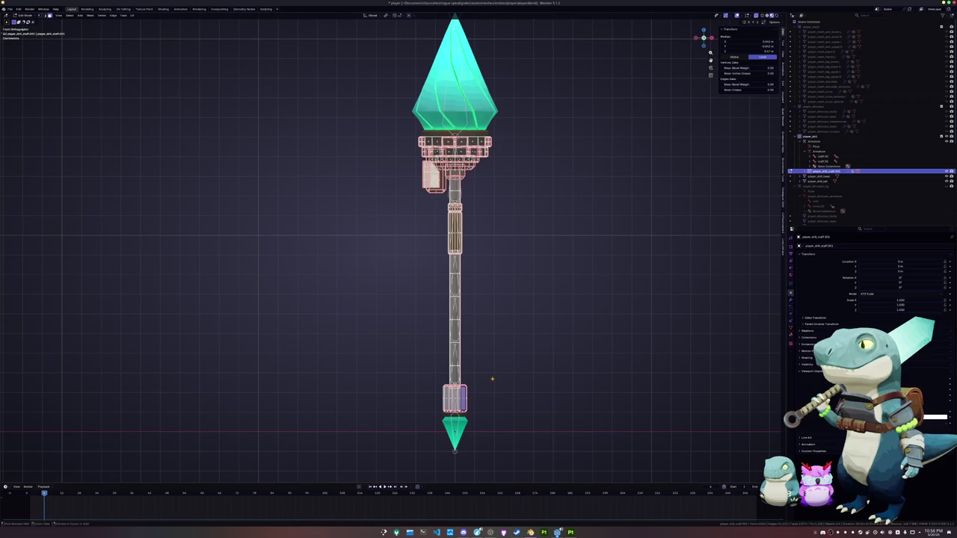
- Select the connected pommel piece and inspect the staff mesh's vertex groups
key("ctrl+l")
scroll(492, 381, "up", 1)
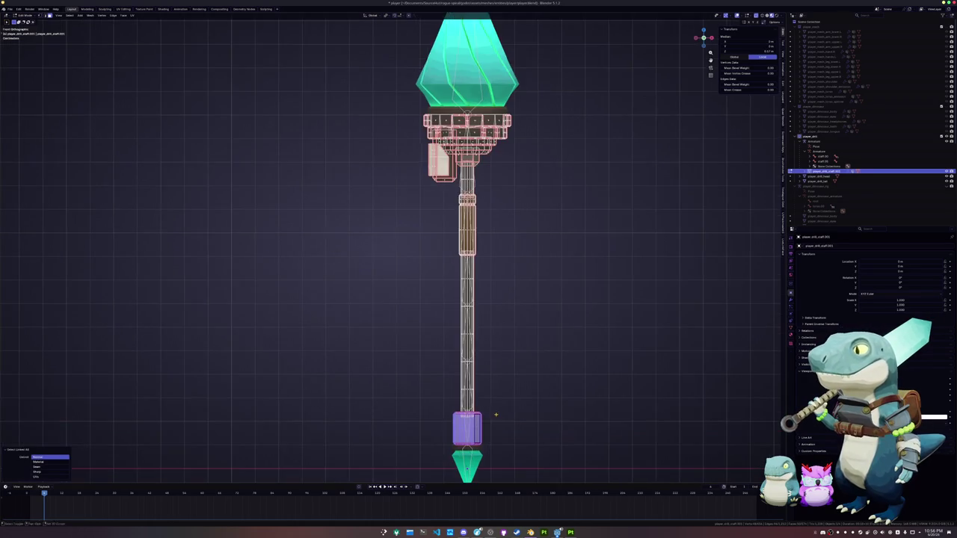
middle_click_drag(496, 414, 486, 366, "shift")
left_click(791, 328)
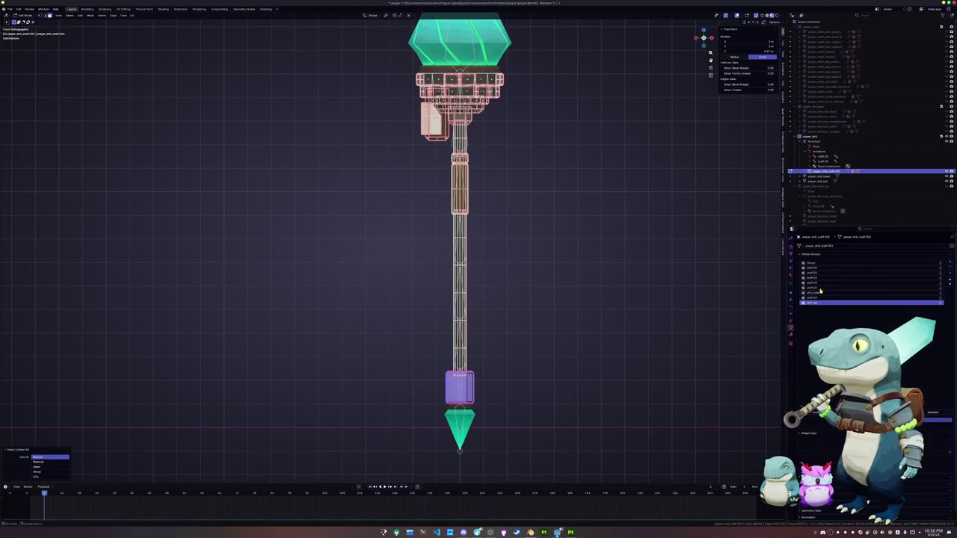
left_click(822, 264)
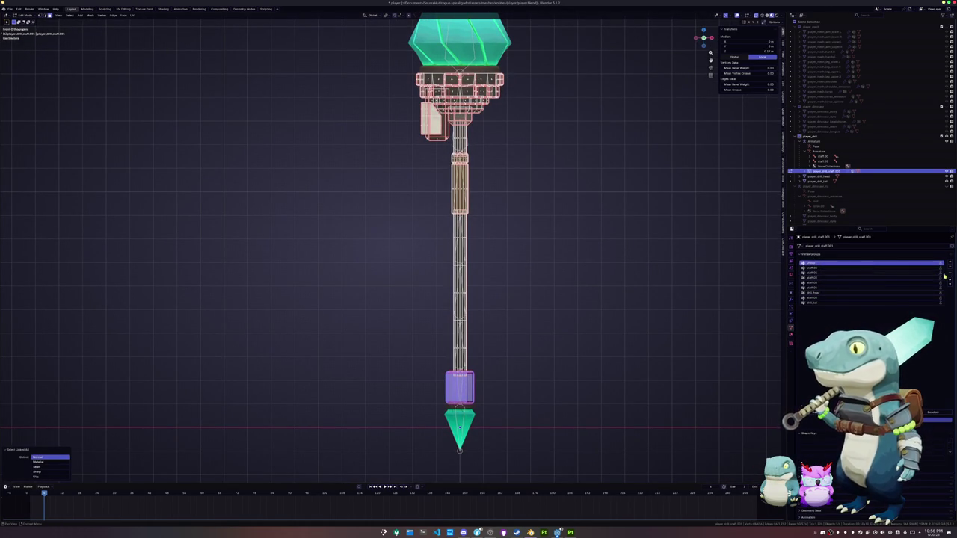
left_click(824, 293)
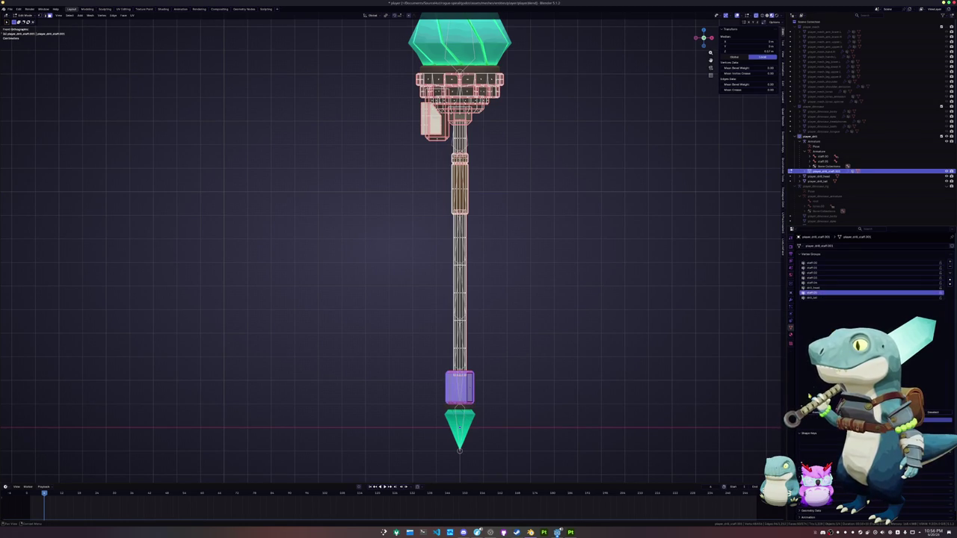
middle_click_drag(472, 421, 482, 368, "shift")
- Parent the gem tail to the armature with envelope weights
key("Tab")
left_click(482, 368)
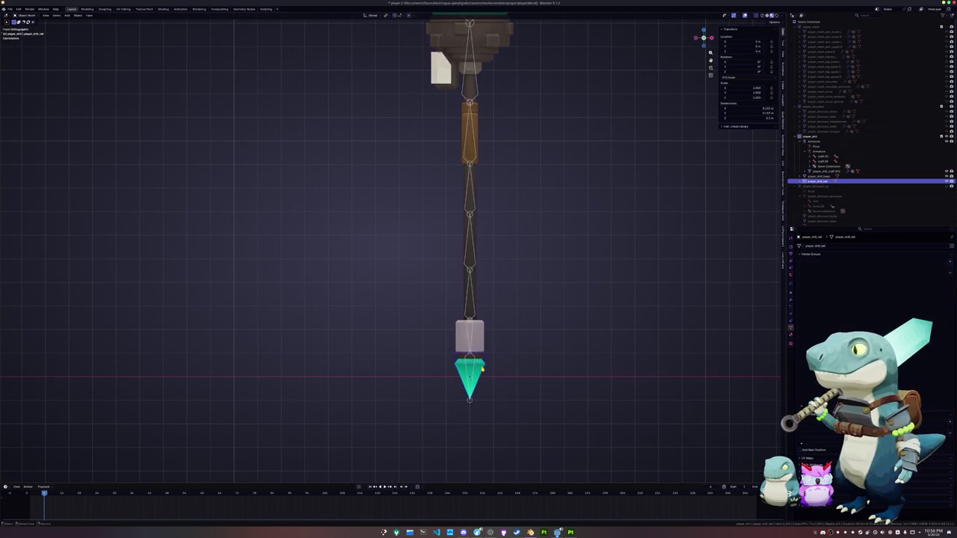
left_click(473, 376)
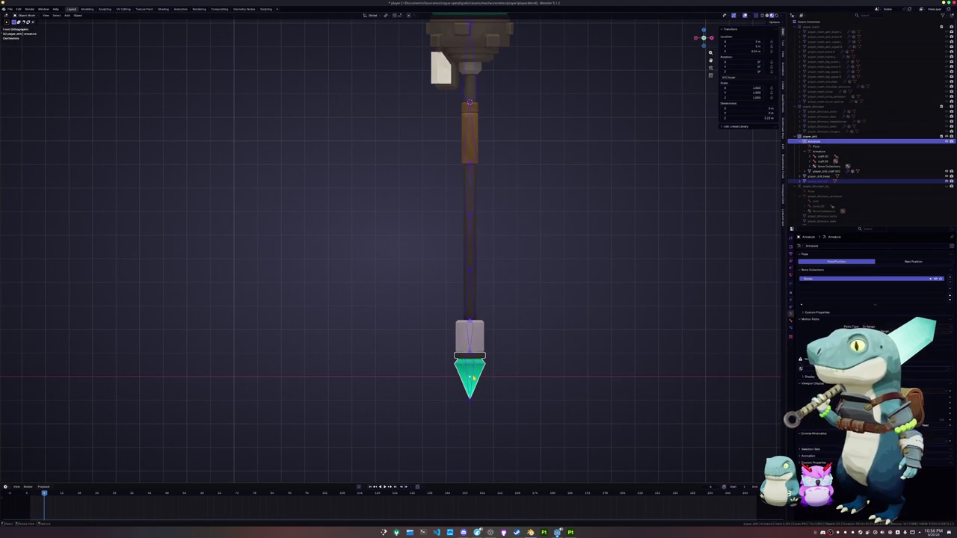
key("ctrl+p")
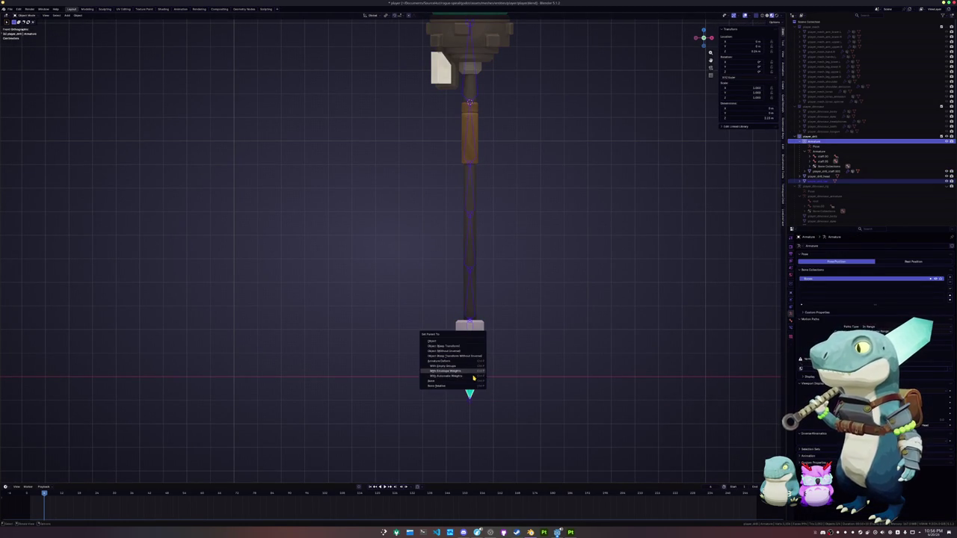
left_click(473, 378)
left_click(473, 377)
key("Tab")
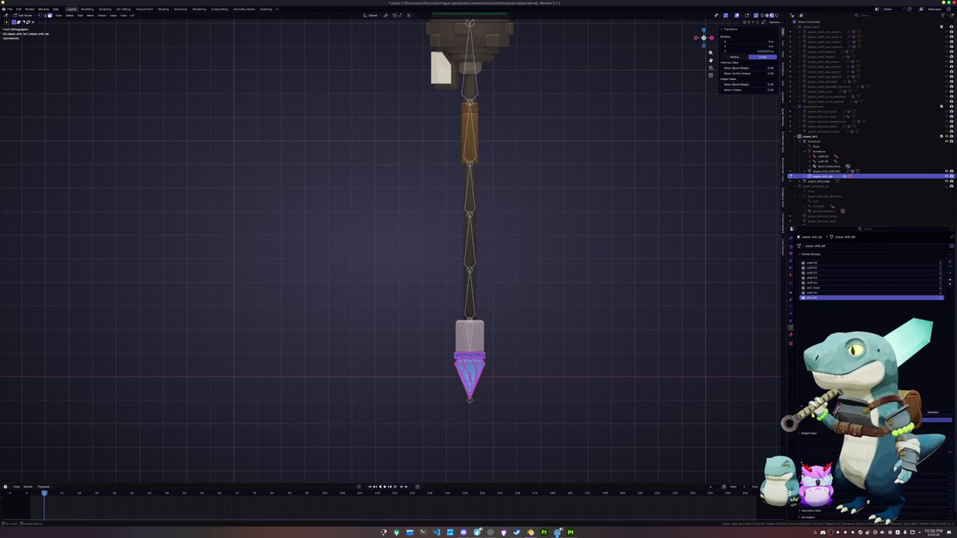
- Select the staff's connected collar geometry and check its vertex group assignments
middle_click_drag(515, 15, 525, 232, "shift")
key("Tab")
left_click(506, 231)
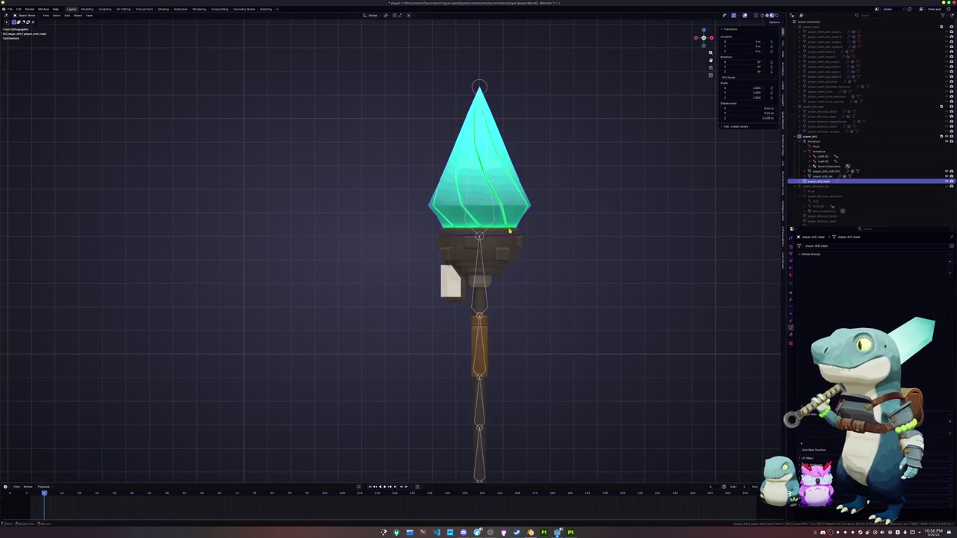
left_click(507, 262)
key("Tab")
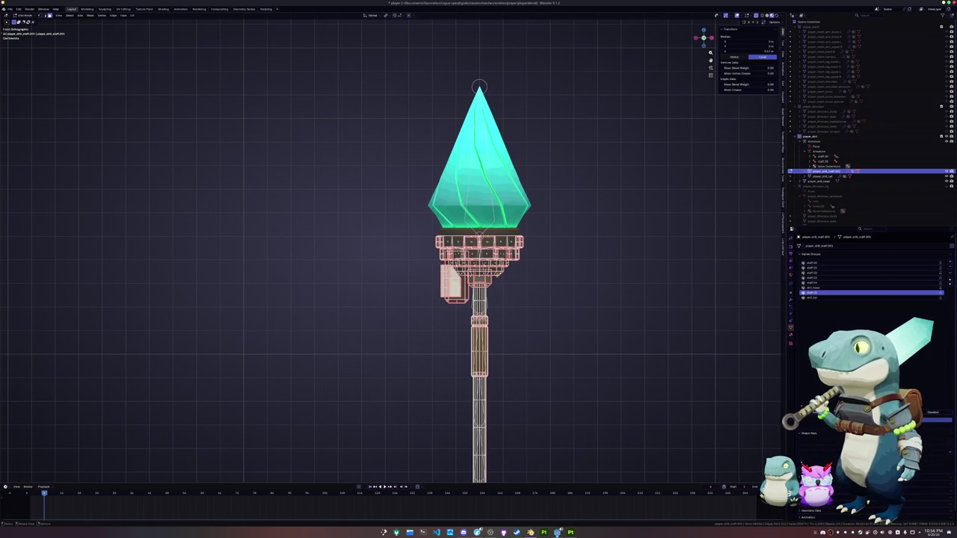
key("l")
key("l")
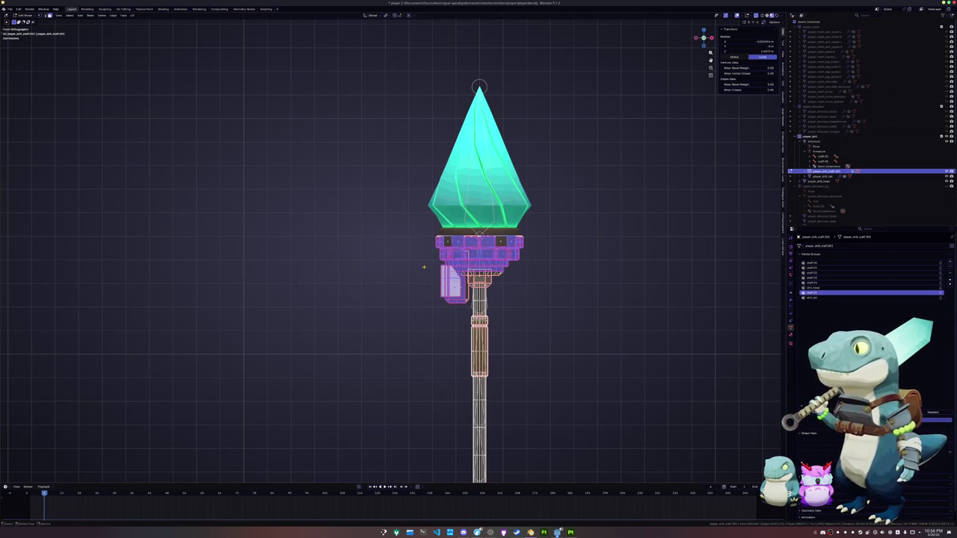
key("ctrl+l")
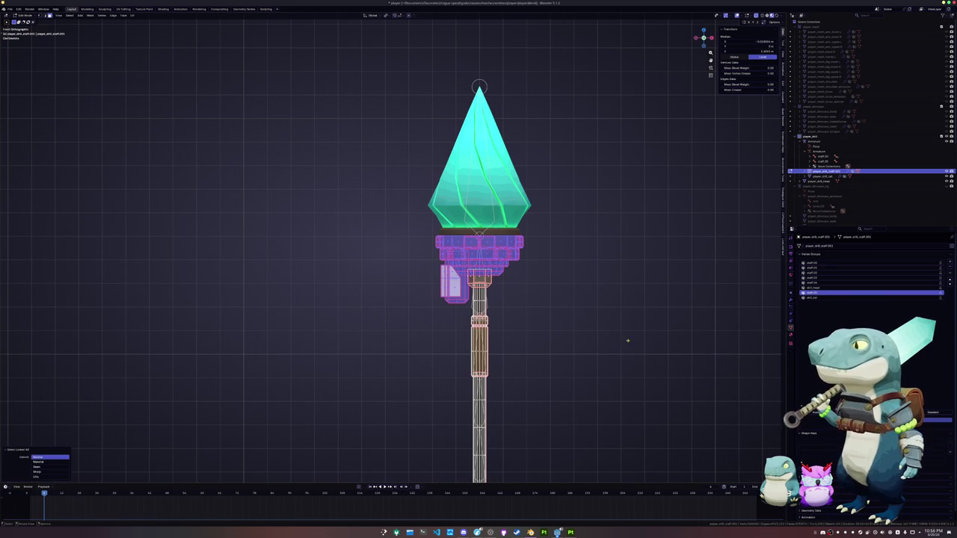
mouse_move(477, 533)
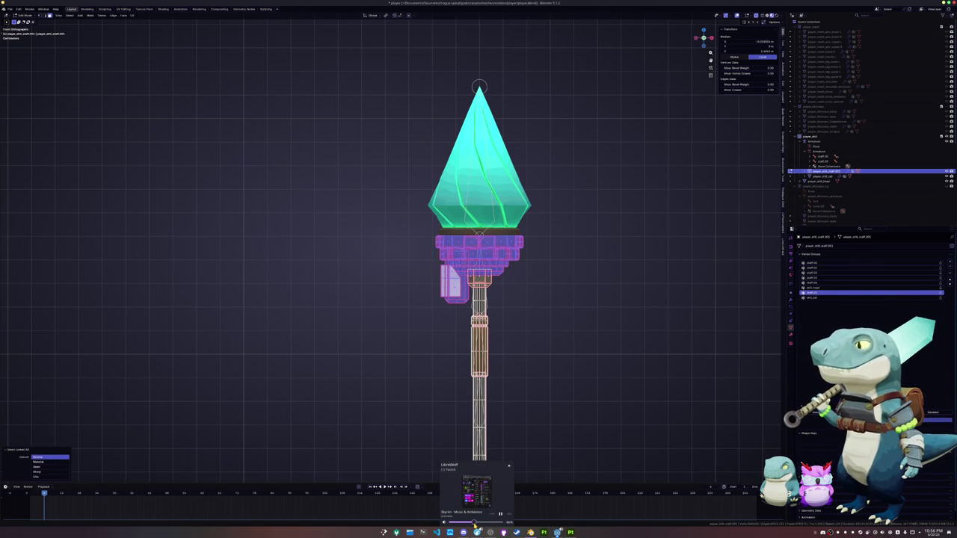
scroll(572, 299, "up", 2)
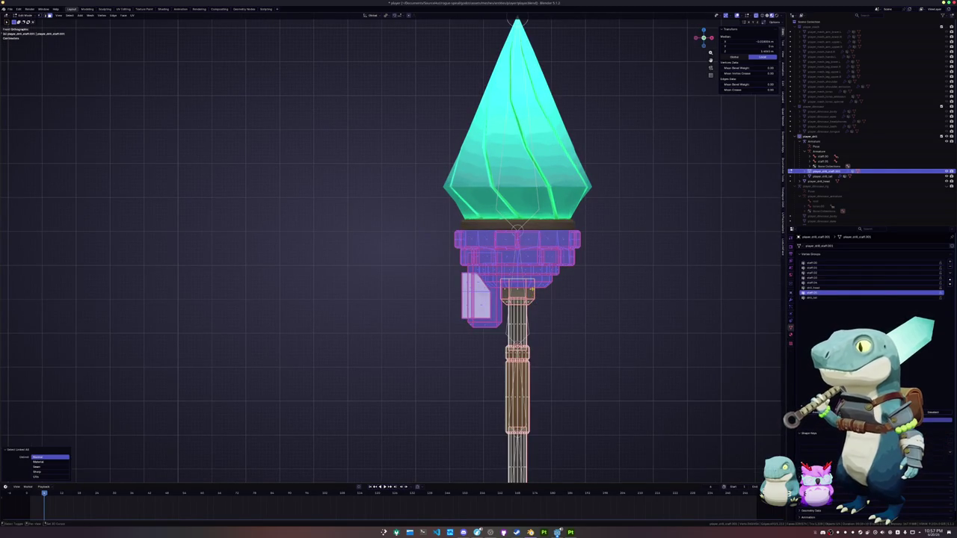
key("ctrl+z")
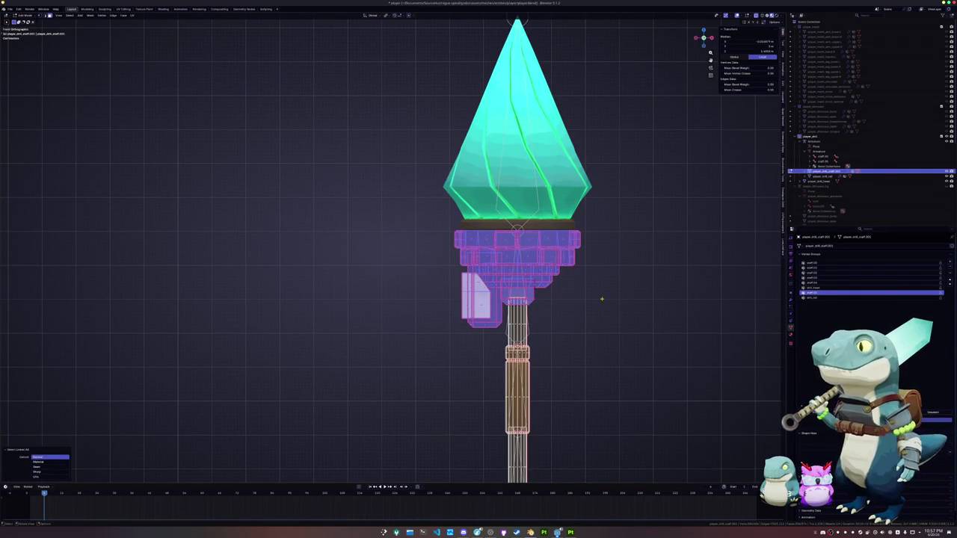
left_click(816, 288)
left_click(817, 291)
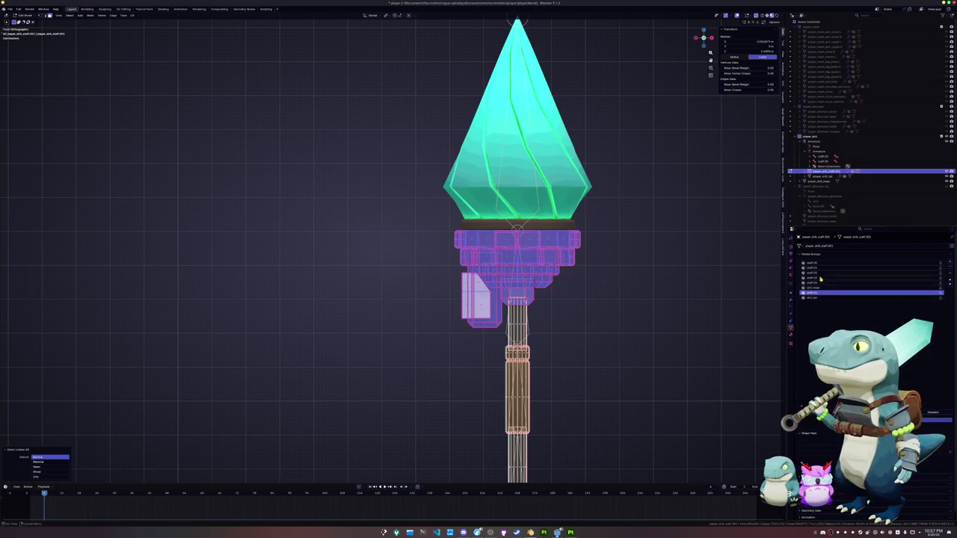
left_click(820, 284)
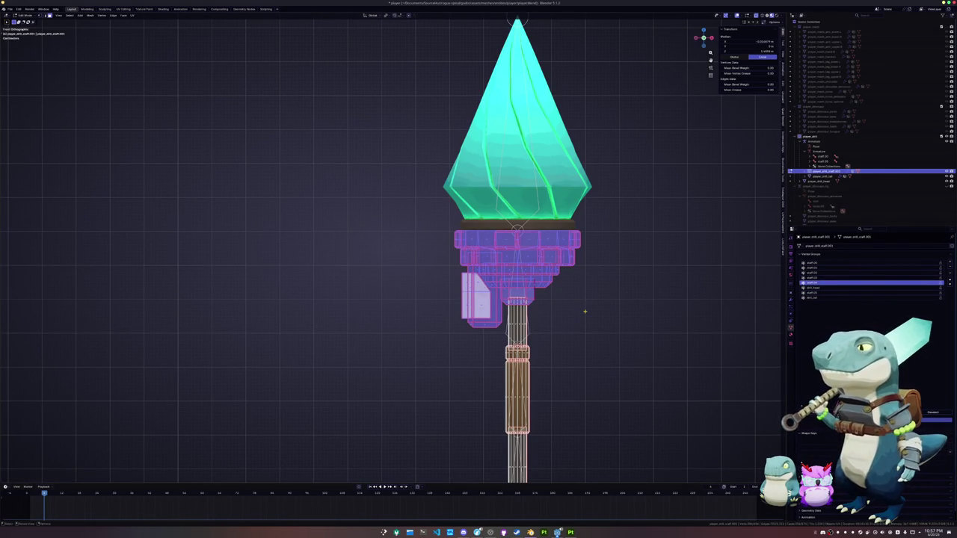
key("Tab")
- Parent the crystal head to the armature with empty groups and give it the drill_head vertex group
left_click(556, 202)
key("Tab")
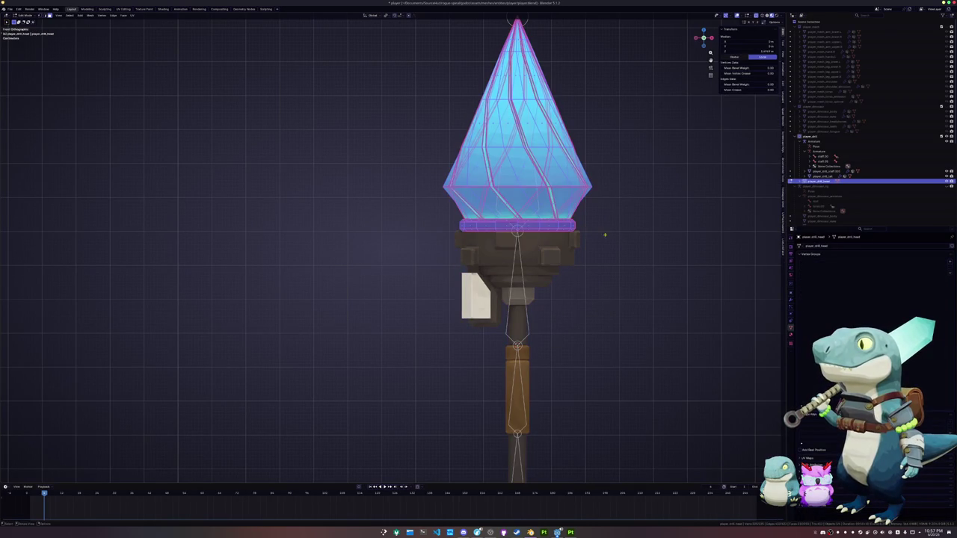
key("Tab")
left_click(529, 332, "shift")
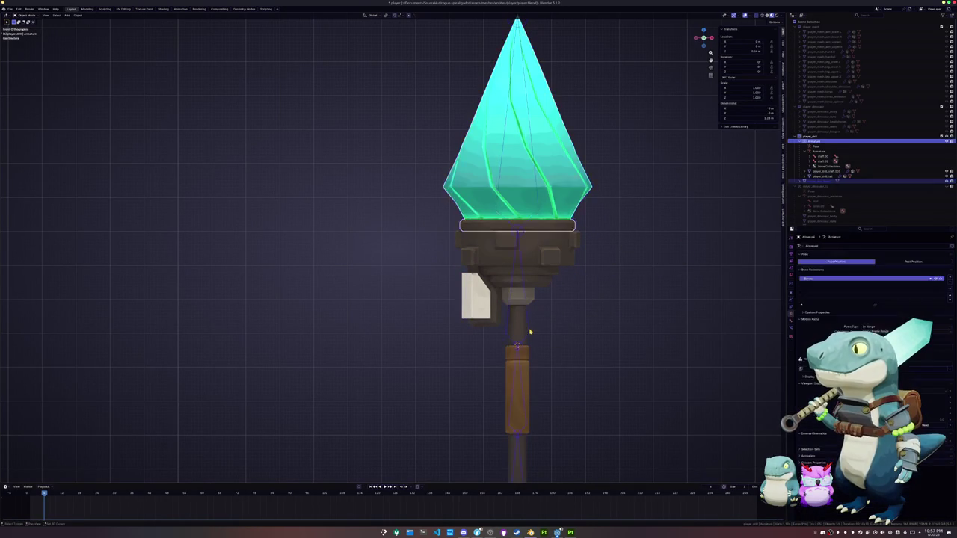
key("ctrl+p")
left_click(574, 301)
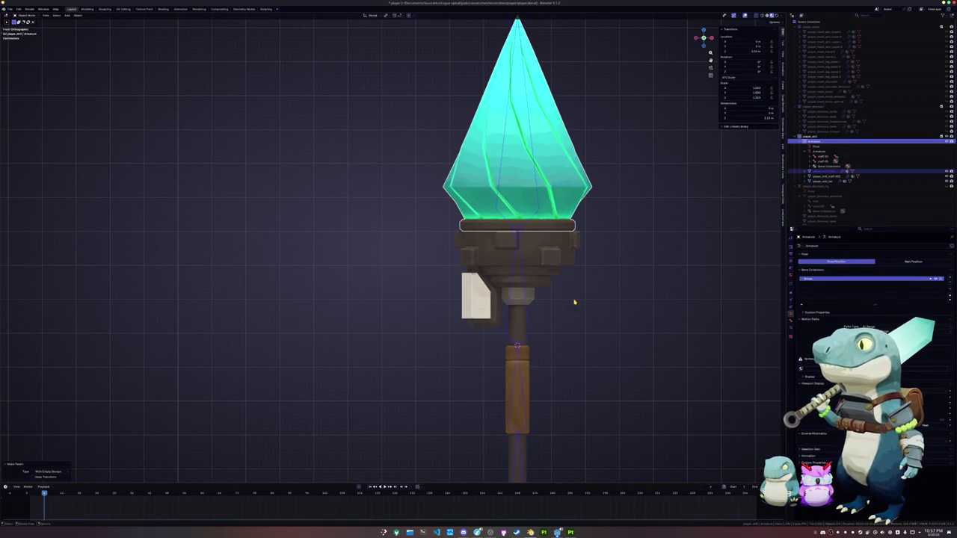
left_click(556, 202)
key("Tab")
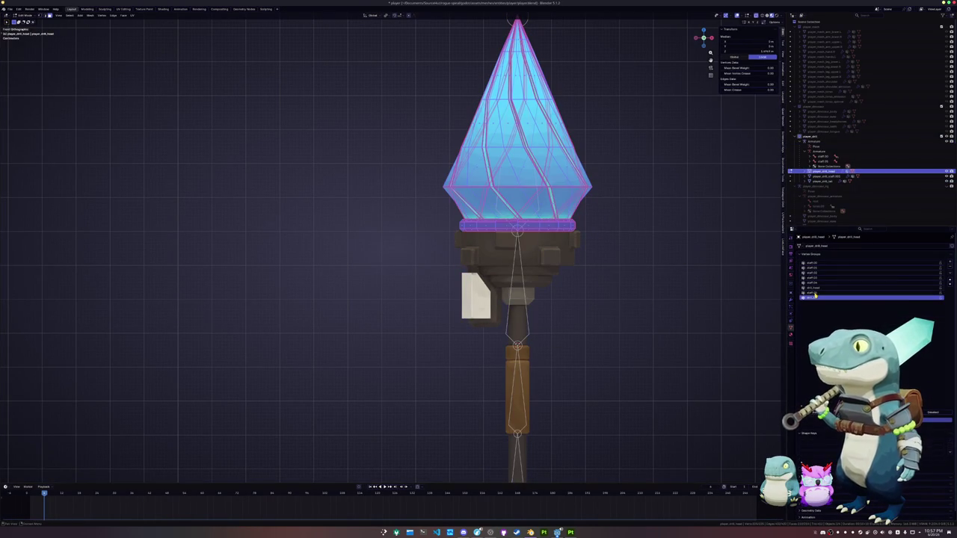
left_click(817, 289)
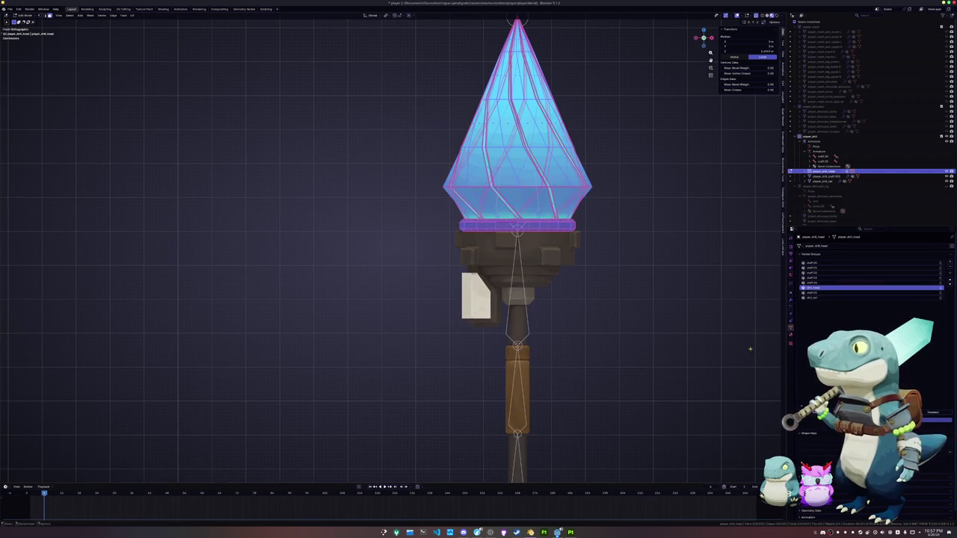
key("Tab")
- Put the armature in Pose Mode and test-rotate a bone along Z
scroll(543, 314, "down", 5)
left_click(448, 233)
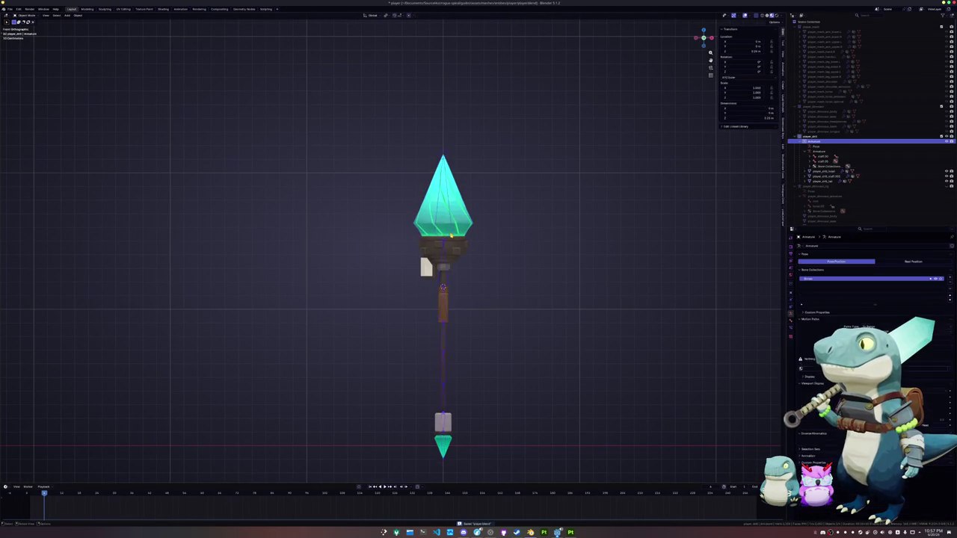
key("ctrl+Tab")
key("r")
key("z")
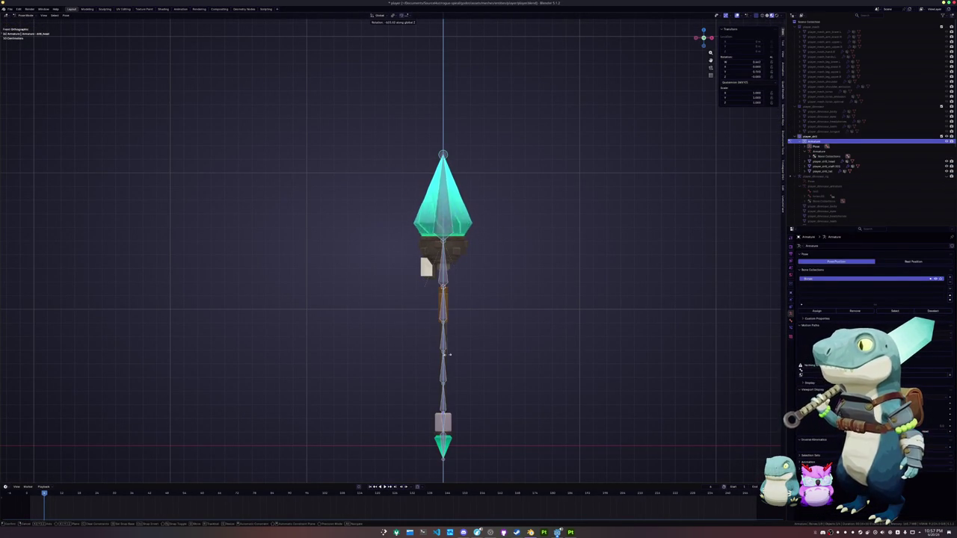
- Rotate the bottom gem bone around the Z axis and confirm it
left_click(459, 395)
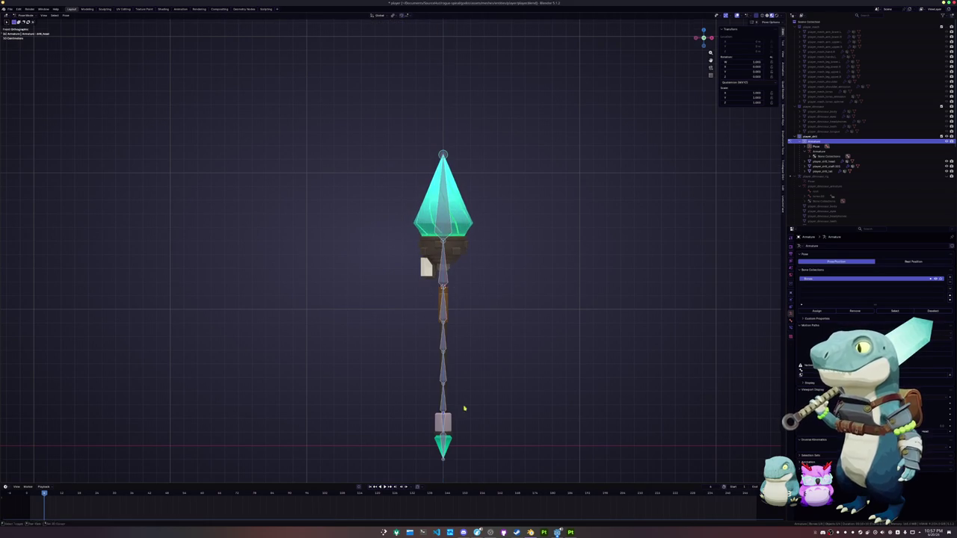
middle_click_drag(439, 463, 433, 392, "shift")
key("r")
key("z")
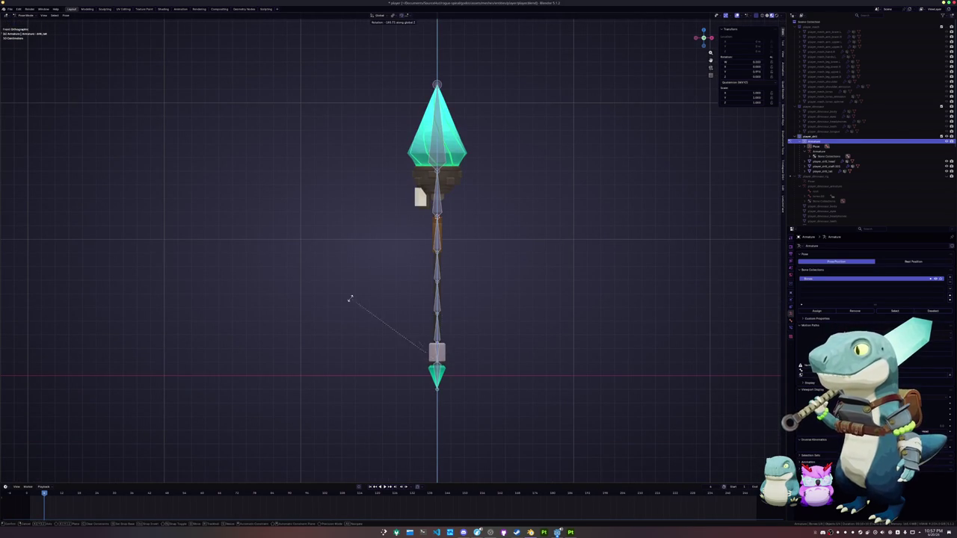
left_click(390, 360)
scroll(390, 361, "up", 3)
scroll(502, 336, "up", 3)
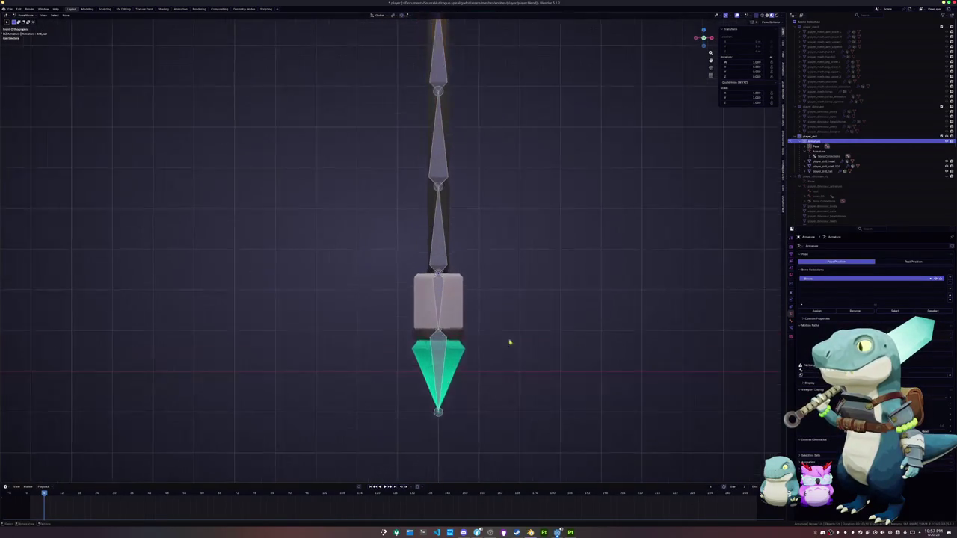
key("r")
key("z")
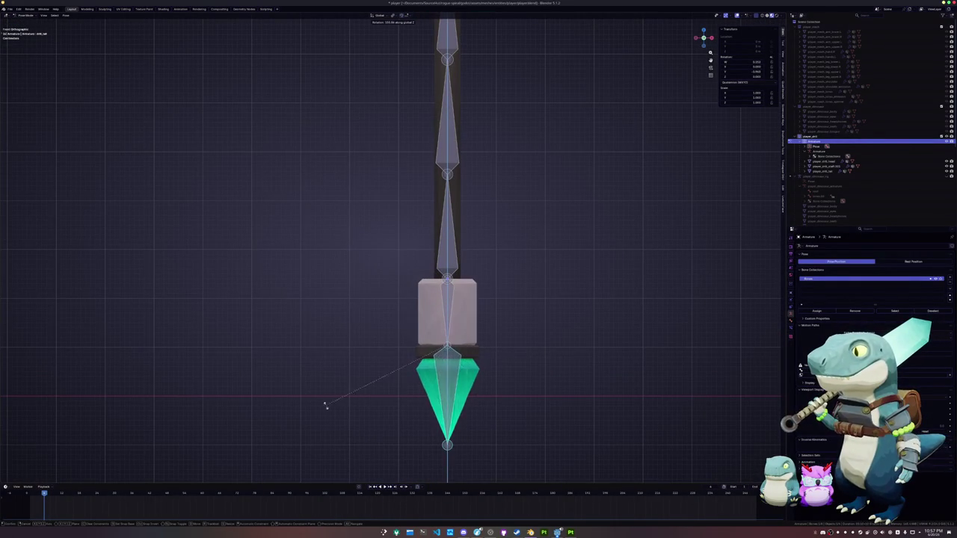
left_click(523, 313)
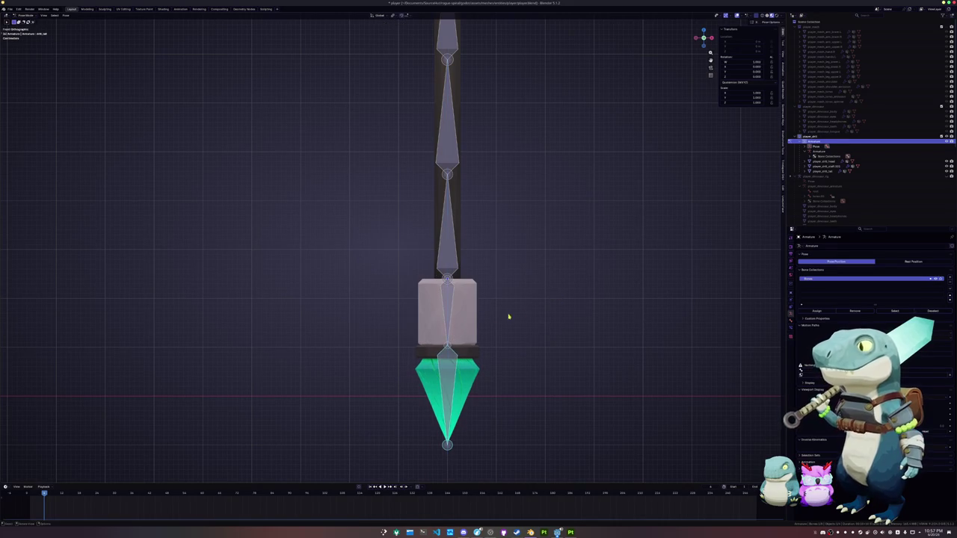
- Try rotating the box and gem bones on the X axis, cancelling each attempt
key("r")
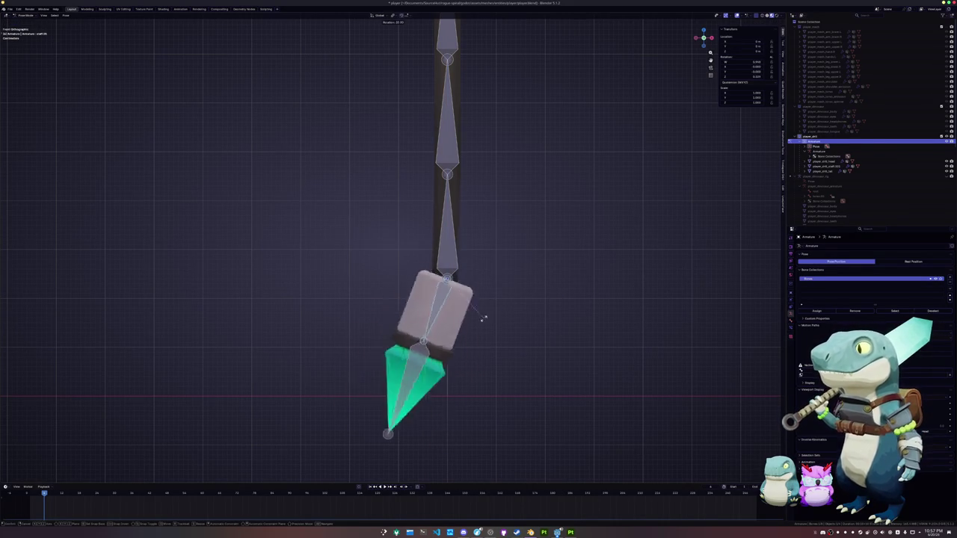
key("Escape")
scroll(491, 248, "down", 4)
scroll(453, 348, "up", 2)
key("r")
key("x")
key("Escape")
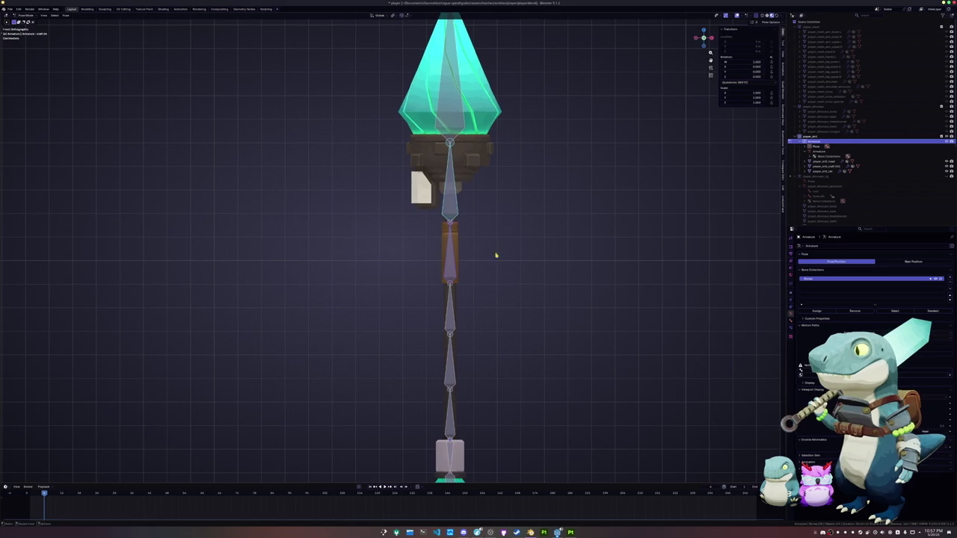
- Test local X and Y rotations on the staff, cancelling both
key("r")
key("x")
key("x")
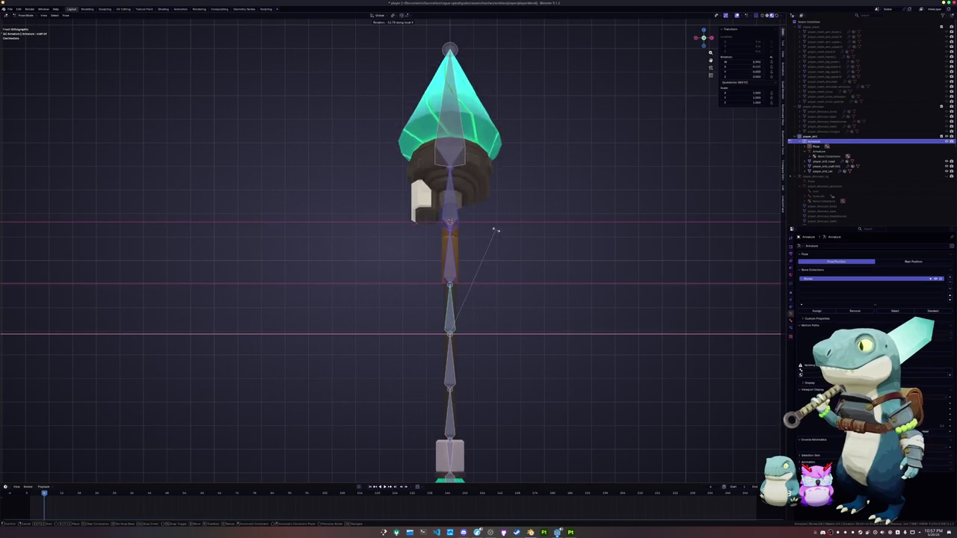
key("Escape")
key("r")
key("y")
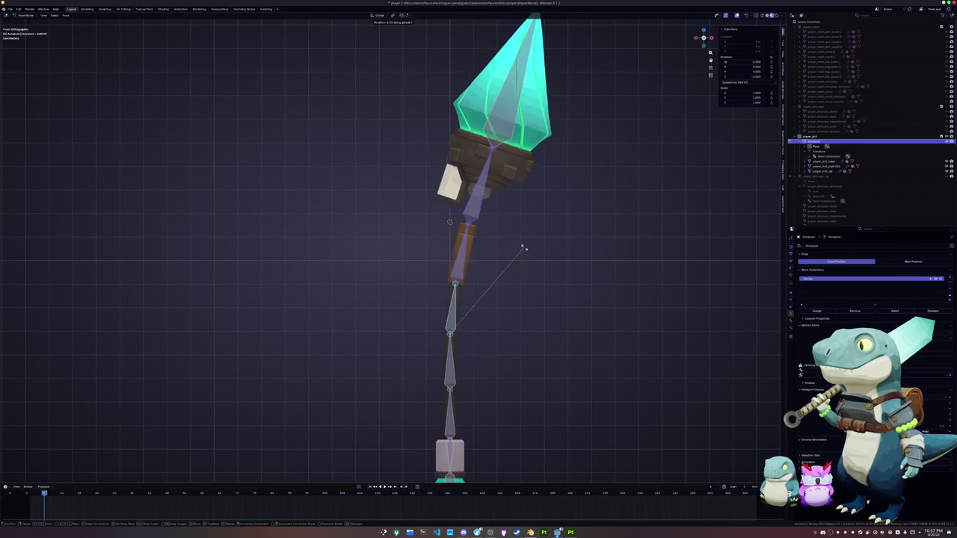
key("Escape")
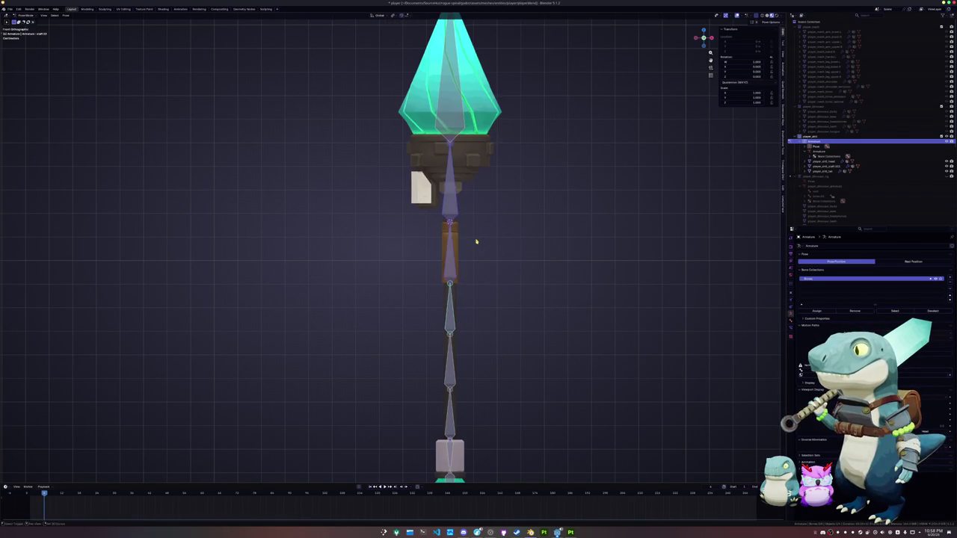
- Preview a 10 degree staff rotation, cancel it, then scale up the gem bone
scroll(478, 243, "down", 2)
key("r")
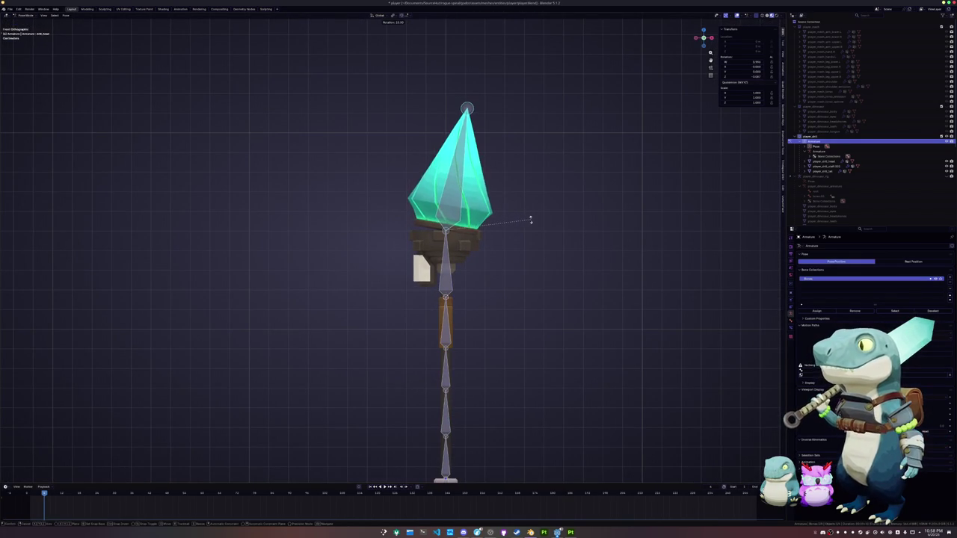
key("Escape")
key("r")
key("Escape")
key("s")
key("Return")
- Undo the gem scaling and earlier tests back to Object Mode with the staff upright
mouse_move(633, 290)
middle_mouse_down()
mouse_move(502, 310)
mouse_move(504, 319)
middle_mouse_up()
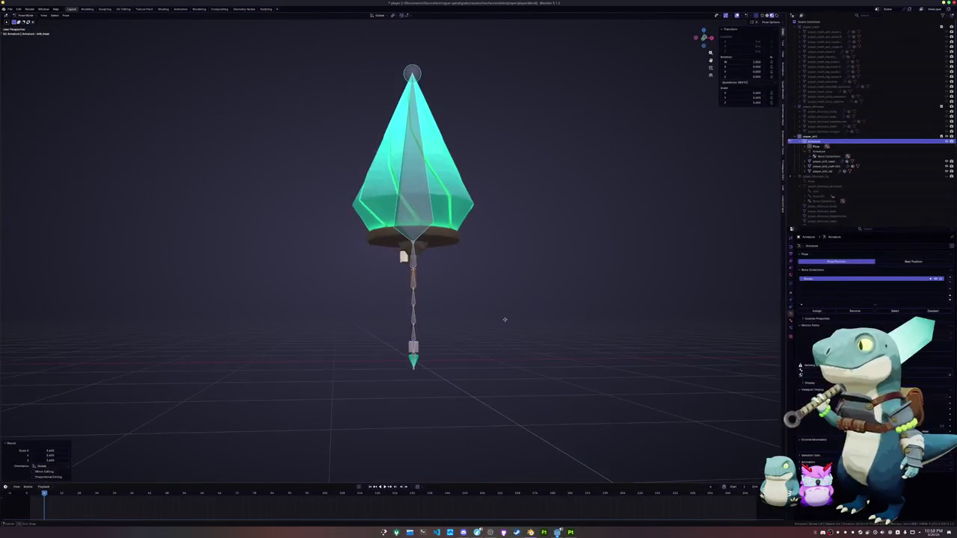
scroll(523, 322, "up", 2)
key("ctrl+z")
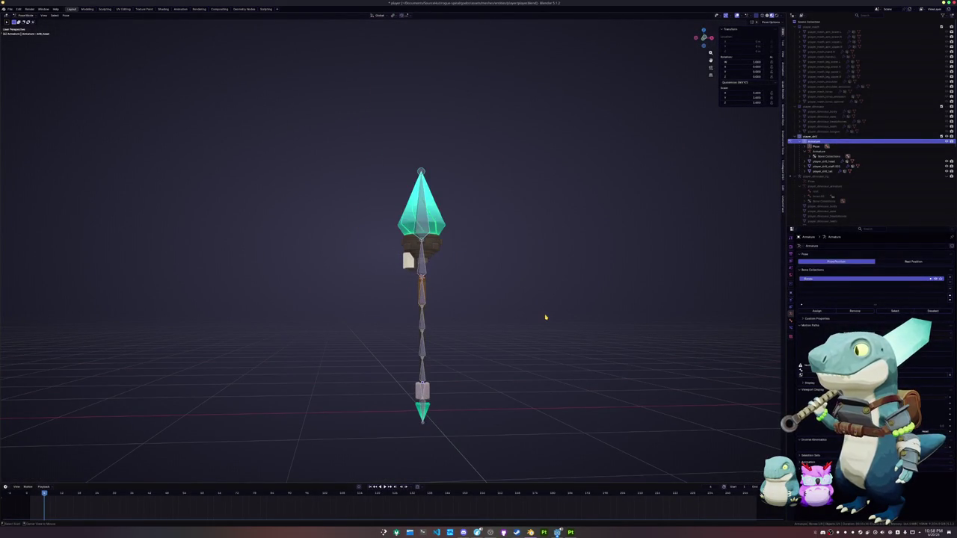
key("ctrl+z")
key("ctrl+z")
key("ctrl+z")
- Apply All Transforms to the staff armature and save the file
middle_click_drag(479, 317, 484, 326)
key("ctrl+a")
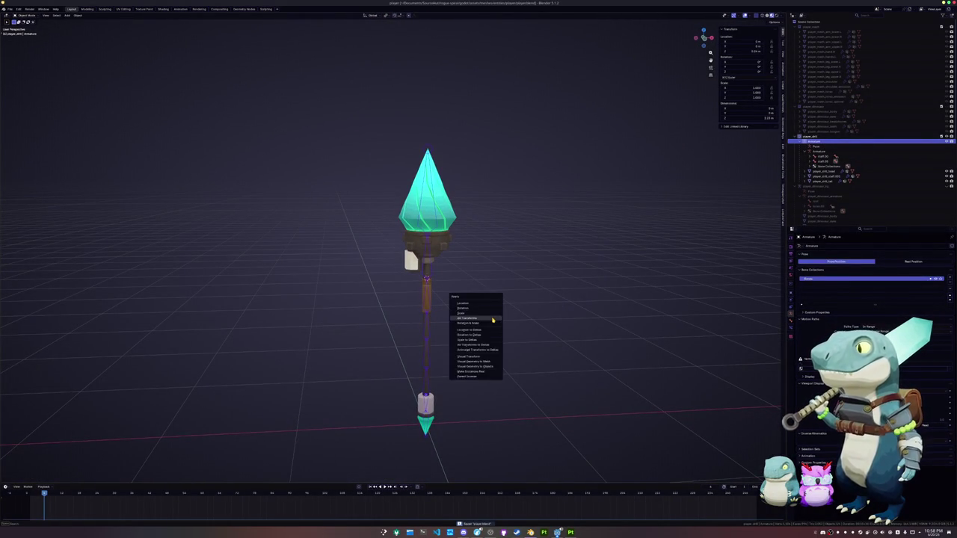
key("Escape")
key("ctrl+a")
left_click(546, 306)
key("ctrl+s")
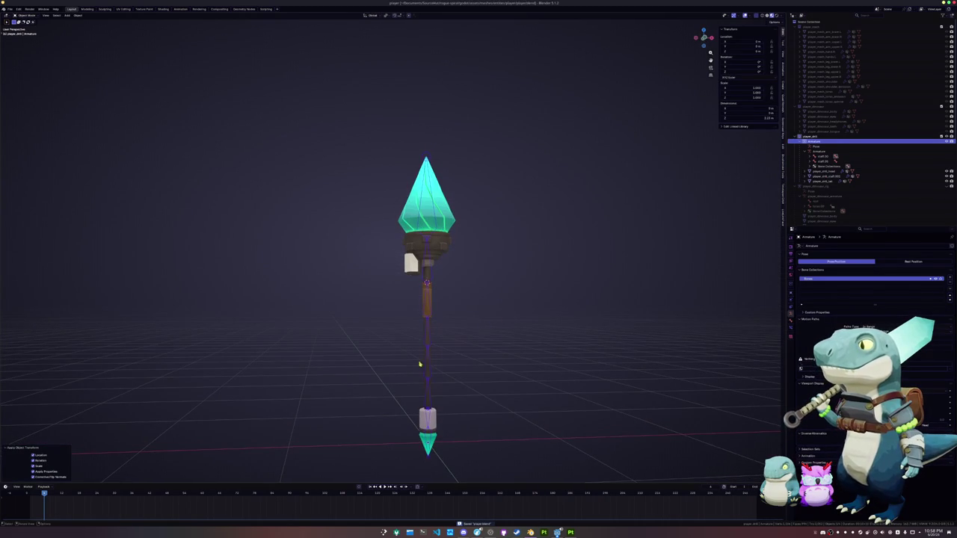
- Apply All Transforms to the staff shaft mesh and the staff head mesh
middle_click_drag(446, 348, 426, 352)
left_click(432, 380)
key("ctrl+a")
left_click(431, 379)
left_click(436, 196, "shift")
key("ctrl+a")
left_click(420, 172)
scroll(512, 214, "down", 3)
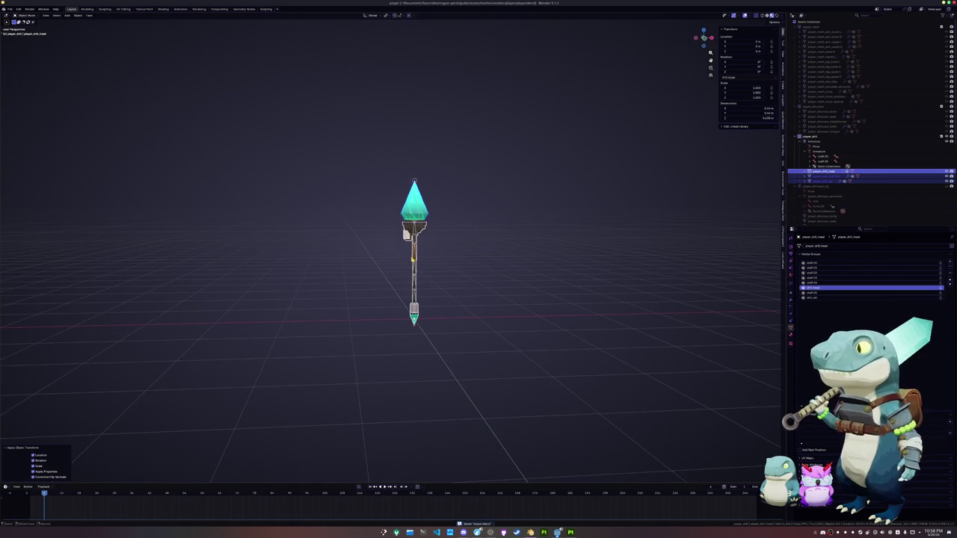
- Move the staff rig to the right and unhide the hidden character armatures with Alt+H
left_click(413, 263)
key("g")
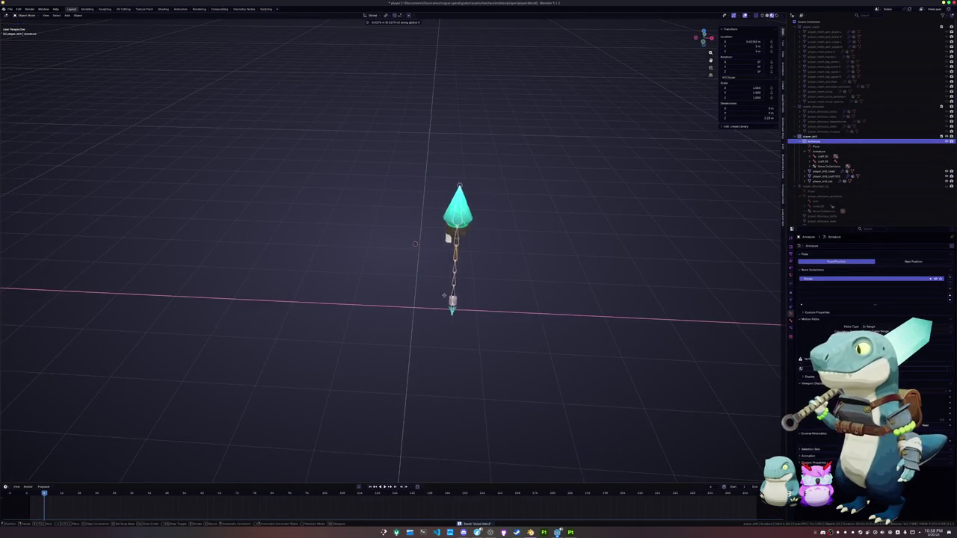
left_click(464, 299)
key("ctrl+z")
key("ctrl+shift+z")
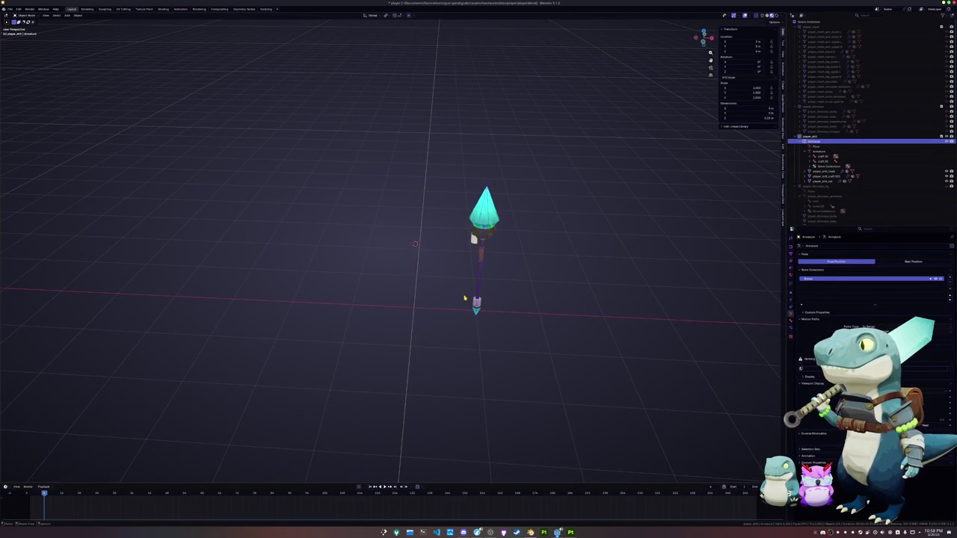
key("alt+h")
left_click(499, 301)
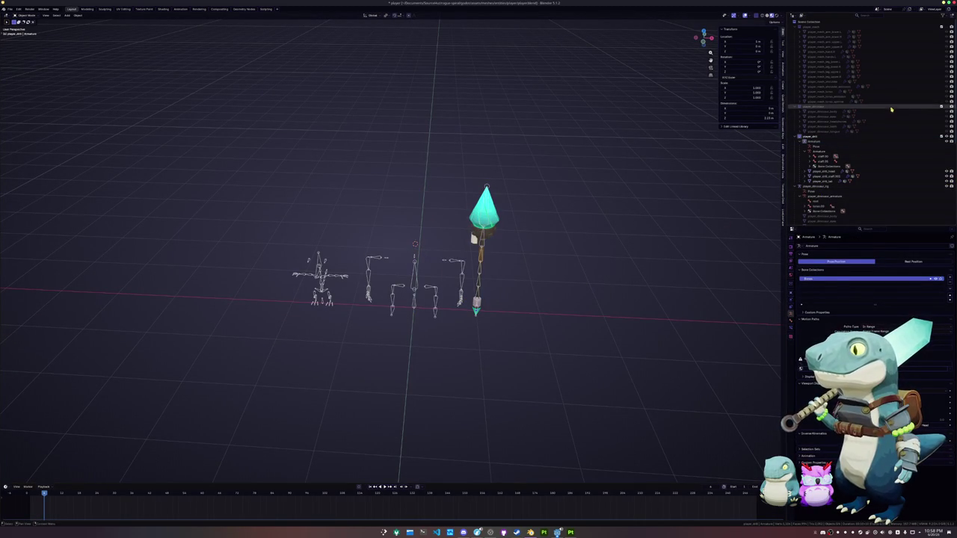
left_click(951, 107)
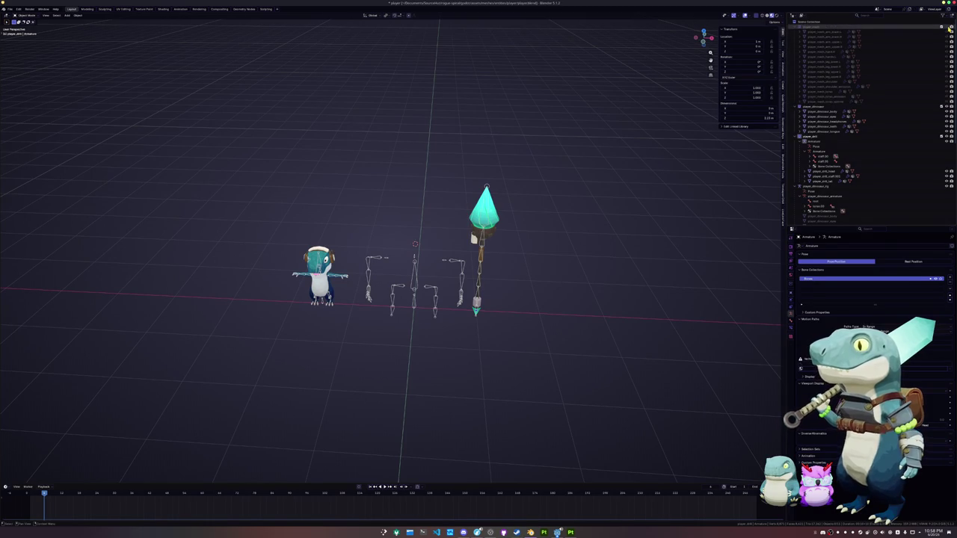
left_click(950, 28)
middle_click_drag(617, 277, 495, 305)
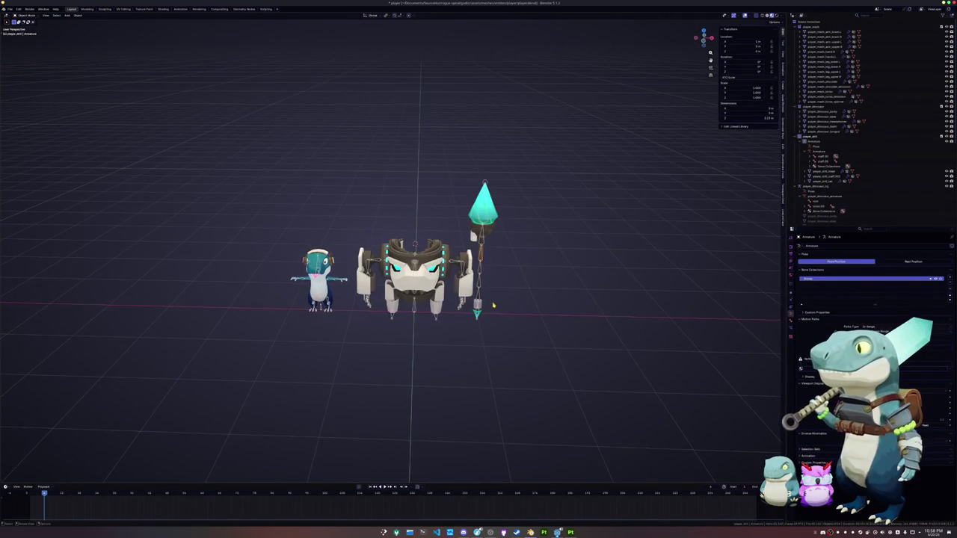
left_click(457, 300)
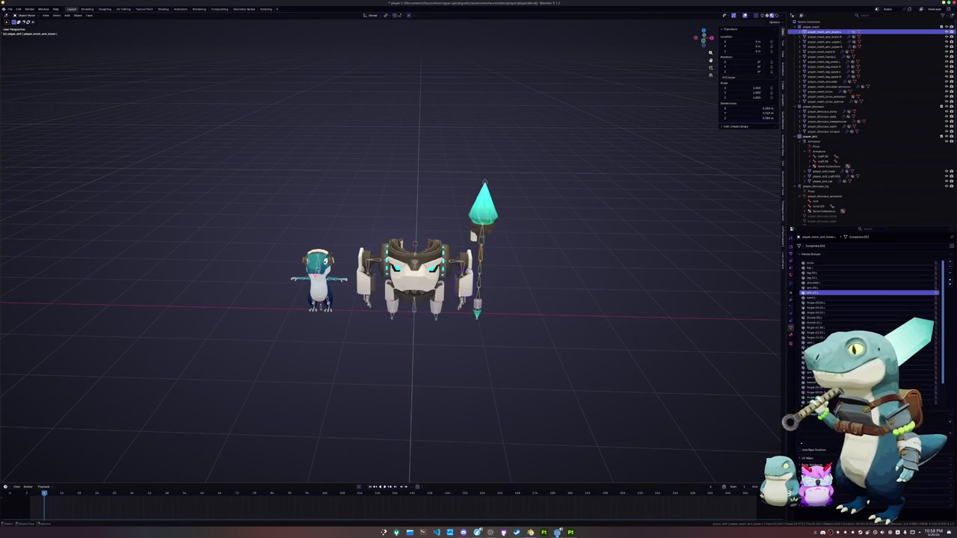
left_click(479, 298)
scroll(478, 306, "up", 2)
key("g")
left_click(528, 343)
key("KP_1")
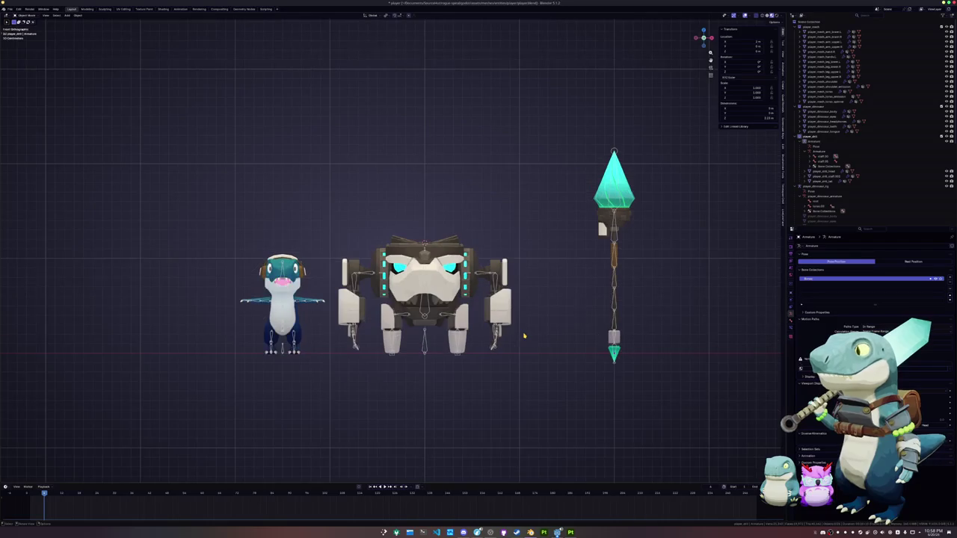
scroll(448, 340, "down", 1)
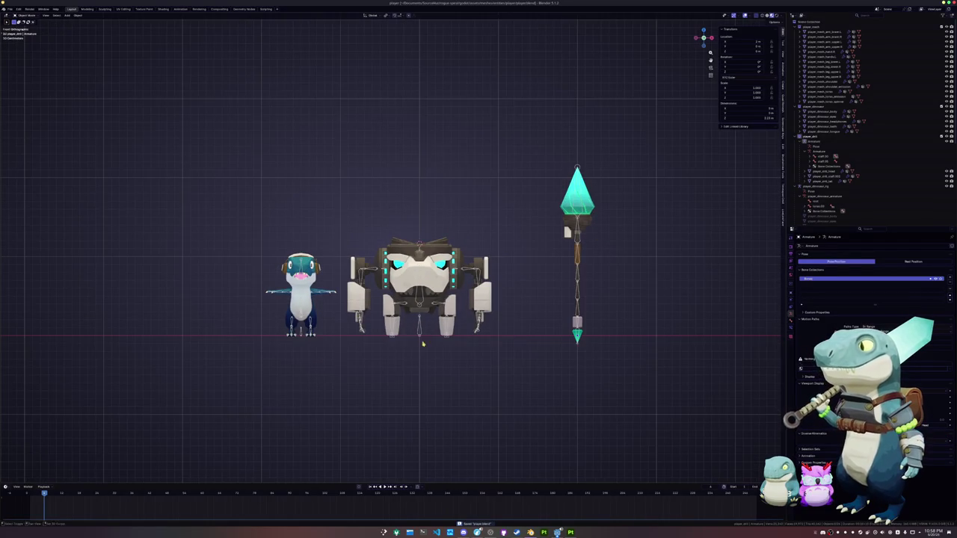
left_click_drag(346, 334, 306, 340)
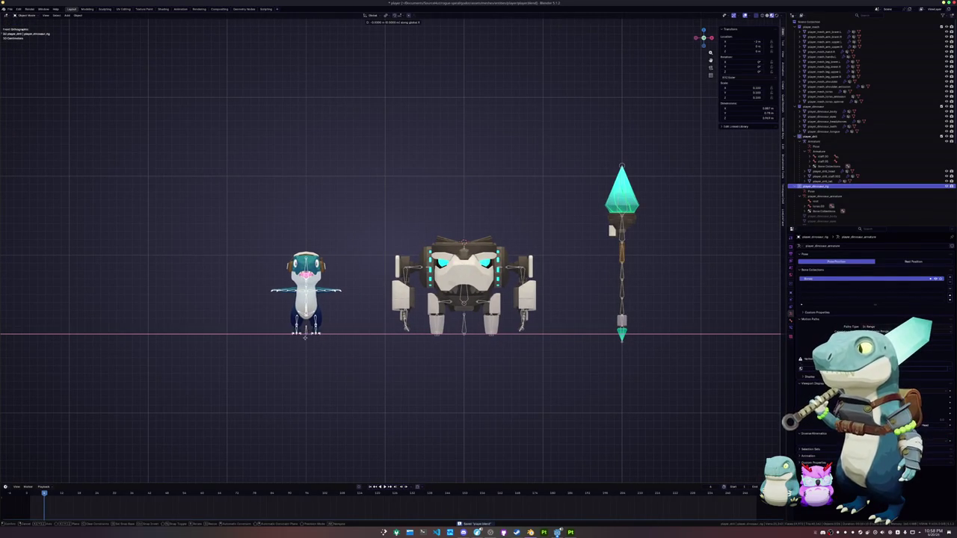
middle_click_drag(385, 345, 389, 368)
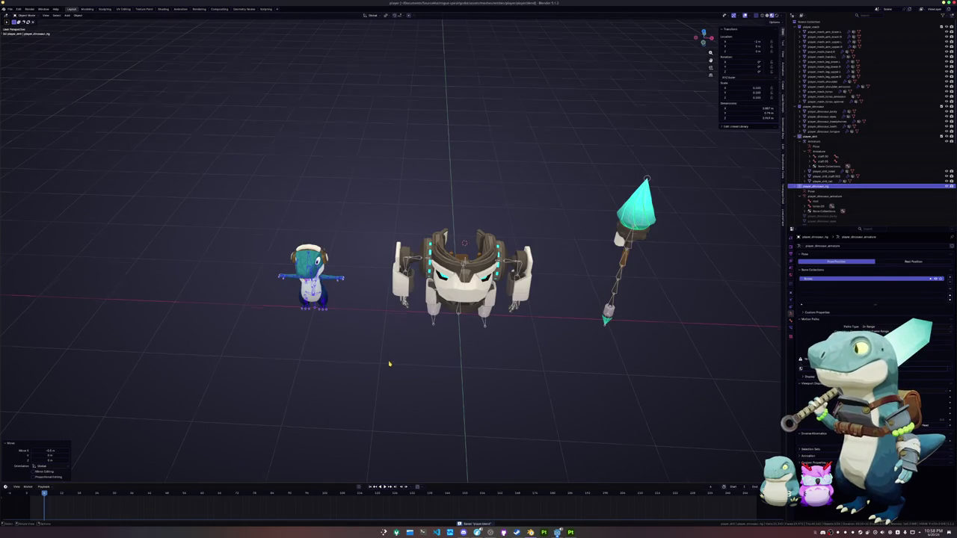
middle_click_drag(388, 366, 391, 351)
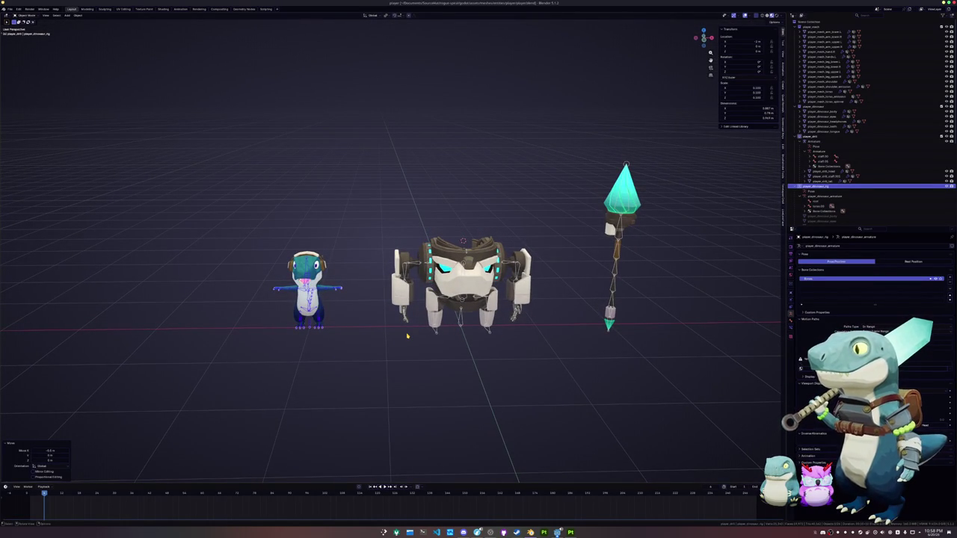
middle_click_drag(407, 336, 399, 326)
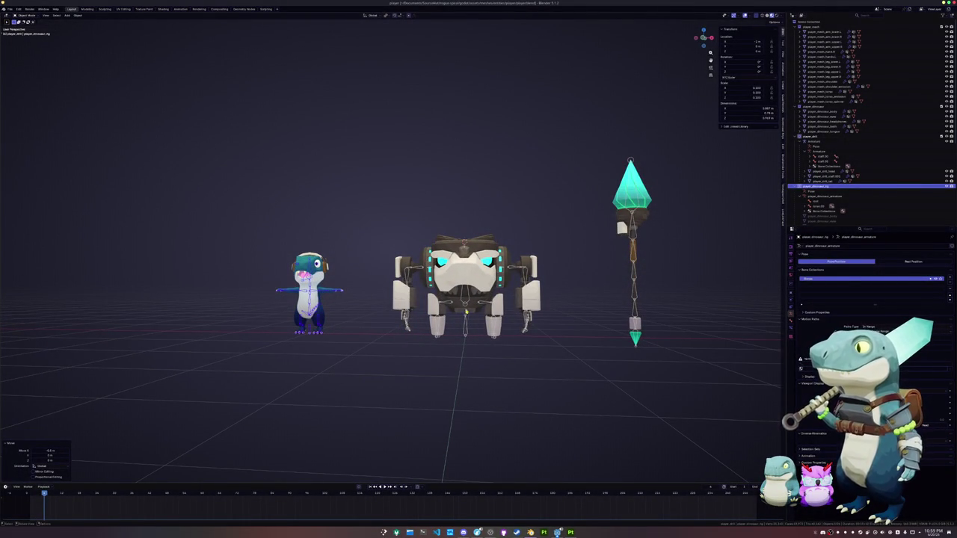
mouse_move(417, 353)
middle_mouse_down()
mouse_move(399, 363)
mouse_move(389, 298)
mouse_move(566, 158)
middle_mouse_up()
scroll(399, 364, "up", 2)
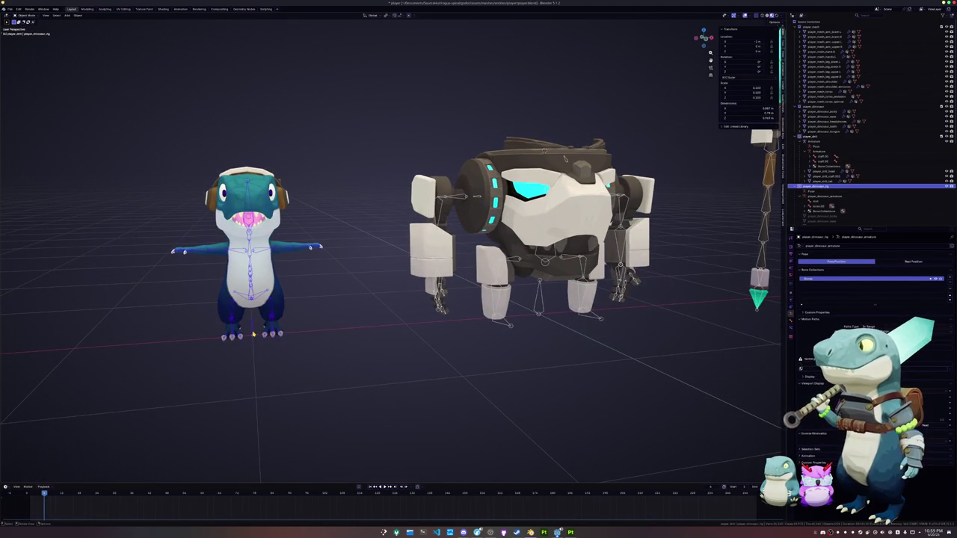
key("Tab")
key("ctrl+s")
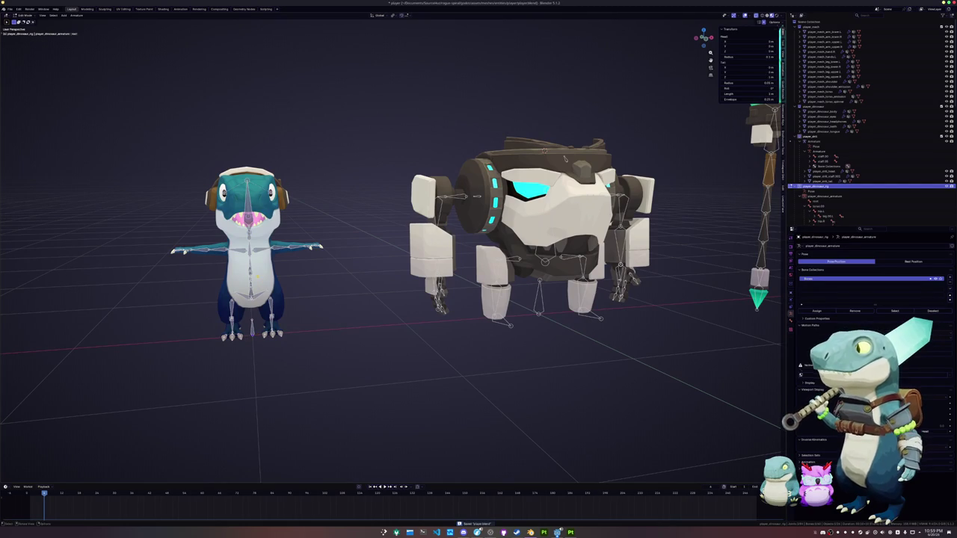
key("Tab")
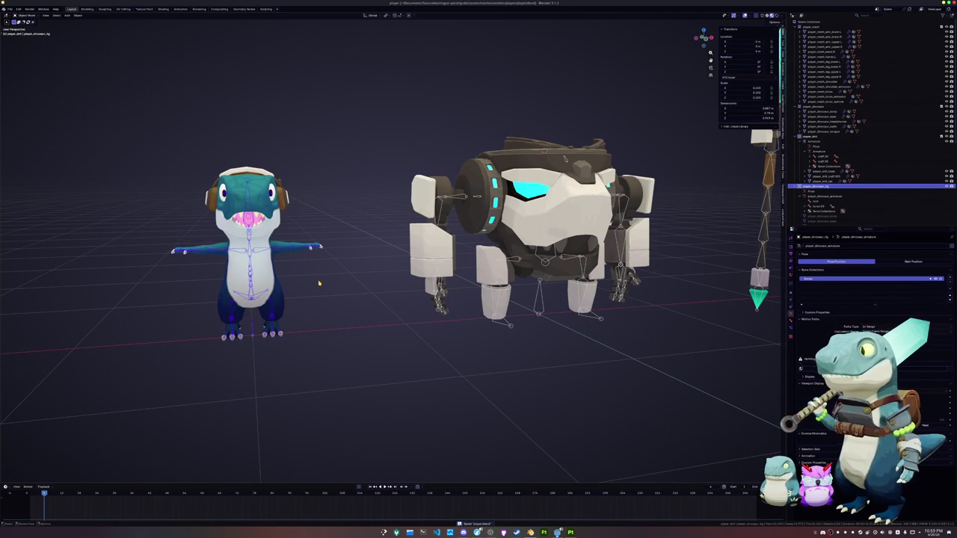
mouse_move(319, 282)
middle_mouse_down()
mouse_move(355, 319)
mouse_move(289, 290)
mouse_move(512, 293)
middle_mouse_up()
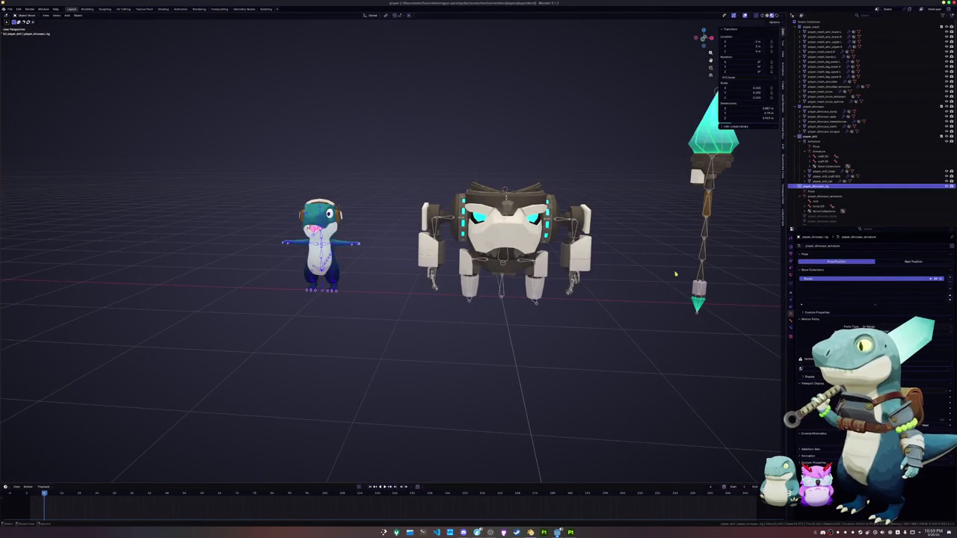
left_click(698, 276)
left_click(698, 277)
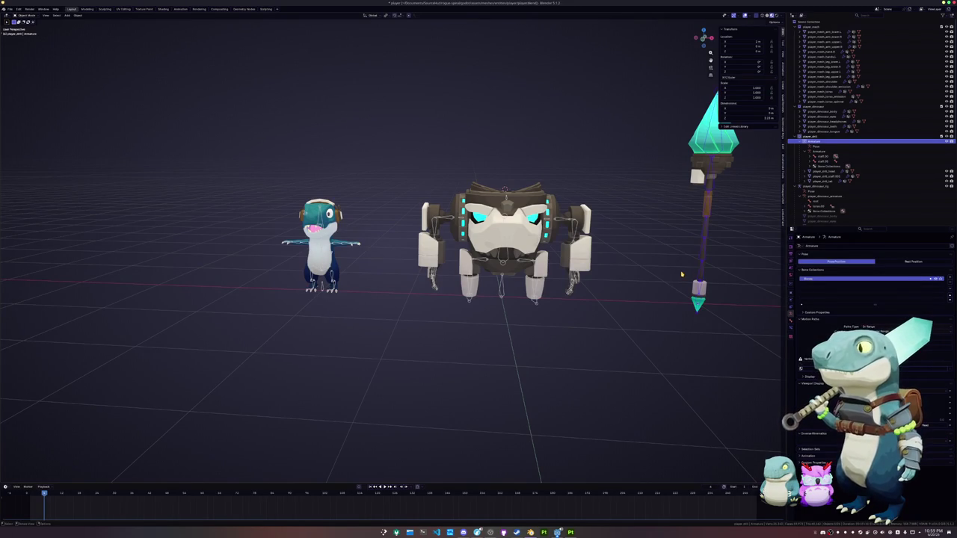
middle_click_drag(682, 275, 581, 295)
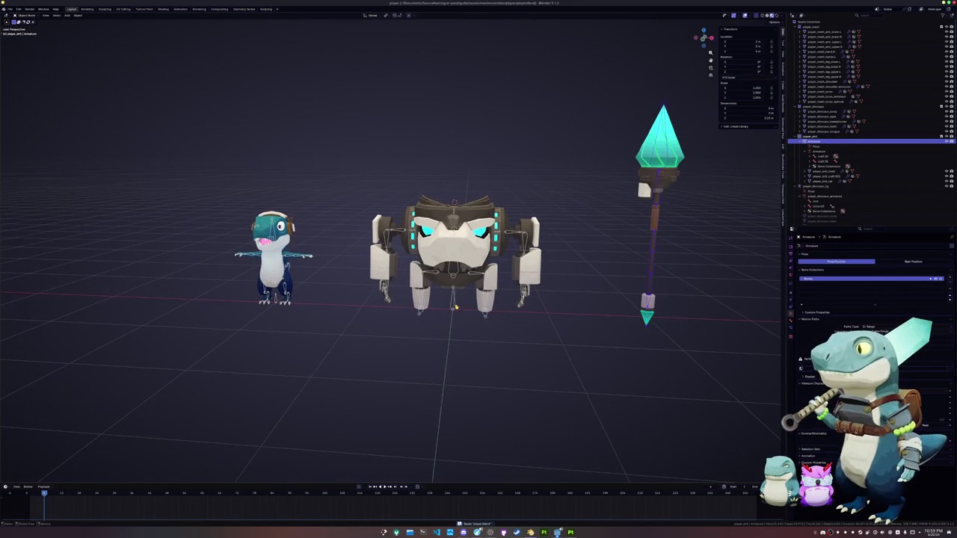
left_click(20, 16)
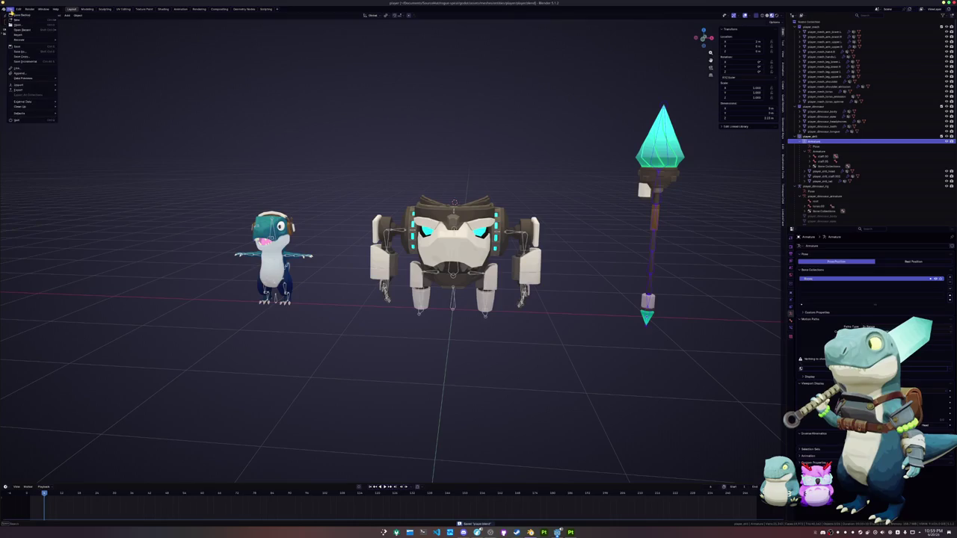
left_click(334, 322)
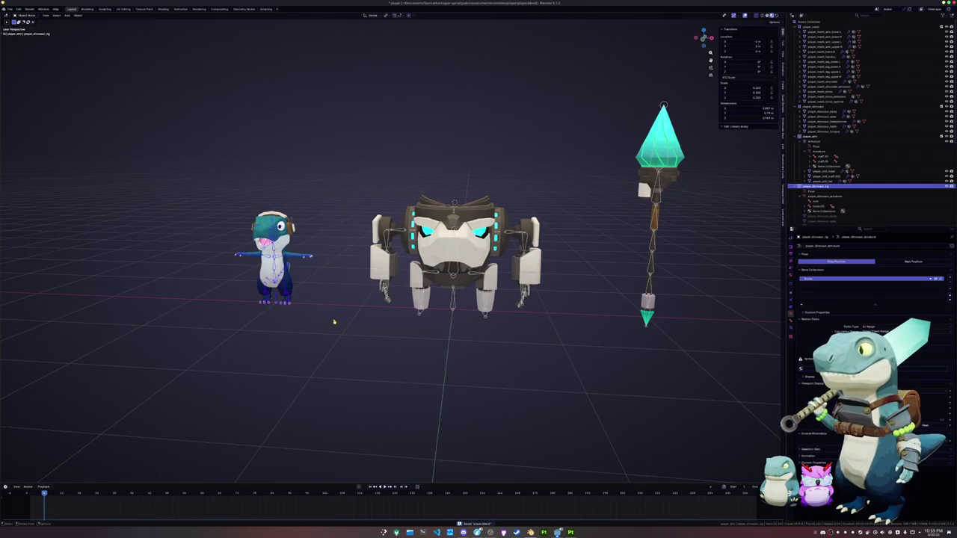
- In Edit Mode, batch rename the dinosaur rig's 43 bones with the prefix 'dinosaur_'
key("Tab")
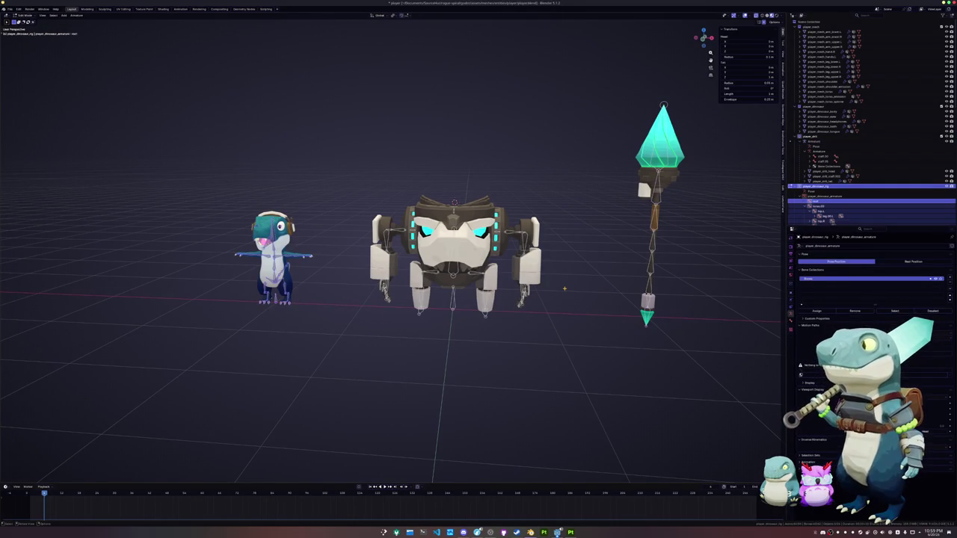
left_click_drag(867, 225, 867, 347)
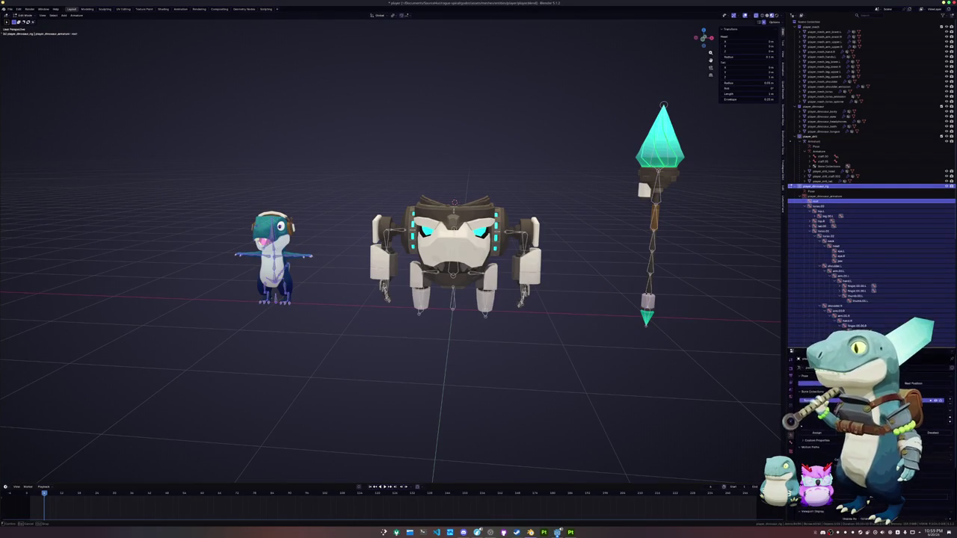
scroll(831, 313, "down", 4)
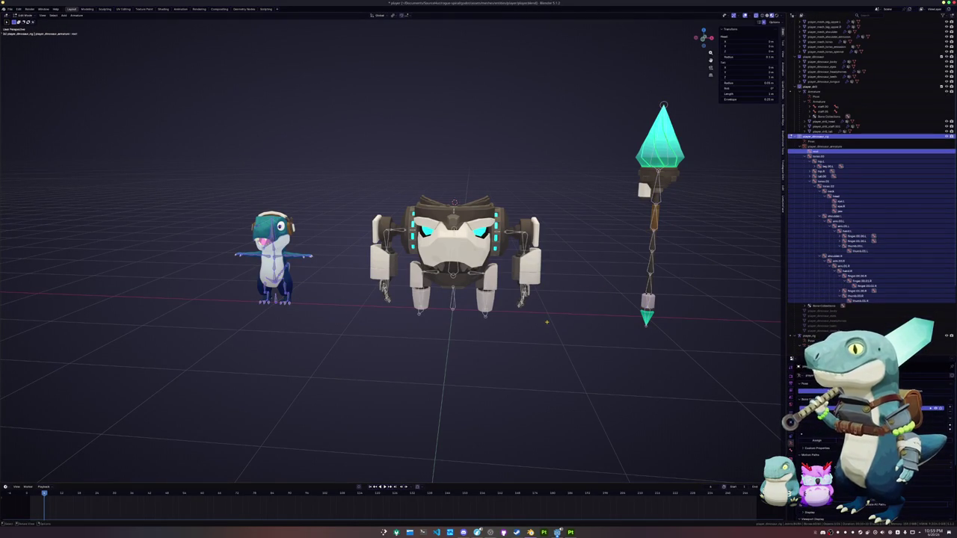
key("F3")
key("Return")
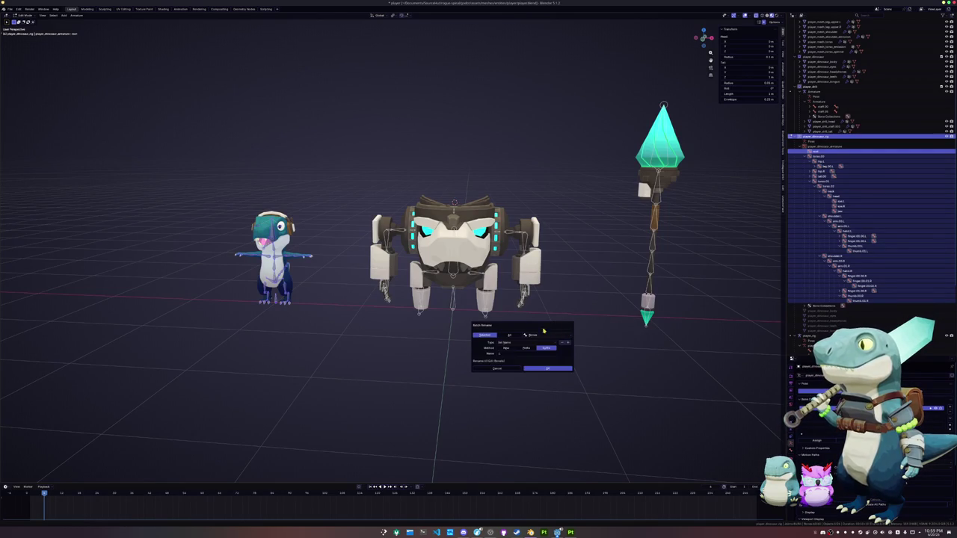
left_click(525, 348)
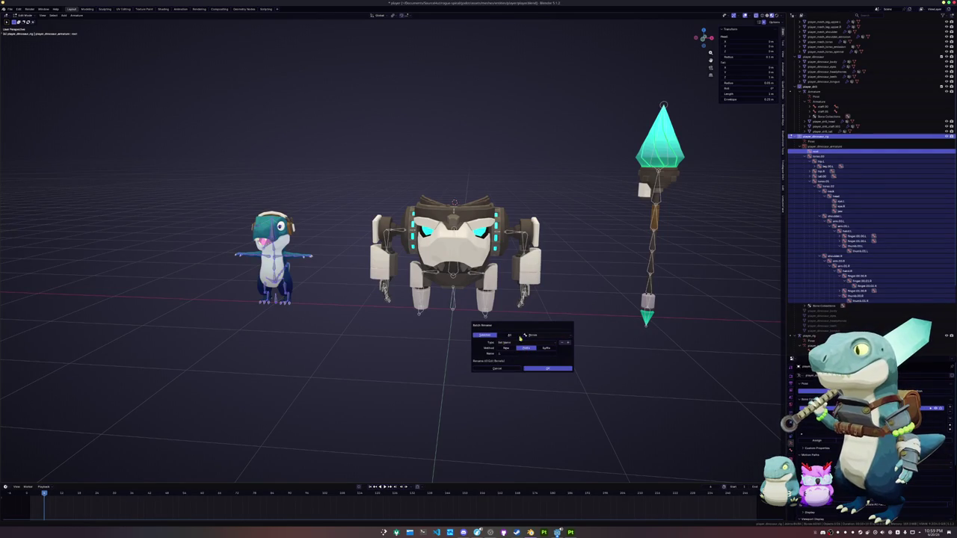
left_click(507, 354)
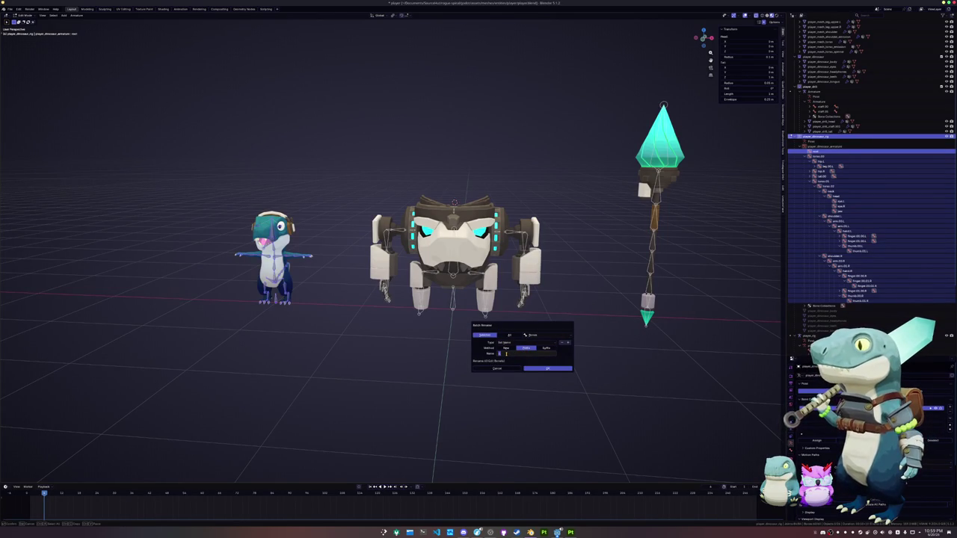
key("Return")
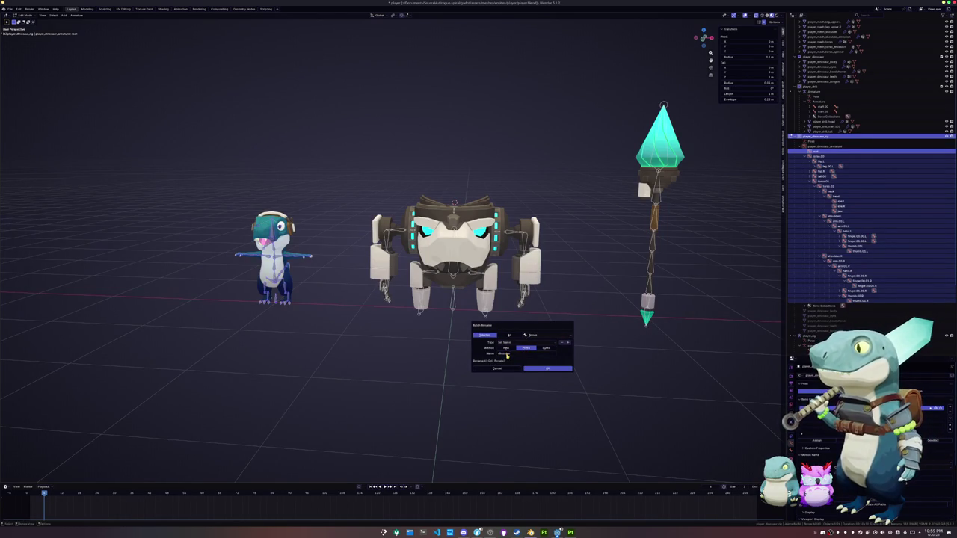
key("Return")
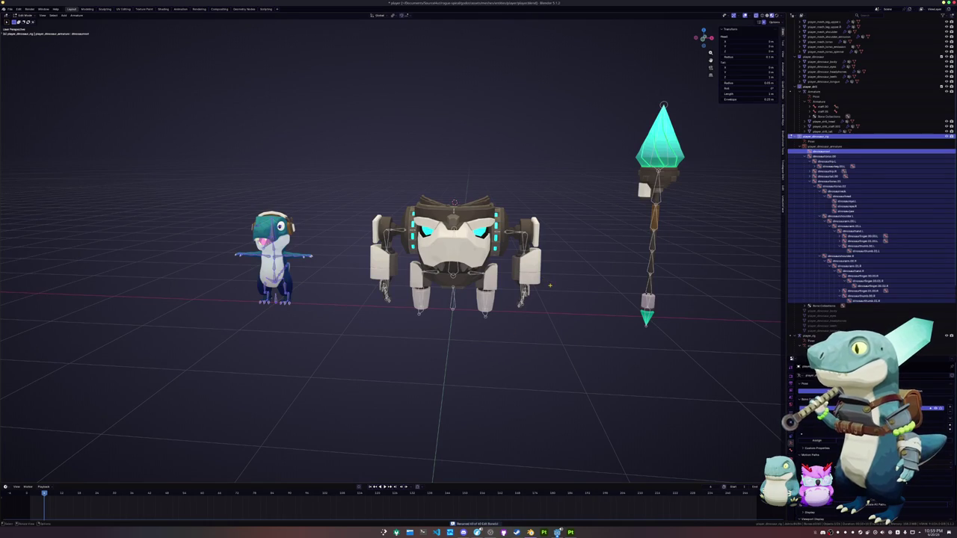
- Reapply Batch Rename so every dinosaur bone carries the dinosaur_ prefix
key("F3")
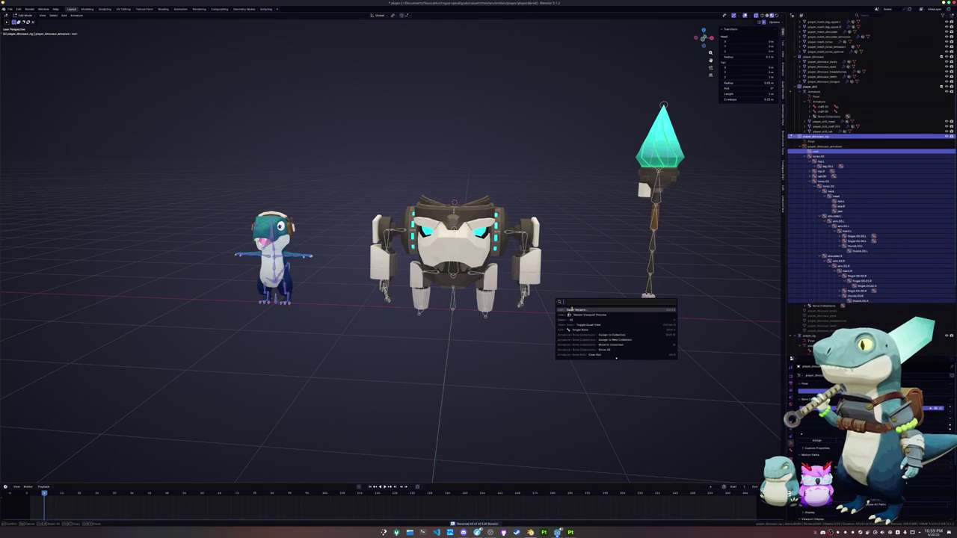
left_click(571, 309)
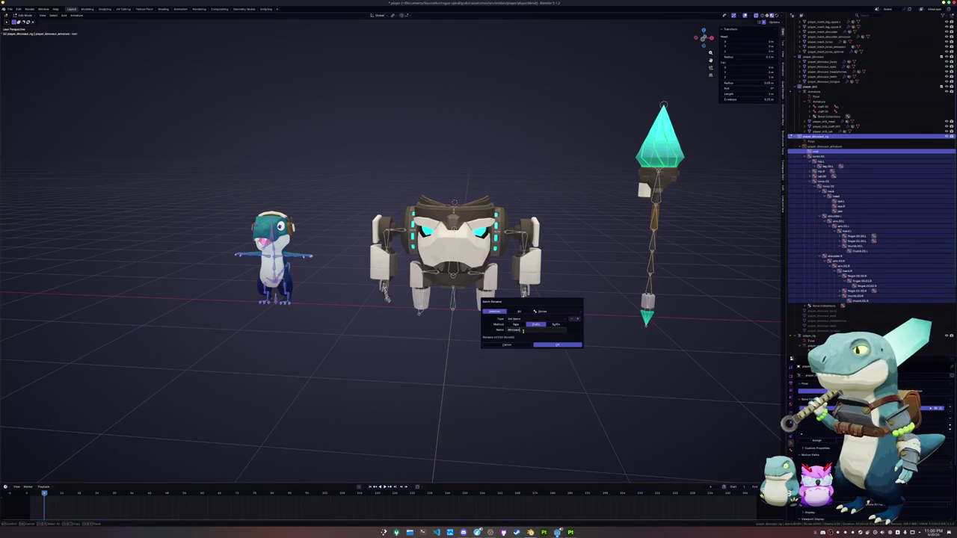
key("Return")
key("Return")
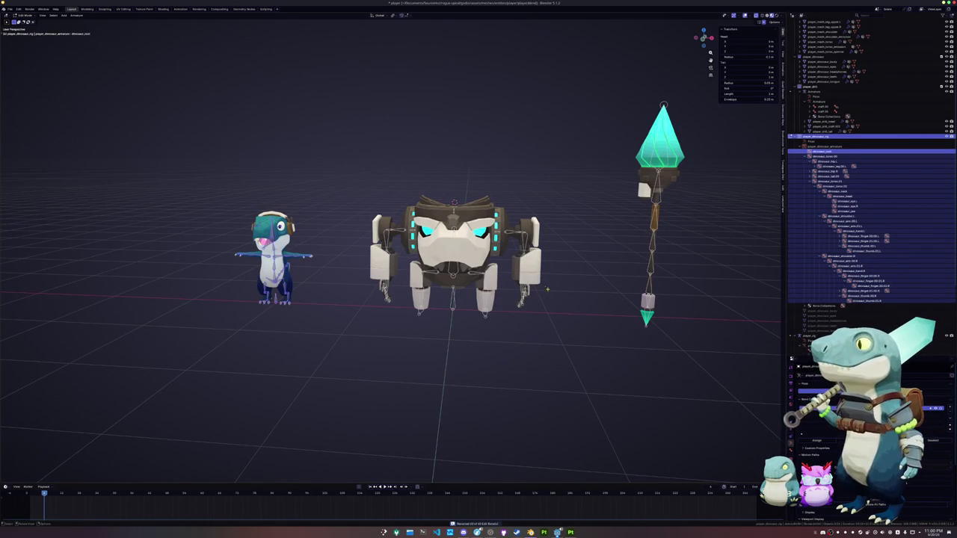
middle_click_drag(545, 288, 449, 303)
left_click(434, 306)
- Select all robot rig bones and batch rename them with the prefix 'mech_'
key("a")
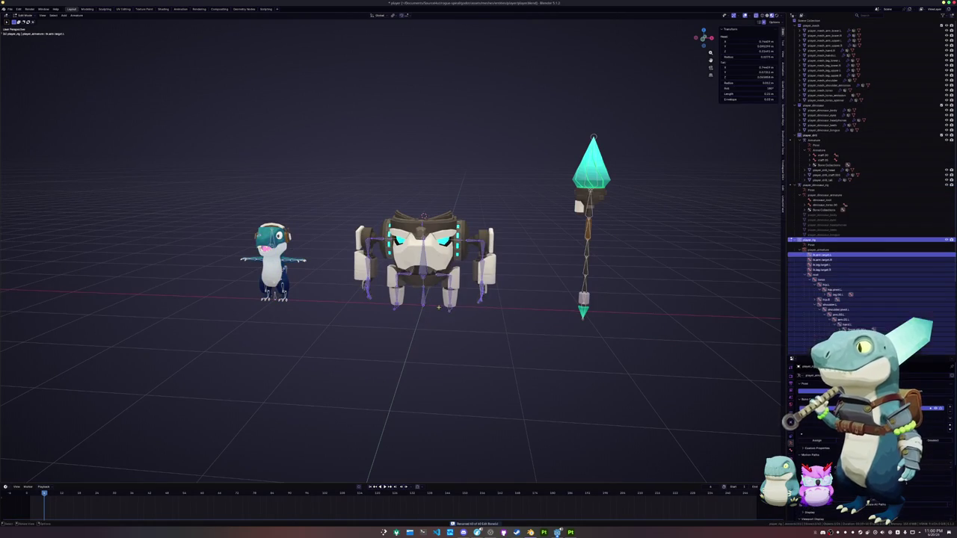
scroll(497, 327, "up", 2)
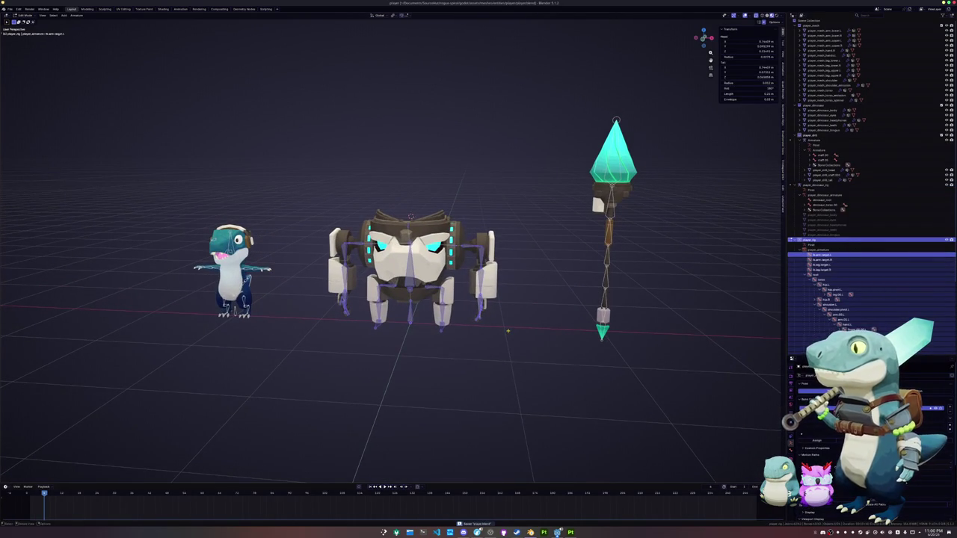
key("F3")
left_click(525, 340)
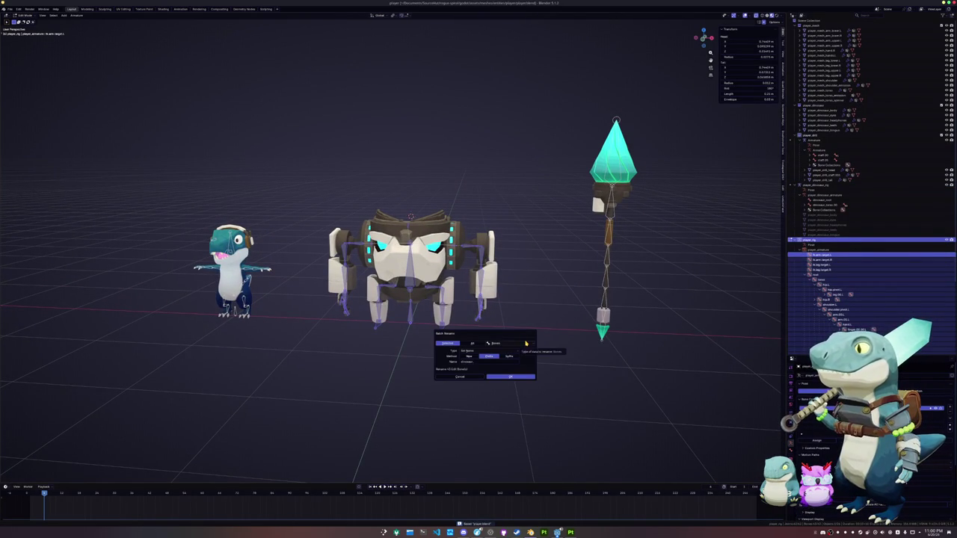
left_click(501, 364)
type("ik")
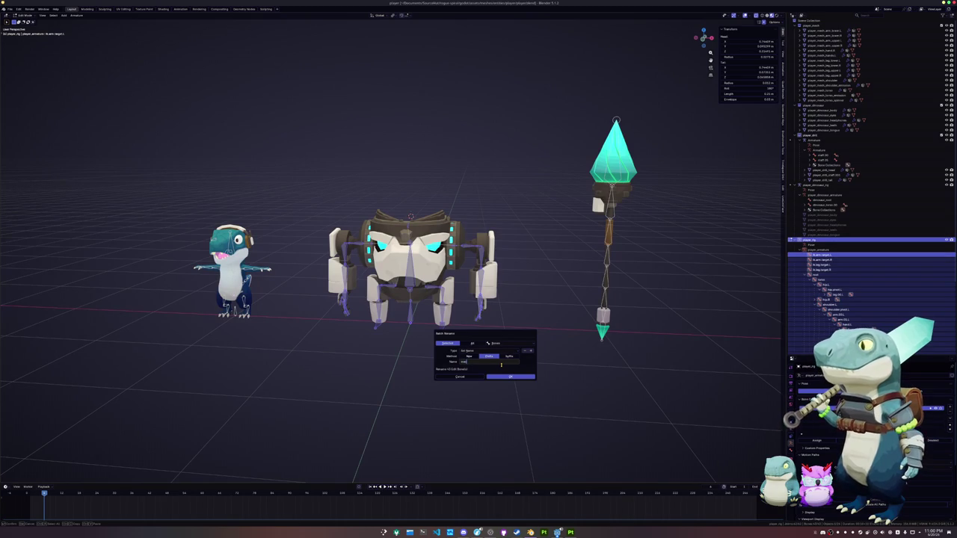
key("Return")
key("Return")
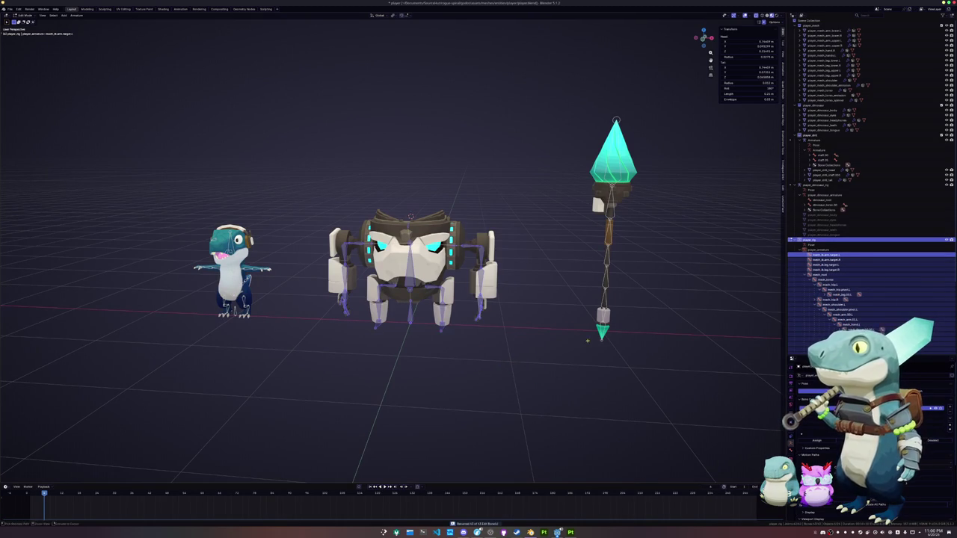
key("Tab")
- Batch rename the staff armature's bones with the prefix 'drill_' and leave Edit Mode
left_click(603, 275)
key("Tab")
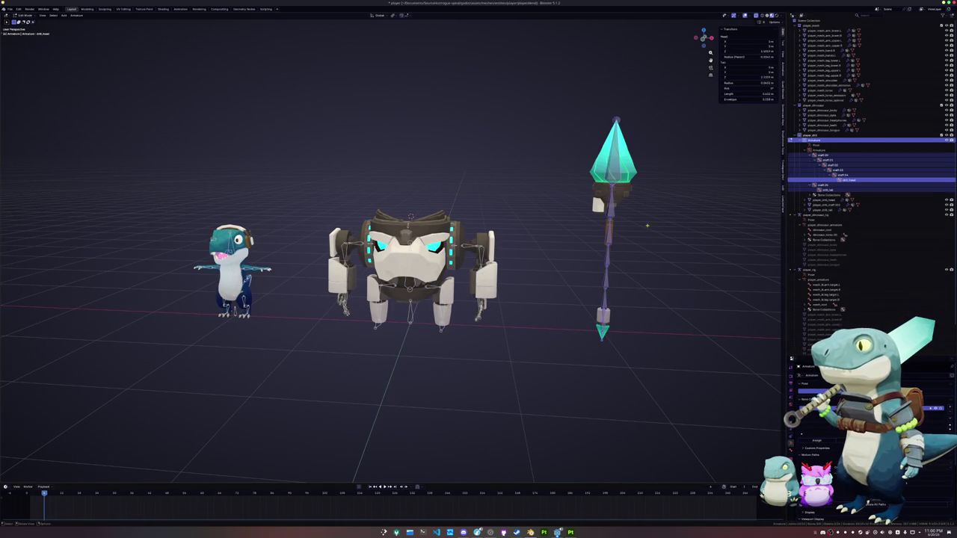
key("F3")
left_click(665, 260)
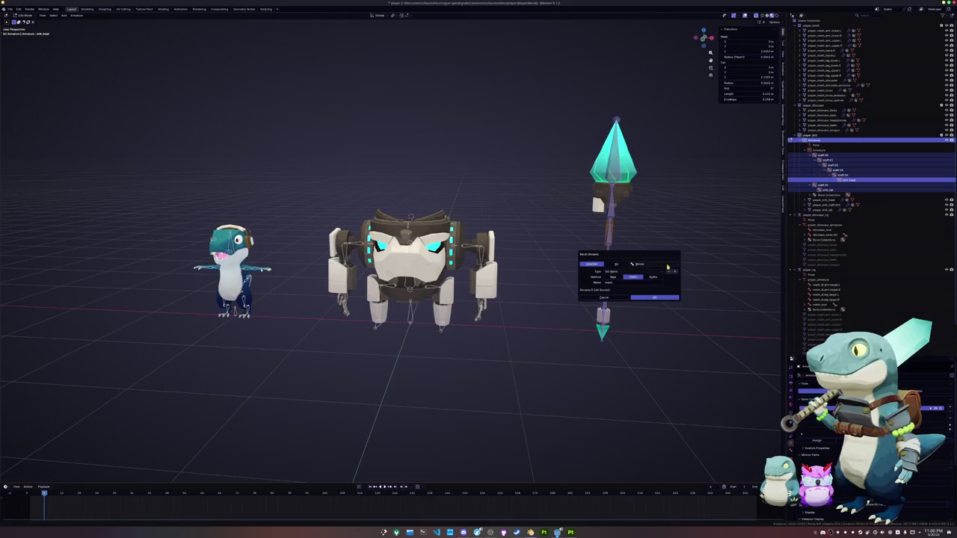
left_click(623, 281)
key("BackSpace")
key("Return")
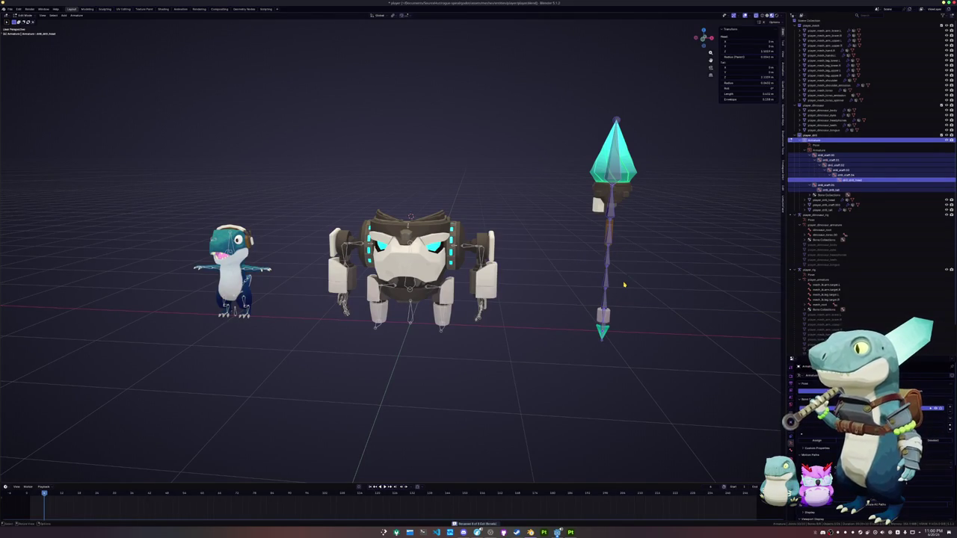
key("Tab")
left_click(446, 342)
middle_click_drag(431, 336, 459, 336, "shift")
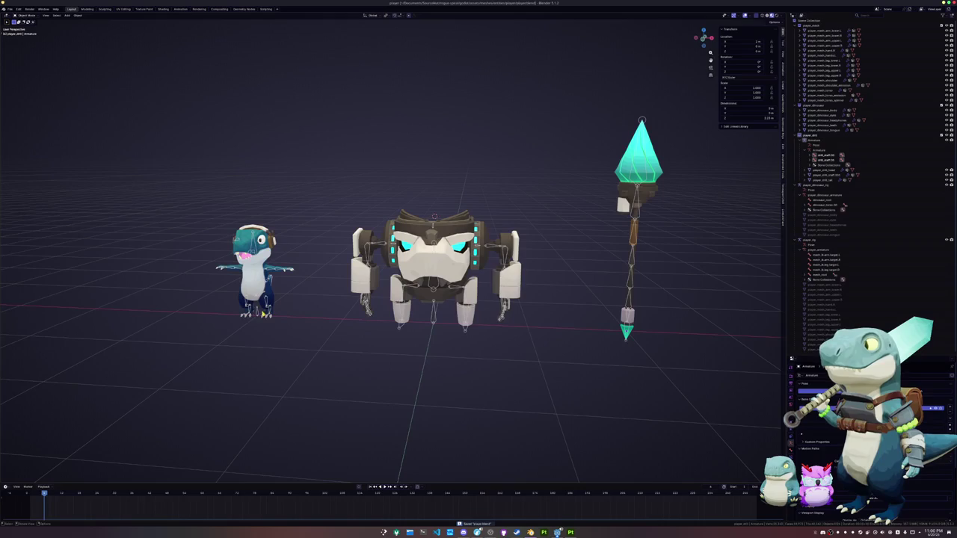
- Select player_dinosaur_rig and zoom in on it in Edit Mode
left_click(259, 314)
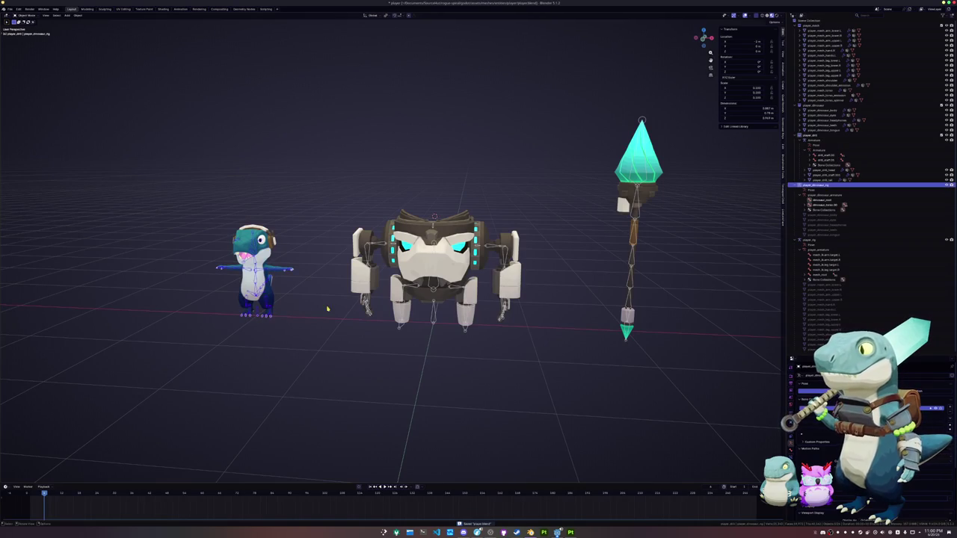
left_click(434, 322)
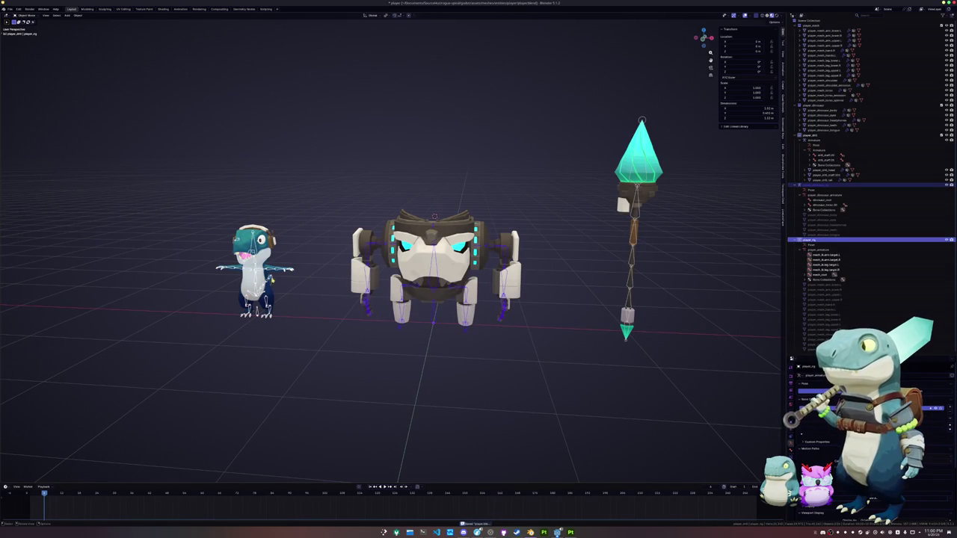
left_click(822, 185)
scroll(202, 248, "up", 1)
scroll(202, 249, "up", 2)
scroll(202, 248, "up", 1)
scroll(202, 249, "up", 1)
key("Tab")
scroll(413, 356, "up", 3)
scroll(413, 355, "up", 3)
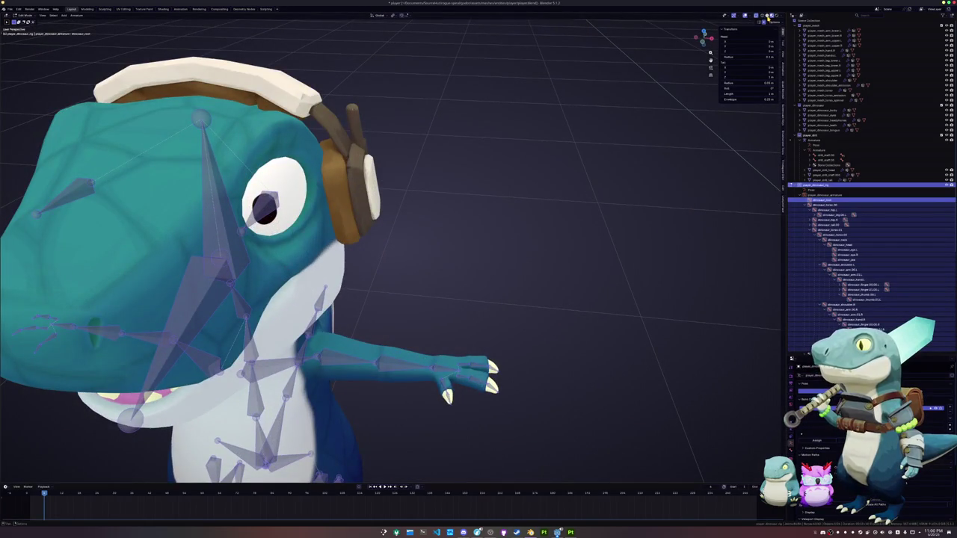
- Turn on X-Ray, select the dinosaur_hand.L bone and duplicate it
left_click(765, 15)
middle_click_drag(523, 247, 525, 210)
scroll(452, 327, "down", 1)
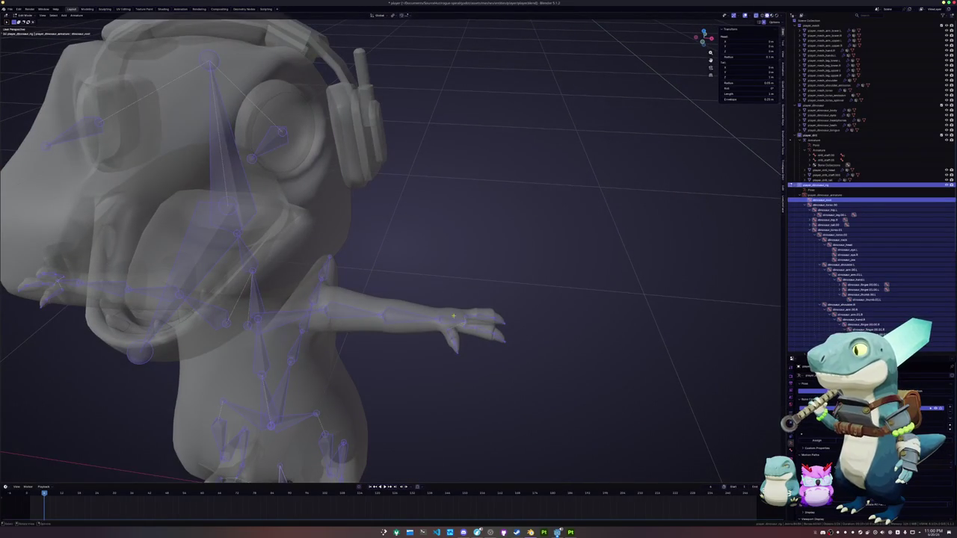
left_click(452, 327)
scroll(452, 328, "down", 2)
scroll(452, 327, "up", 1)
scroll(452, 328, "up", 2)
key("shift+d")
- Clear the parent of the duplicated left hand bone
right_click(485, 346)
right_click(485, 346)
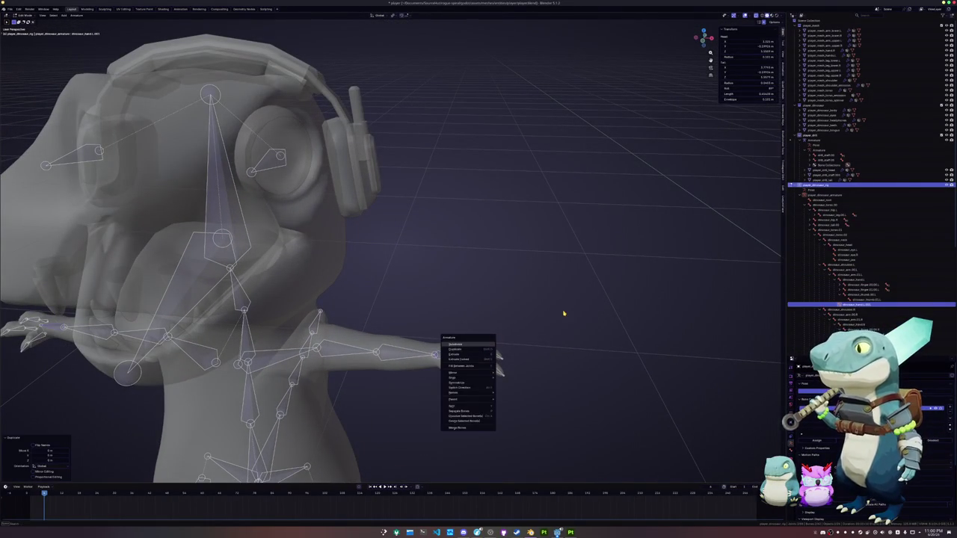
key("Escape")
key("alt+p")
left_click(557, 317)
- Reselect the duplicated hand bone and bring the view back around to the dinosaur
scroll(460, 357, "up", 1)
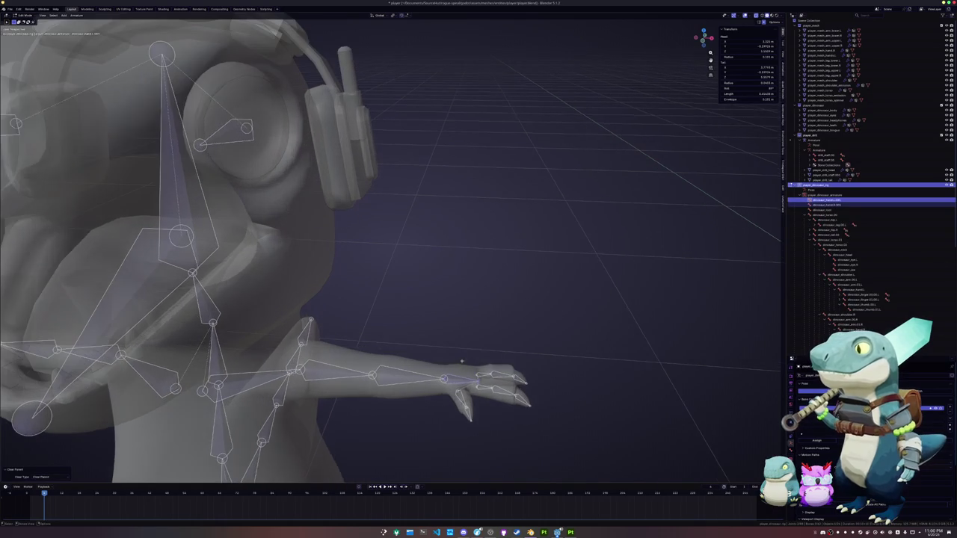
left_click(460, 382)
left_click(459, 382)
mouse_move(460, 382)
middle_mouse_down()
mouse_move(443, 288)
mouse_move(451, 317)
middle_mouse_up()
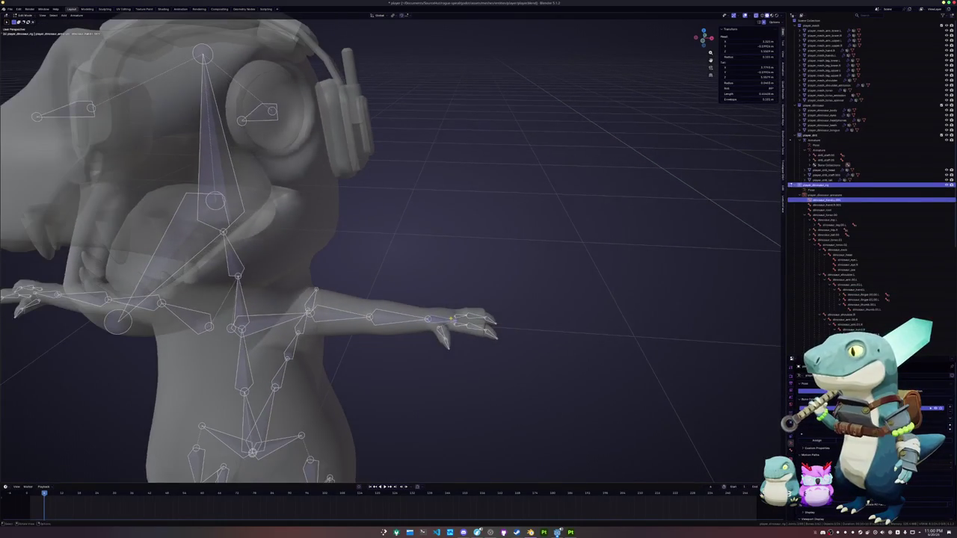
scroll(451, 317, "down", 2)
scroll(453, 315, "down", 2)
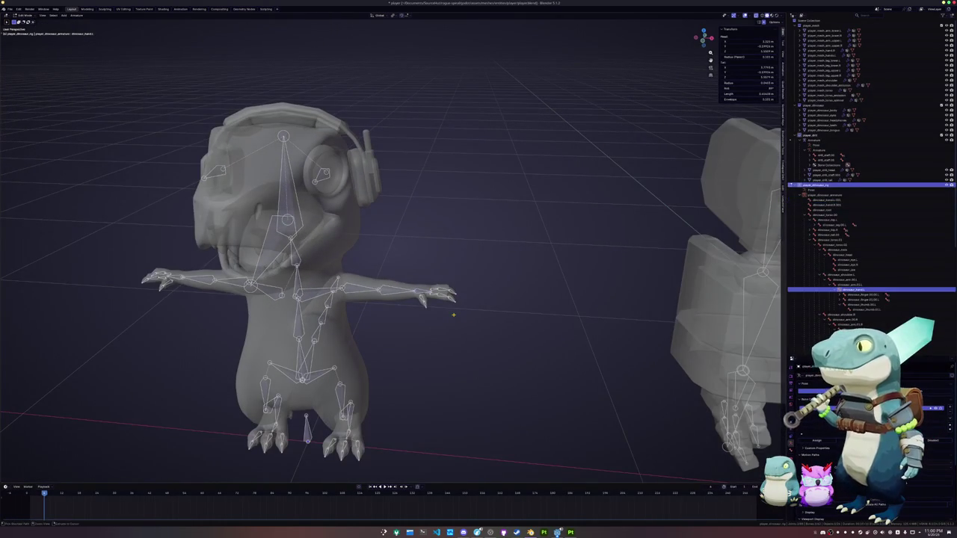
left_click(453, 315)
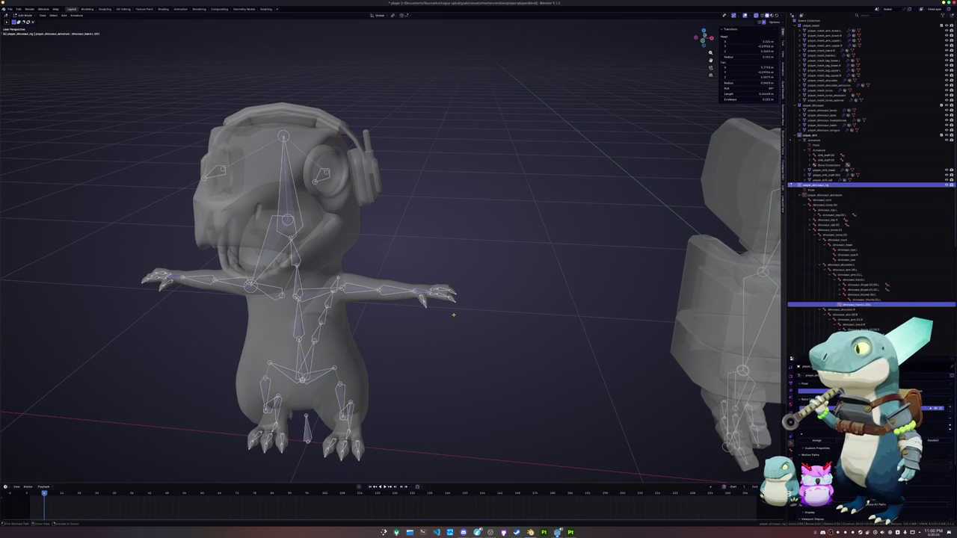
key("ctrl+z")
key("ctrl+shift+z")
scroll(453, 315, "down", 5)
scroll(493, 306, "up", 2)
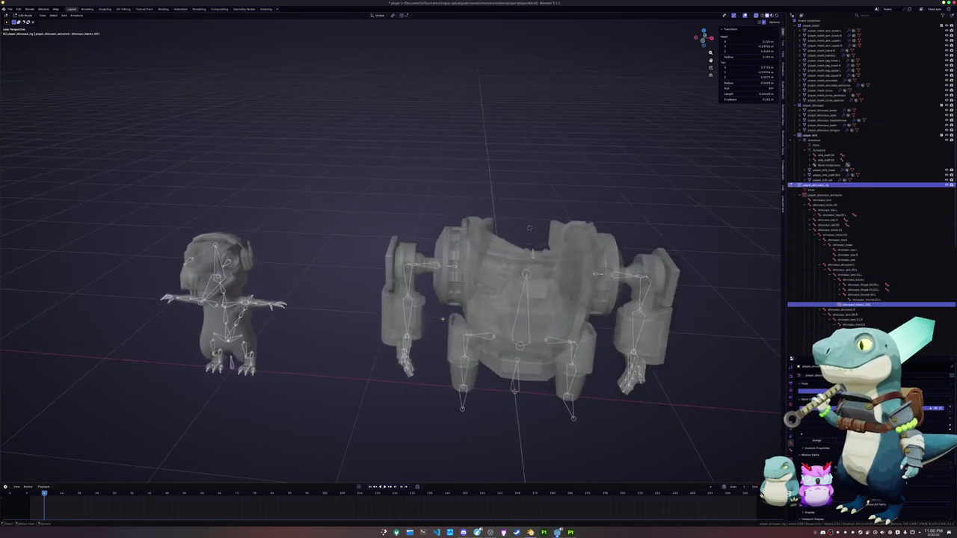
scroll(538, 300, "up", 2)
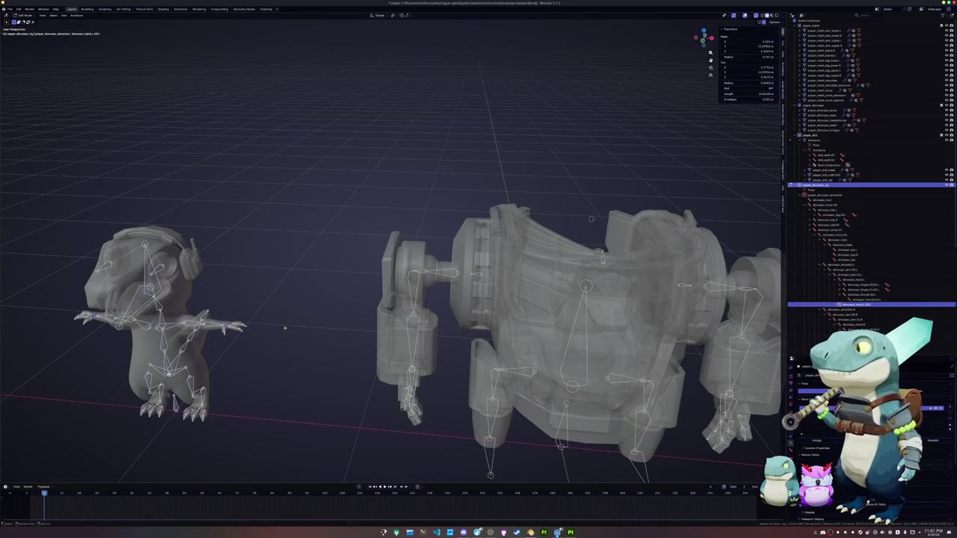
middle_click_drag(640, 250, 414, 307)
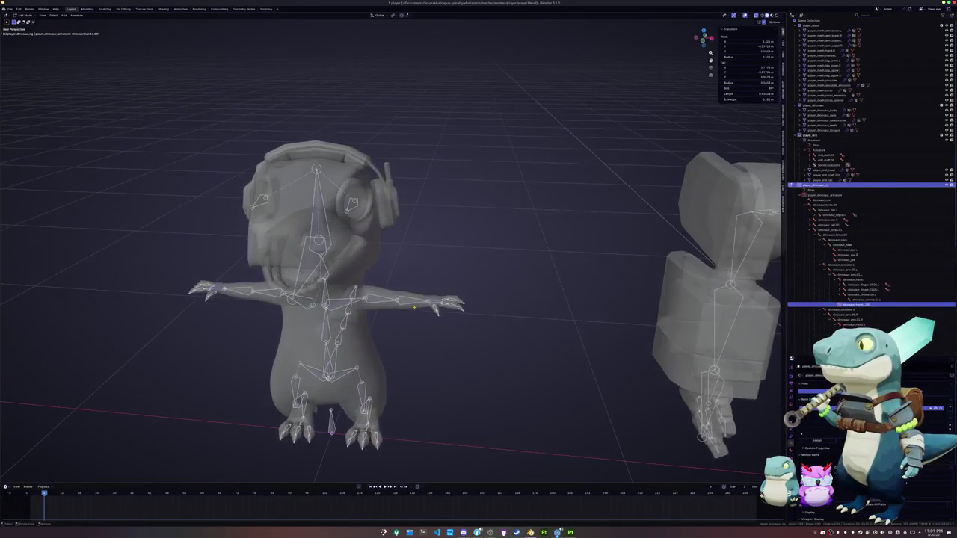
scroll(426, 307, "up", 1)
scroll(441, 308, "up", 1)
scroll(456, 310, "up", 2)
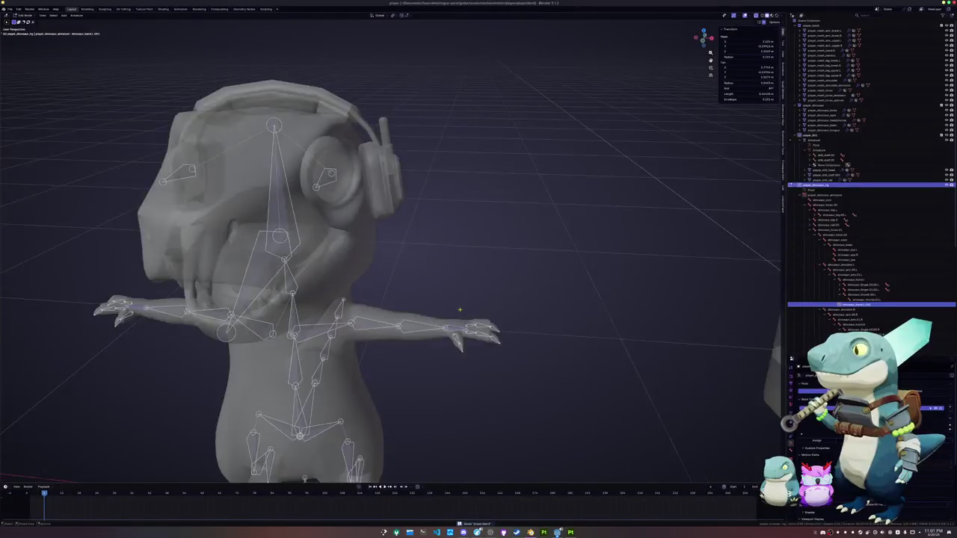
scroll(460, 309, "up", 2)
scroll(459, 310, "up", 2)
- Reposition the hand target bone and clear its parent again
key("g")
left_click(493, 321)
key("alt+p")
left_click(493, 320)
scroll(511, 332, "up", 1)
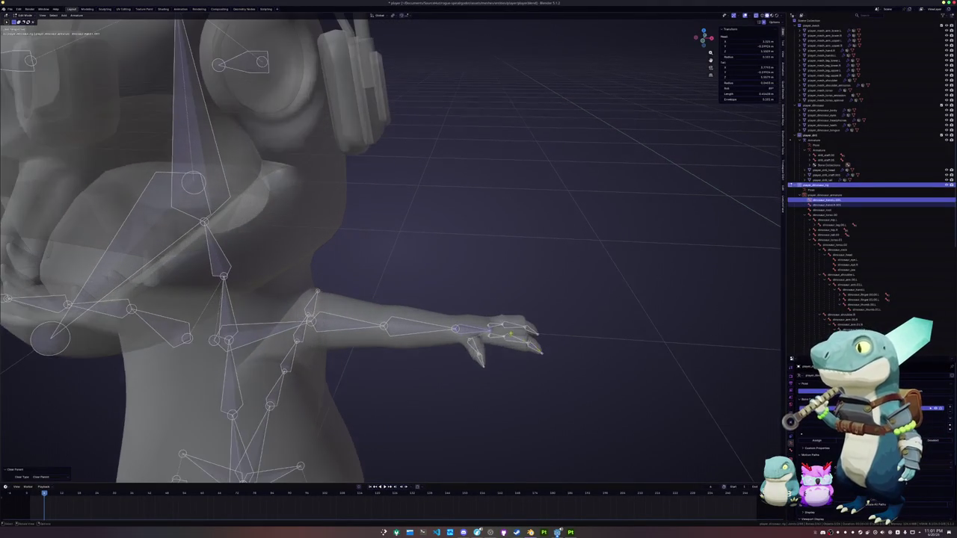
- Scale the hand target bone out past the fingertips and set its length value
key("s")
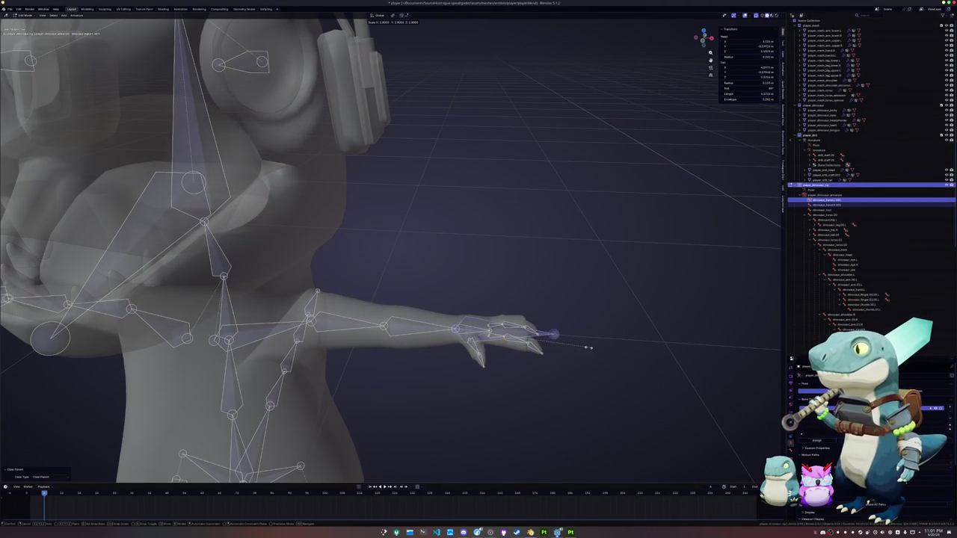
key("Return")
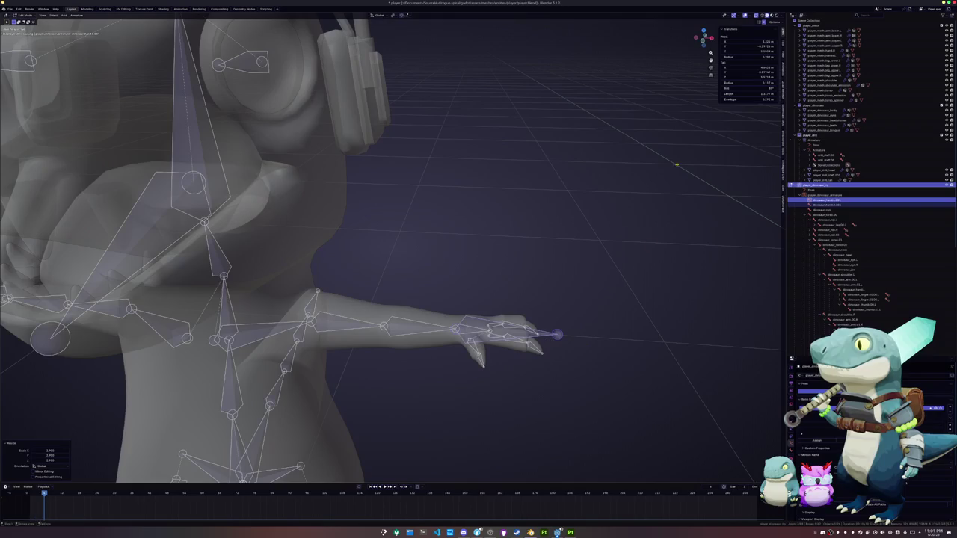
left_click(747, 93)
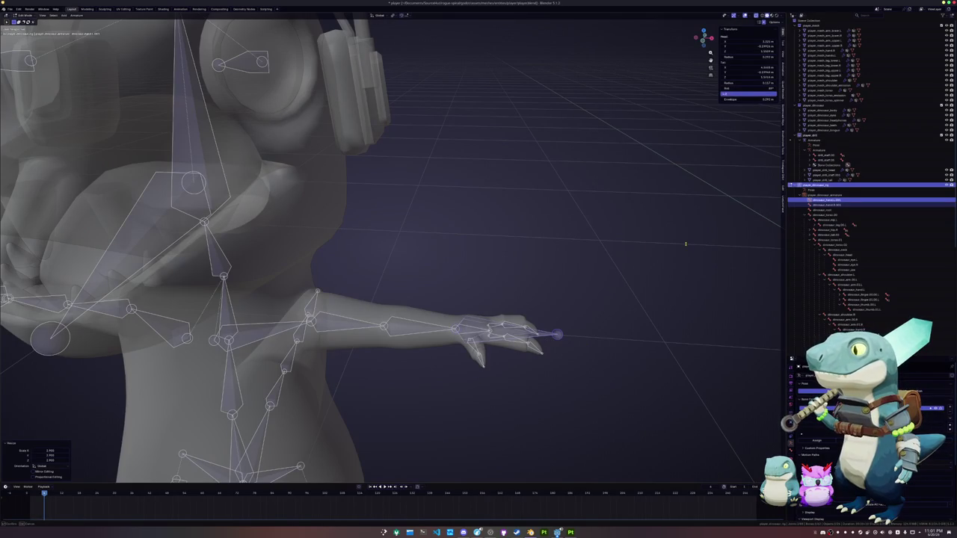
key("Return")
mouse_move(610, 291)
middle_mouse_down()
mouse_move(551, 320)
mouse_move(491, 333)
mouse_move(497, 274)
mouse_move(501, 282)
mouse_move(484, 259)
middle_mouse_up()
- Rename the enlarged bone with a 'dino…' name as the left arm's IK target
key("F3")
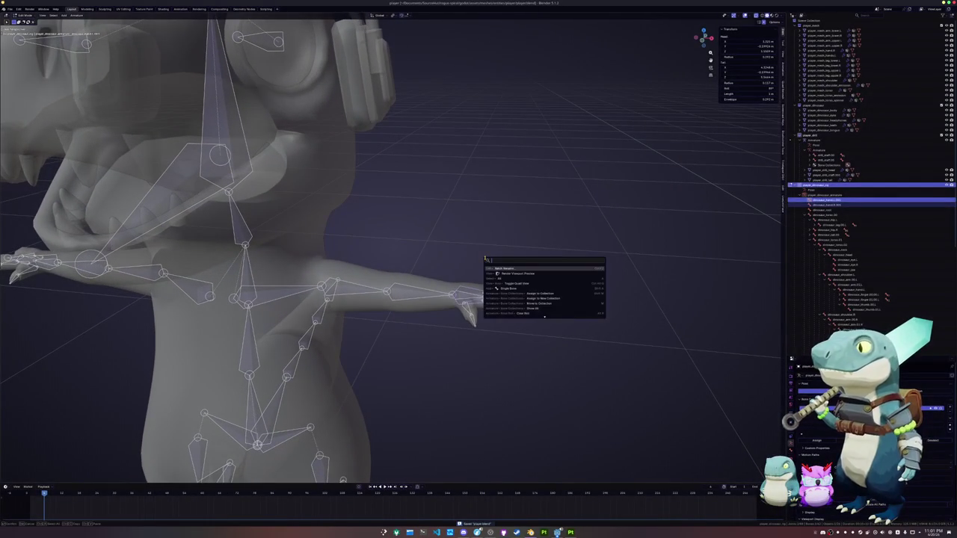
key("Escape")
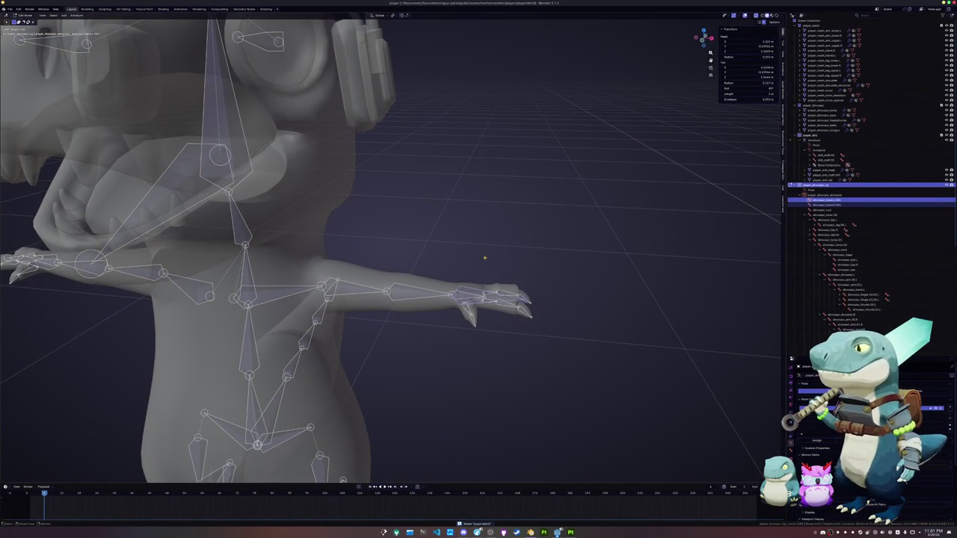
key("F2")
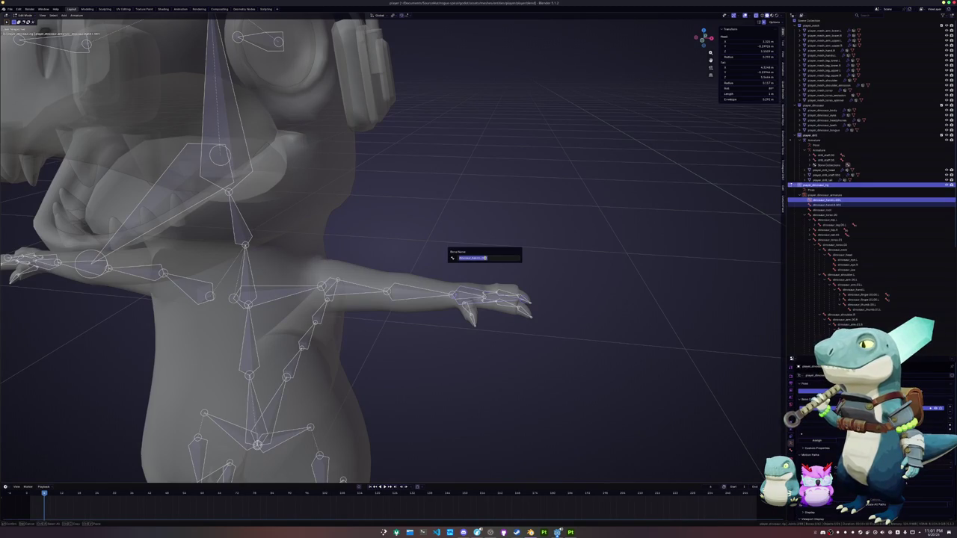
type("dino")
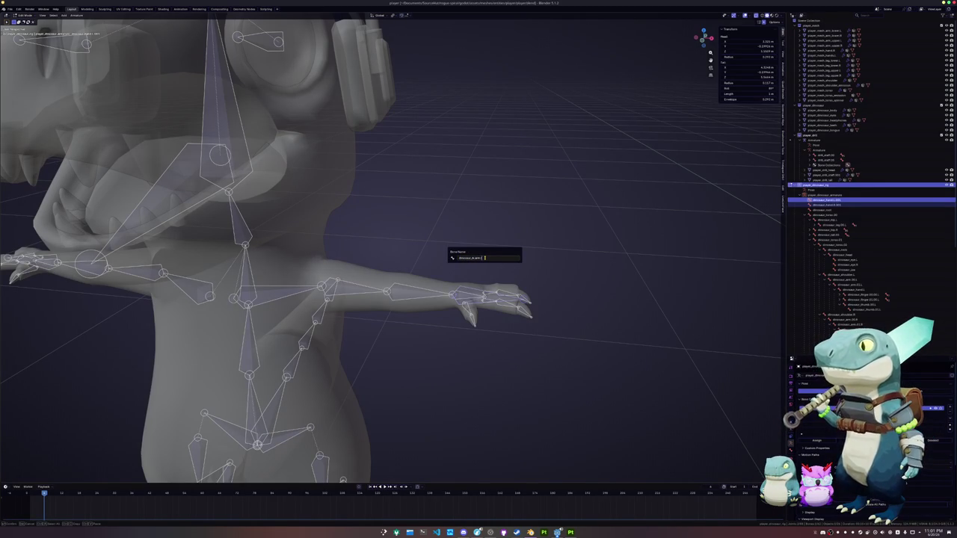
key("Return")
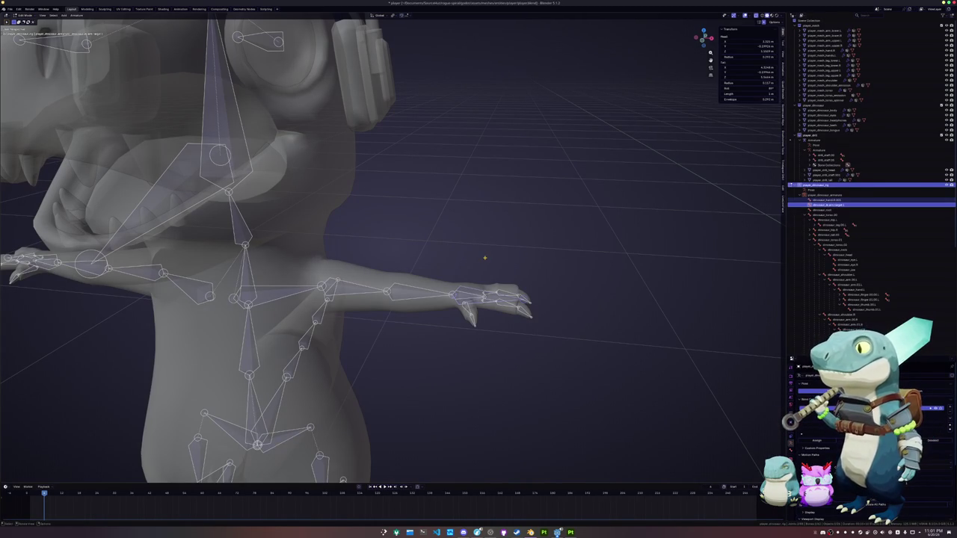
key("KP_7")
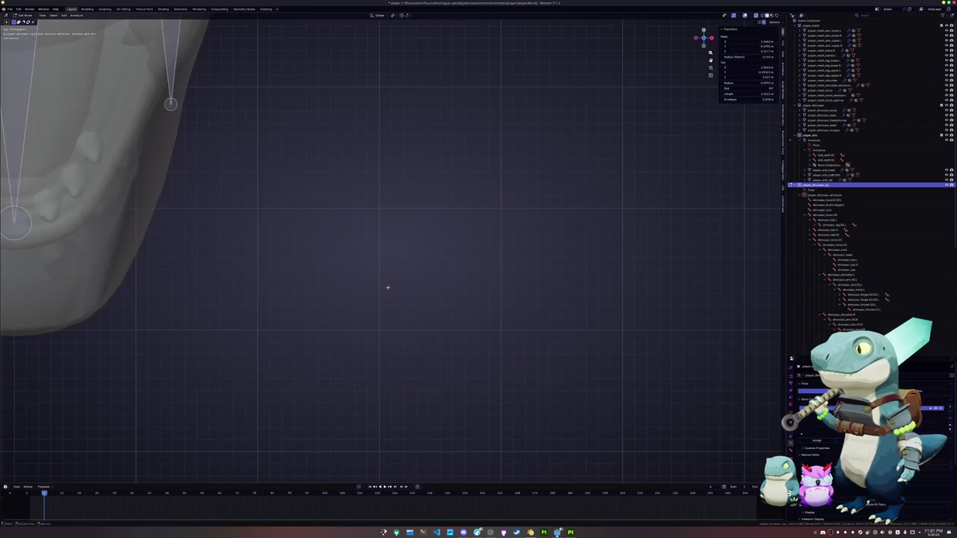
- Move the new bone along global Y so it extends out from the elbow
key("KP_Decimal")
key("g")
key("x")
key("y")
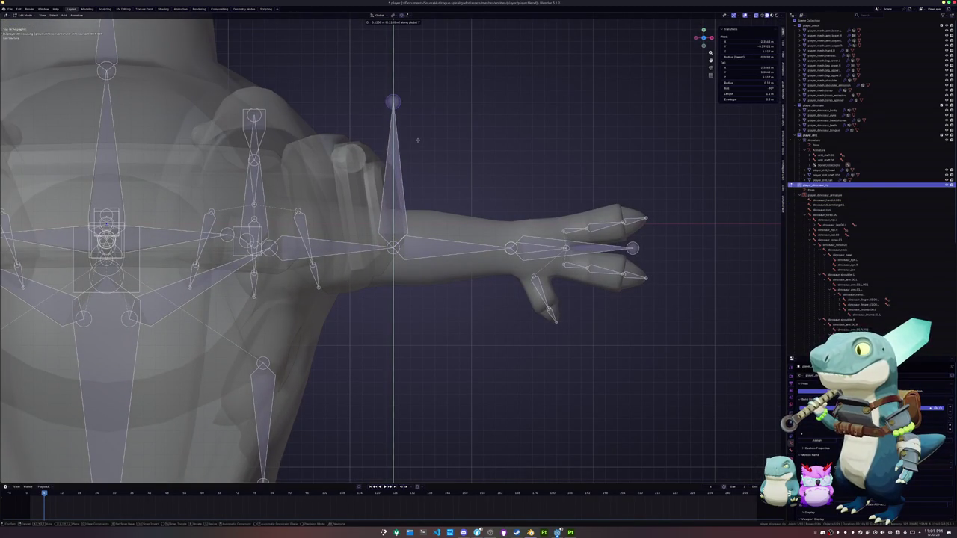
left_click(417, 140)
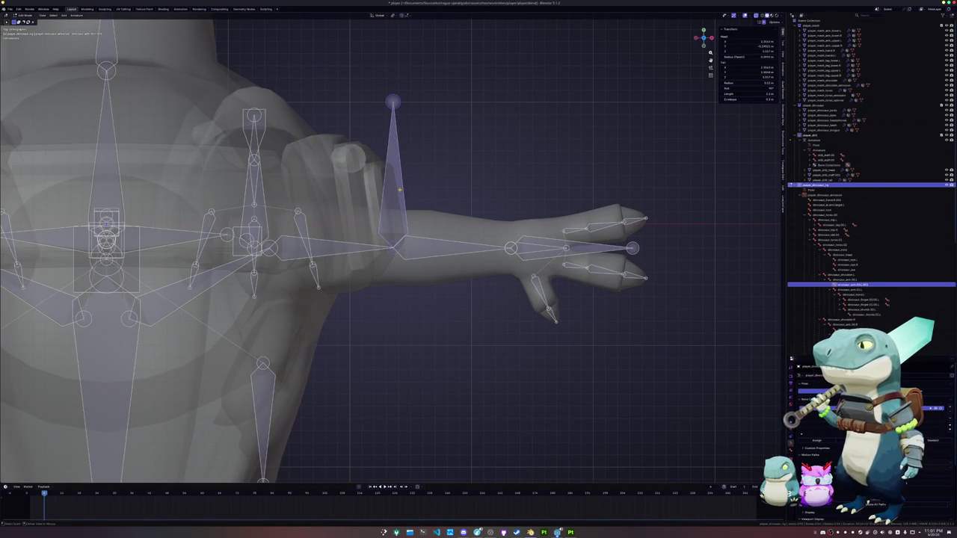
- Clear the pole bone's parent and push it further along Y away from the arm
key("alt+p")
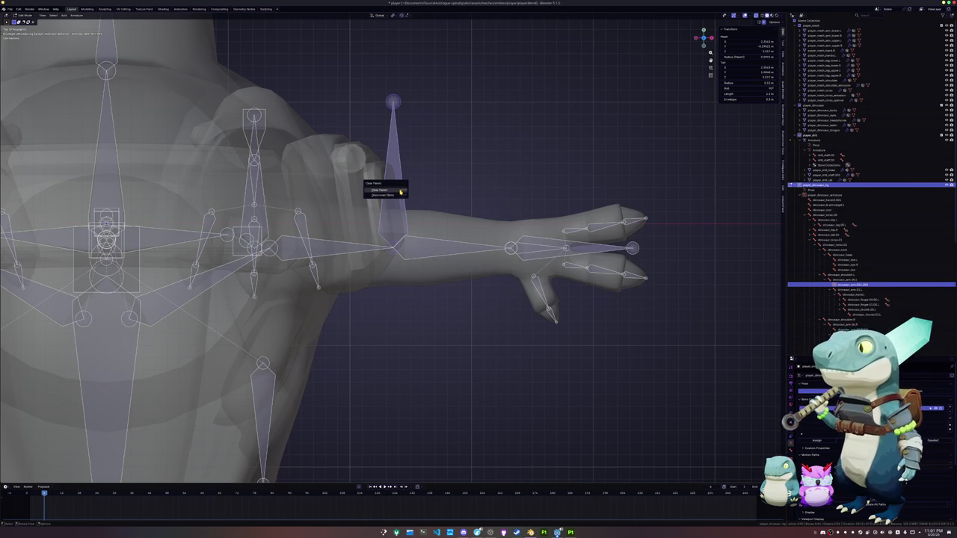
left_click(398, 190)
key("g")
key("y")
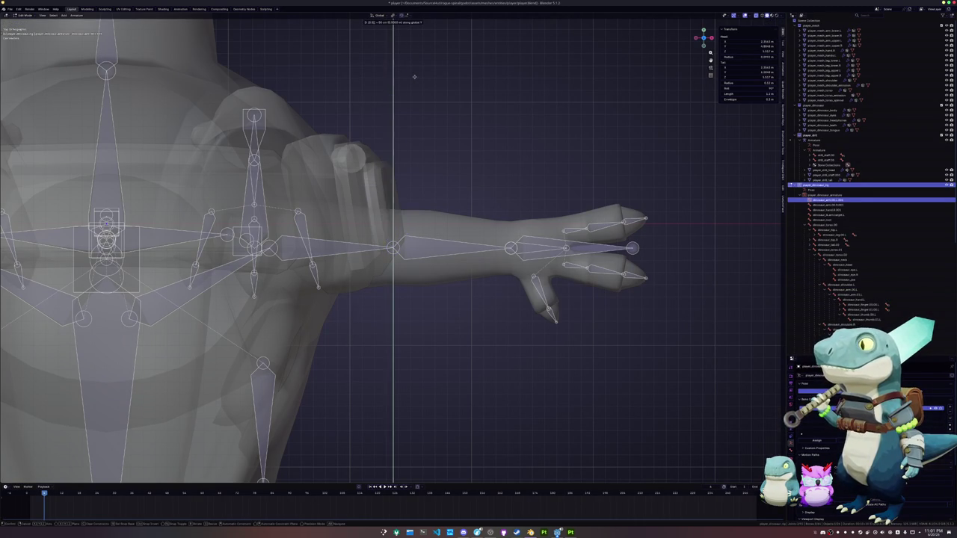
left_click(417, 149)
scroll(419, 154, "down", 3)
scroll(419, 154, "down", 4)
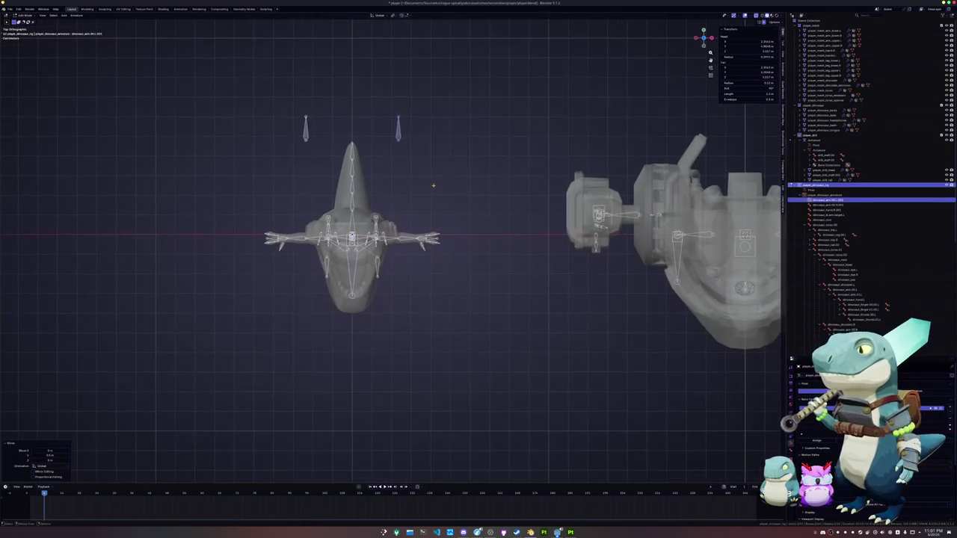
- Rename the left hand target bone to its 'ik' target name
key("F3")
key("Escape")
scroll(434, 186, "up", 3)
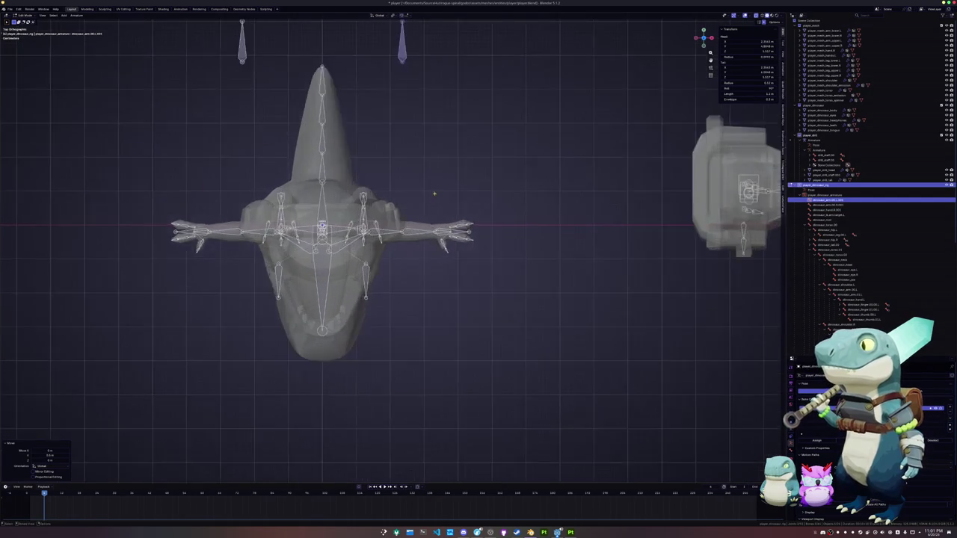
scroll(430, 185, "up", 2)
scroll(419, 184, "up", 1)
scroll(417, 183, "down", 1)
left_click(103, 214)
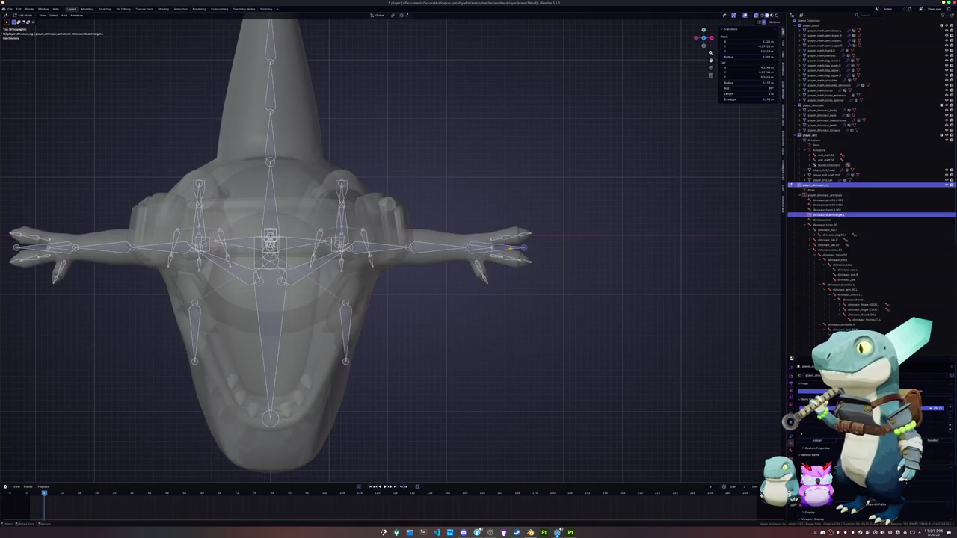
scroll(184, 294, "down", 3)
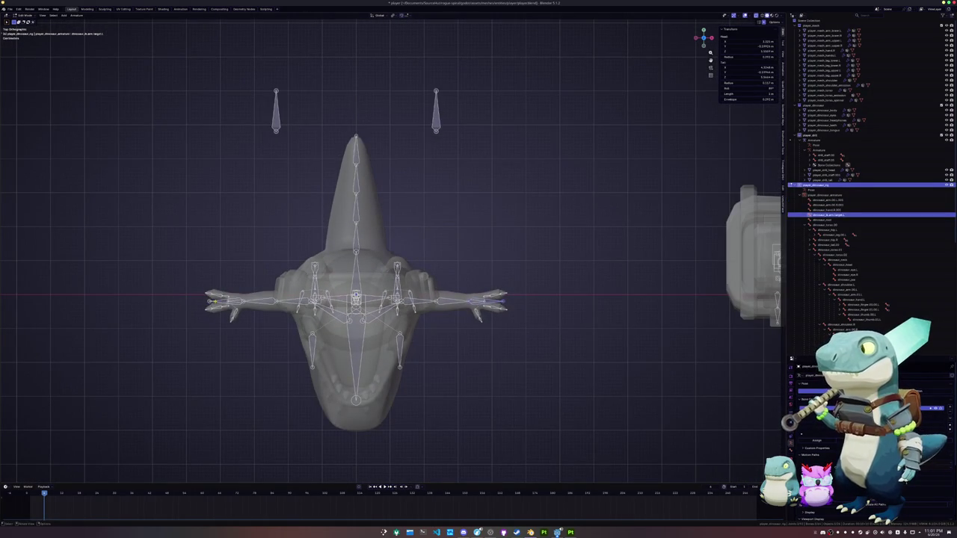
left_click(214, 300)
scroll(215, 300, "up", 1)
key("F2")
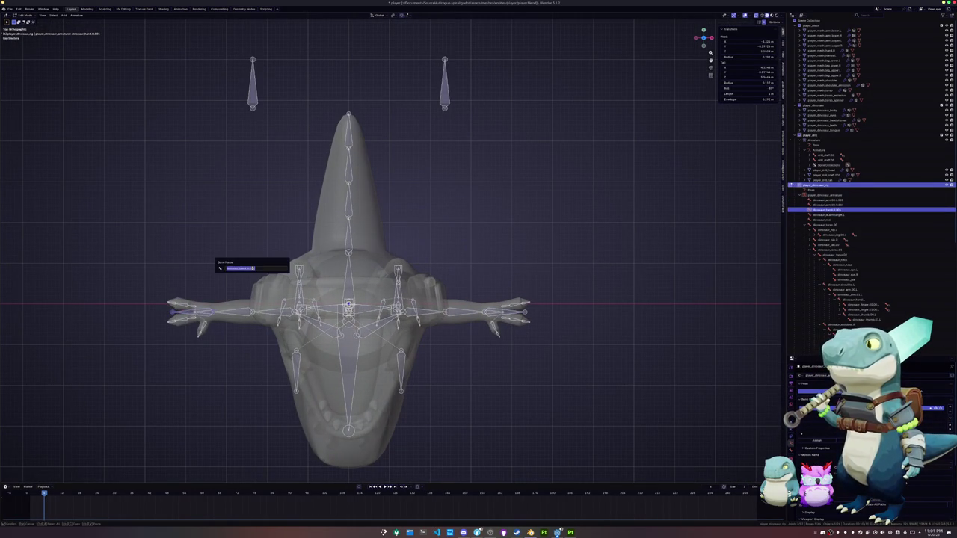
key("ctrl+a")
type("ik")
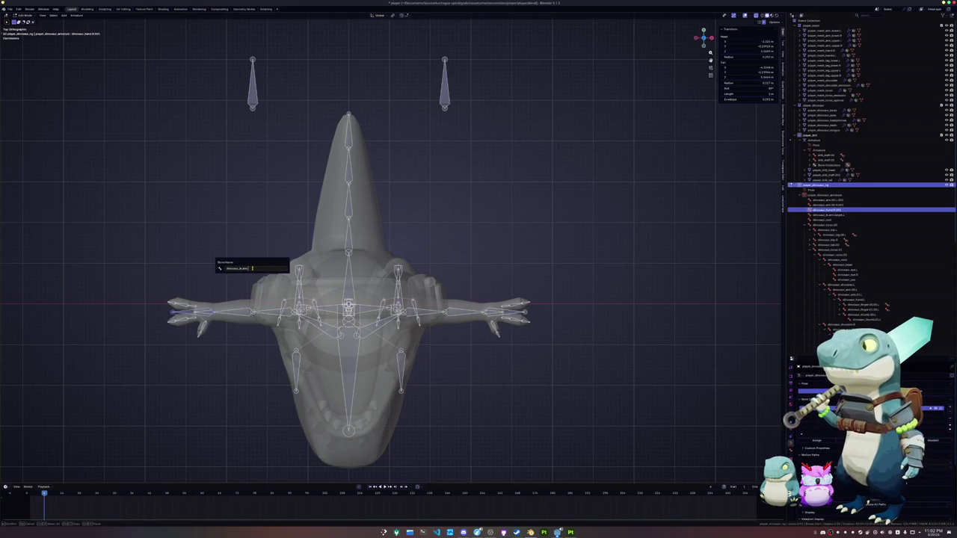
key("Return")
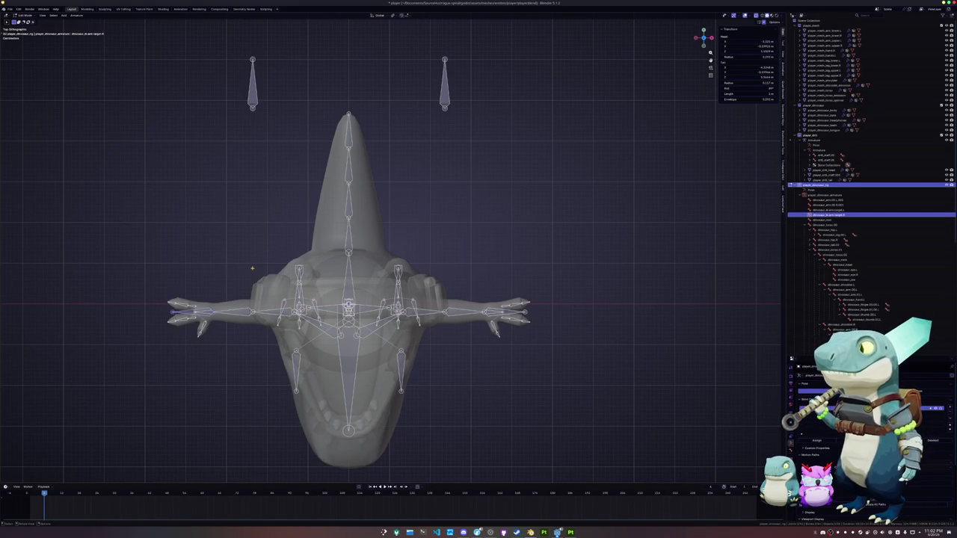
- Rename the pole bone above the character as the left arm pole, ending in 'ik.L'
left_click(444, 84)
key("F2")
type("ik")
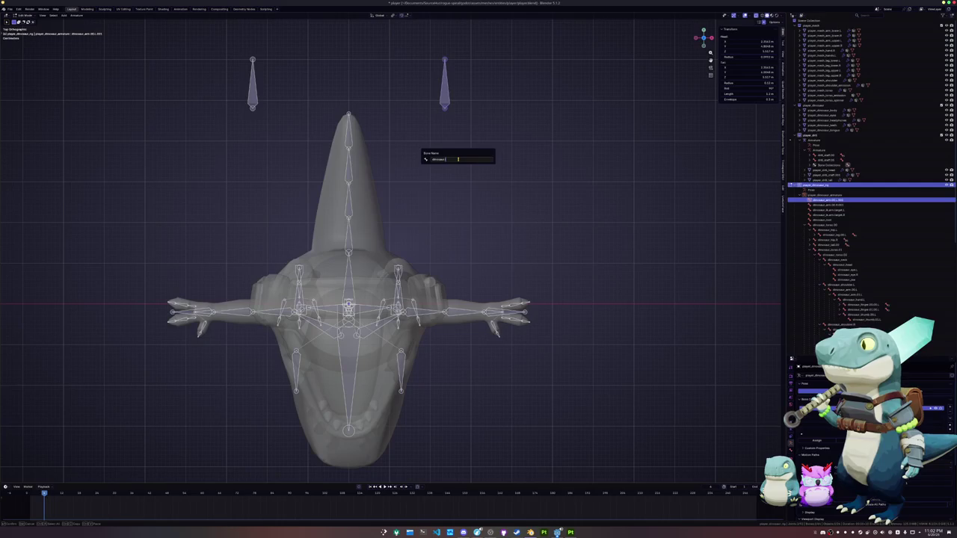
type(".L")
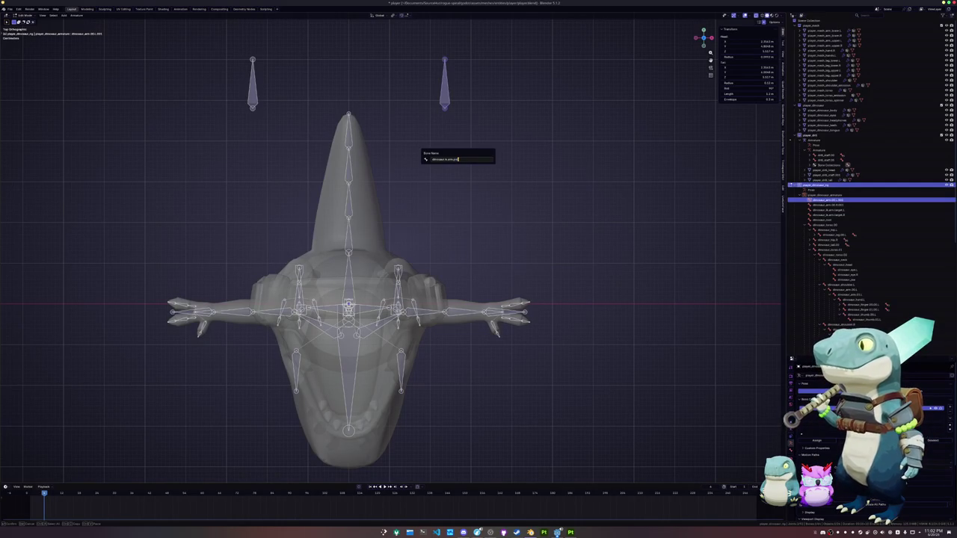
key("Return")
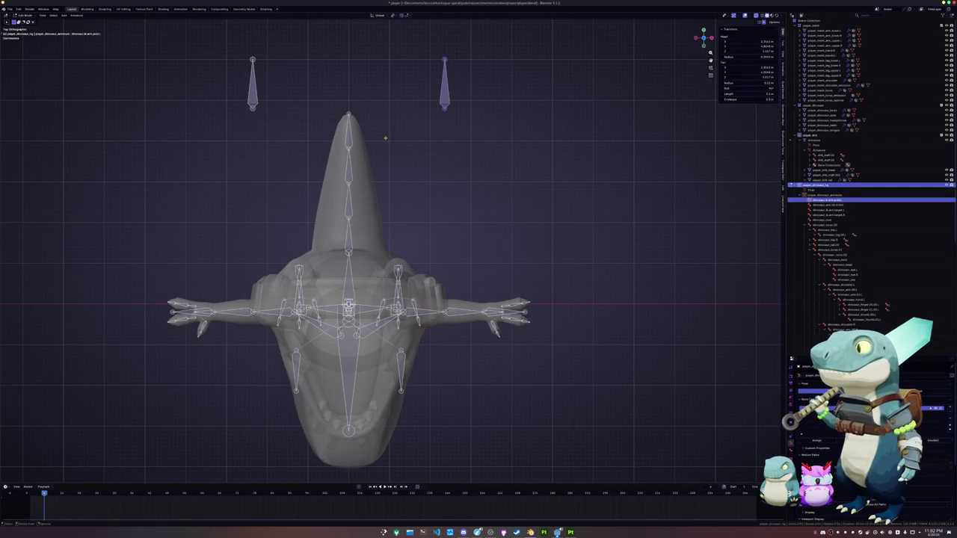
- Rename the other floating bone as the second arm pole
left_click(254, 101)
key("F2")
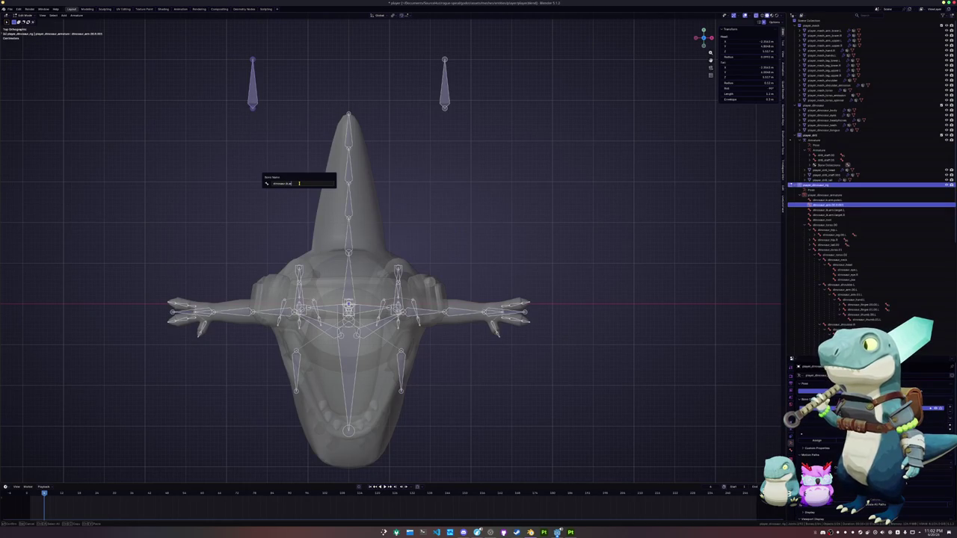
type(".pol")
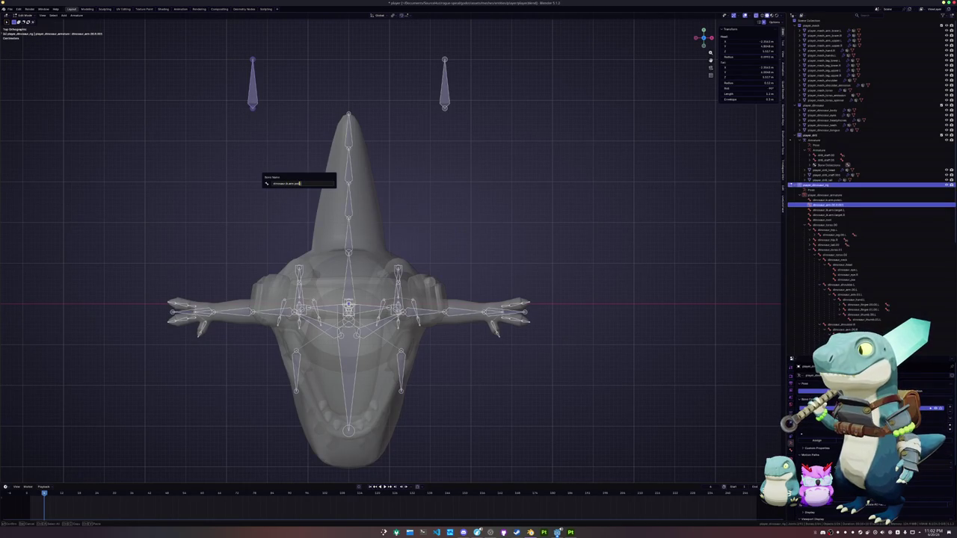
key("Return")
middle_click_drag(389, 262, 478, 247)
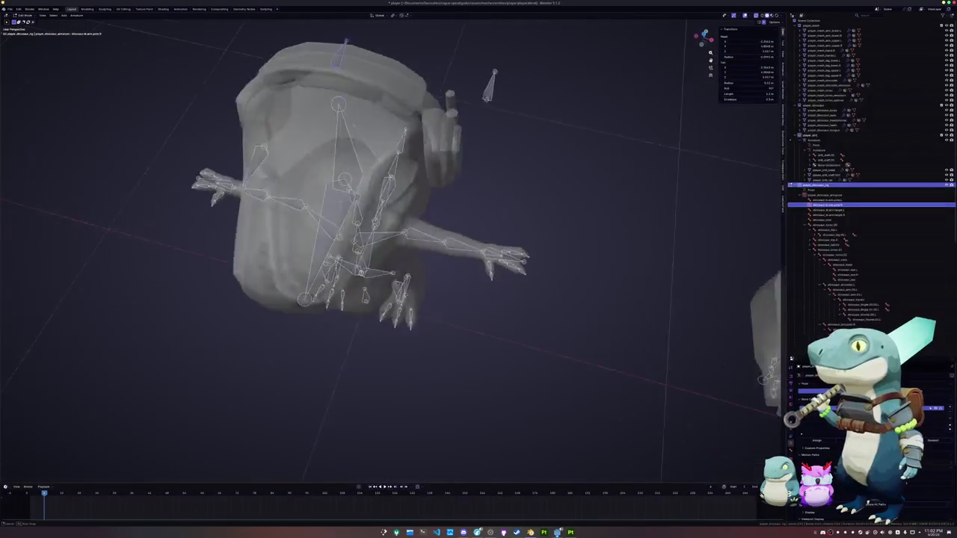
- Duplicate the foot bone in place, clear its parent and scale it up
scroll(419, 389, "up", 3)
scroll(418, 388, "up", 2)
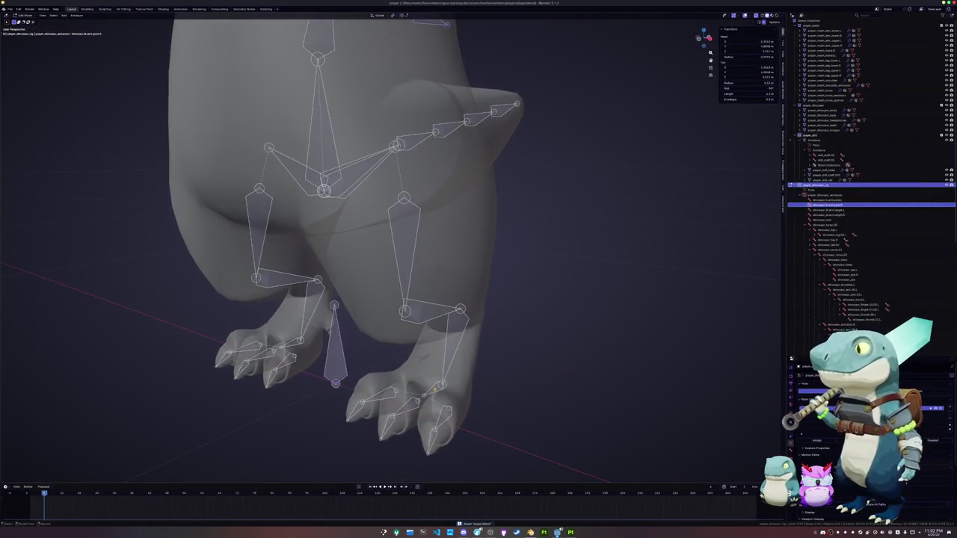
left_click(481, 385)
middle_click_drag(481, 386, 492, 355)
key("shift+d")
right_click(493, 354)
key("alt+p")
left_click(492, 354)
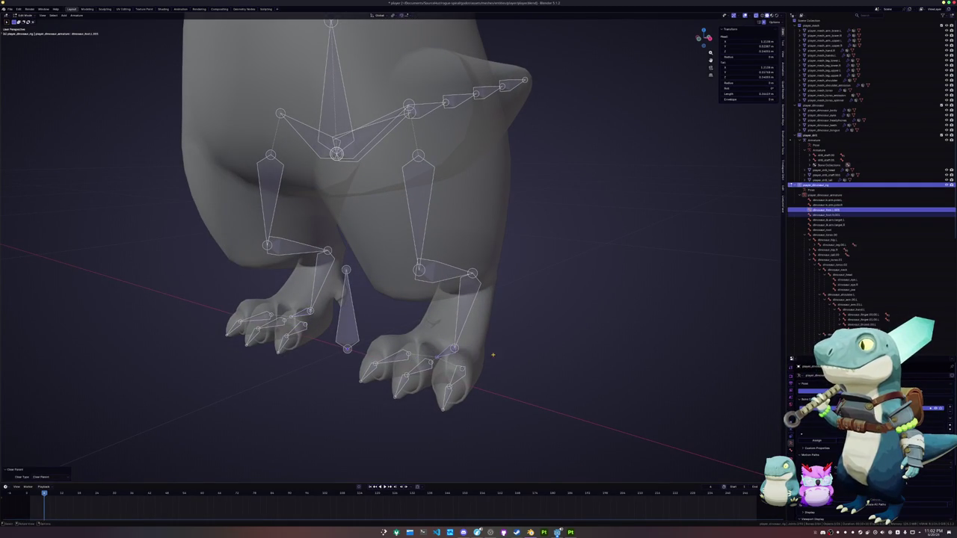
key("s")
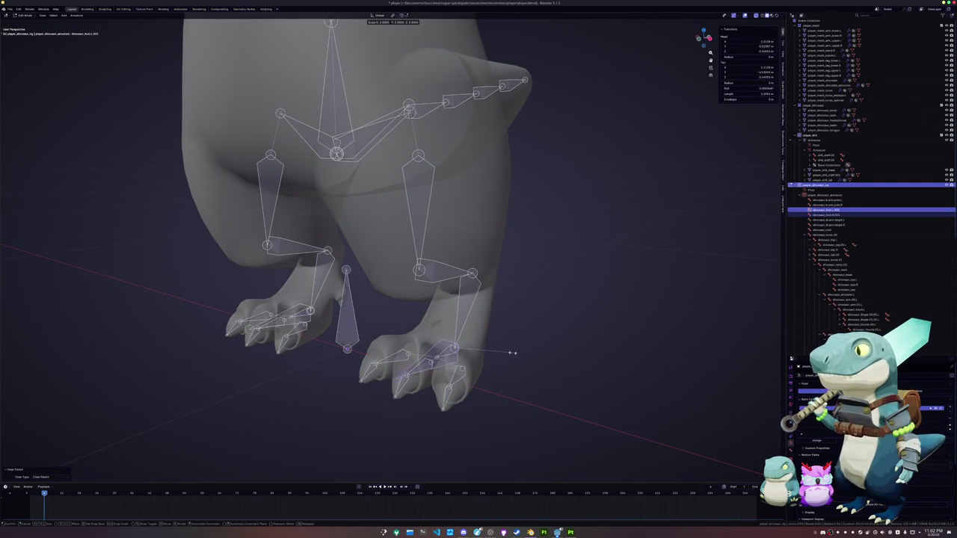
left_click(529, 347)
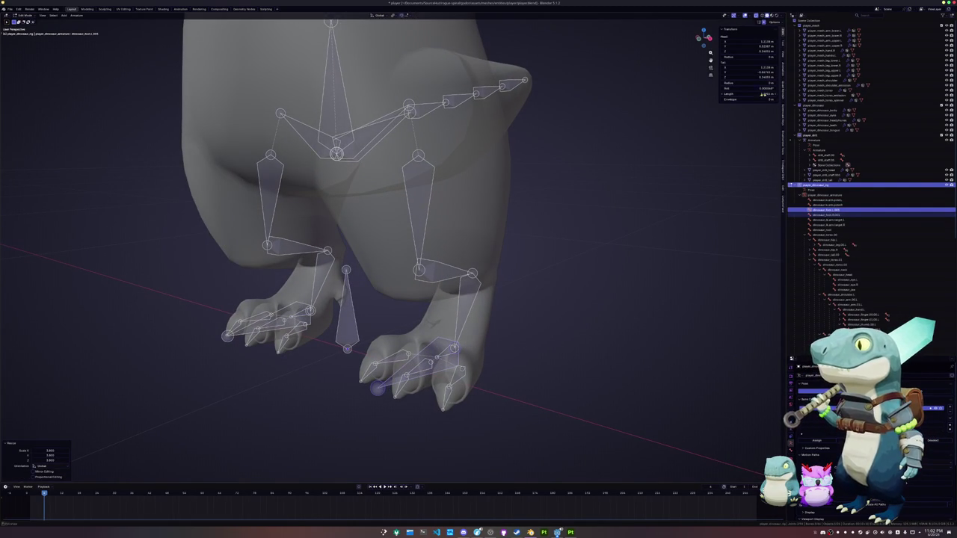
- Rename the new foot bone as a dinosaur_ik.leg.target bone
left_click(564, 316)
scroll(564, 316, "up", 2)
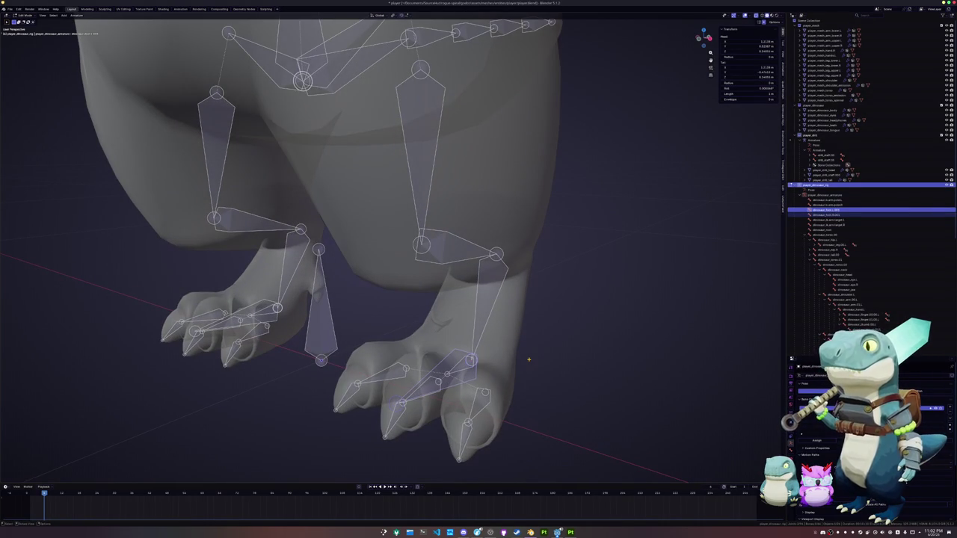
key("F2")
key("BackSpace")
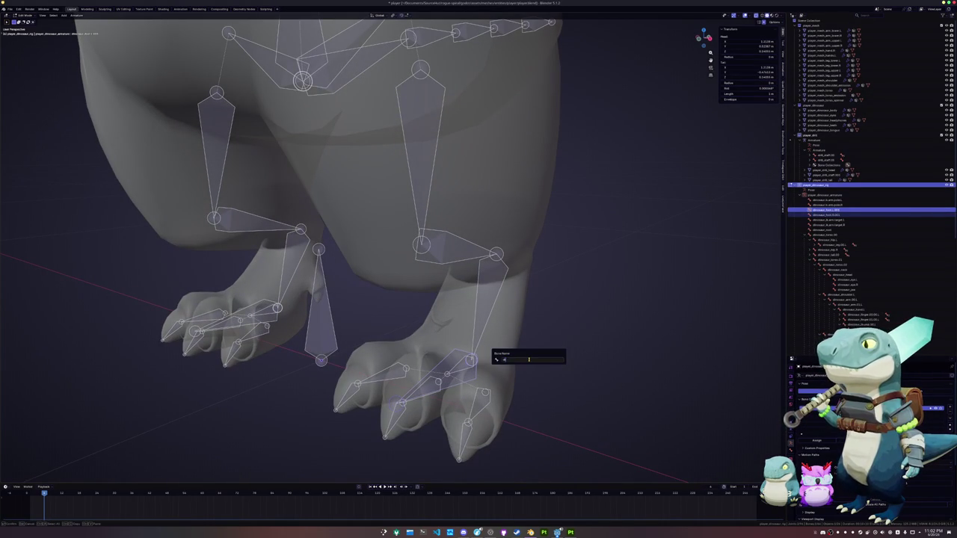
type("oot.heel")
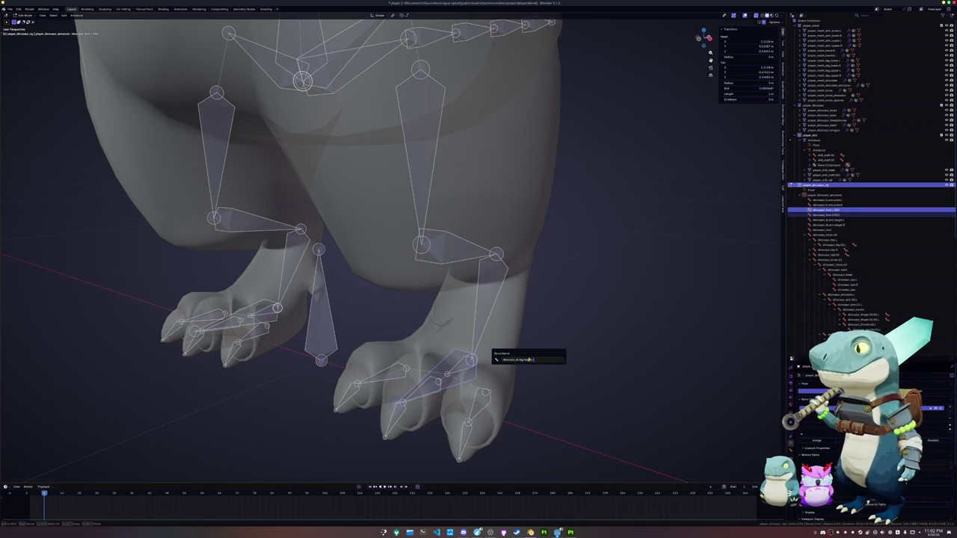
key("Return")
- Rename the matching bone on the other foot as the second leg target
left_click(243, 316)
key("F2")
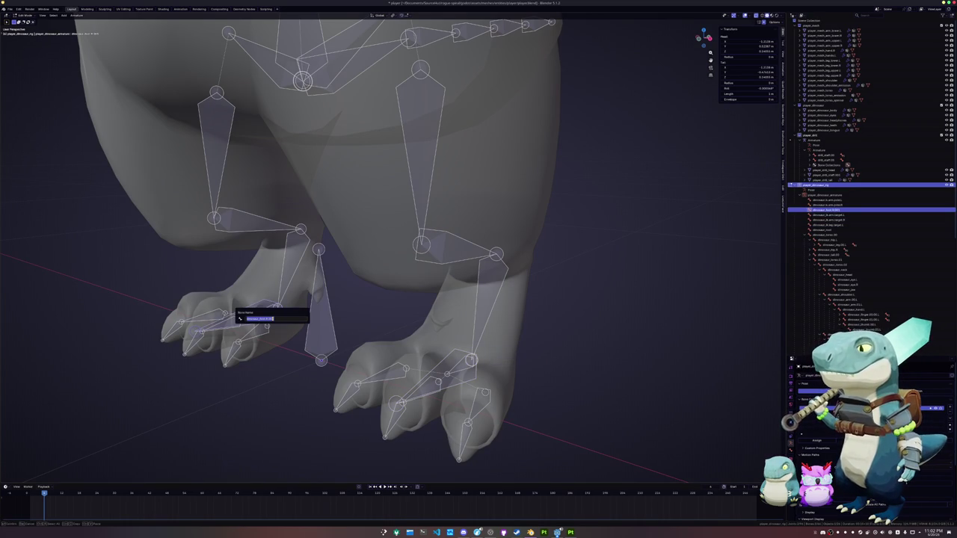
key("BackSpace")
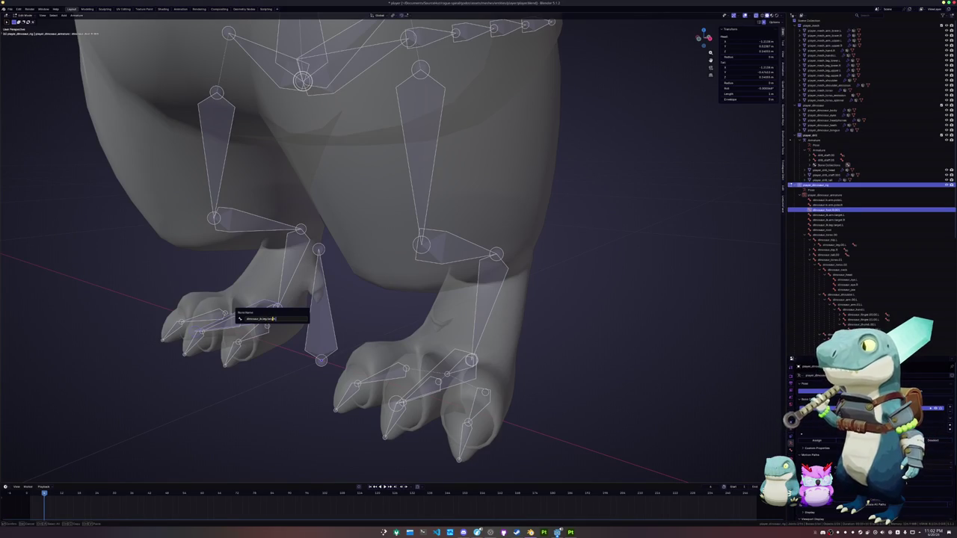
key("Return")
scroll(246, 224, "down", 3)
left_click(246, 223)
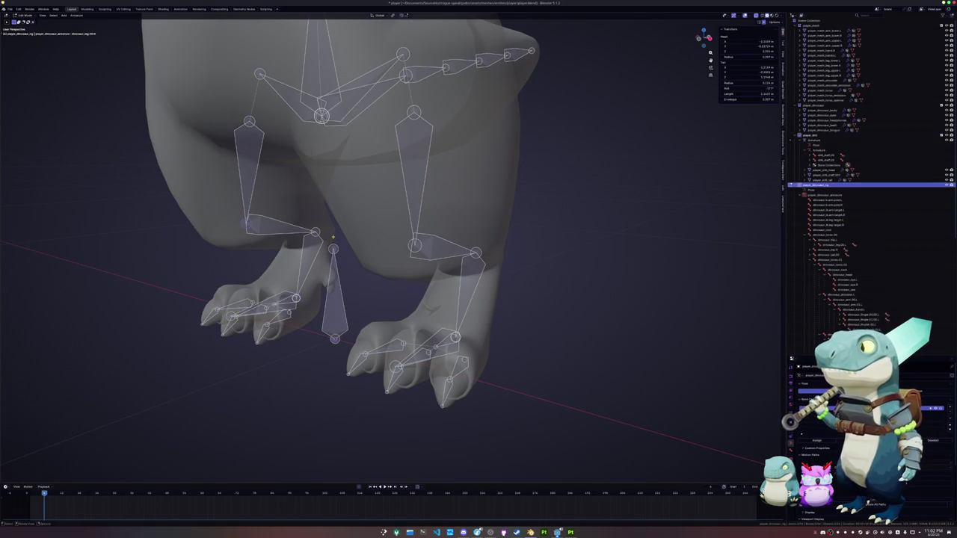
- In right side view, pull a new bone out of the leg along Y
middle_click_drag(246, 224, 314, 224)
key("KP_3")
key("g")
key("y")
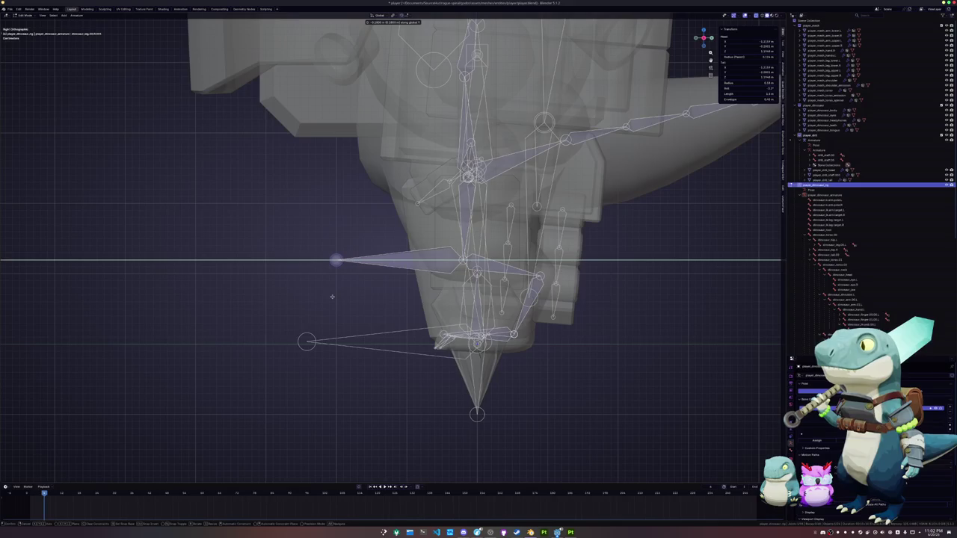
left_click(337, 297)
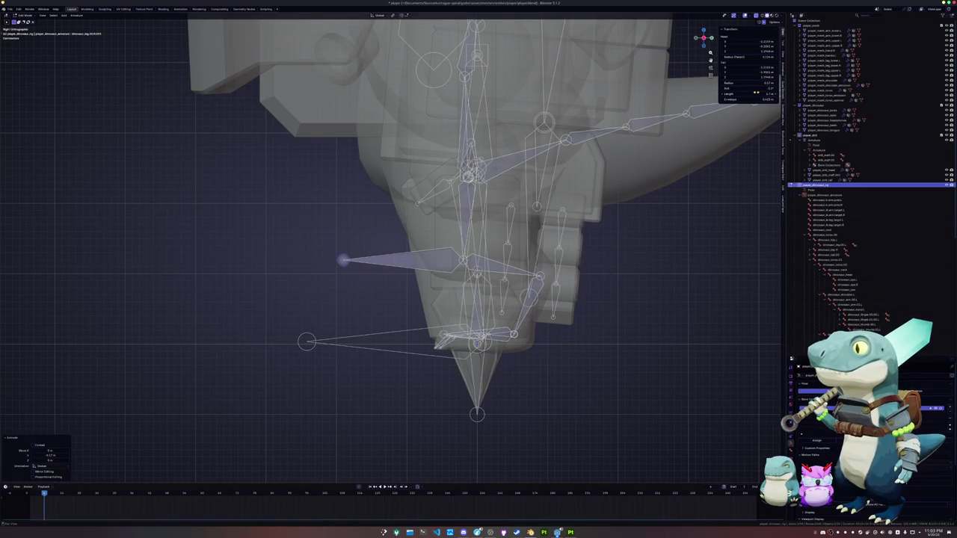
key("ctrl+z")
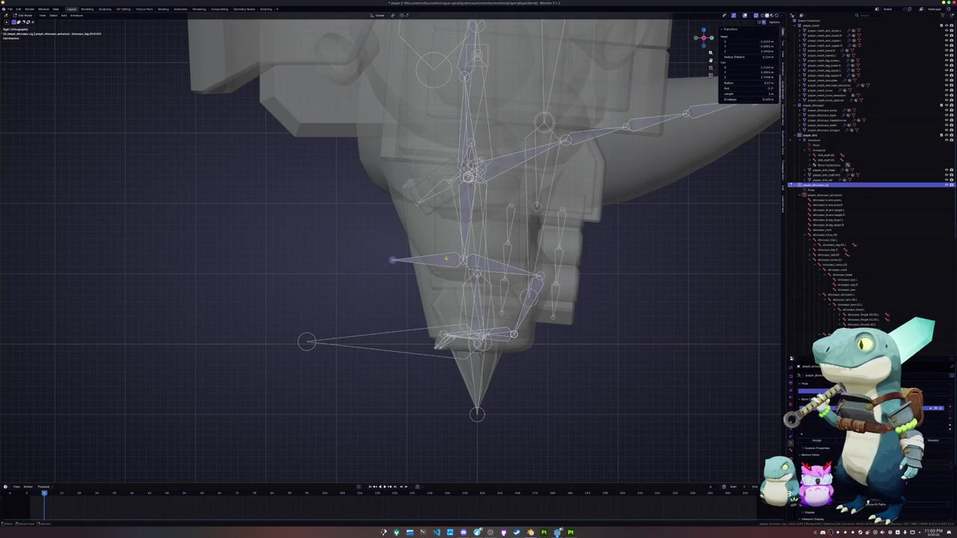
- Clear the new bone's parent and move it along X well away from the leg
left_click_drag(443, 304, 399, 239)
key("alt+p")
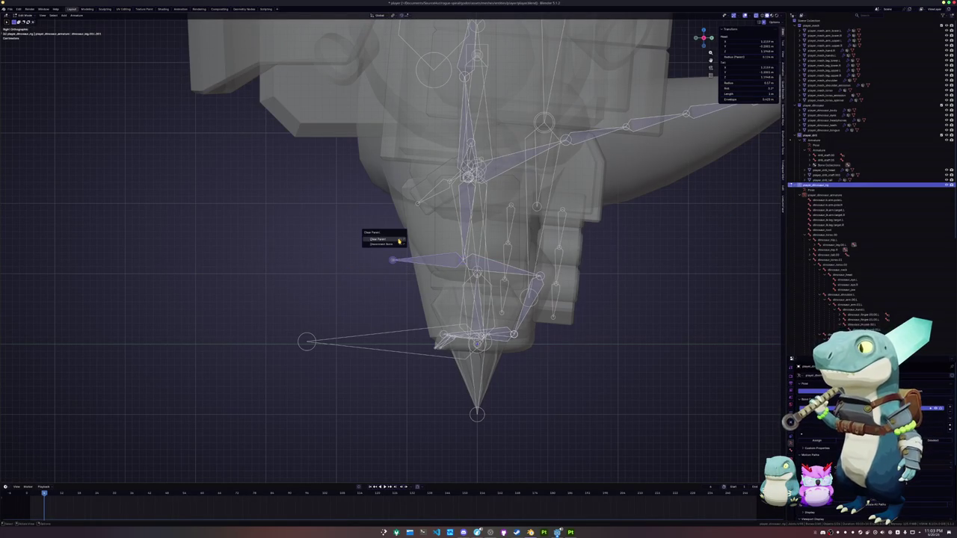
left_click(433, 247)
key("g")
key("x")
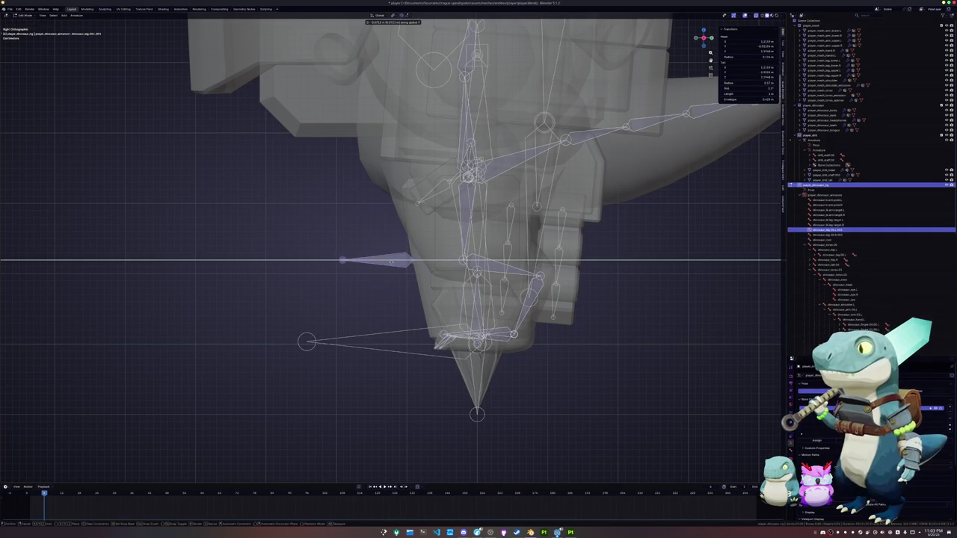
left_click(391, 262)
scroll(391, 261, "down", 4)
- Start renaming the bone beside the leg with a 'dinosaur_ik.leg.pole' name
mouse_move(391, 262)
middle_mouse_down()
mouse_move(449, 225)
mouse_move(384, 306)
middle_mouse_up()
left_click(380, 306)
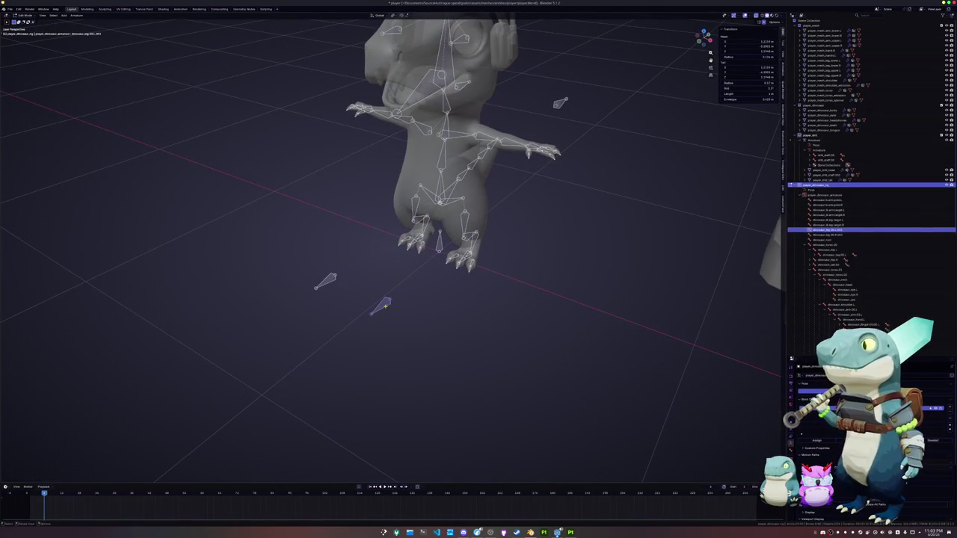
key("F2")
type("dinosaur_ik.leg.pole")
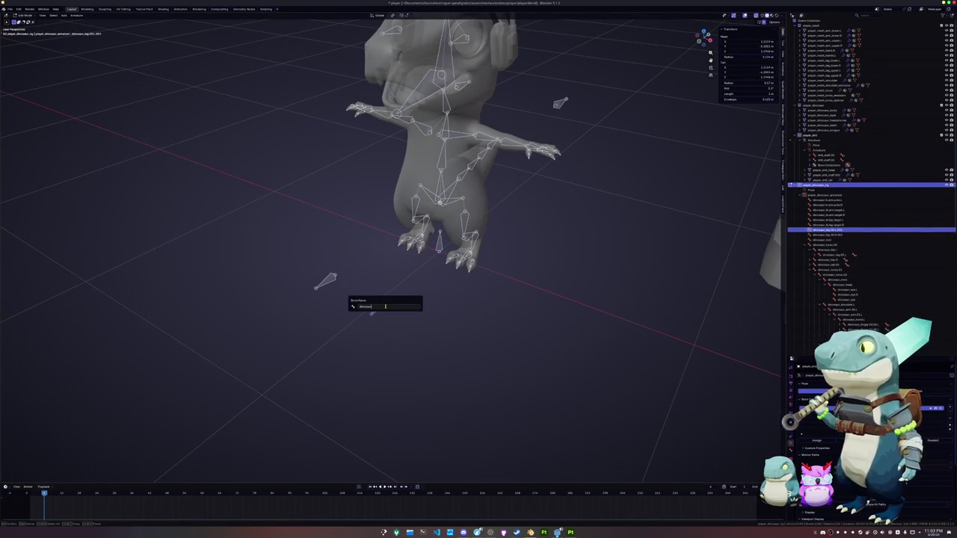
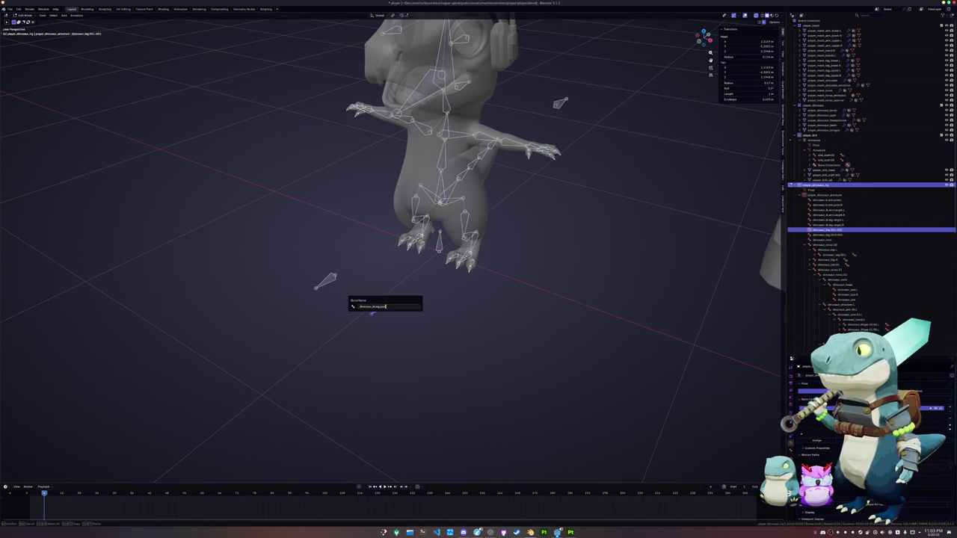
- Give both new target bones their mirrored .L/.R names
key("Return")
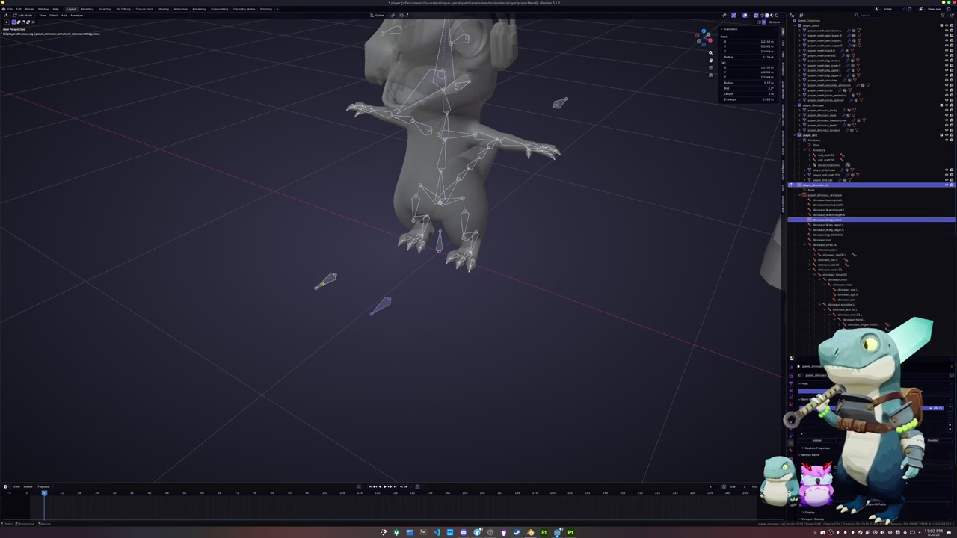
left_click(325, 282)
key("F2")
type("dinosaur_ik.leg.")
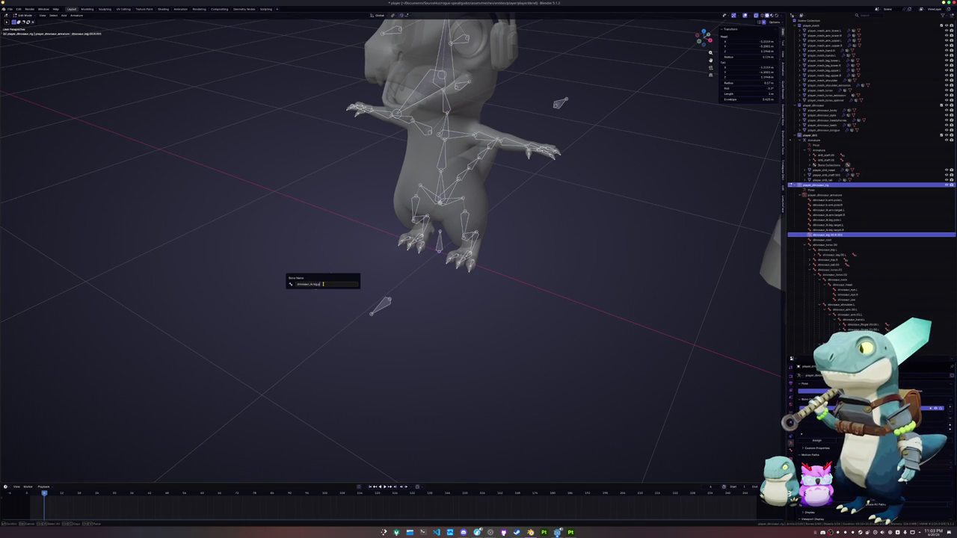
type("e")
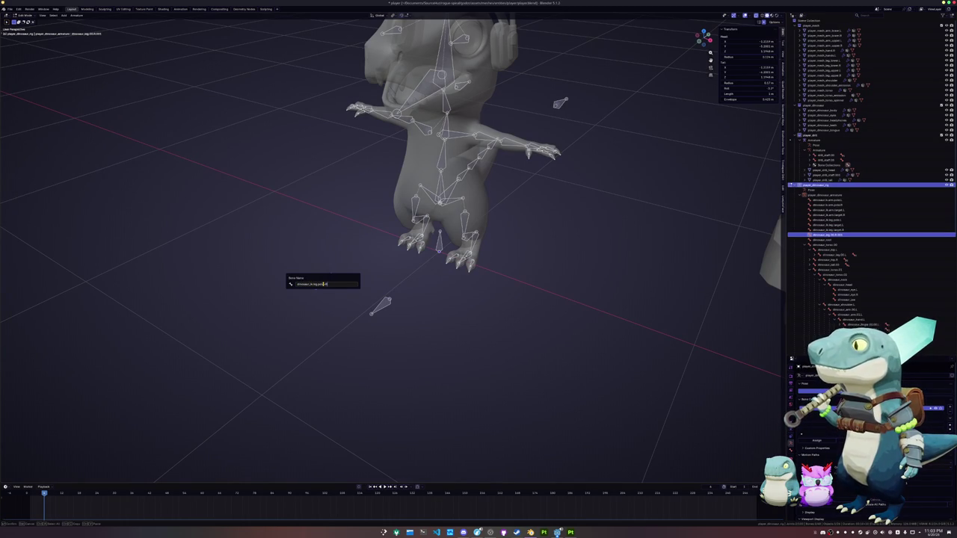
key("Return")
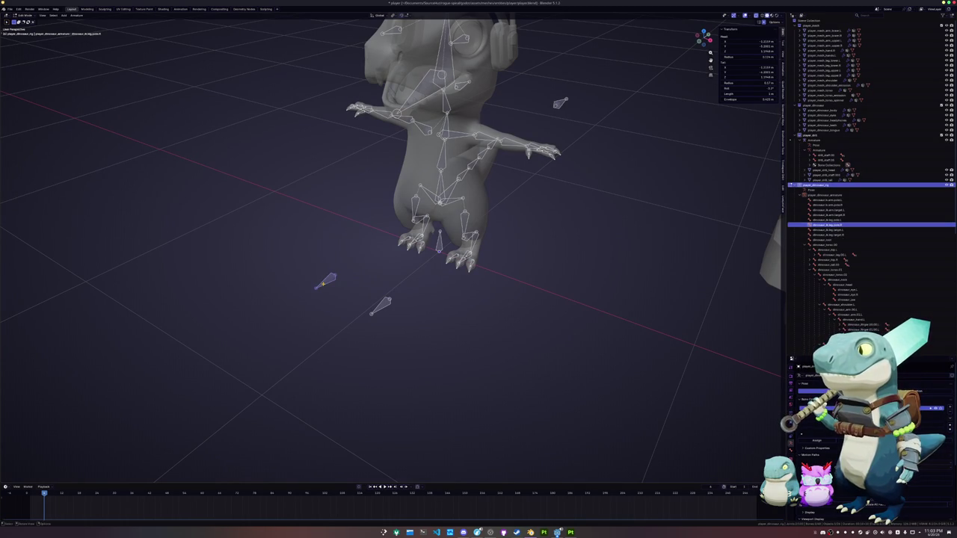
- Bring up the bone constraint settings facing the legs and switch the rig into Pose Mode
middle_click_drag(359, 274, 595, 338)
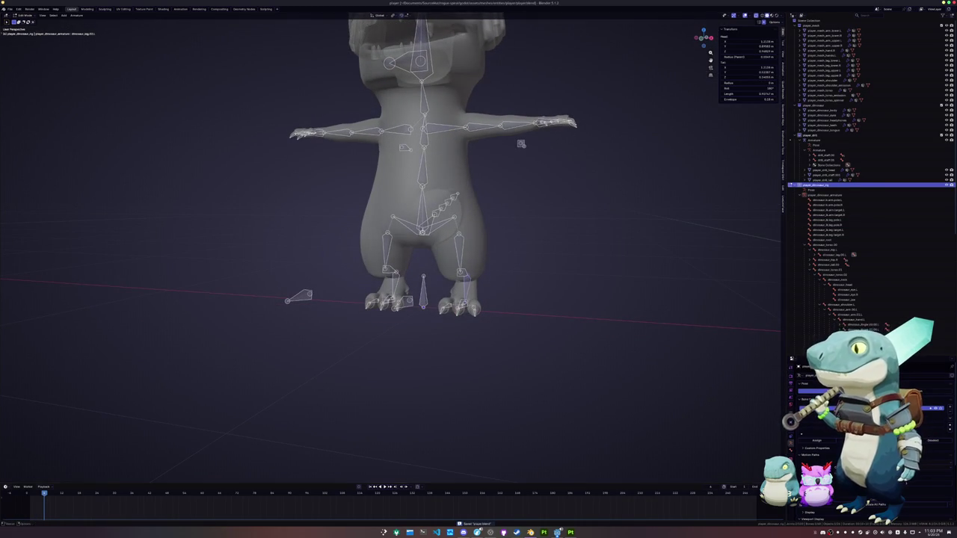
scroll(808, 272, "down", 5)
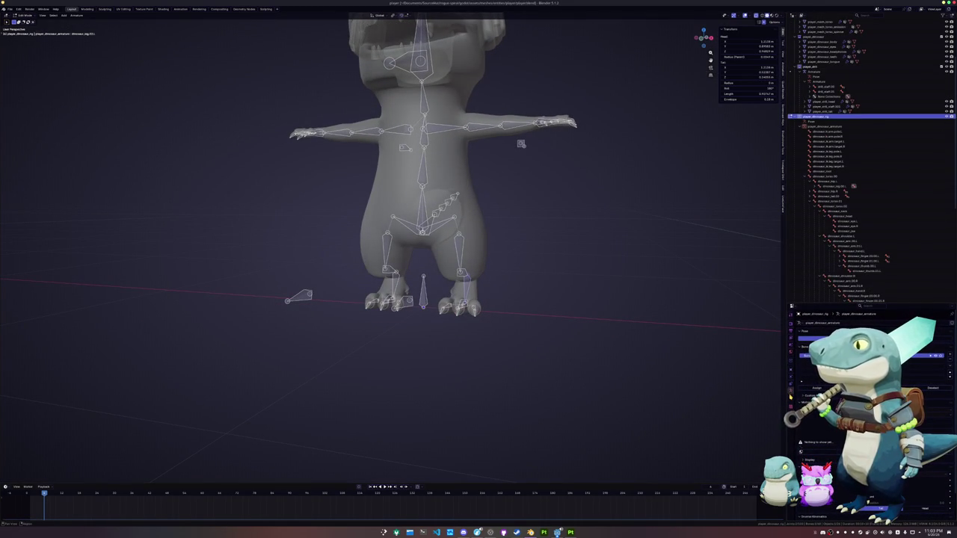
left_click(790, 376)
scroll(636, 341, "up", 4)
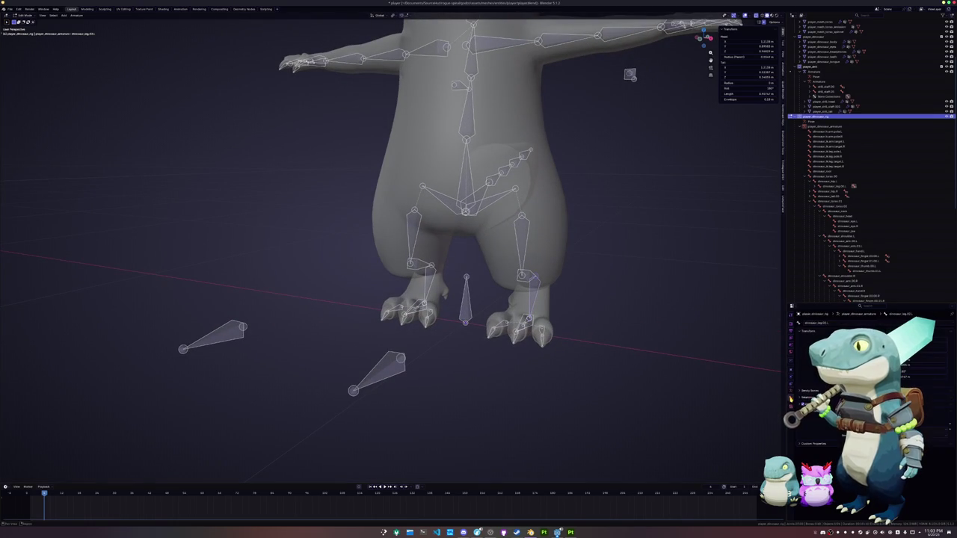
key("ctrl+Tab")
- Add an Inverse Kinematics constraint to the leg bone, targeting the rig's foot target bone
left_click(792, 403)
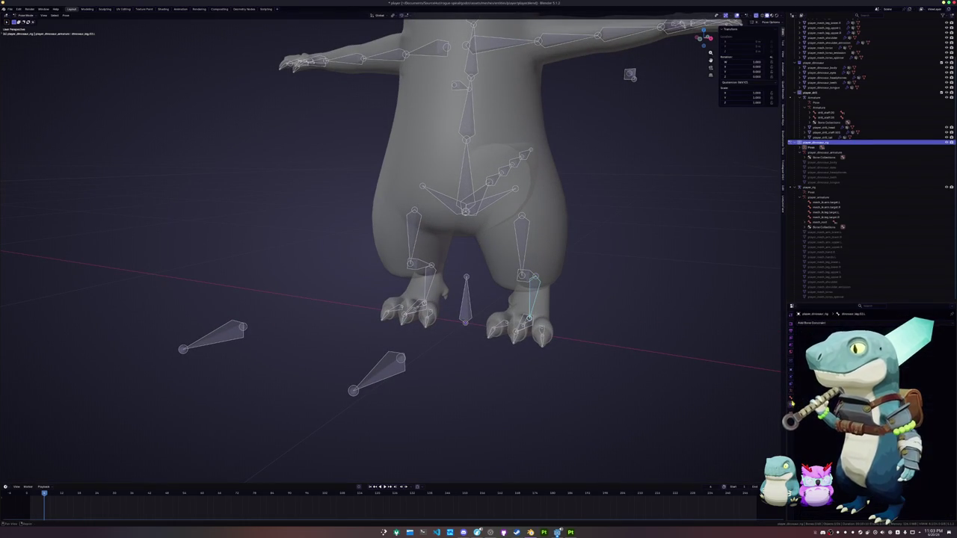
left_click(860, 323)
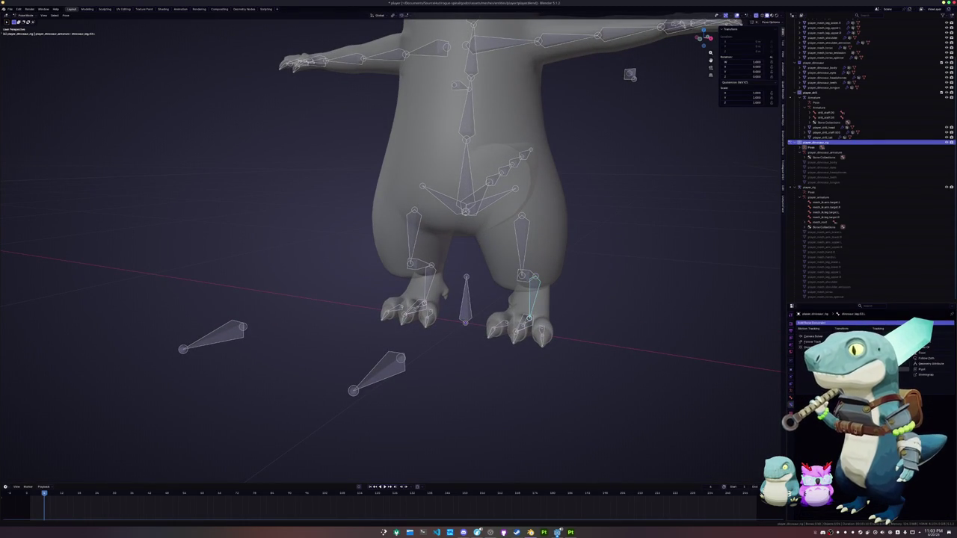
left_click(882, 346)
left_click(942, 341)
left_click(415, 362)
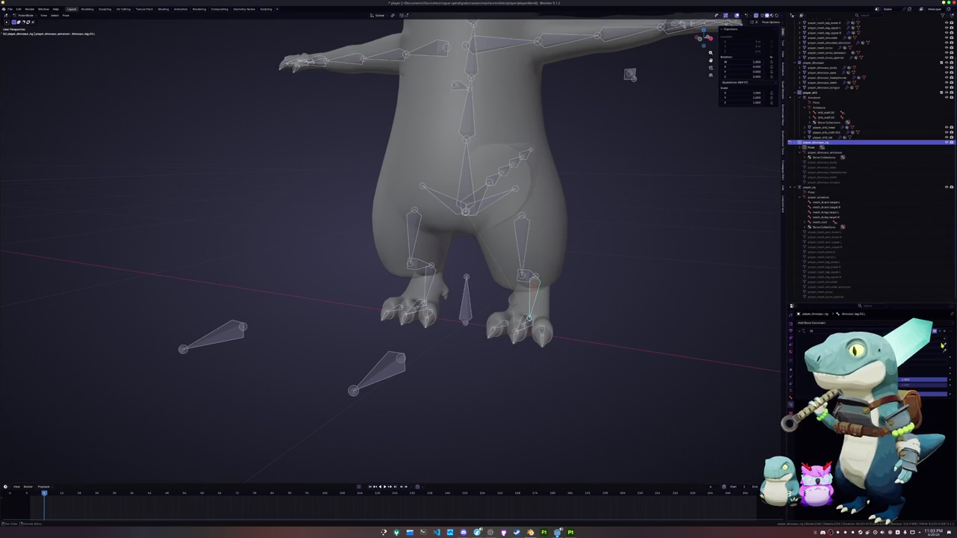
left_click(387, 362)
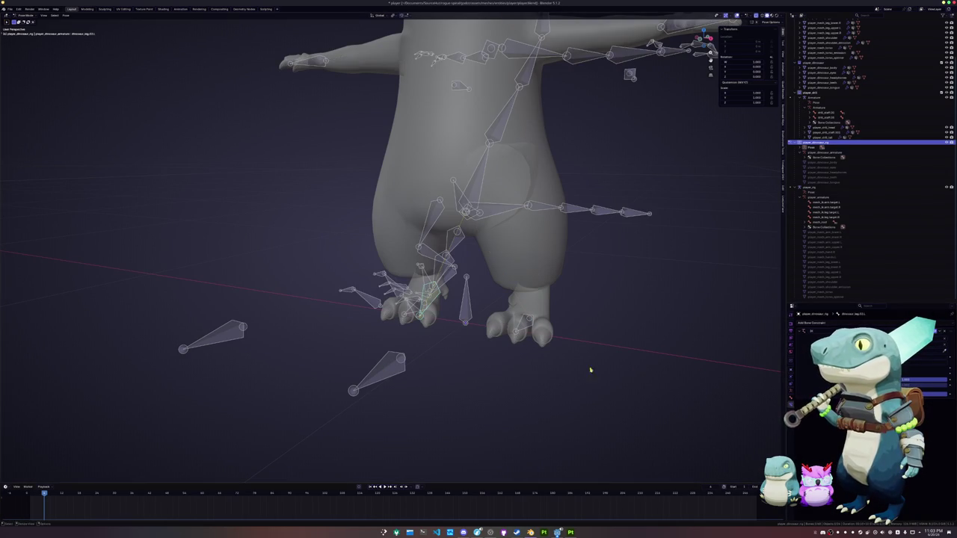
key("ctrl+z")
left_click(943, 349)
left_click(528, 320)
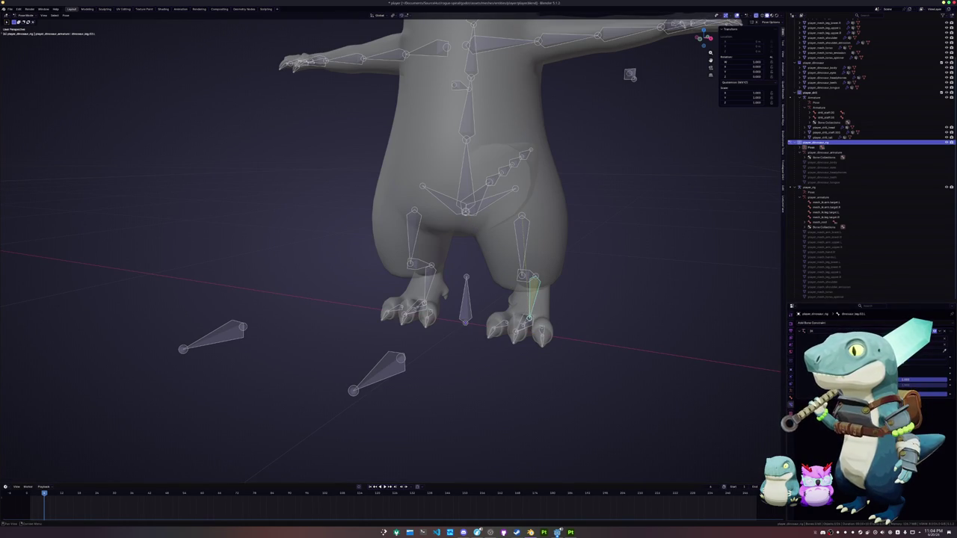
- Set the small bone as the IK pole target and tune the Pole Angle to straighten the leg
left_click(944, 349)
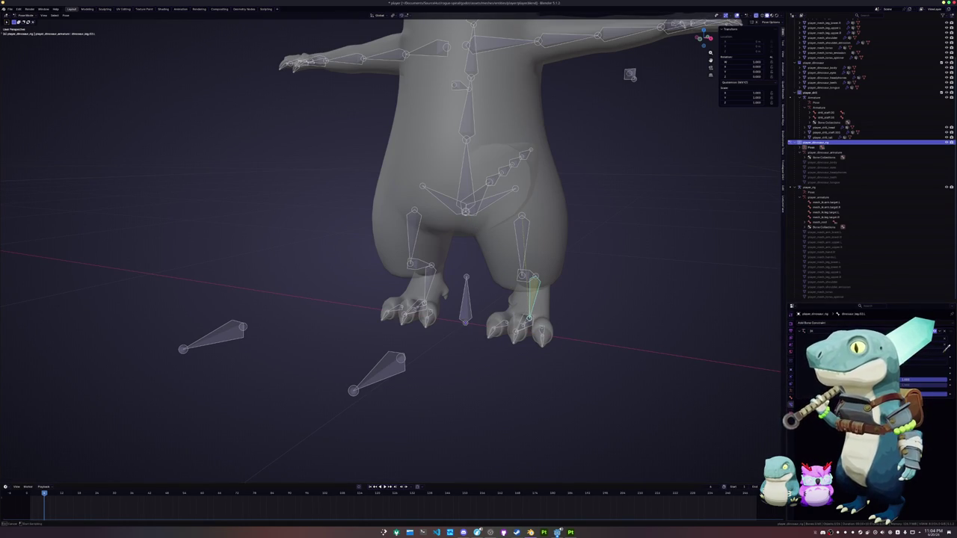
left_click(389, 367)
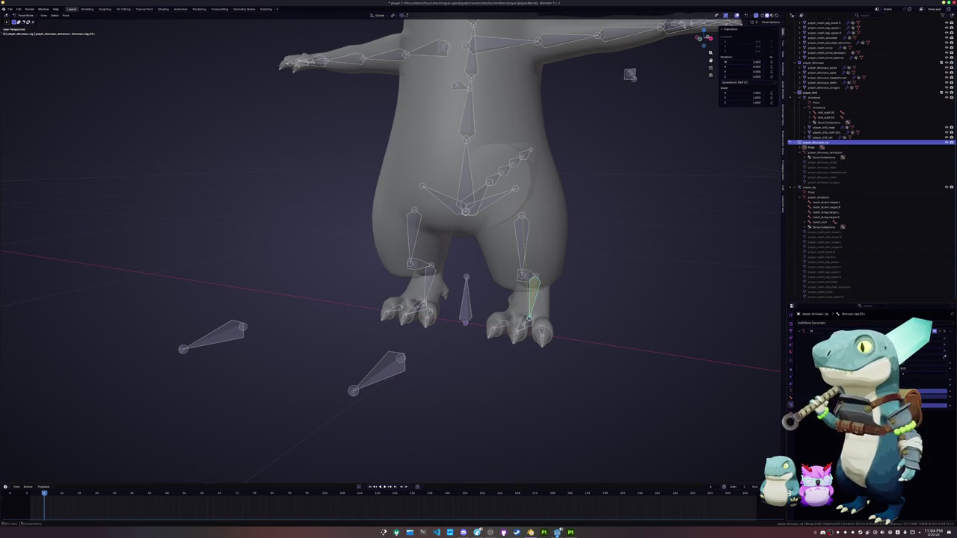
left_click(942, 358)
left_click(404, 367)
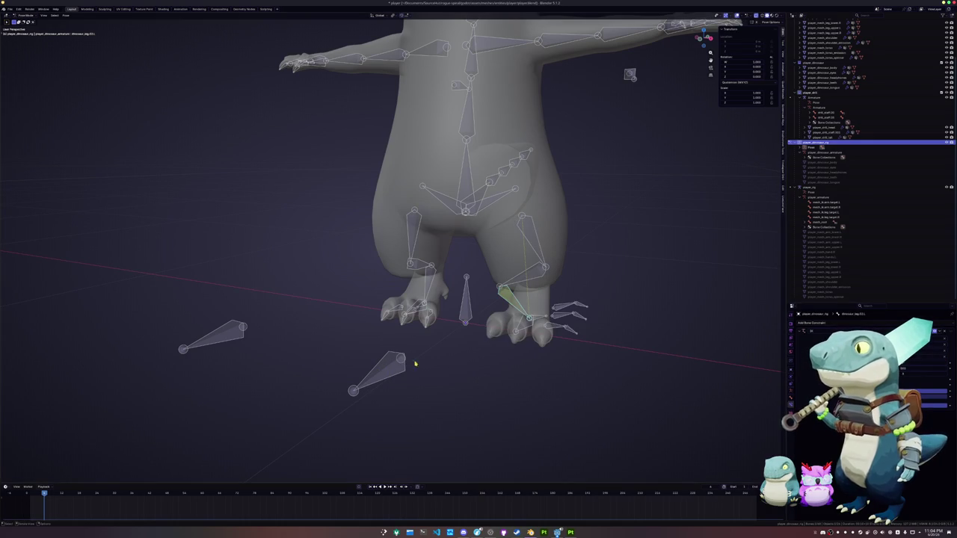
left_click(916, 364)
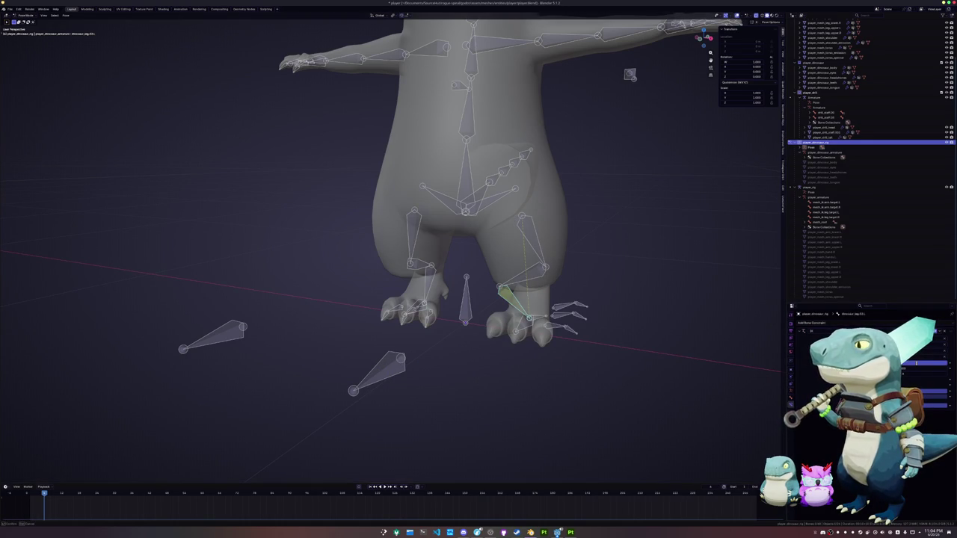
key("Return")
left_click(916, 363)
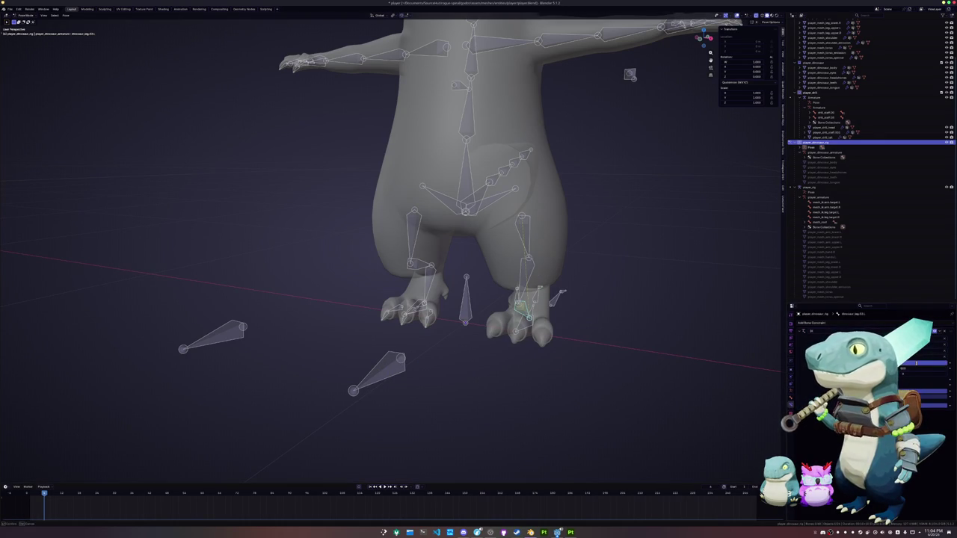
key("Return")
left_click(551, 252)
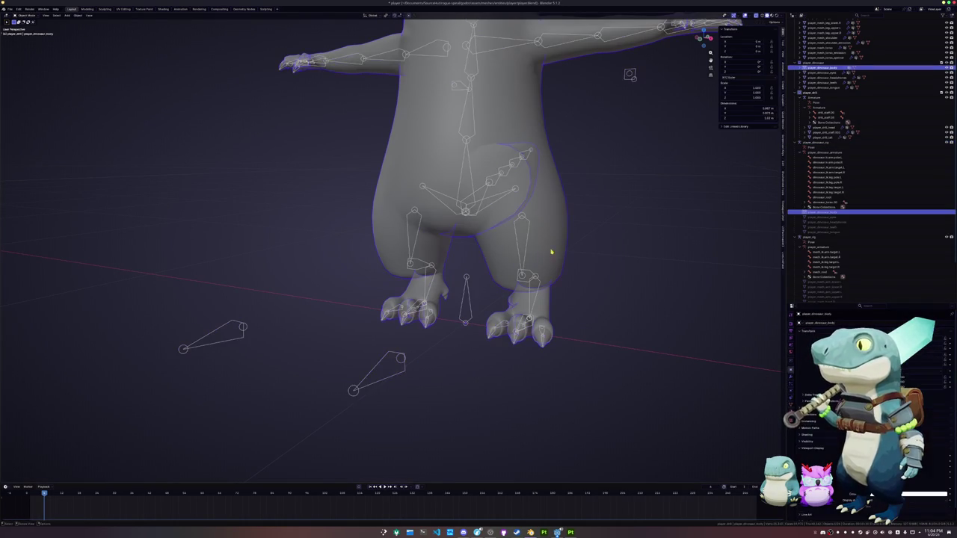
- Test the IK by moving the foot target bone vertically in Pose Mode
left_click(791, 381)
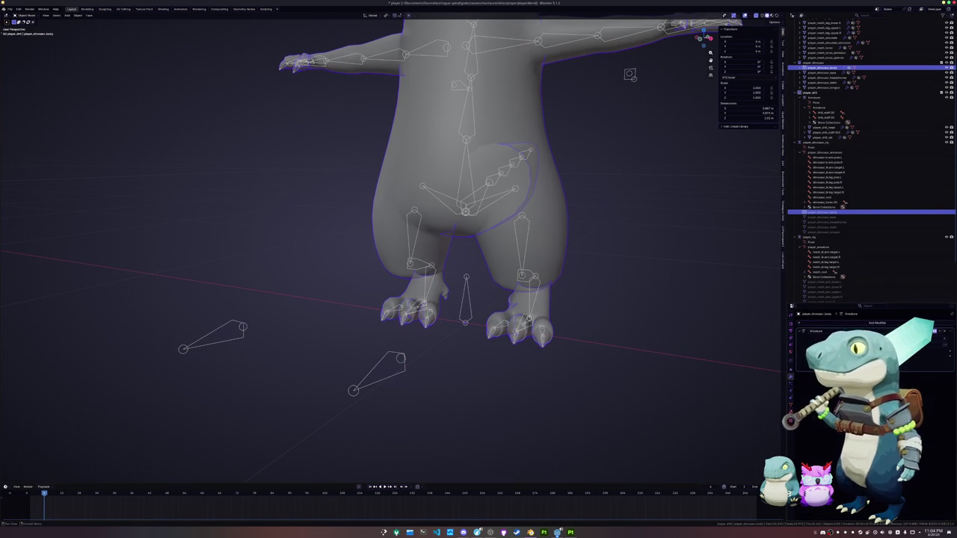
left_click(521, 254)
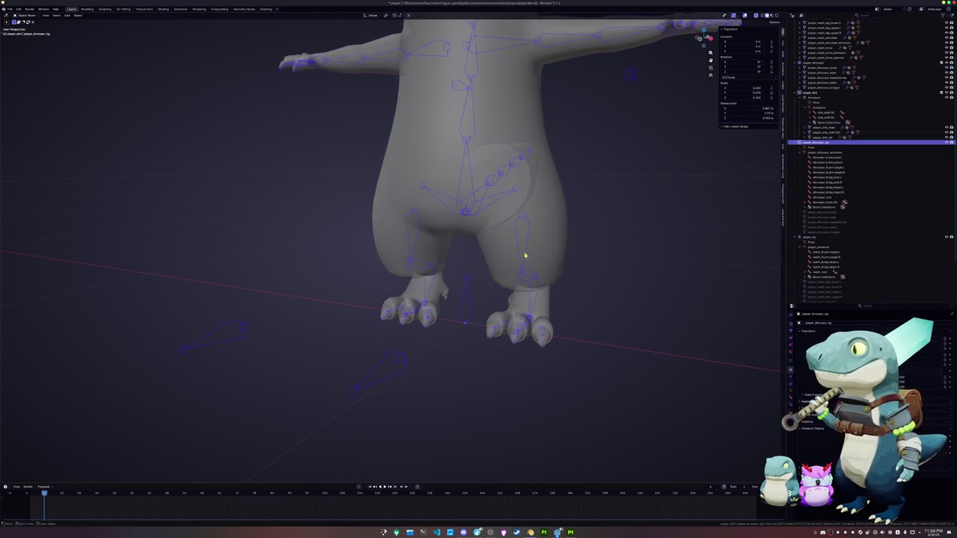
key("ctrl+Tab")
left_click(530, 327)
key("g")
key("z")
left_click(534, 325)
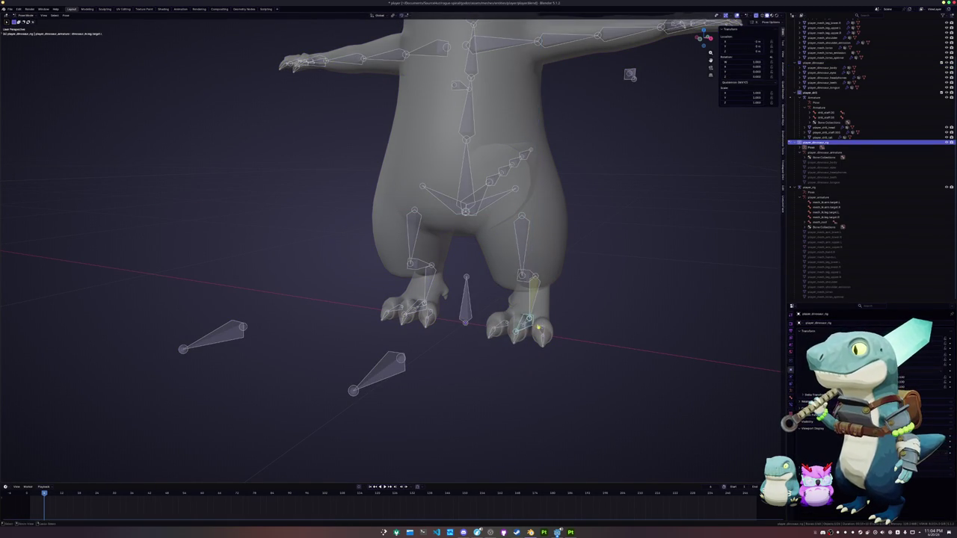
key("ctrl+Tab")
- Turn on X-ray and briefly switch the body into Weight Paint mode and back
scroll(536, 298, "down", 3)
scroll(538, 287, "down", 2)
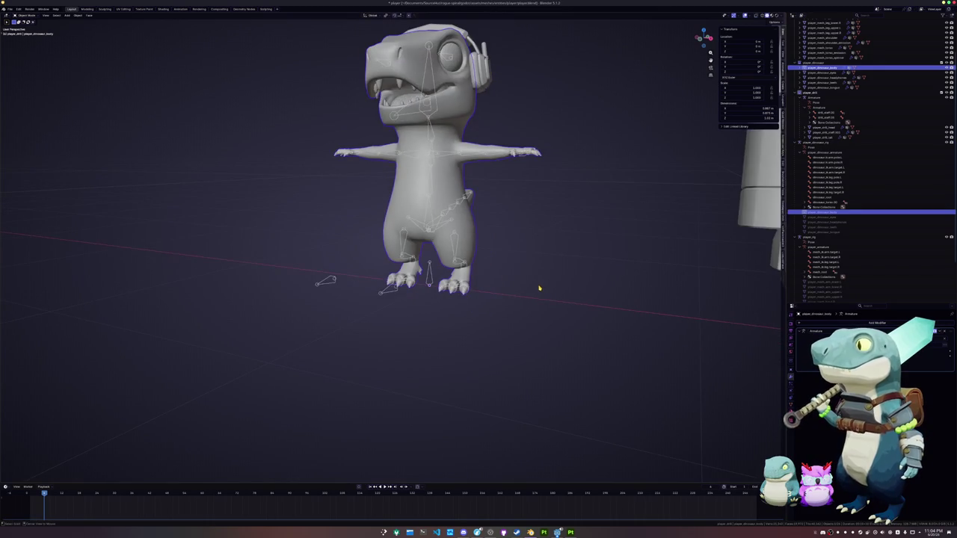
key("alt+z")
scroll(553, 344, "up", 4)
middle_click_drag(554, 344, 577, 354)
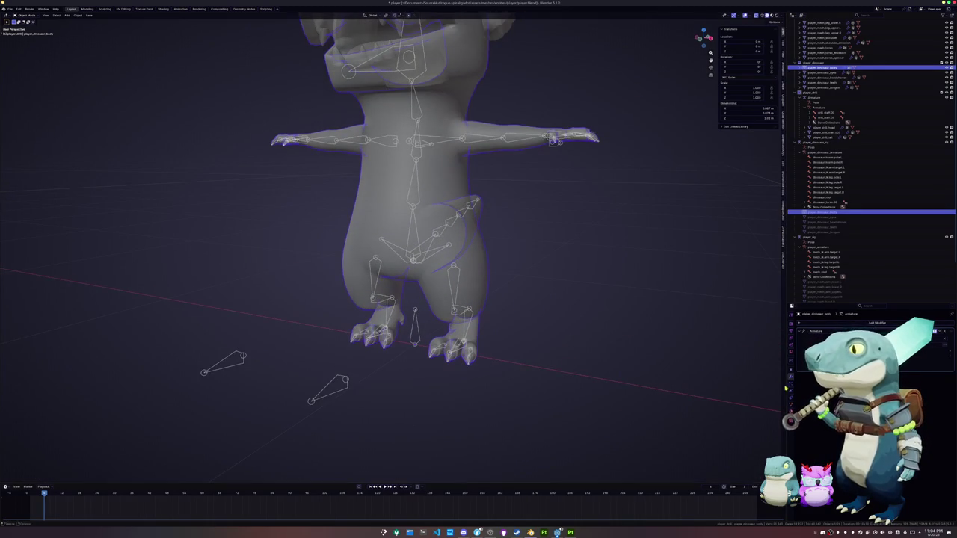
key("ctrl+Tab")
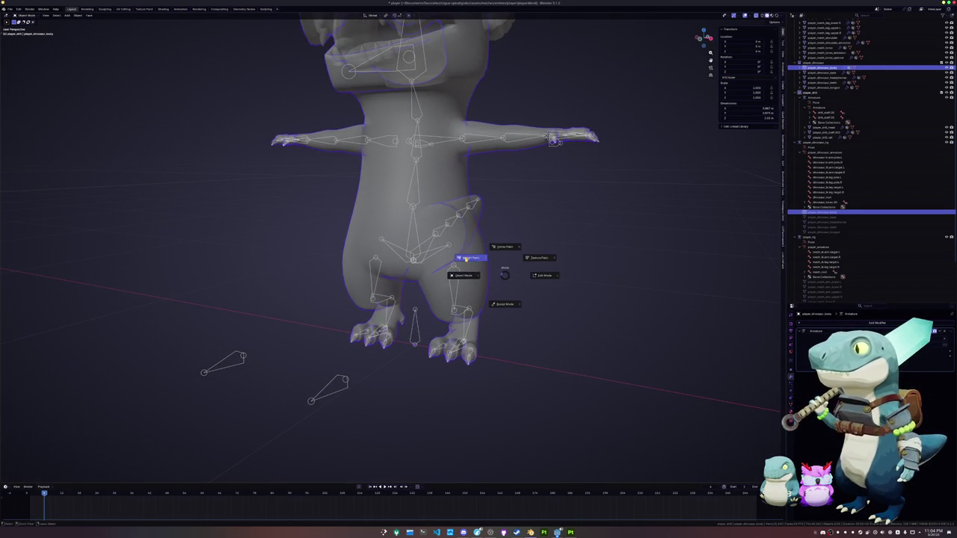
left_click(471, 259)
key("ctrl+Tab")
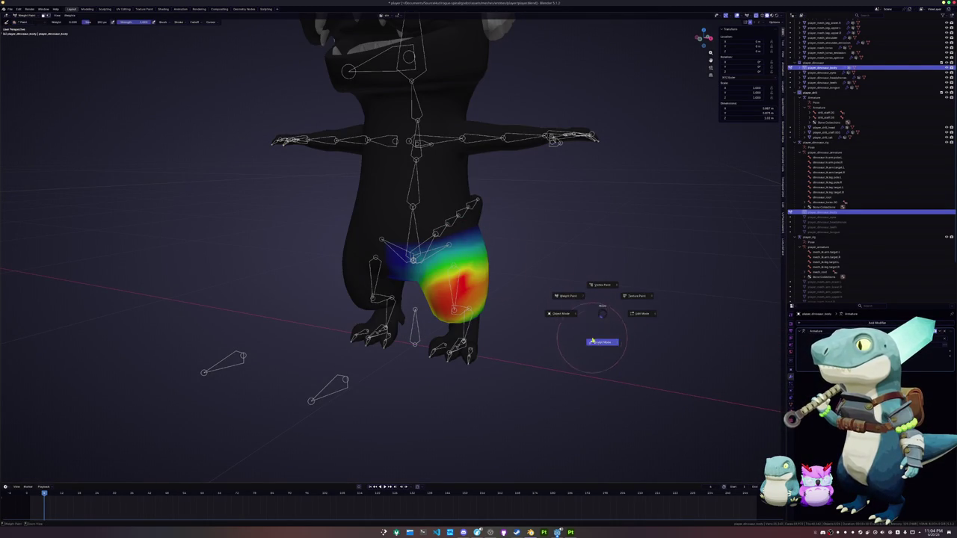
left_click(559, 320)
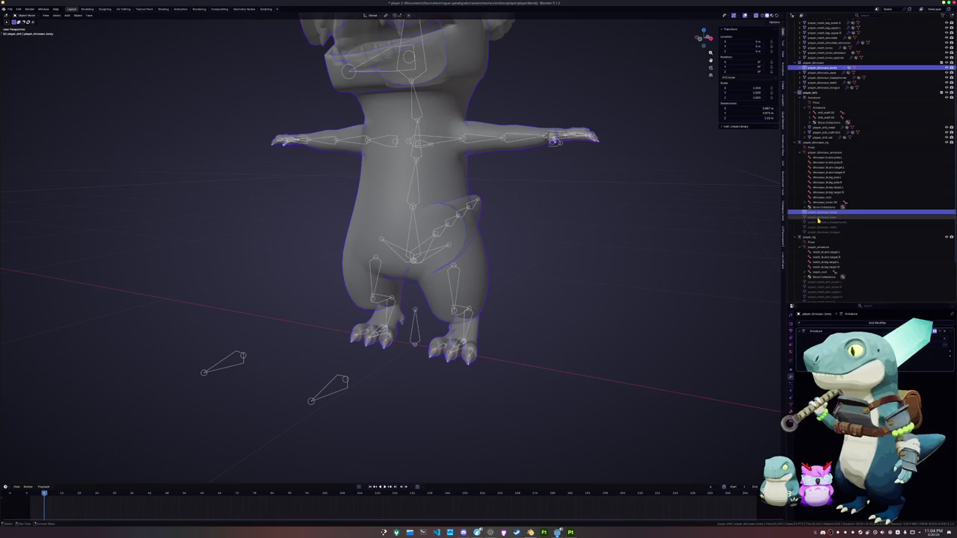
scroll(819, 279, "down", 2)
scroll(818, 278, "up", 3)
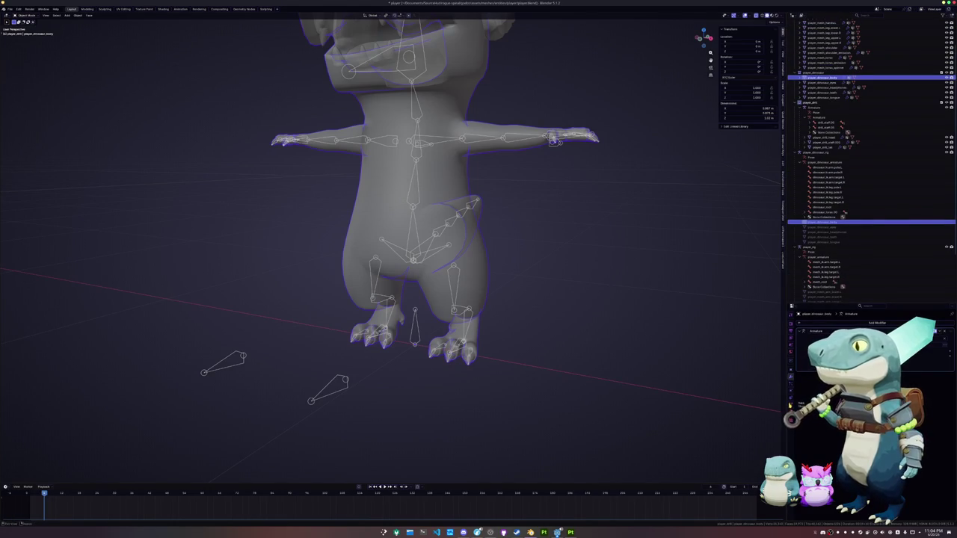
- Cancel a Z rotation of the arm bone so it stays at rest, then return to Object Mode
left_click(455, 275)
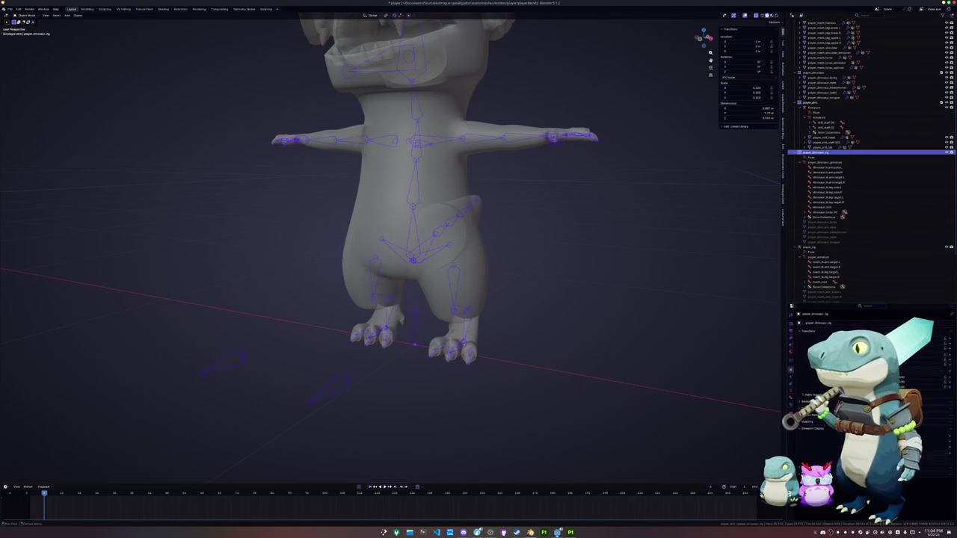
key("ctrl+Tab")
key("r")
key("z")
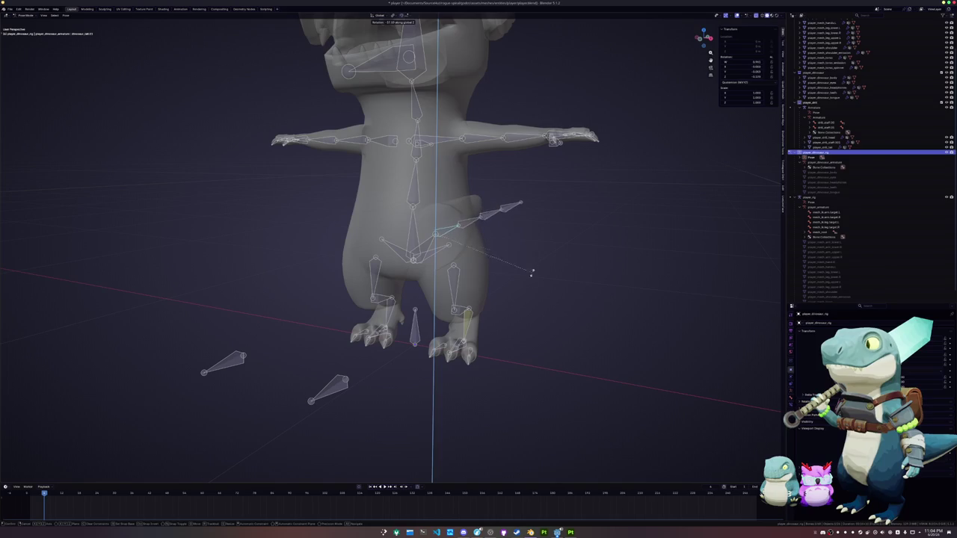
key("Escape")
key("ctrl+Tab")
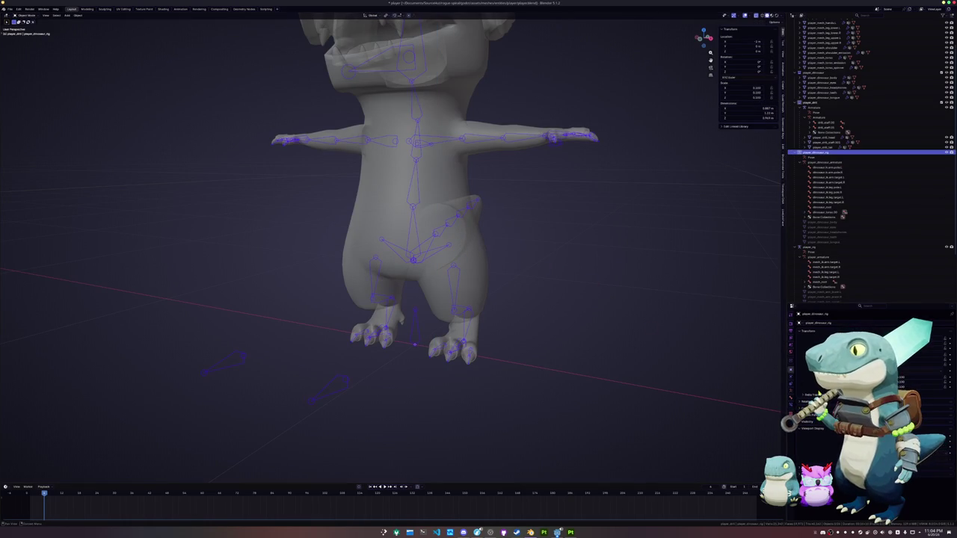
- Check the rig's Armature settings and the body mesh's Armature modifier
left_click(790, 390)
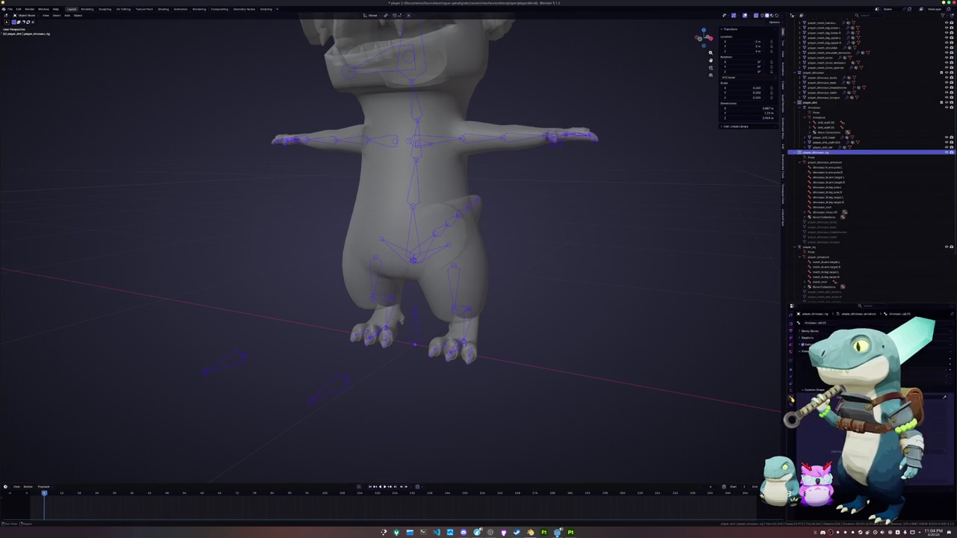
mouse_move(539, 337)
middle_mouse_down()
mouse_move(495, 331)
mouse_move(508, 329)
middle_mouse_up()
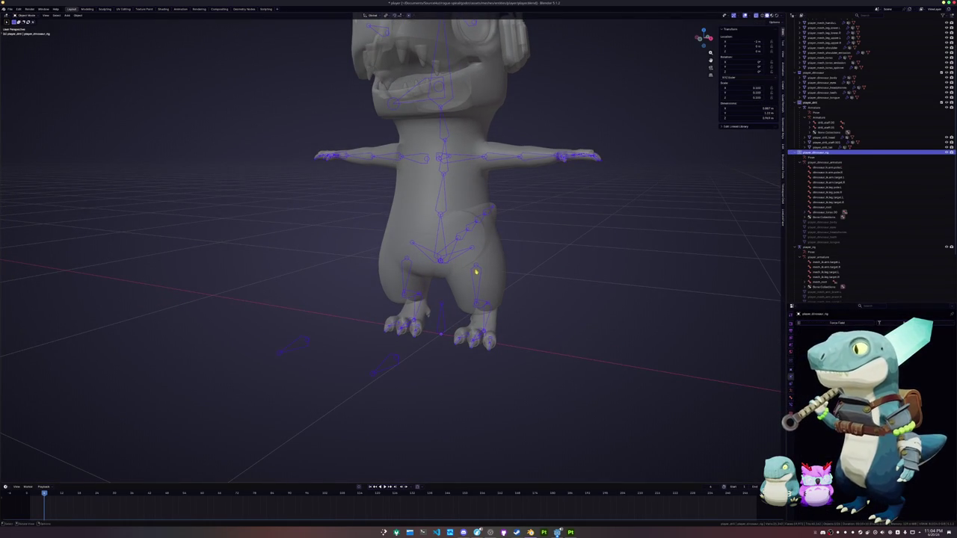
left_click(497, 279)
left_click(790, 377)
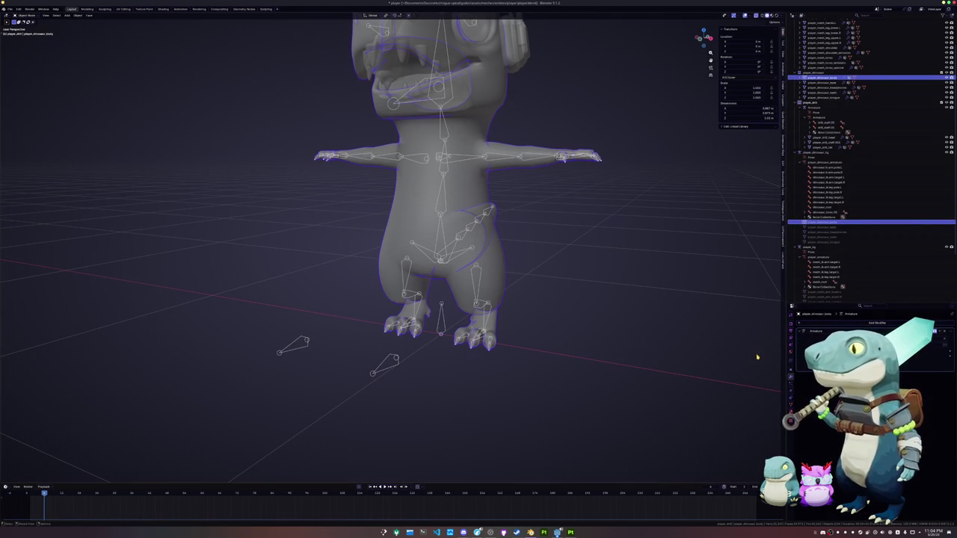
scroll(593, 333, "up", 2)
- Inspect the left thigh and neighbouring leg bones in Pose Mode, then return to Object Mode
left_click(491, 299)
key("ctrl+Tab")
left_click(494, 280)
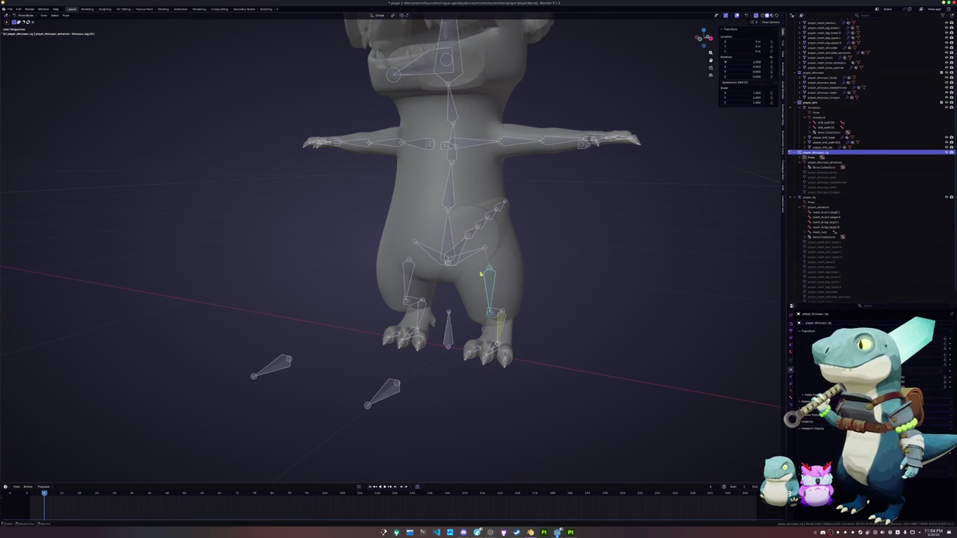
left_click(493, 254)
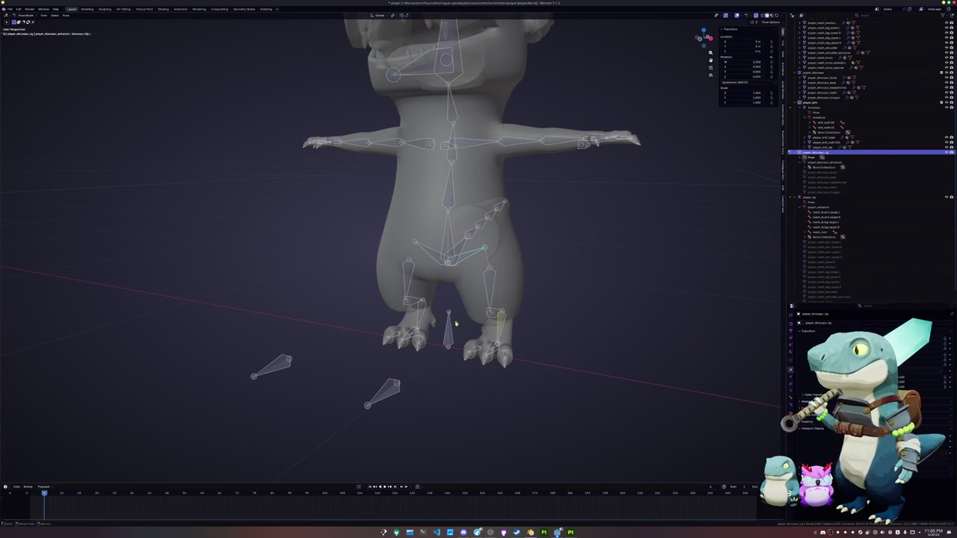
key("ctrl+Tab")
scroll(486, 340, "down", 5)
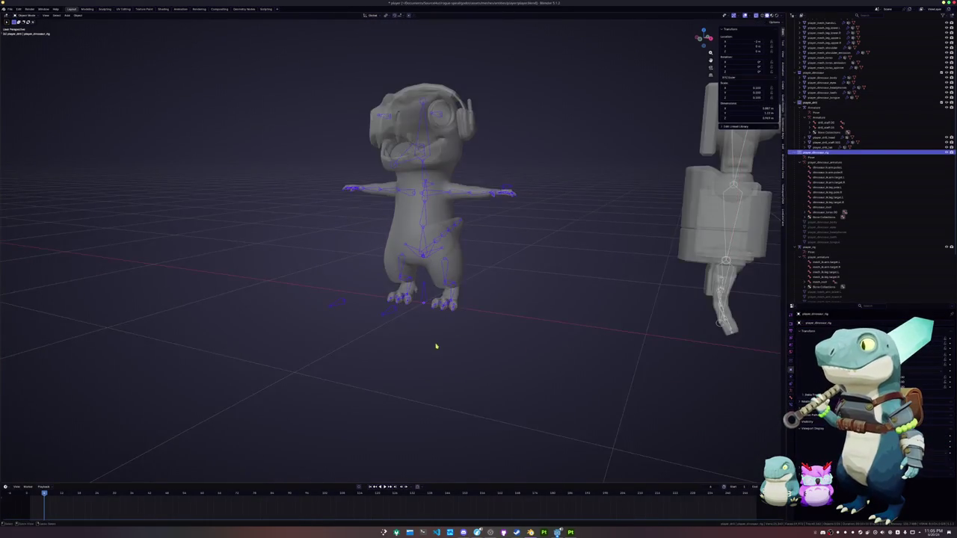
- Clear the dinosaur rig's location and slide it along X beside the mech
mouse_move(456, 348)
middle_mouse_down()
mouse_move(470, 356)
mouse_move(454, 341)
middle_mouse_up()
key("alt+g")
key("g")
key("x")
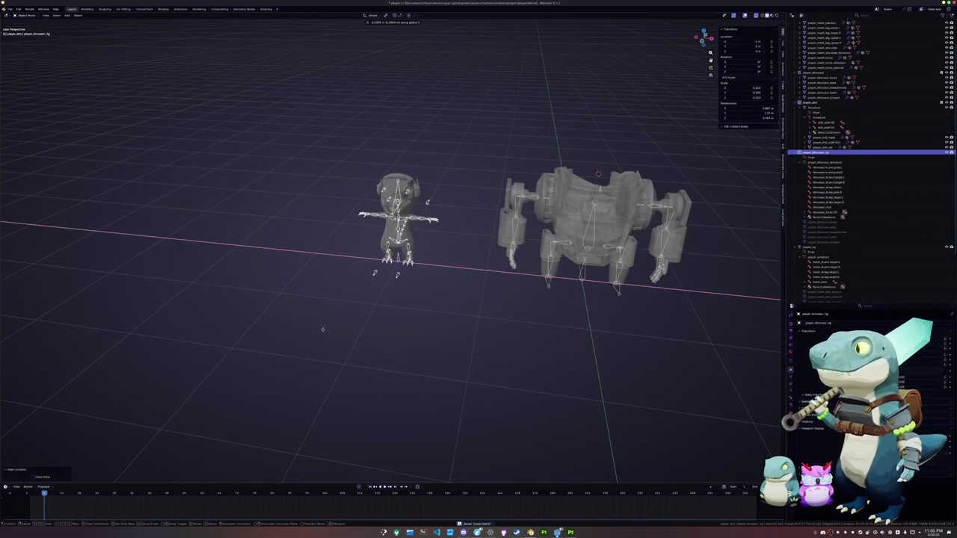
left_click(434, 341)
scroll(434, 341, "up", 1)
scroll(435, 341, "up", 2)
scroll(435, 341, "up", 1)
left_click(404, 225)
key("g")
key("x")
key("Escape")
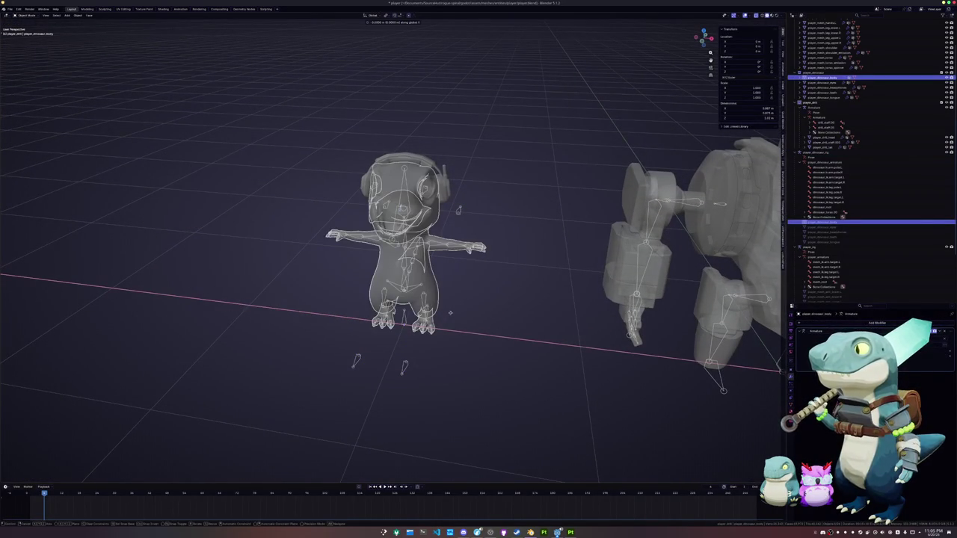
middle_click_drag(445, 336, 454, 328)
- Clear the location of all dinosaur parts and move them -2 m along X
left_click_drag(496, 367, 265, 97)
key("alt+g")
type("gx-2")
key("Return")
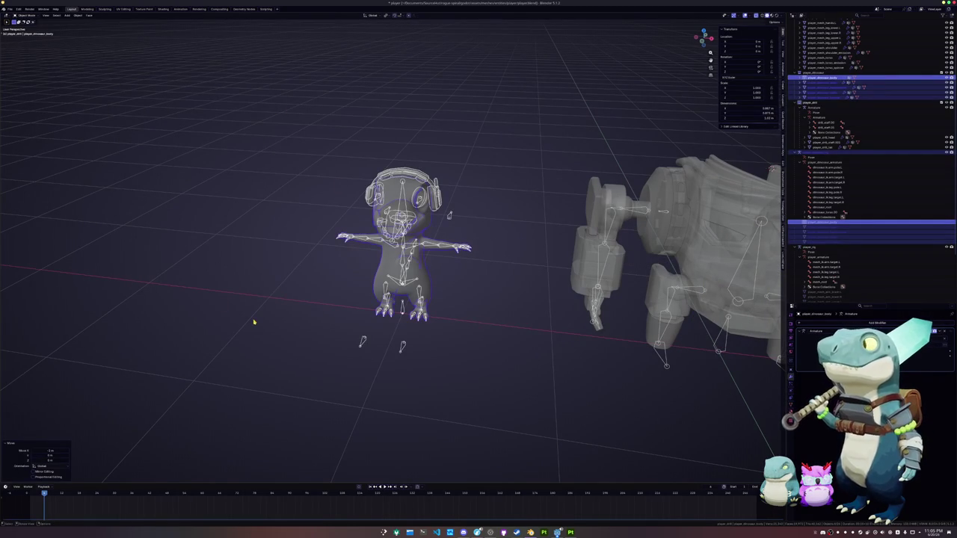
left_click(252, 321)
middle_click_drag(252, 320, 323, 308)
scroll(323, 308, "up", 3)
- Review the rig's bone and armature settings, then select the body mesh
left_click(429, 253)
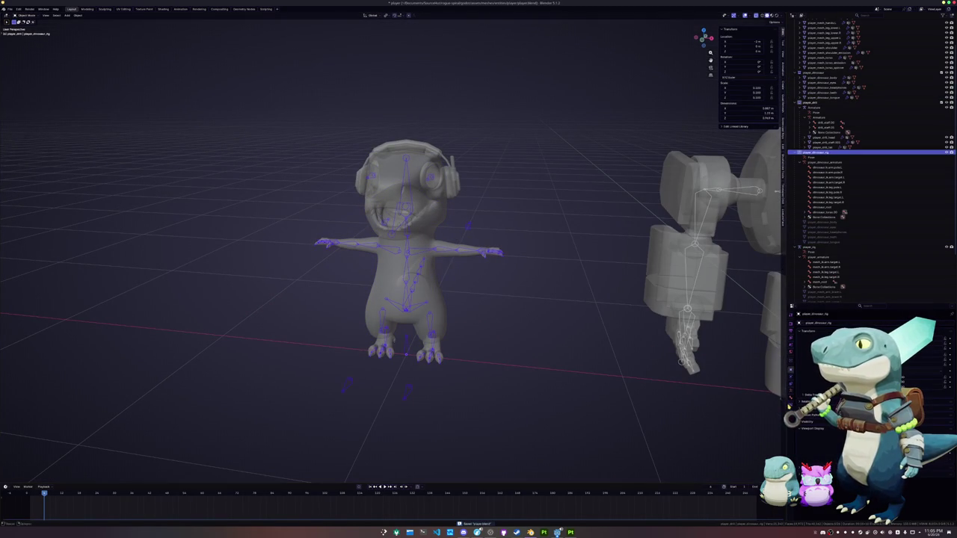
left_click(790, 400)
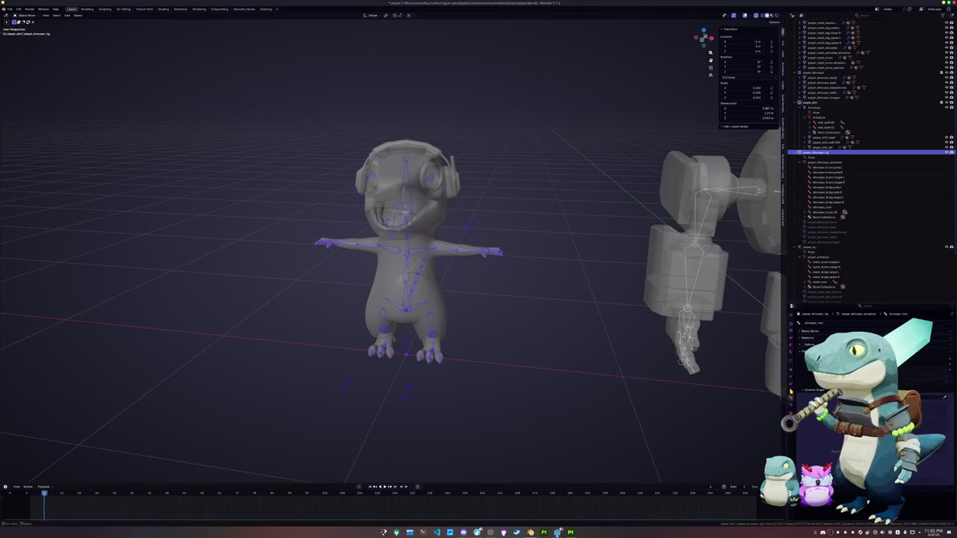
left_click(791, 393)
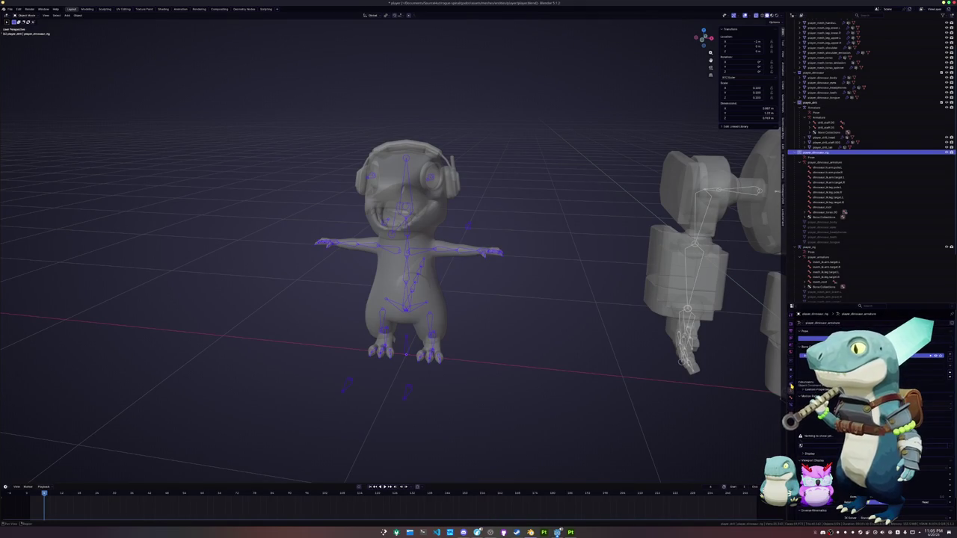
left_click(444, 308)
- Browse the body mesh's vertex group list and its extra actions menu
scroll(829, 396, "down", 2)
scroll(829, 396, "down", 3)
scroll(829, 396, "down", 3)
scroll(830, 396, "down", 3)
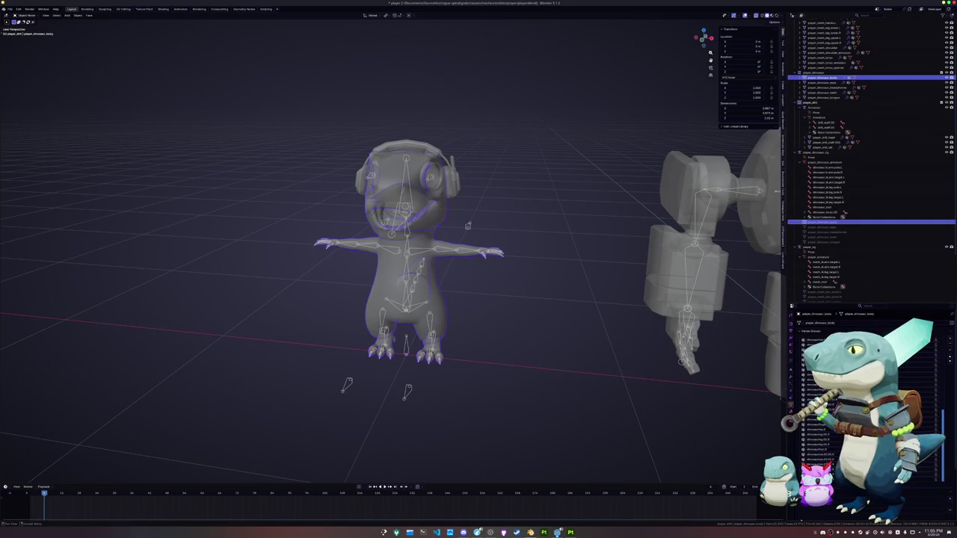
scroll(817, 366, "up", 3)
scroll(818, 366, "up", 4)
scroll(817, 364, "up", 4)
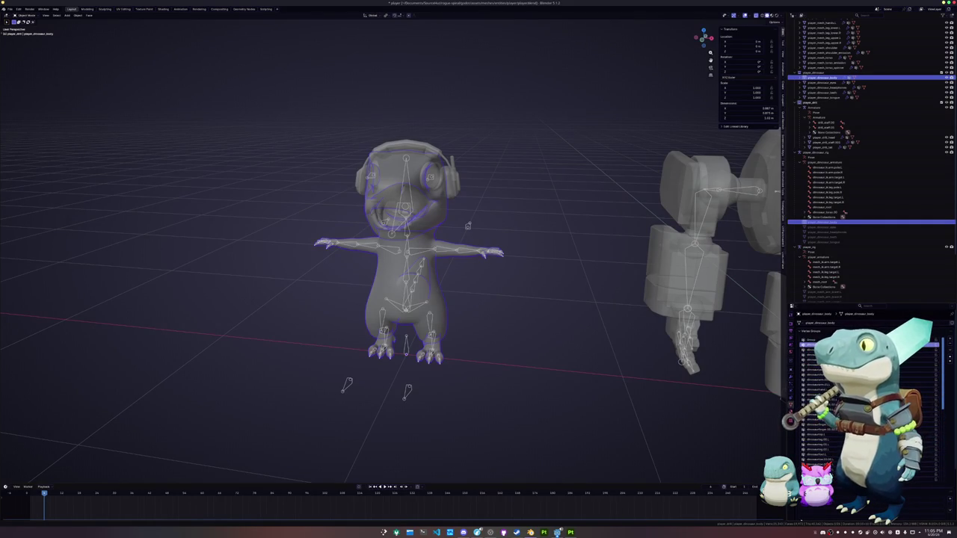
scroll(817, 365, "down", 1)
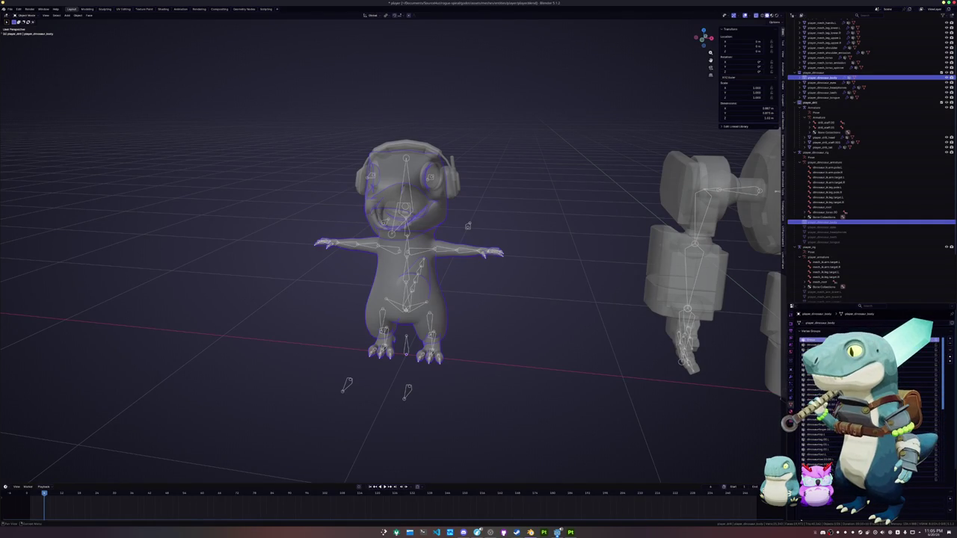
left_click(951, 350)
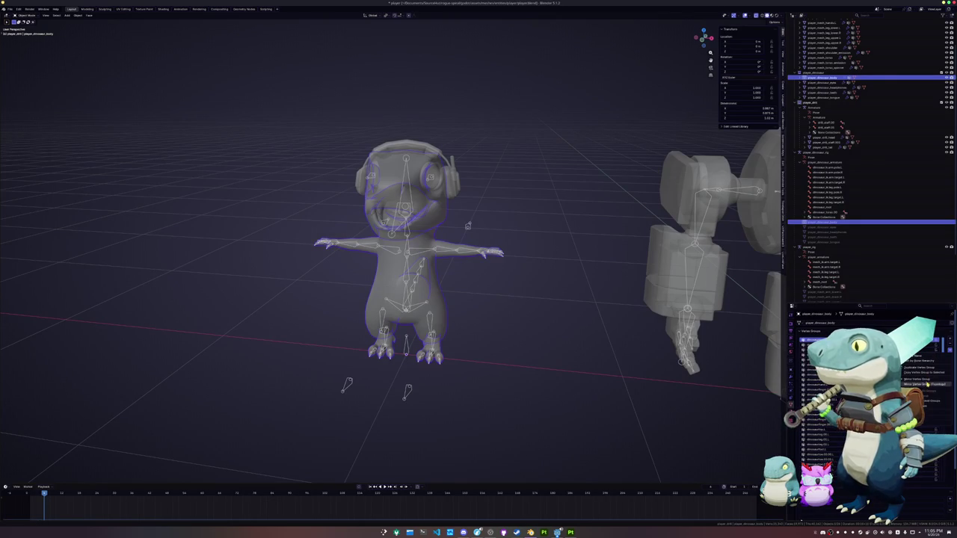
key("Escape")
left_click(948, 358)
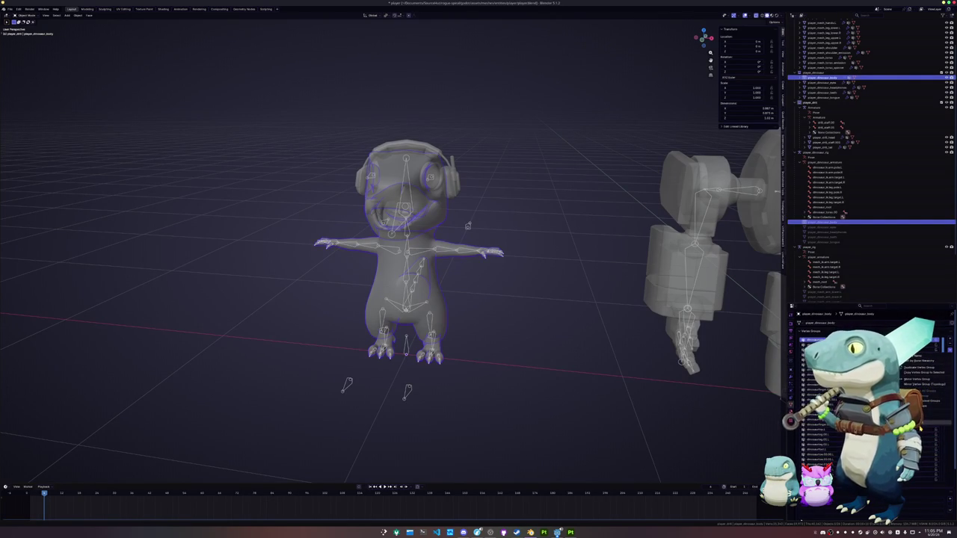
key("Escape")
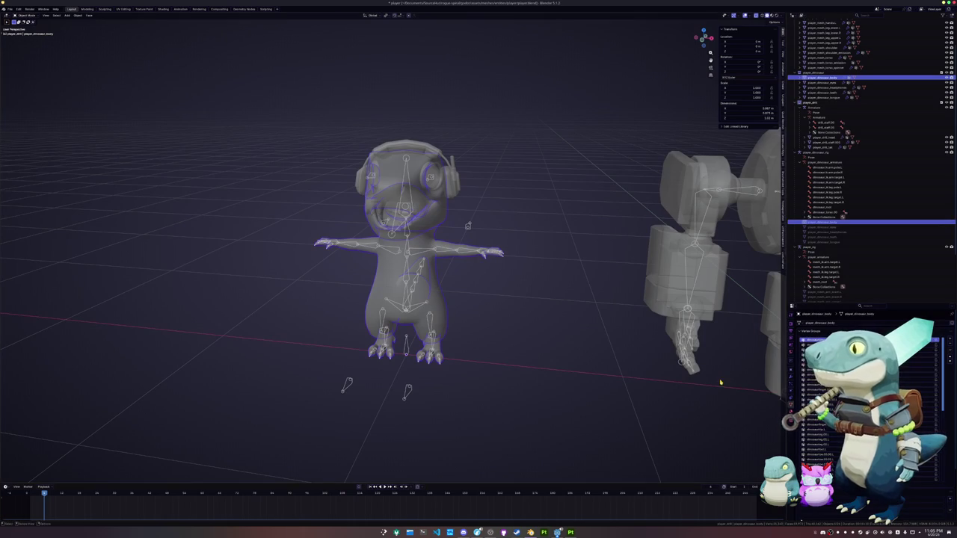
- Expand player_dinosaur_body's Vertex Groups in the Outliner and select the first group
scroll(837, 172, "up", 3)
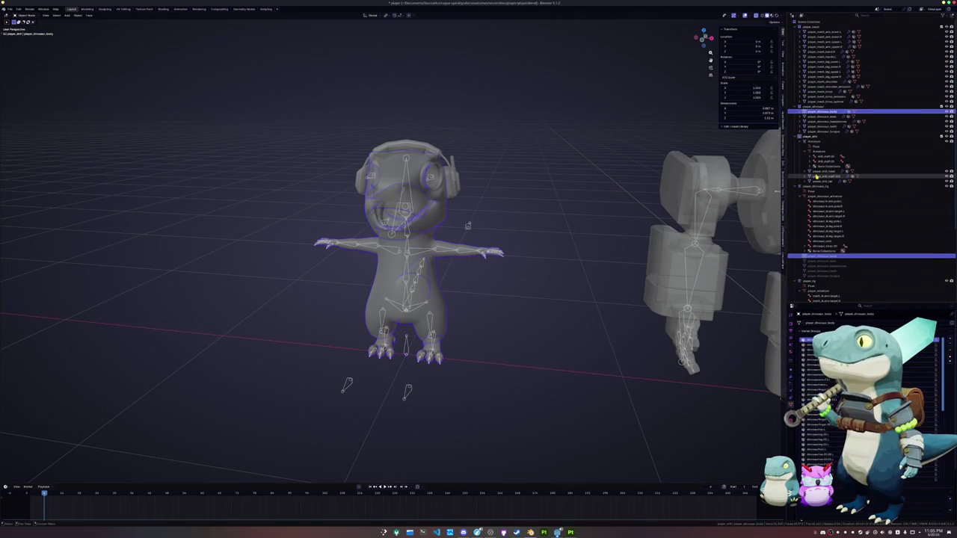
left_click(800, 111)
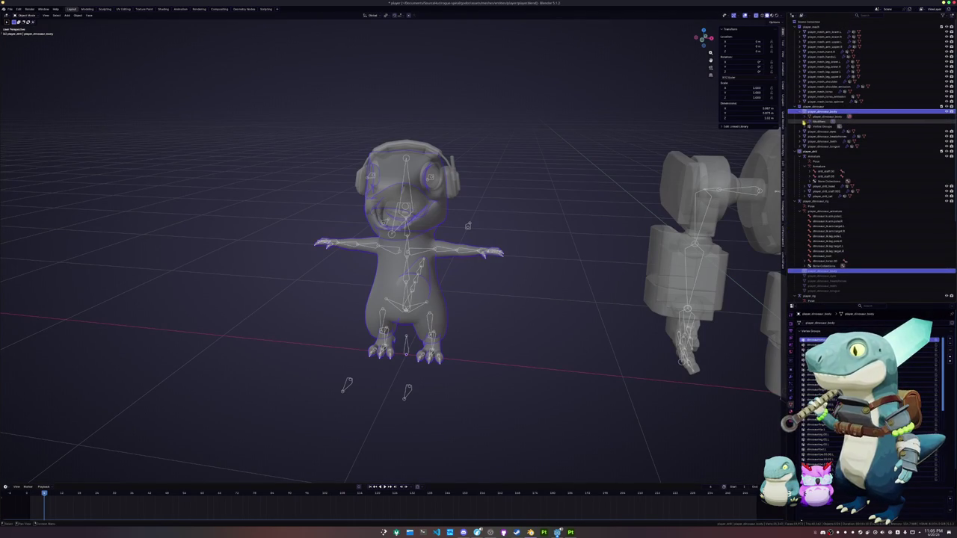
left_click(804, 117)
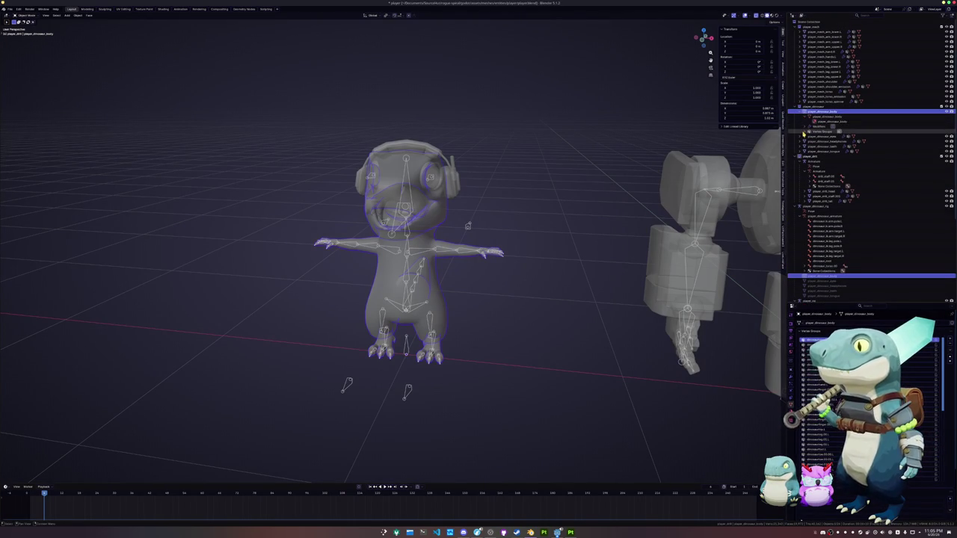
left_click(806, 131)
left_click(812, 140)
scroll(825, 165, "down", 3)
scroll(828, 209, "down", 5)
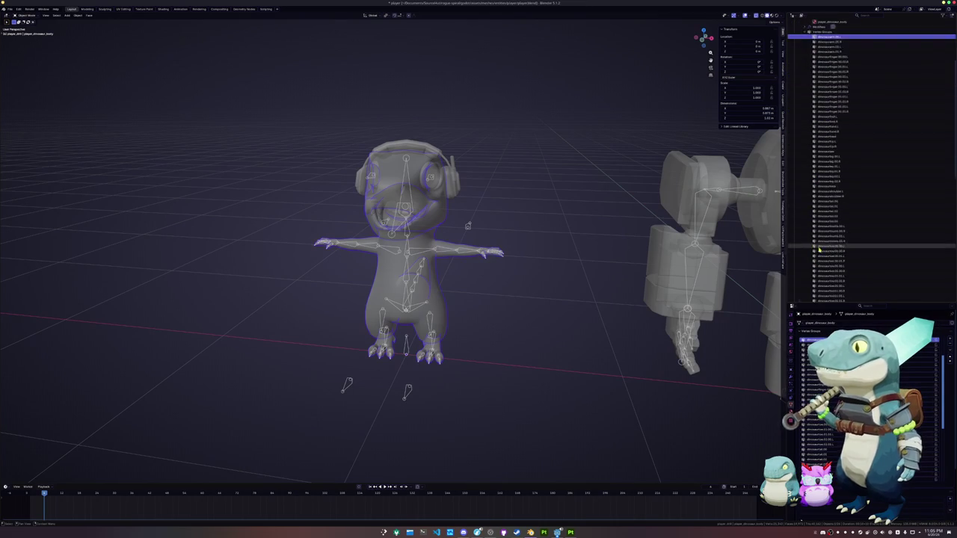
scroll(830, 247, "down", 2)
- Set up a Find/Replace batch rename on the selected vertex groups, finding 'dinosaur'
left_click(830, 246, "shift")
right_click(831, 244)
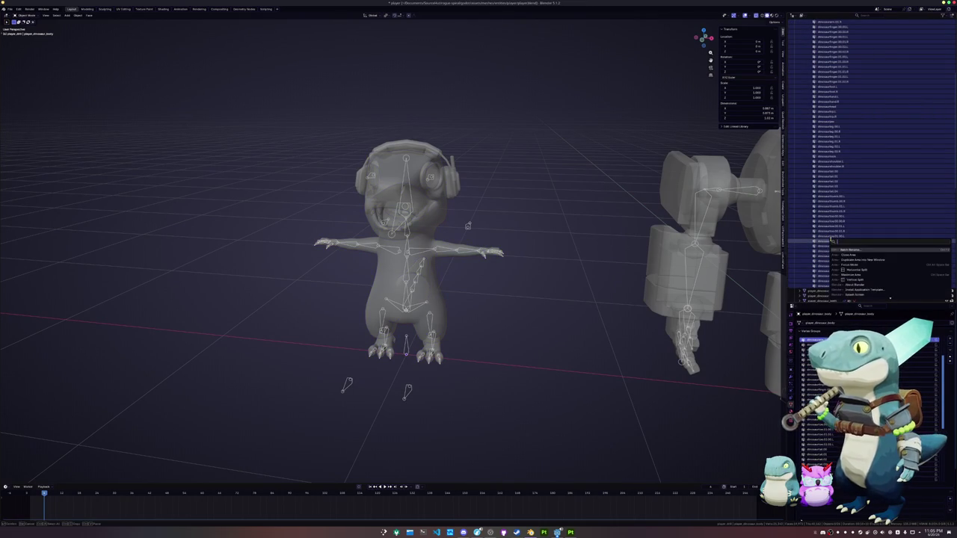
left_click(845, 249)
left_click(813, 253)
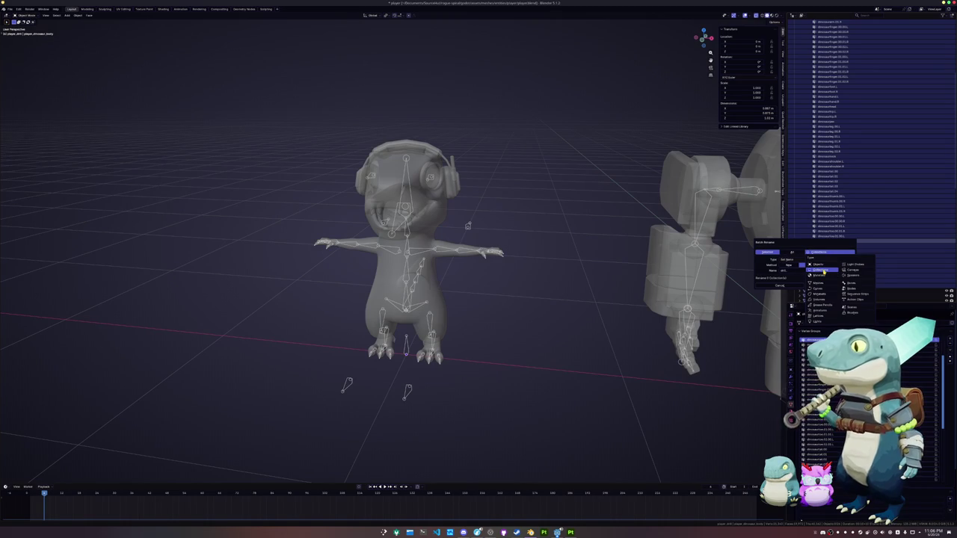
left_click(823, 271)
left_click(792, 260)
left_click(798, 267)
left_click(798, 266)
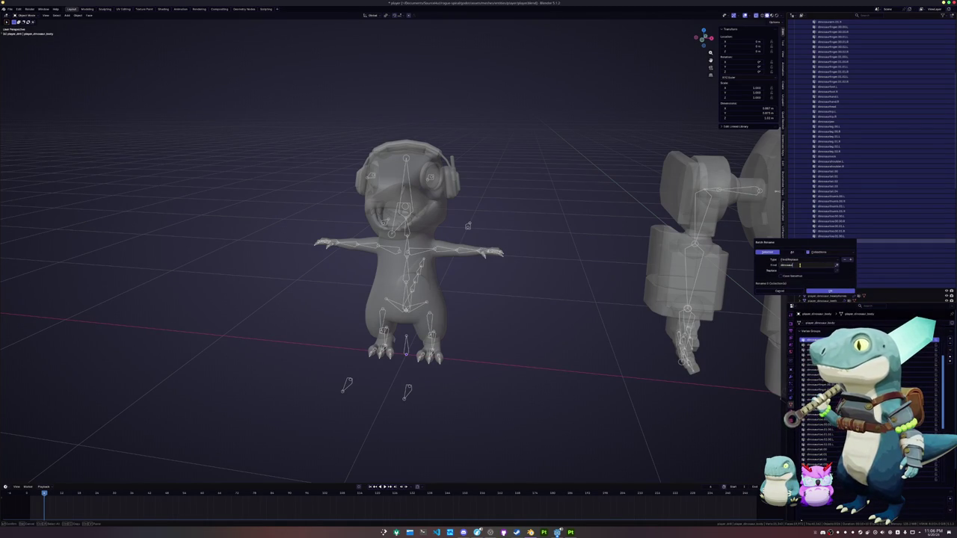
key("Return")
left_click(795, 271)
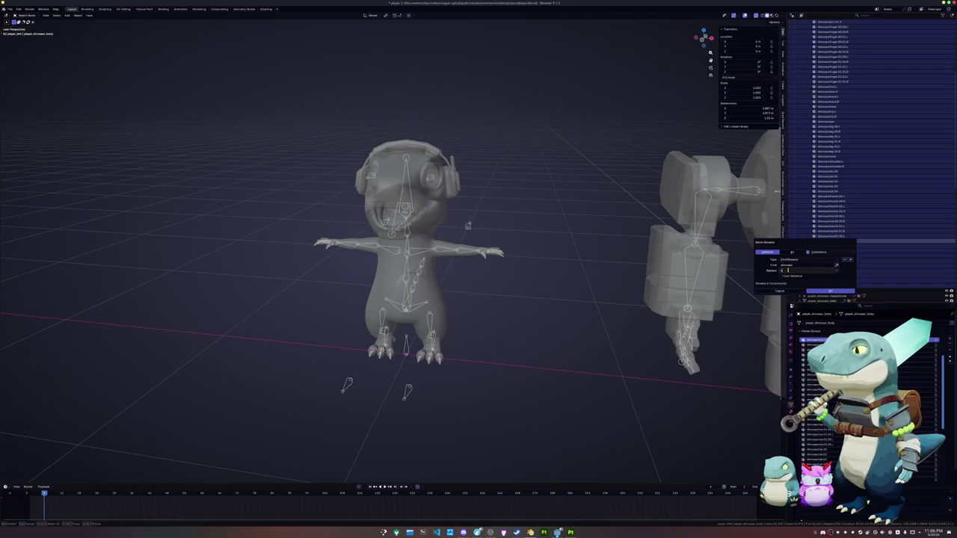
key("Return")
key("Return")
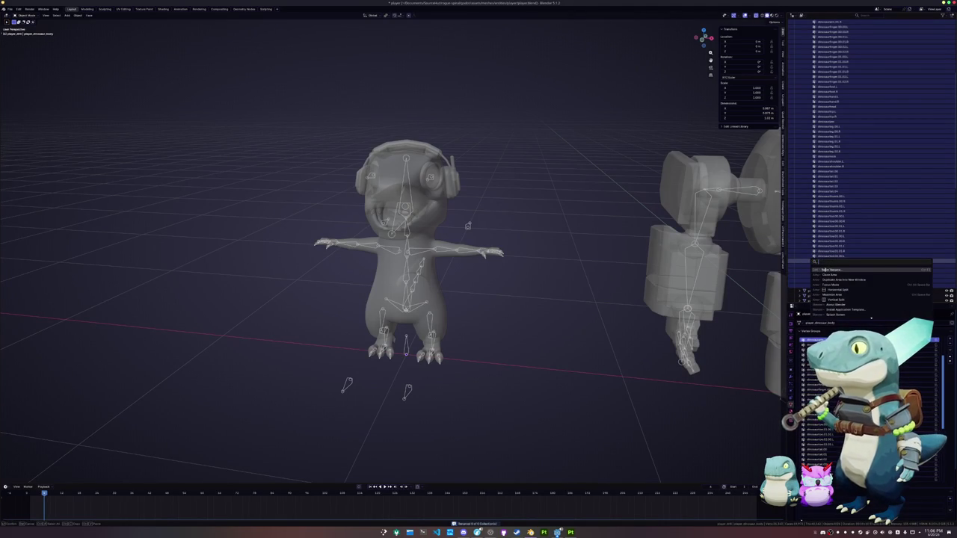
- Rerun Batch Rename on Meshes and select the dinosaurarm.00.L vertex group
key("ctrl+F2")
left_click(797, 272)
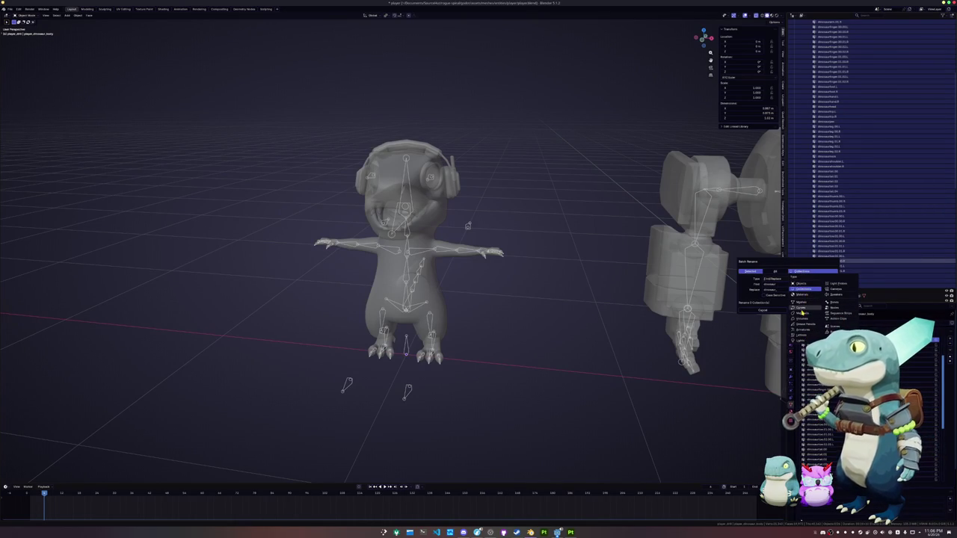
left_click(802, 302)
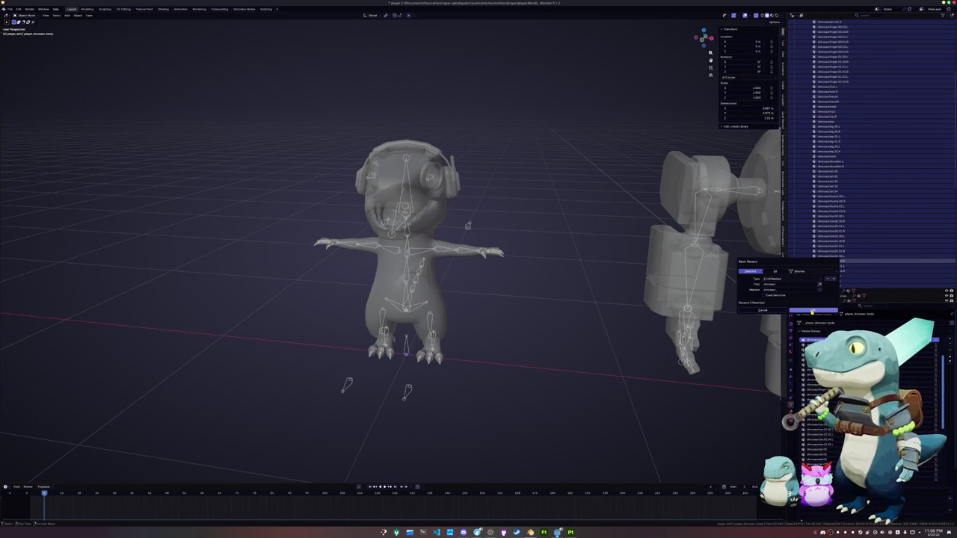
left_click(811, 310)
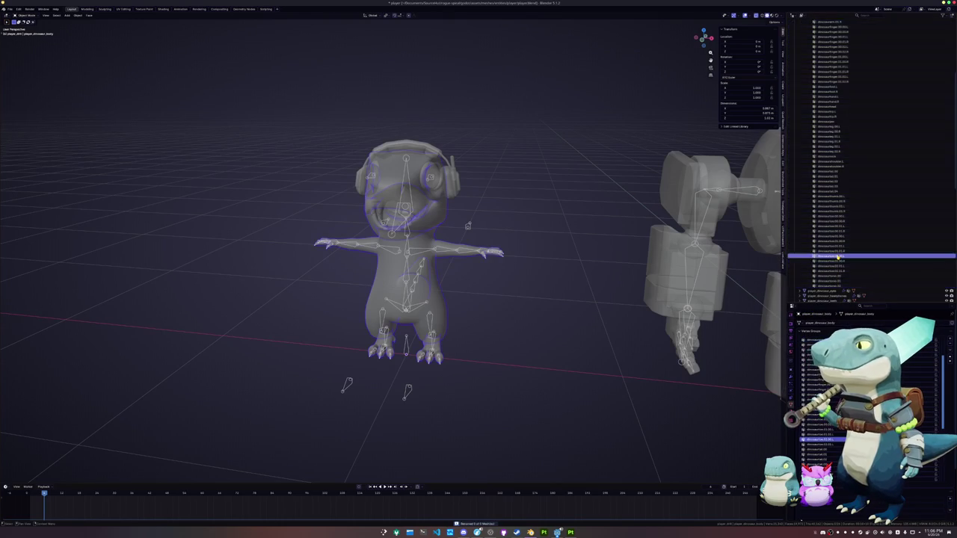
left_click(836, 116)
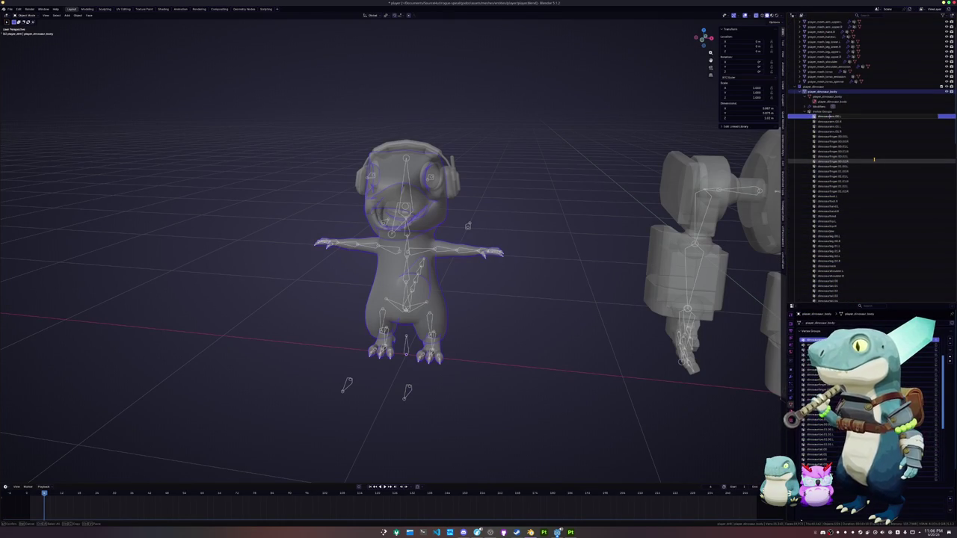
- Rename the first arm and finger vertex groups in the Outliner list, one after another
left_click(829, 121)
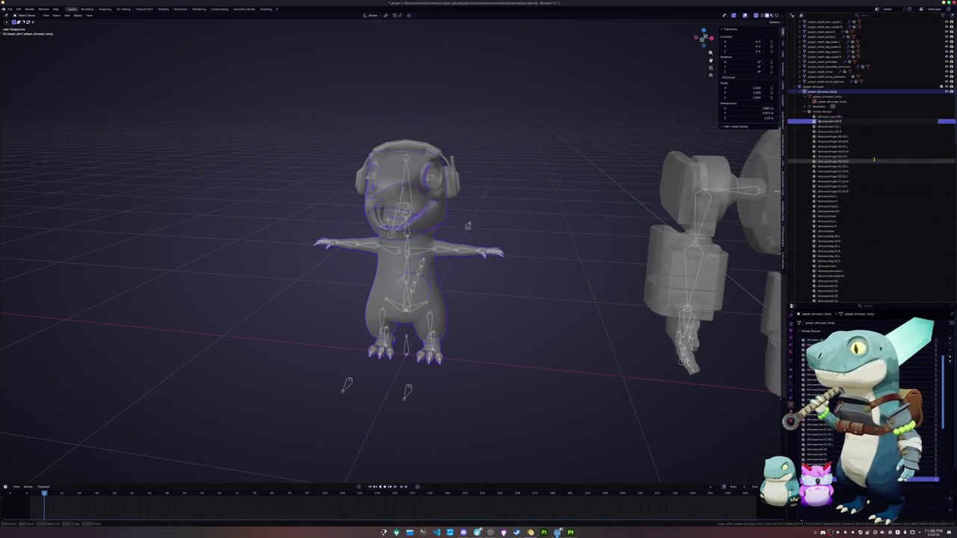
key("Down")
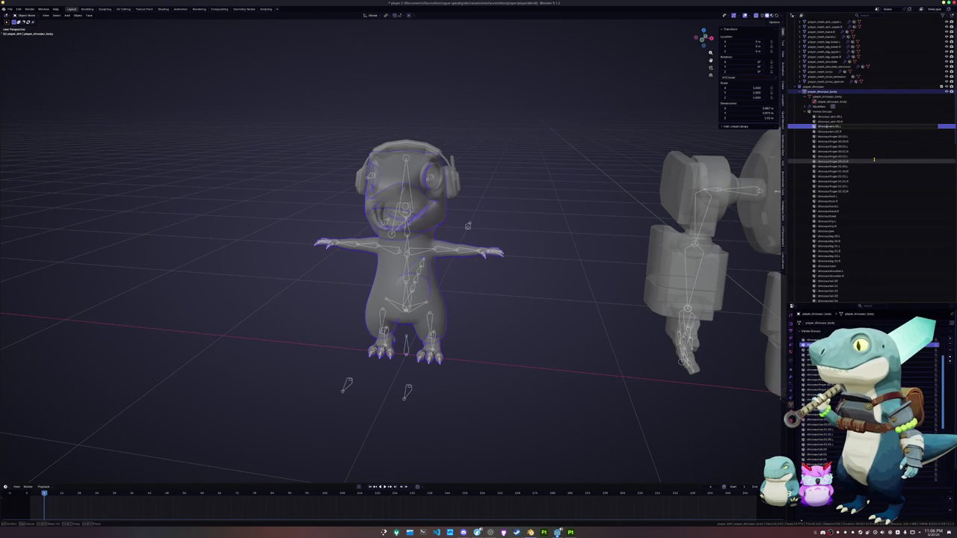
key("Down")
key("F2")
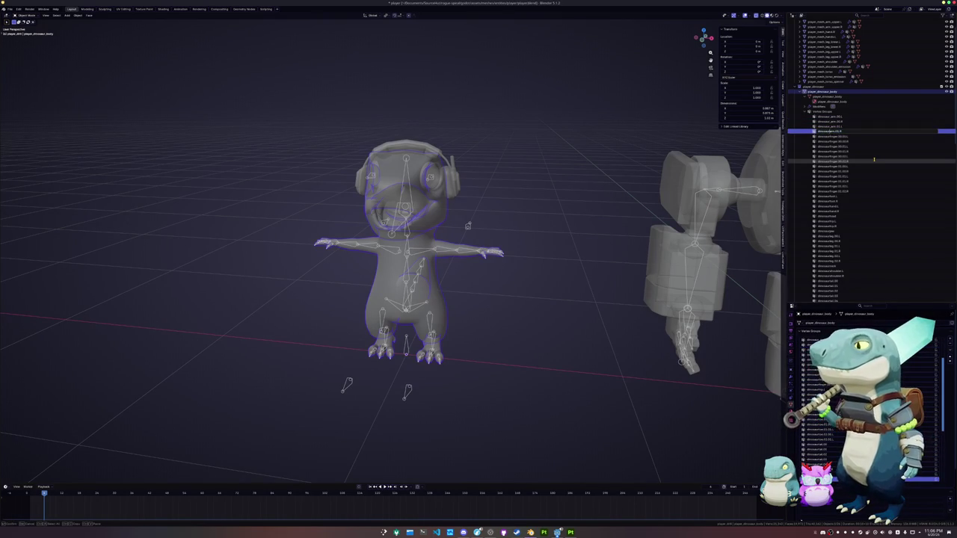
key("Return")
key("Down")
key("F2")
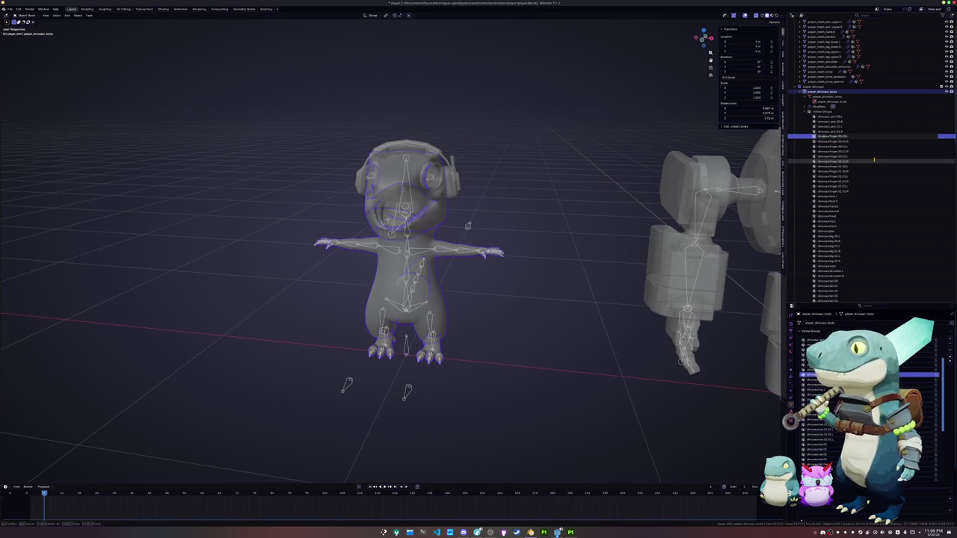
key("Return")
key("Down")
key("F2")
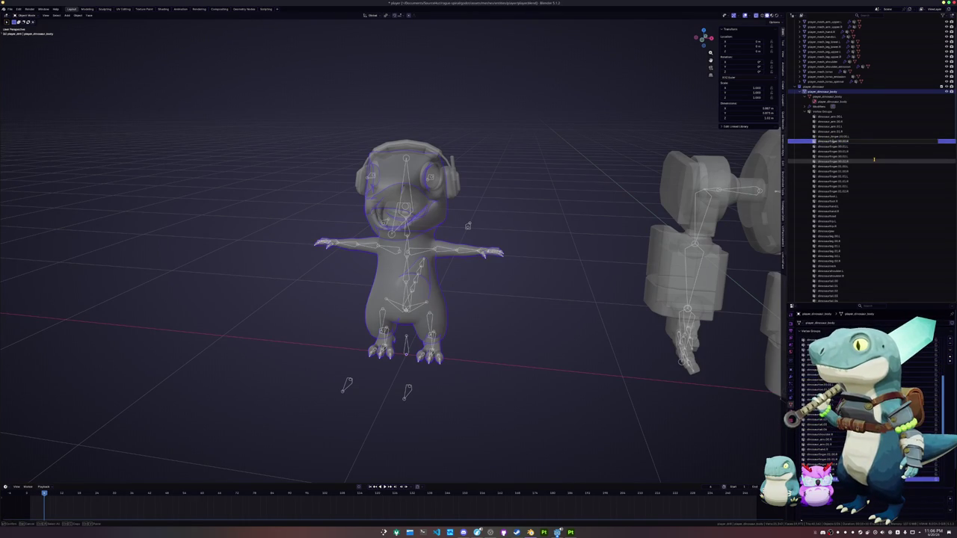
- Rename the remaining vertex groups further down the list, continuing toward the toe groups
key("Return")
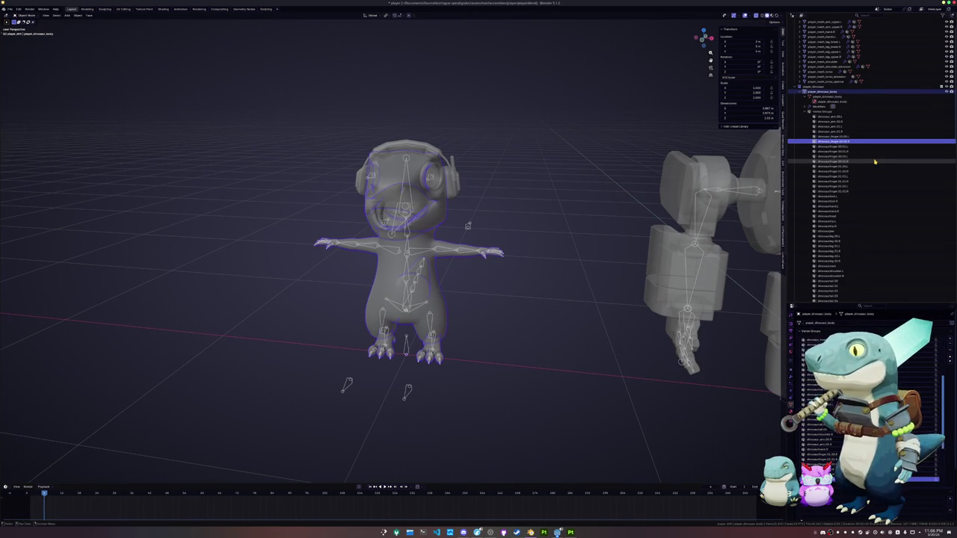
key("Down")
key("F2")
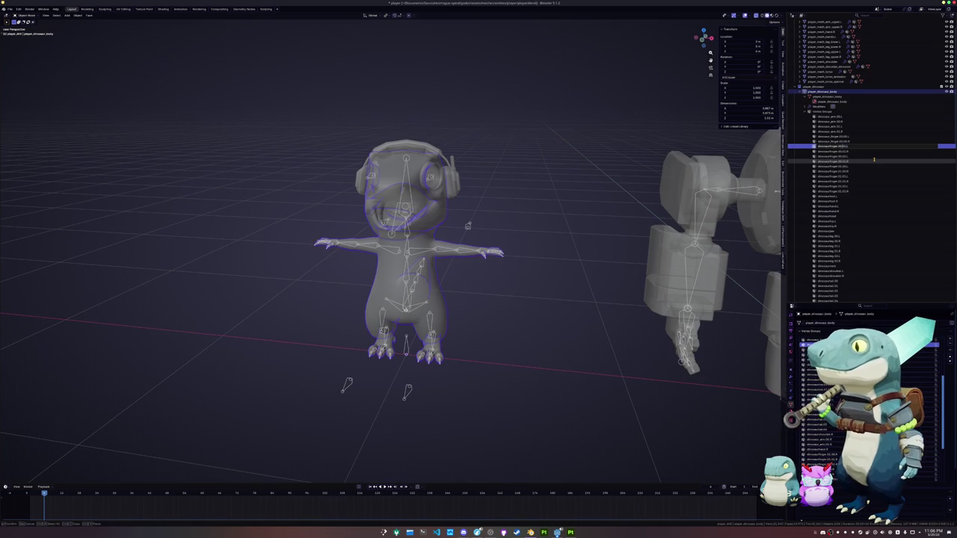
key("Return")
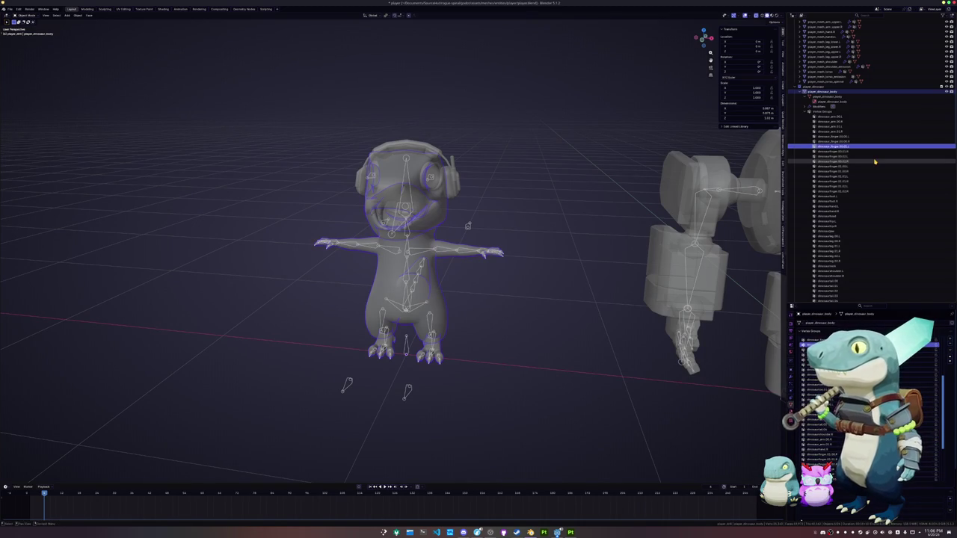
key("Down")
key("F2")
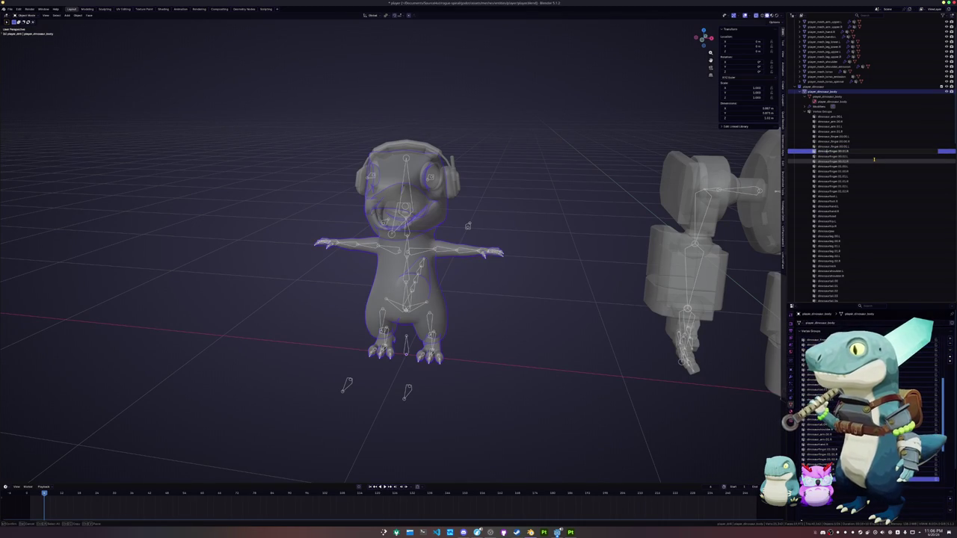
key("Return")
key("Down")
scroll(828, 241, "down", 5)
scroll(828, 240, "down", 2)
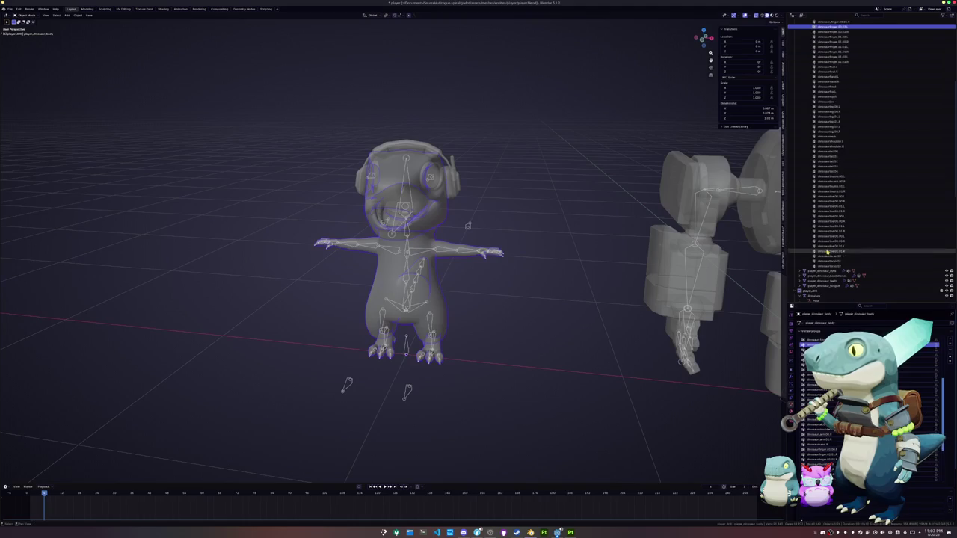
- Select a range of vertex groups and launch Batch Rename from the Outliner context menu
left_click(831, 247, "shift")
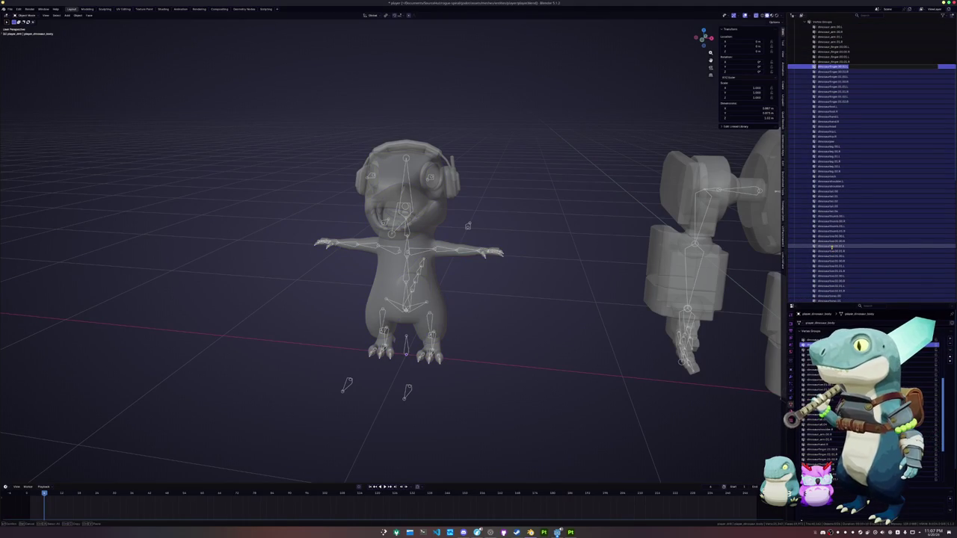
right_click(832, 246)
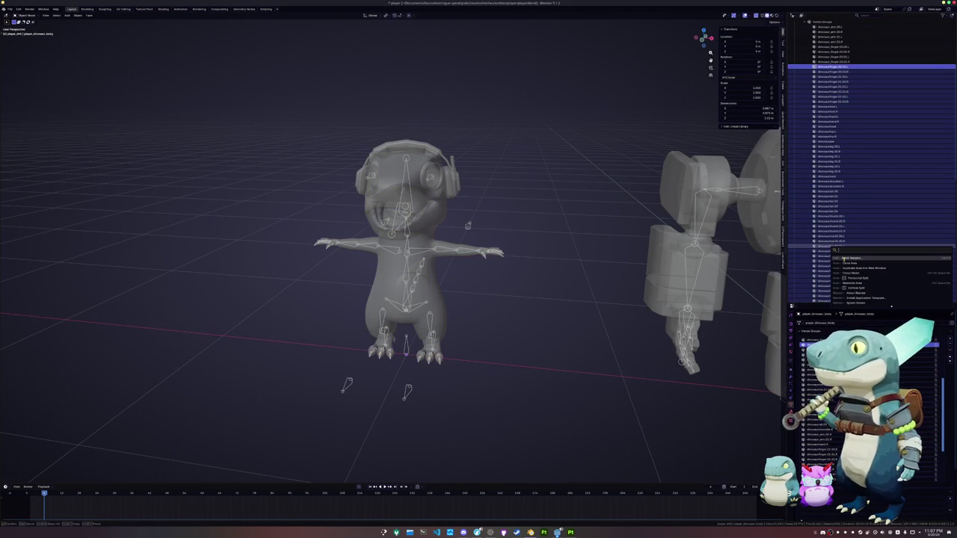
left_click(843, 258)
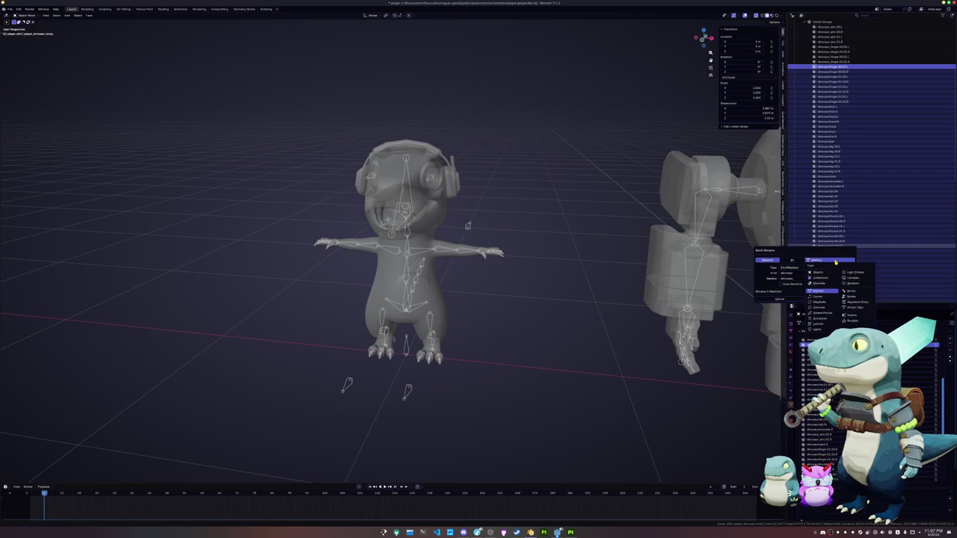
- Try Materials and Curves as the Batch Rename data type
left_click(822, 260)
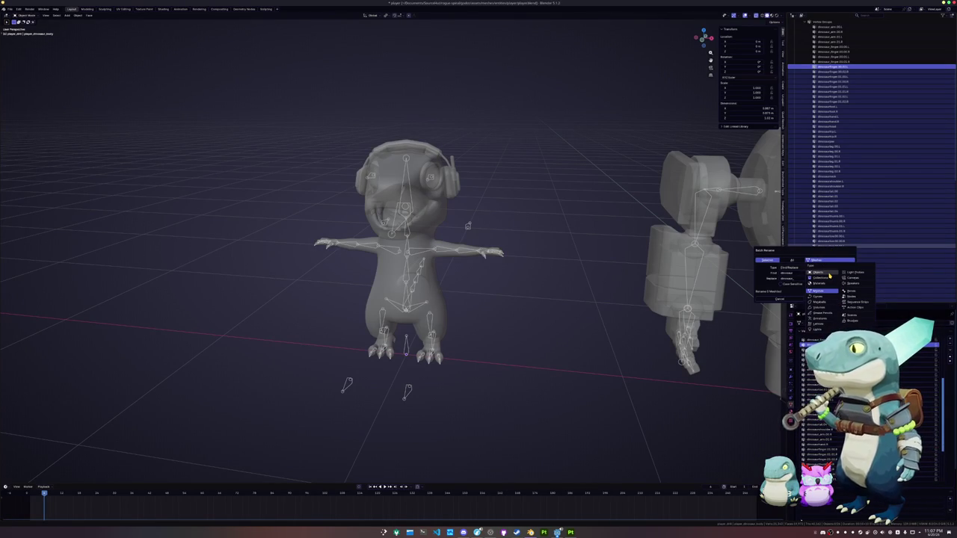
left_click(829, 274)
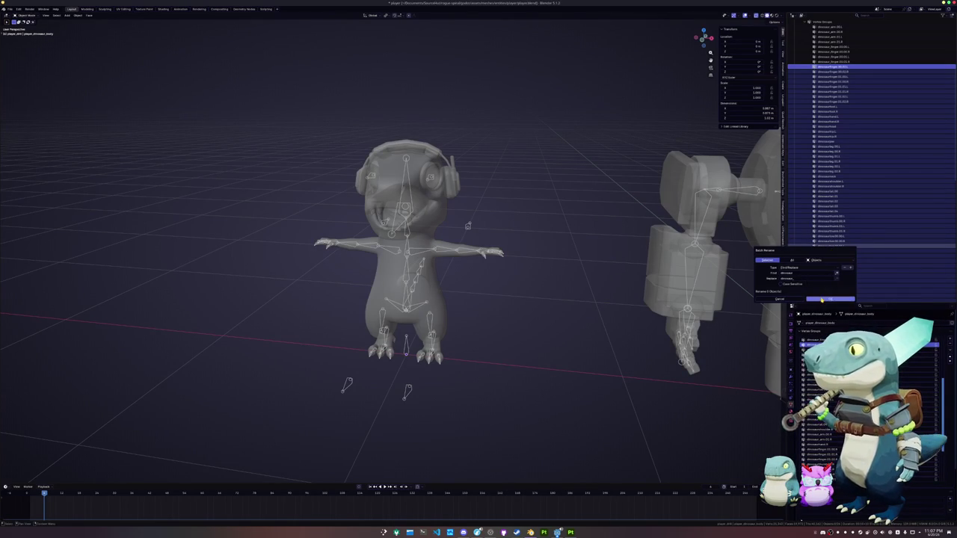
left_click(822, 261)
left_click(822, 278)
left_click(822, 261)
left_click(818, 285)
left_click(822, 261)
left_click(819, 291)
left_click(822, 261)
left_click(819, 297)
left_click(822, 261)
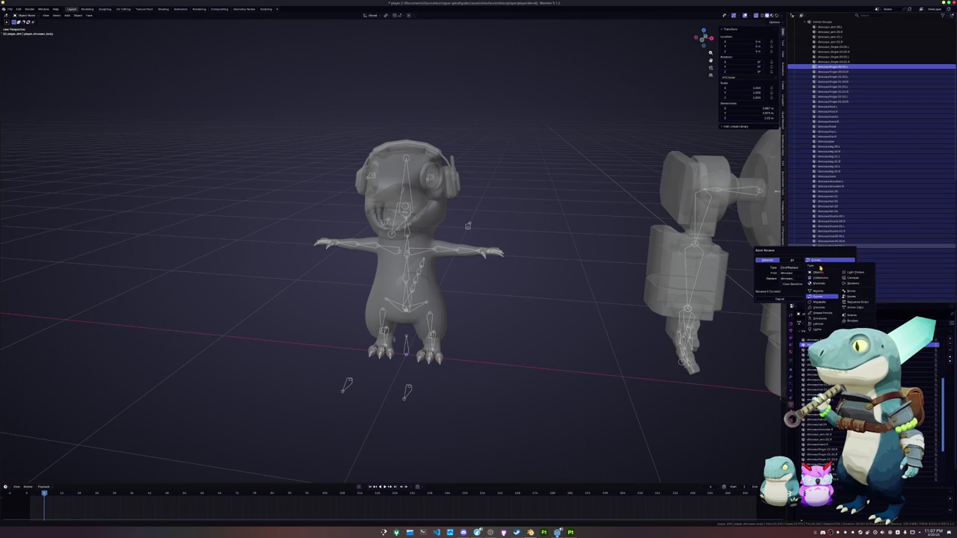
- Try Action Clips, Collections and Light Probes as the data type, then return to Objects
left_click(849, 316)
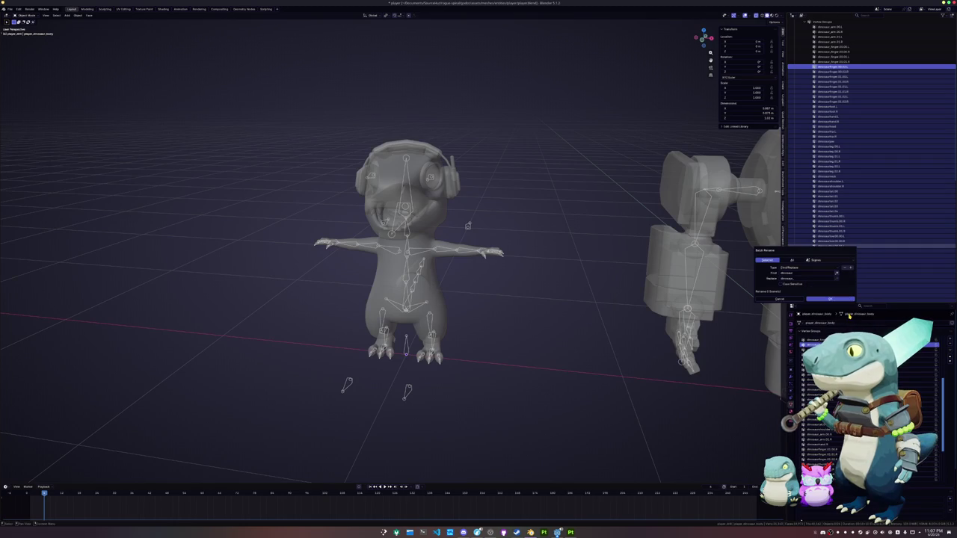
left_click(826, 262)
left_click(855, 307)
left_click(831, 261)
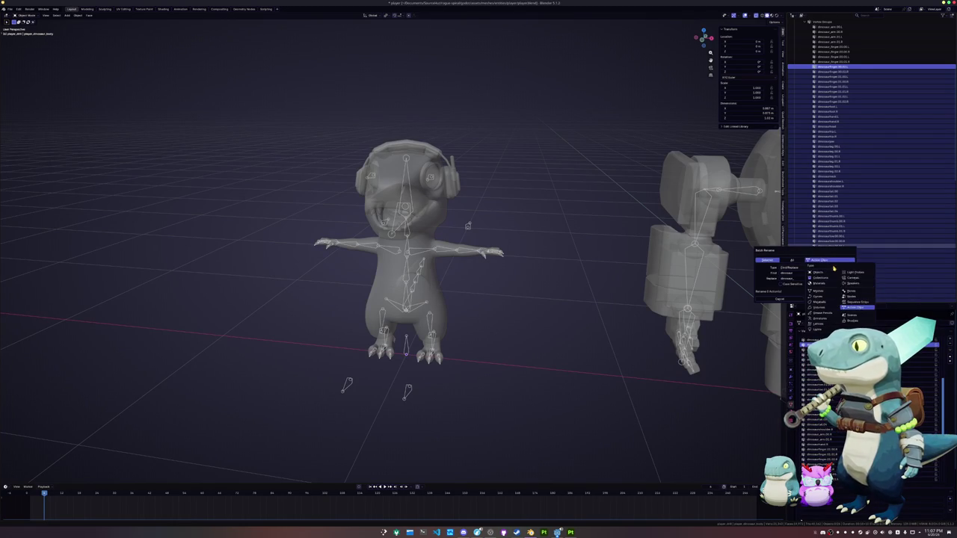
left_click(818, 278)
left_click(822, 261)
left_click(850, 299)
left_click(821, 260)
left_click(851, 293)
left_click(822, 260)
left_click(851, 273)
left_click(827, 262)
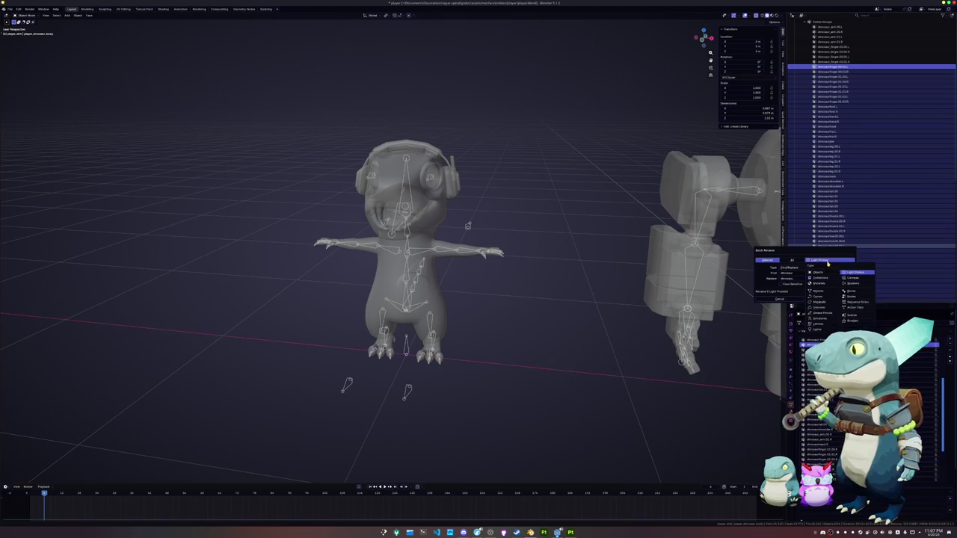
left_click(818, 272)
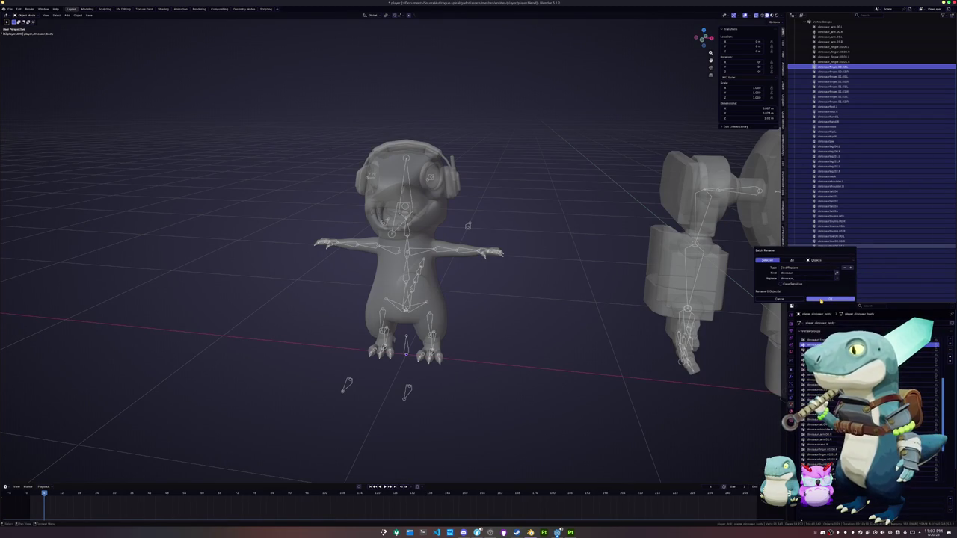
- Run the batch rename on Collections, then show the Outliner display mode choices
left_click(831, 263)
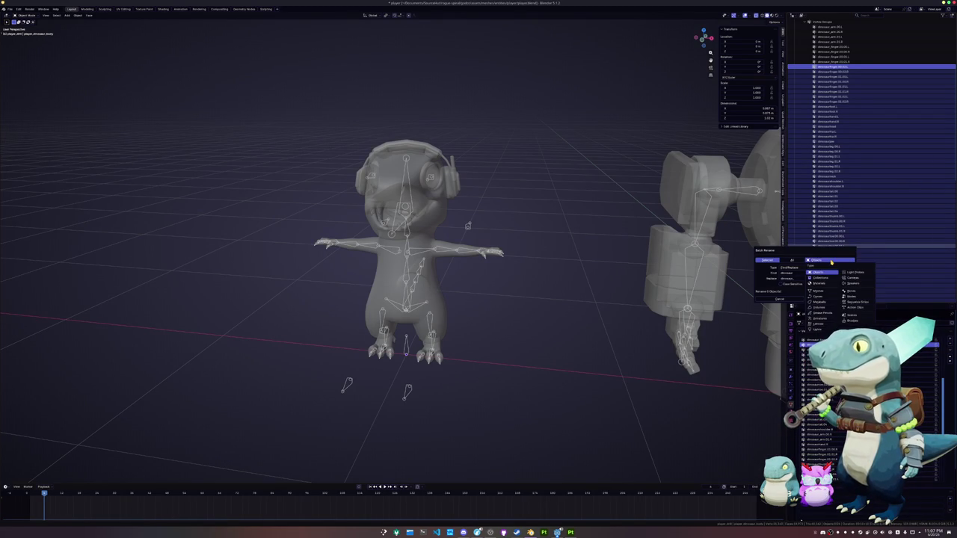
left_click(851, 292)
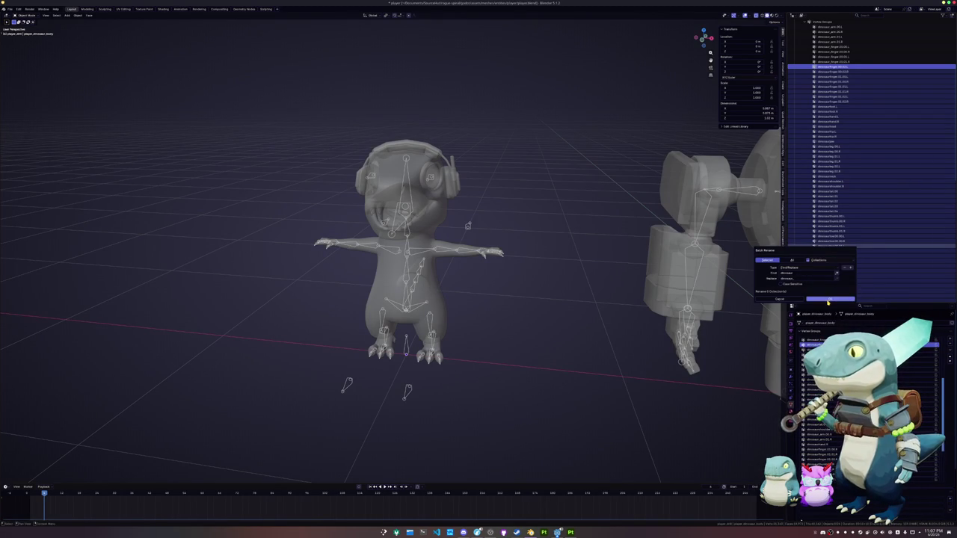
left_click(828, 300)
scroll(822, 165, "up", 3)
left_click(802, 15)
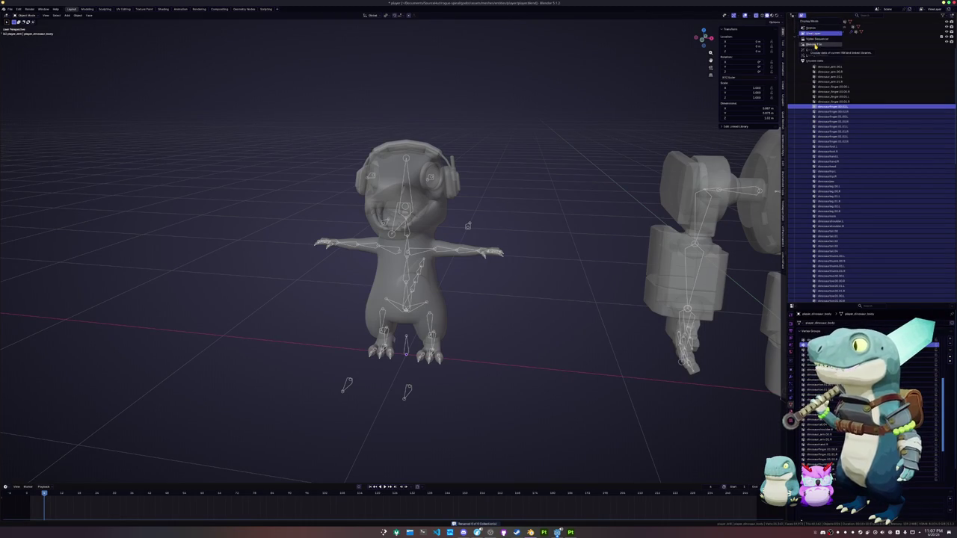
left_click(812, 44)
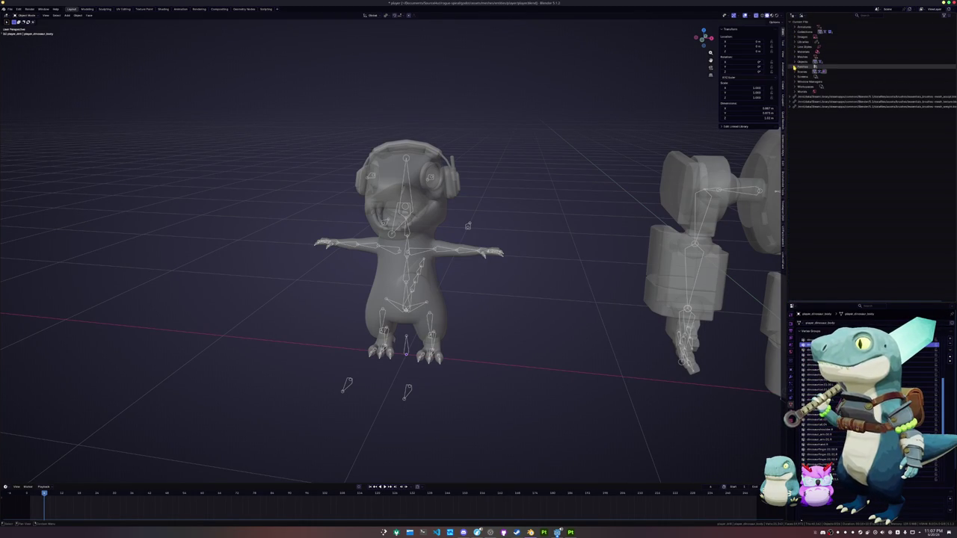
left_click(795, 62)
left_click(829, 141)
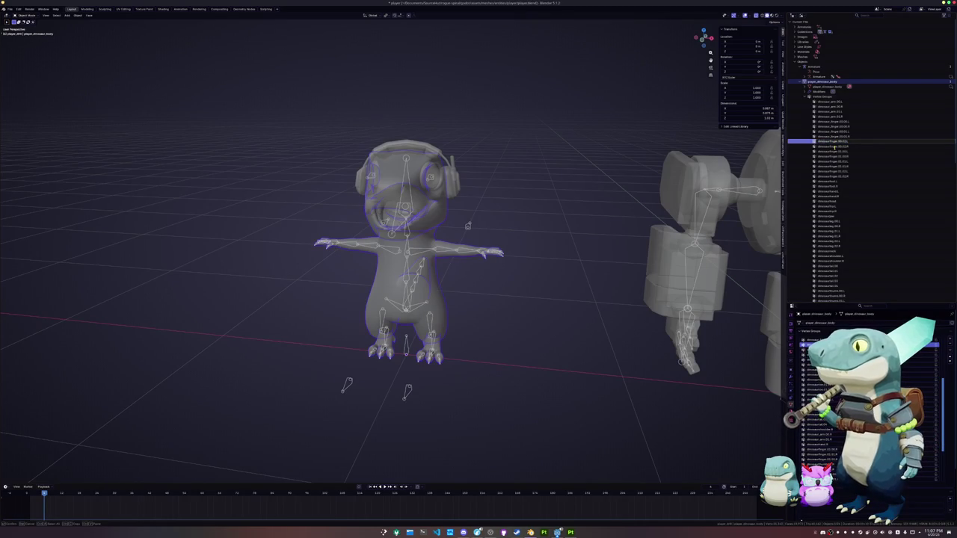
left_click(834, 147)
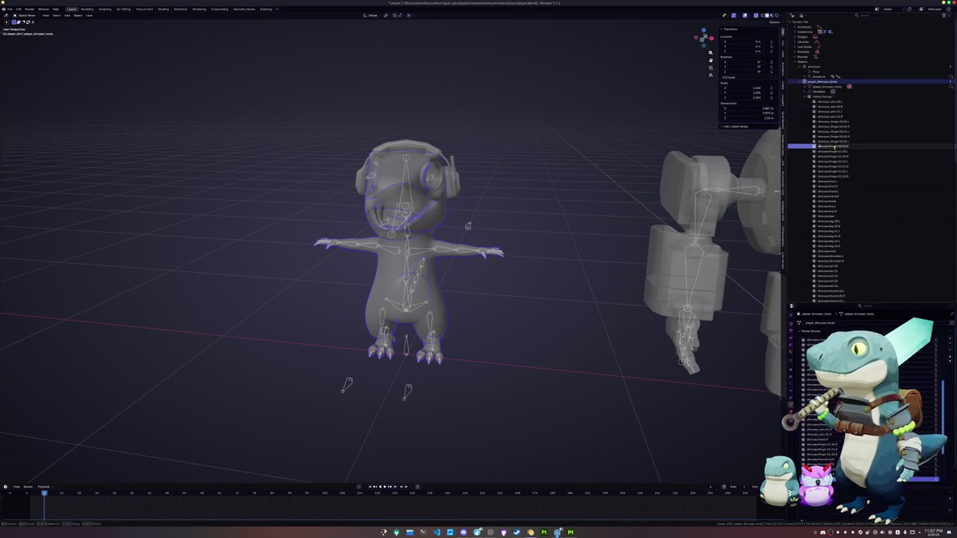
left_click(833, 151)
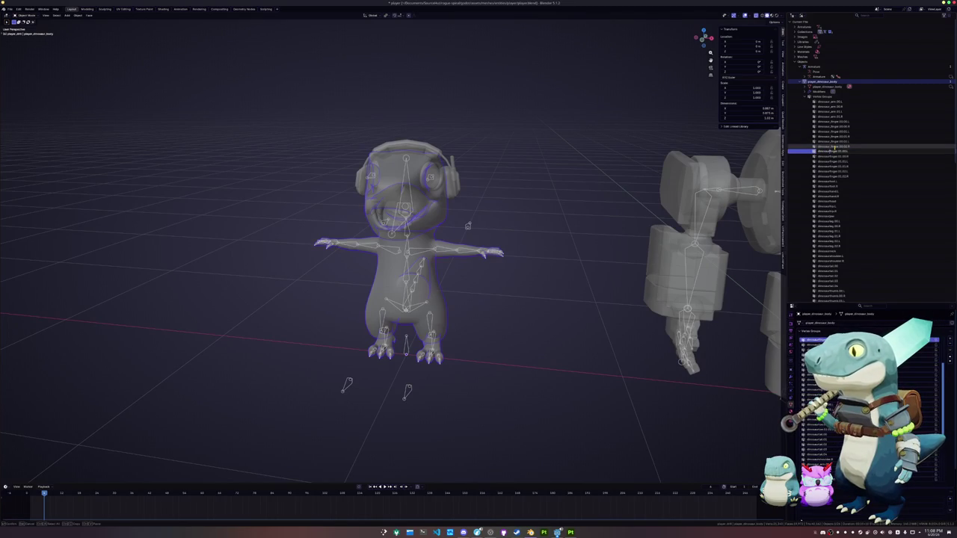
key("Down")
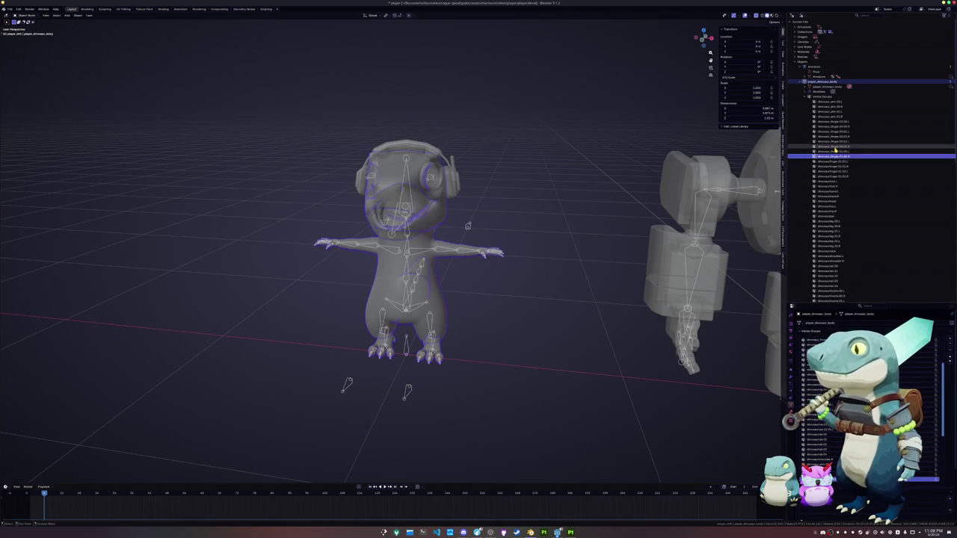
key("Down")
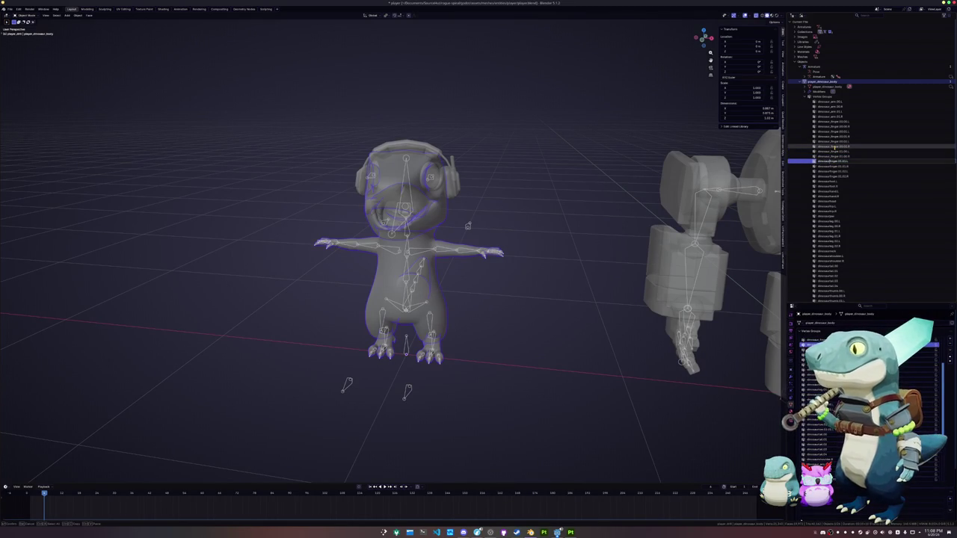
left_click(833, 162)
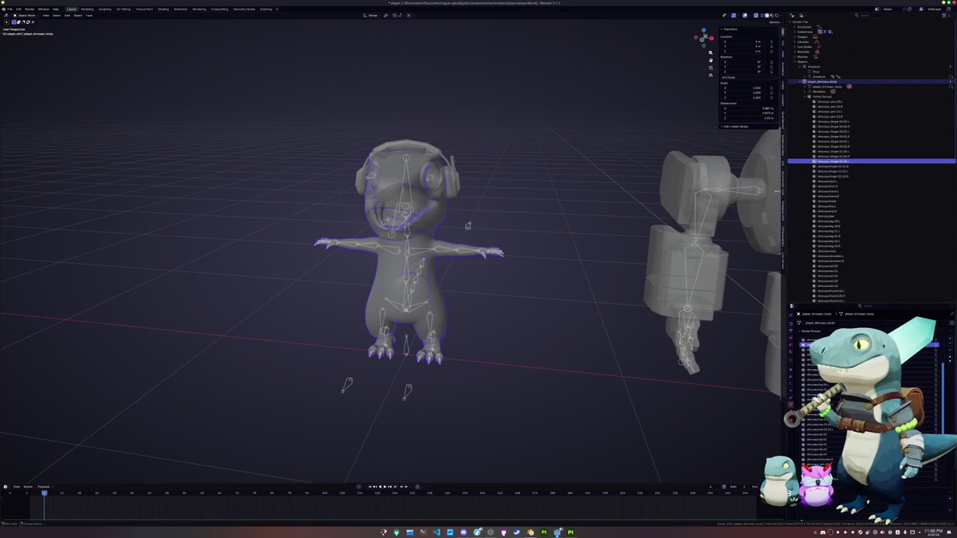
scroll(822, 359, "down", 1)
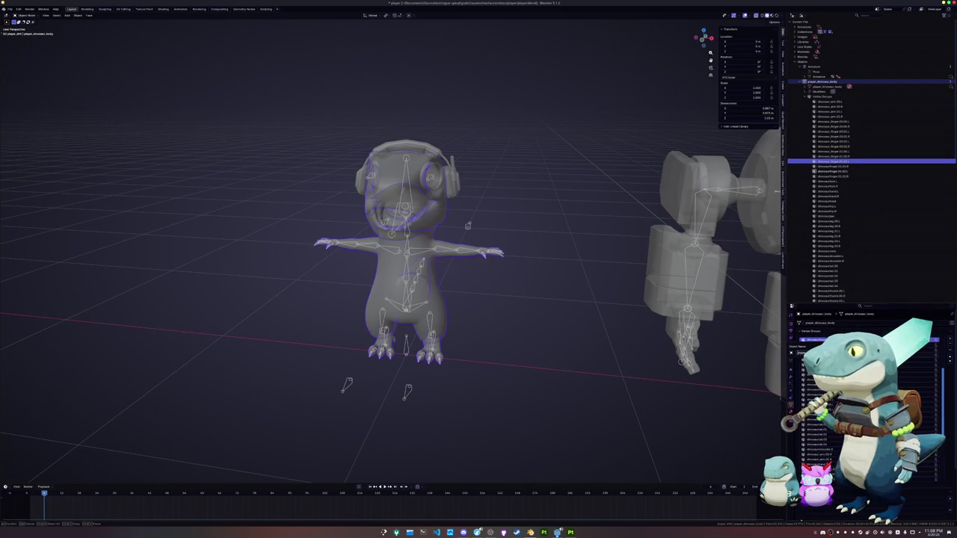
left_click(860, 349)
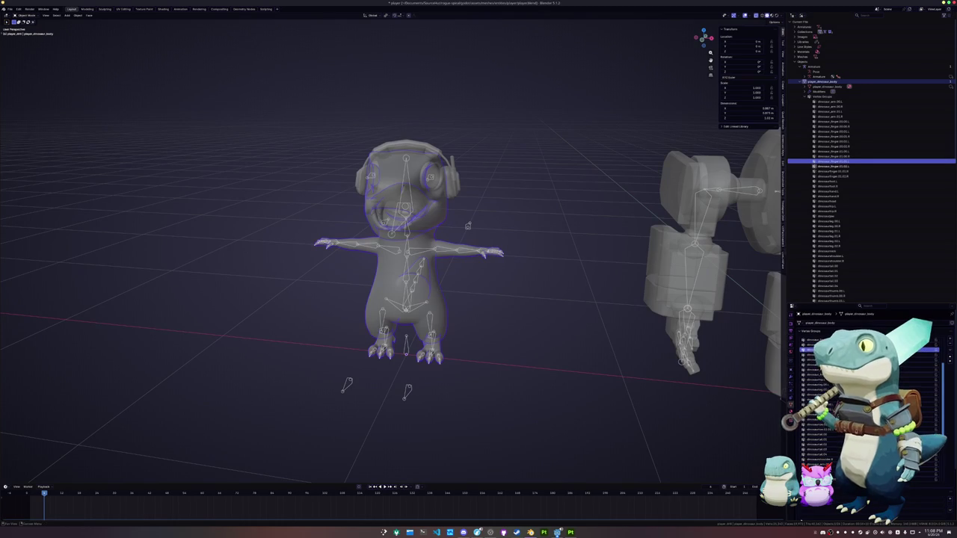
left_click(867, 384)
left_click(867, 355)
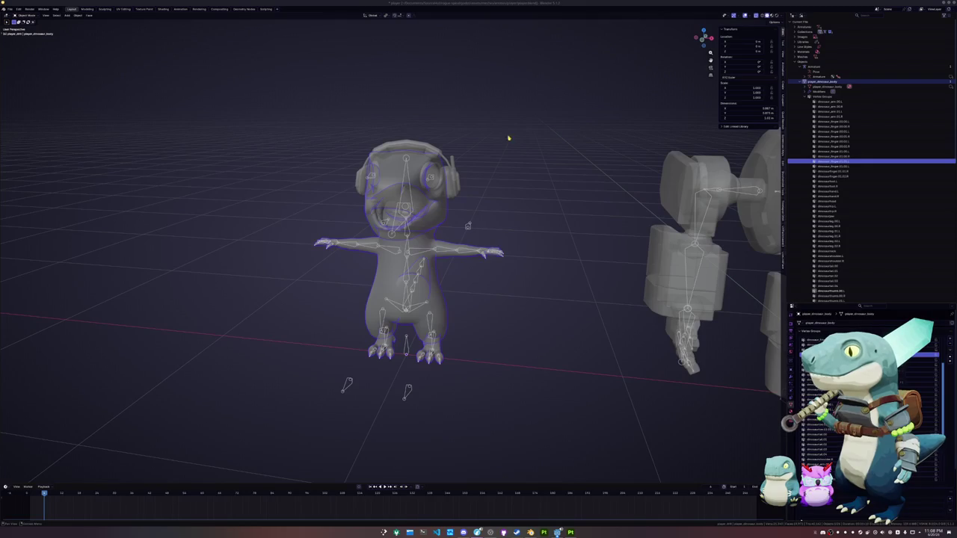
- In Preferences > Get Extensions, search 'addition' and install Additional Batch Rename
left_click(19, 9)
left_click(30, 73)
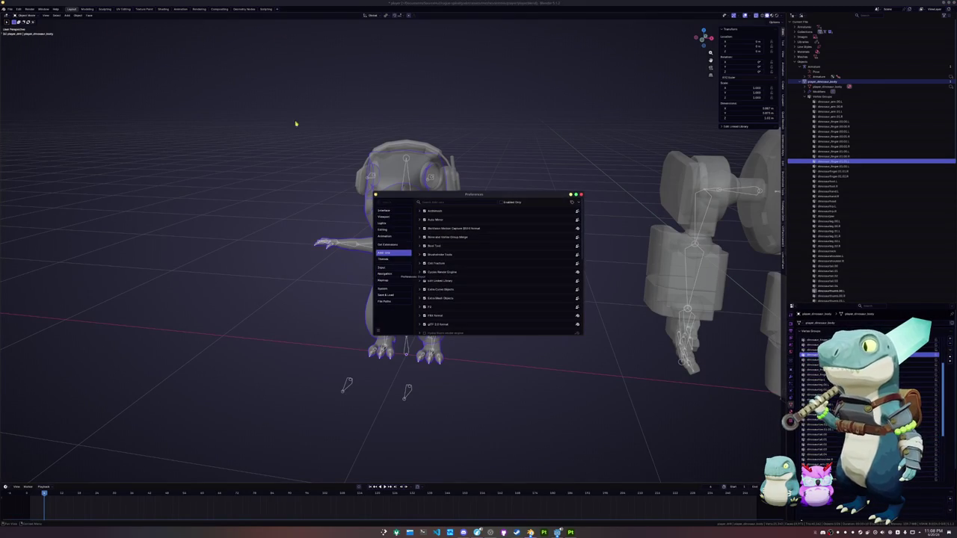
left_click(386, 244)
left_click(446, 202)
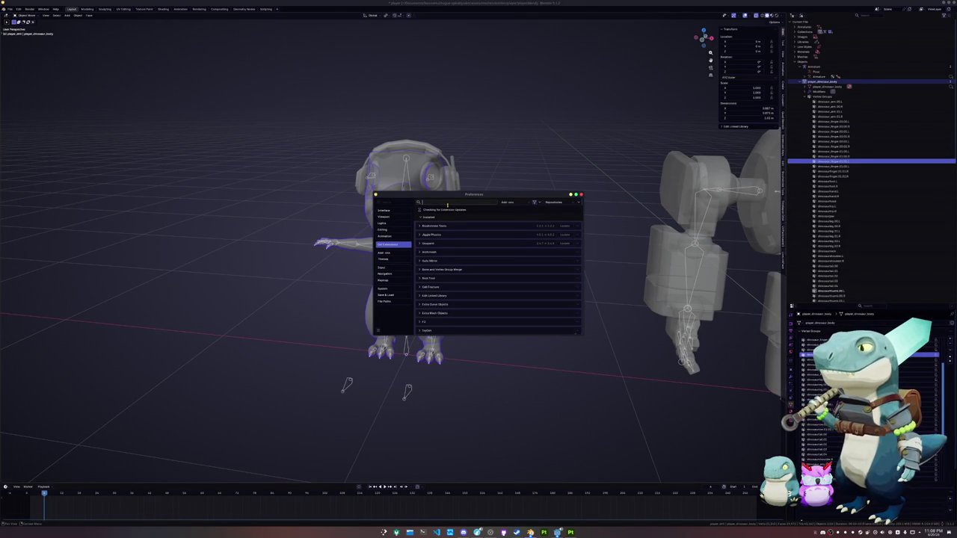
type("addition")
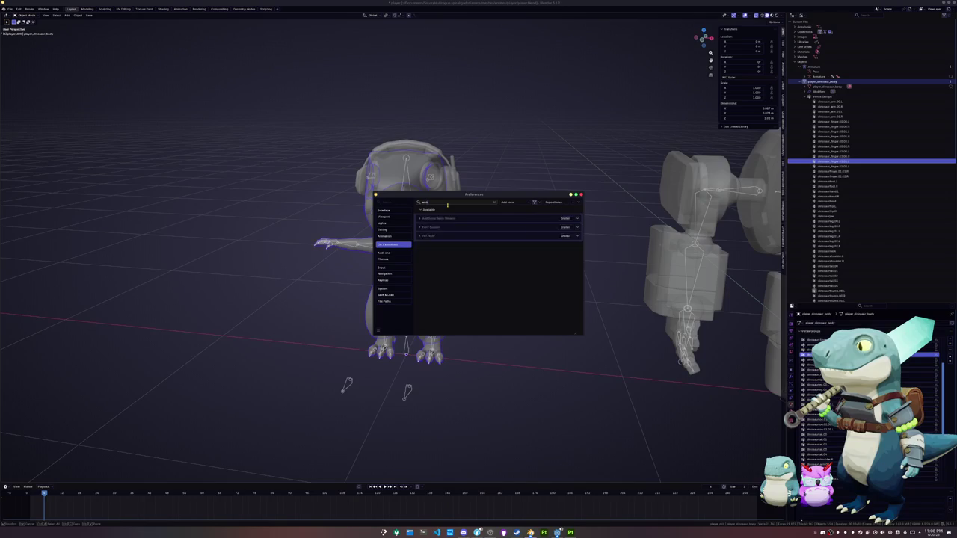
key("Return")
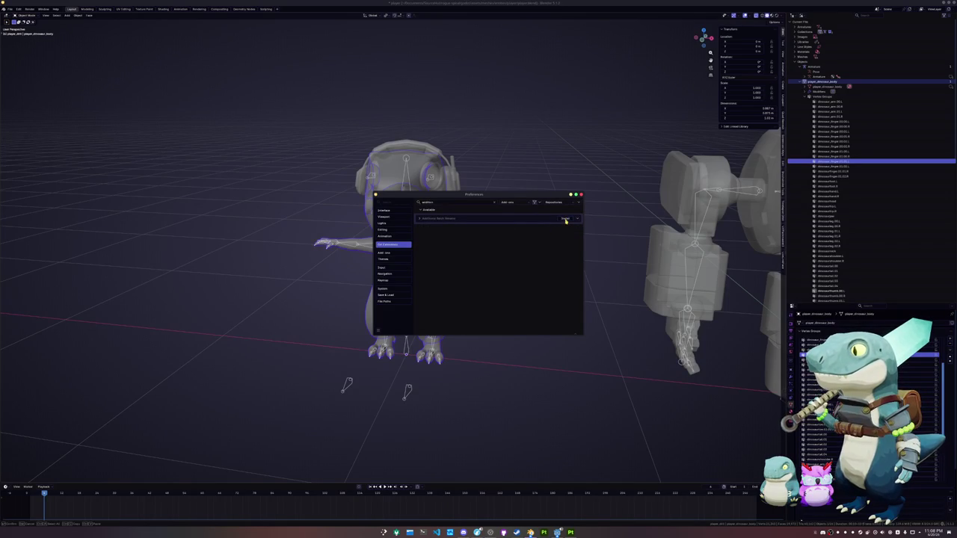
left_click(419, 219)
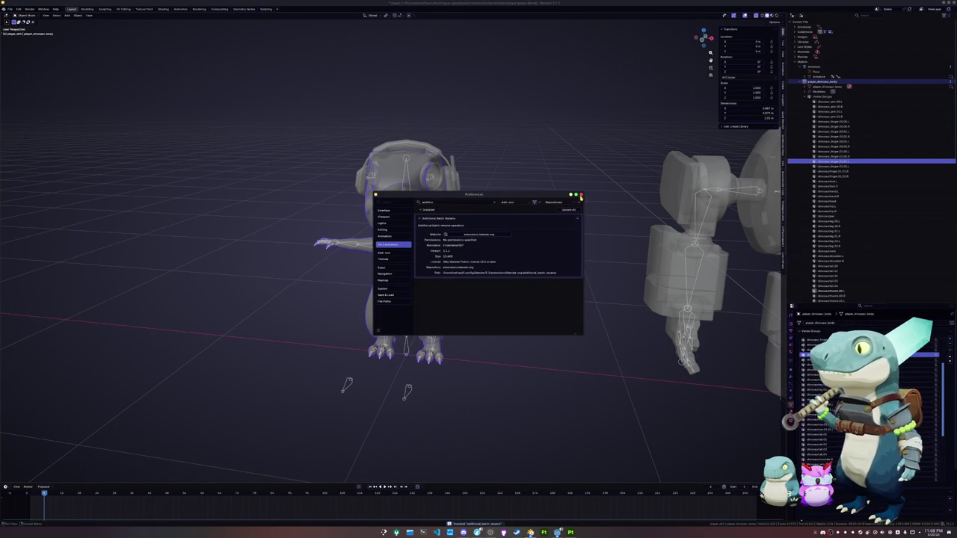
- Clear the extension search, collapse the new extension's details and close Preferences
left_click(493, 202)
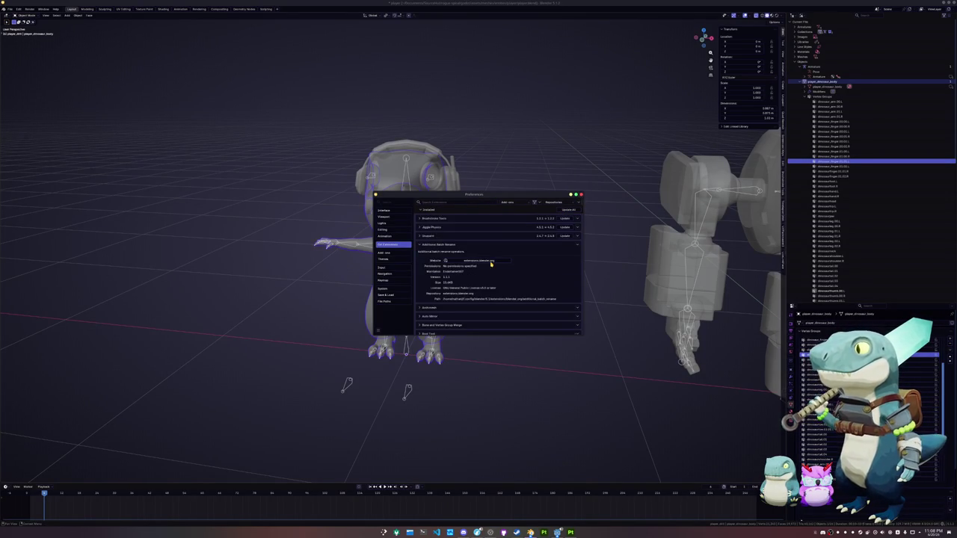
left_click(427, 244)
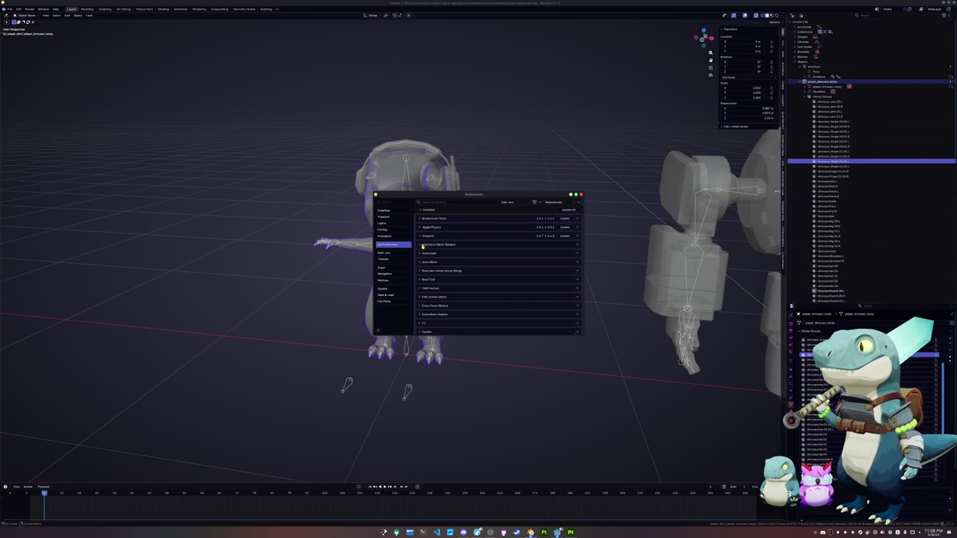
left_click(580, 195)
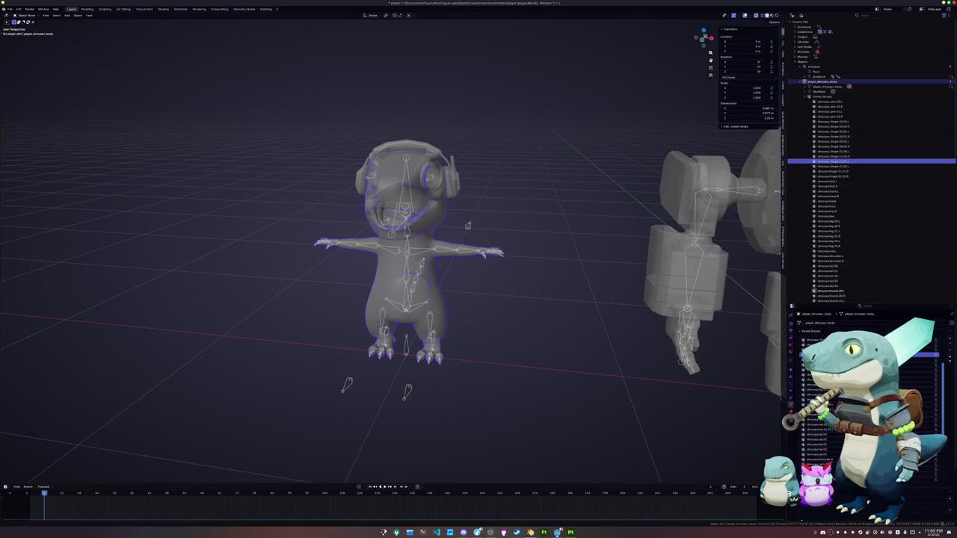
right_click(581, 284)
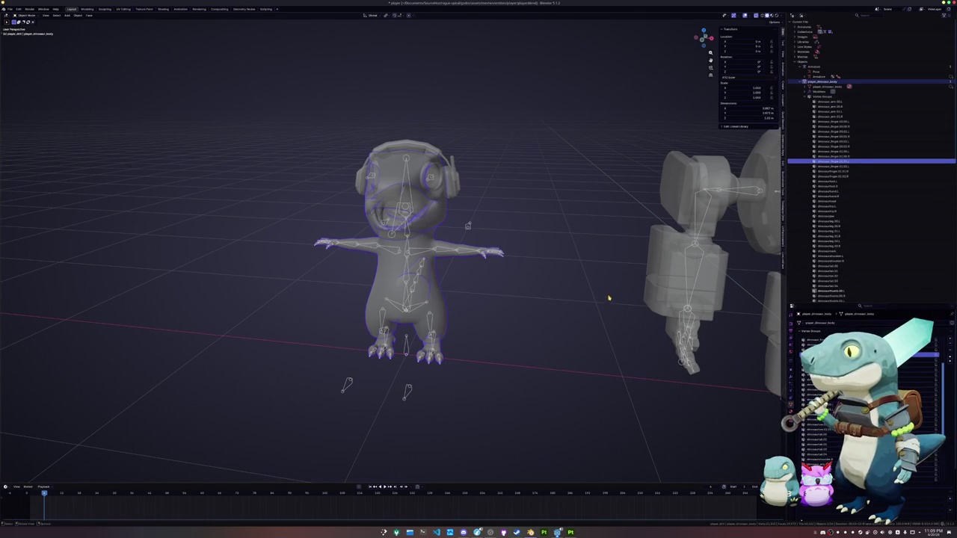
left_click(826, 172)
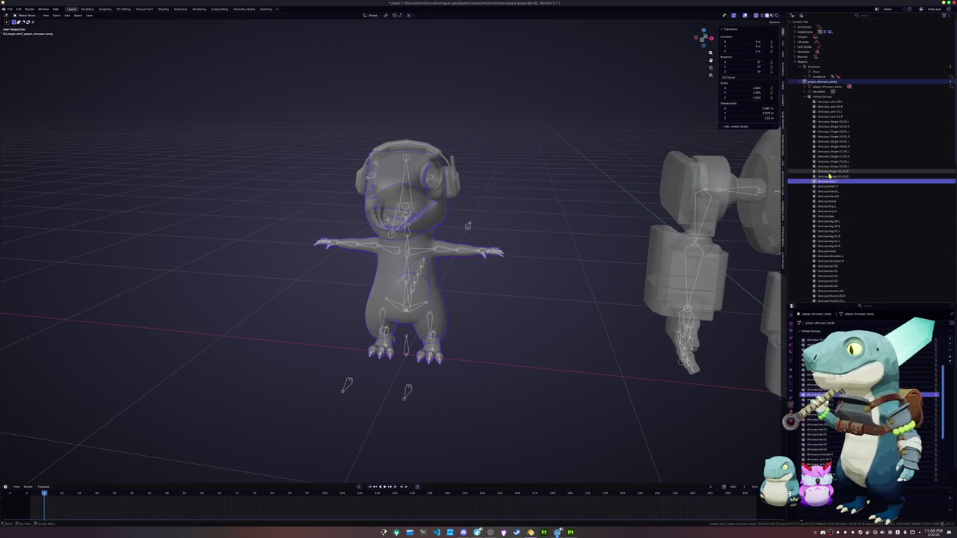
scroll(828, 217, "down", 5)
scroll(828, 260, "down", 4)
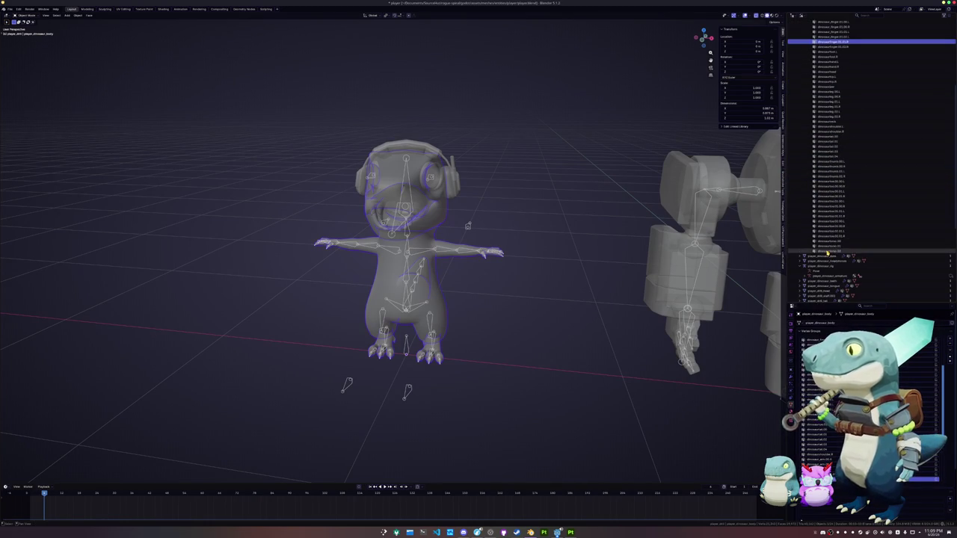
left_click(826, 254, "shift")
right_click(828, 213)
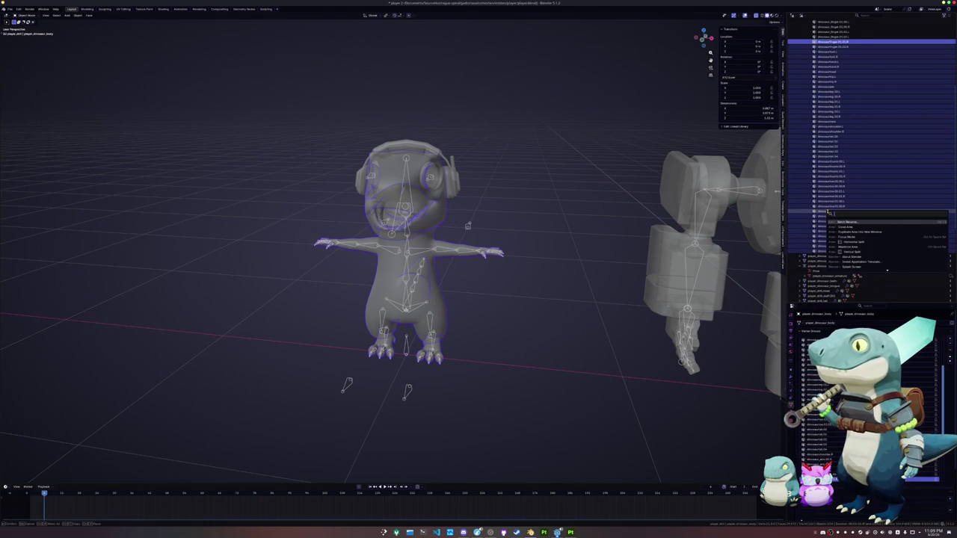
type("ren")
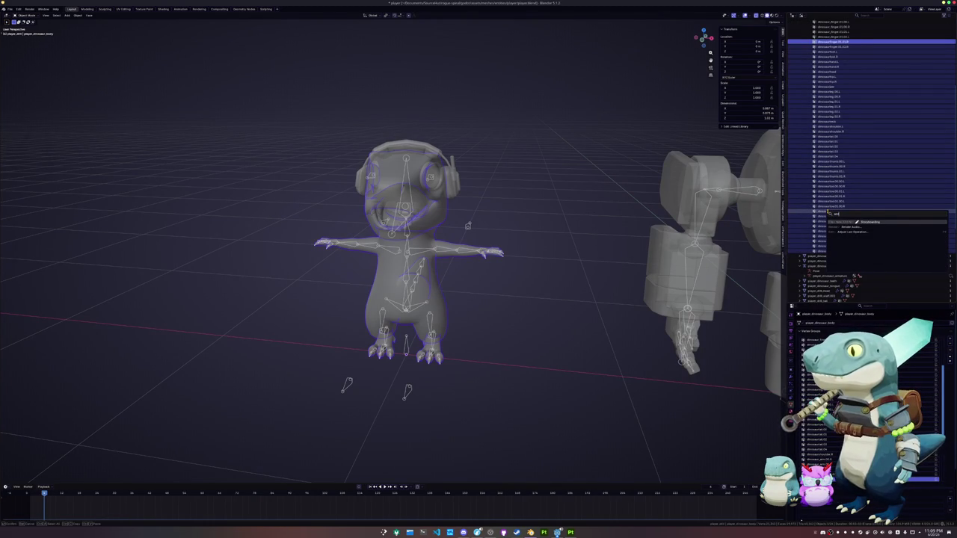
key("BackSpace")
key("BackSpace")
key("BackSpace")
type("batch")
key("Return")
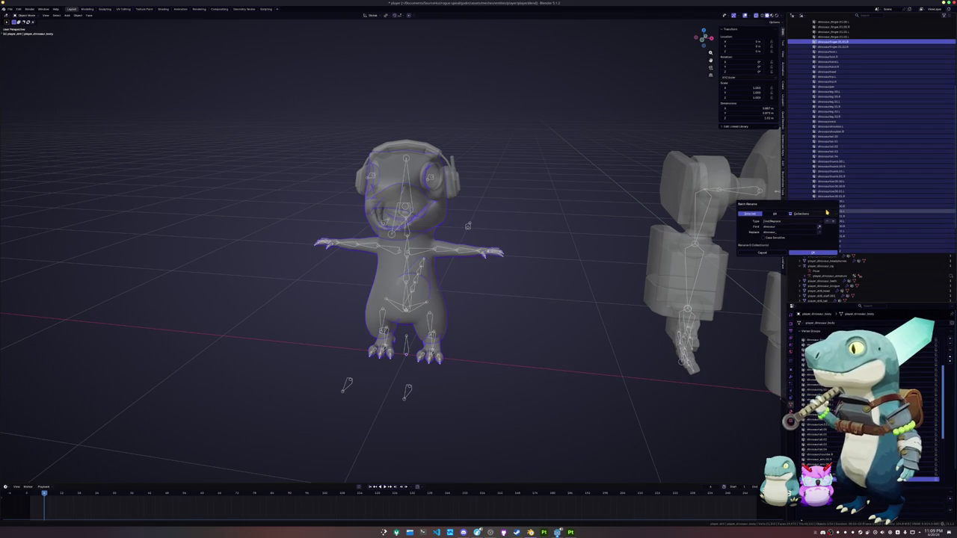
left_click(800, 215)
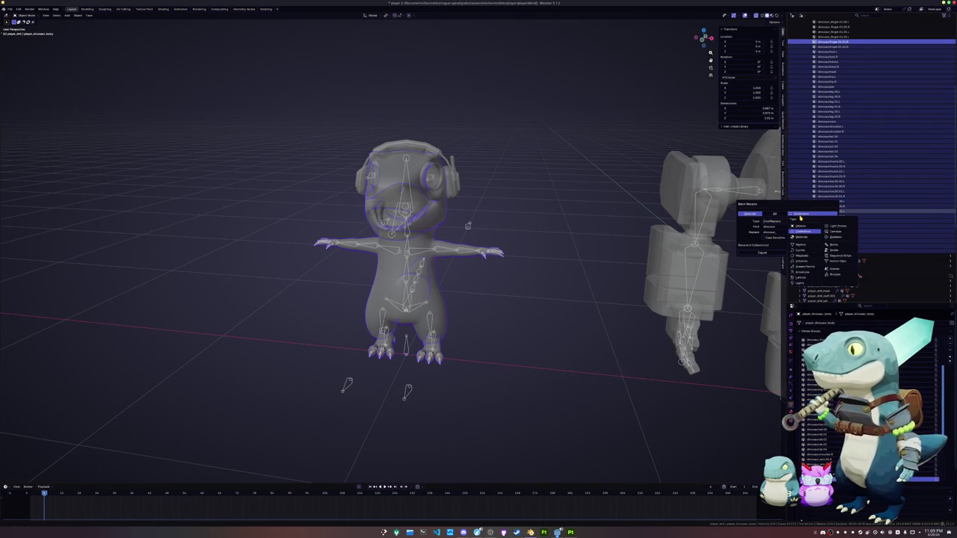
left_click(800, 230)
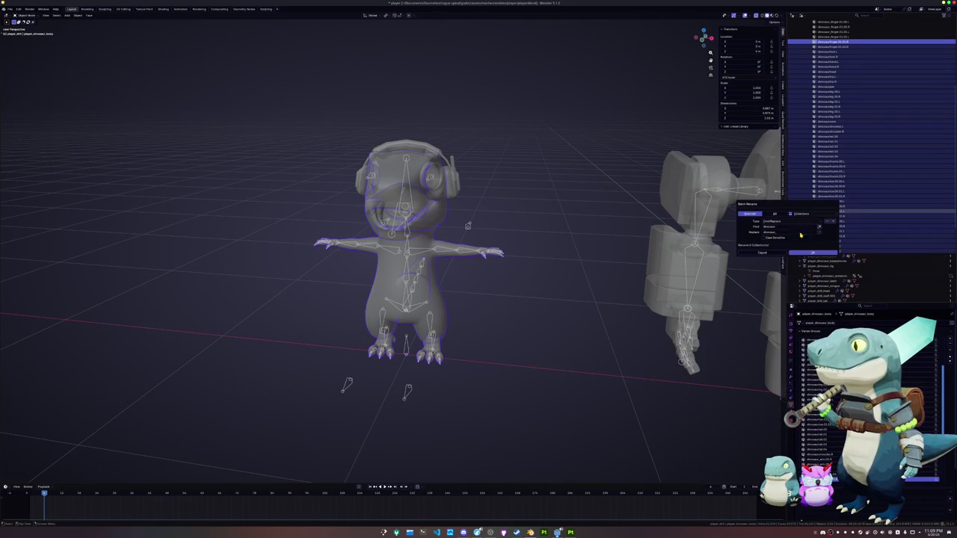
left_click(768, 254)
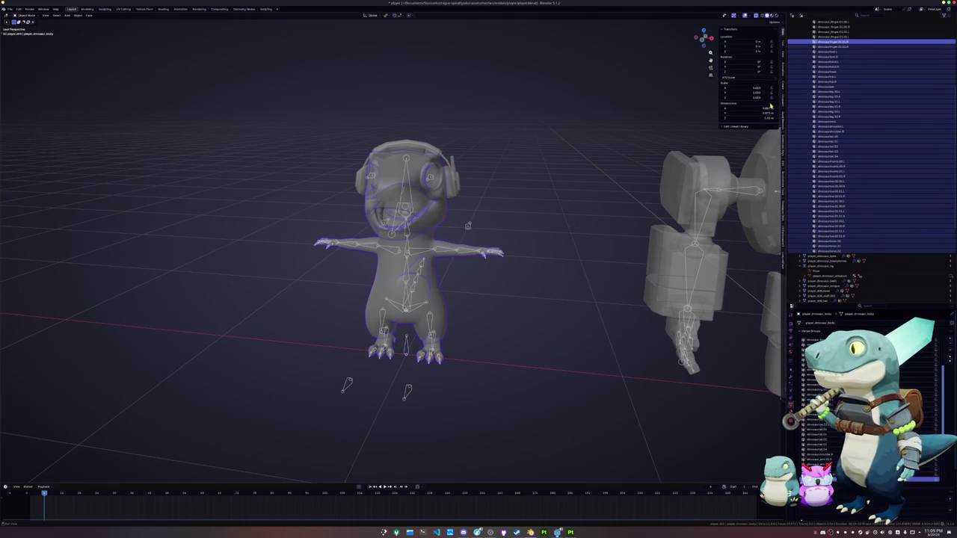
- Run Additional Batch Rename on vertex groups with Find 'dinosaur' and an edited Replace value ('saur'), renaming 57 groups
right_click(576, 135)
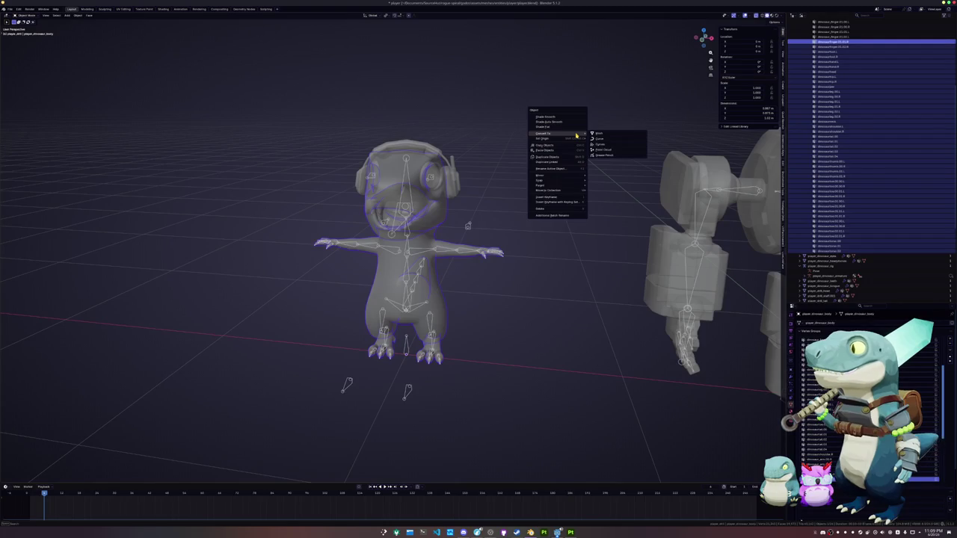
left_click(560, 215)
left_click_drag(549, 210, 603, 222)
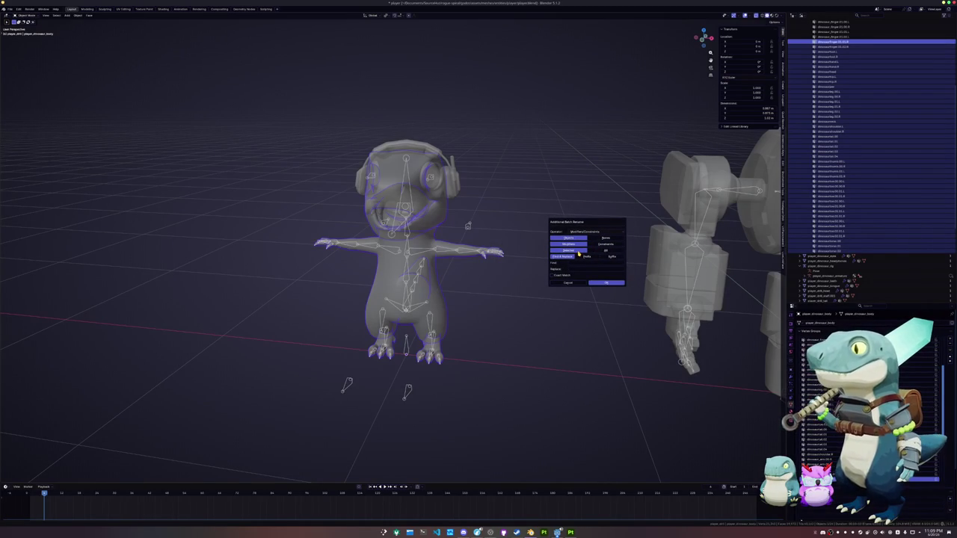
left_click(591, 232)
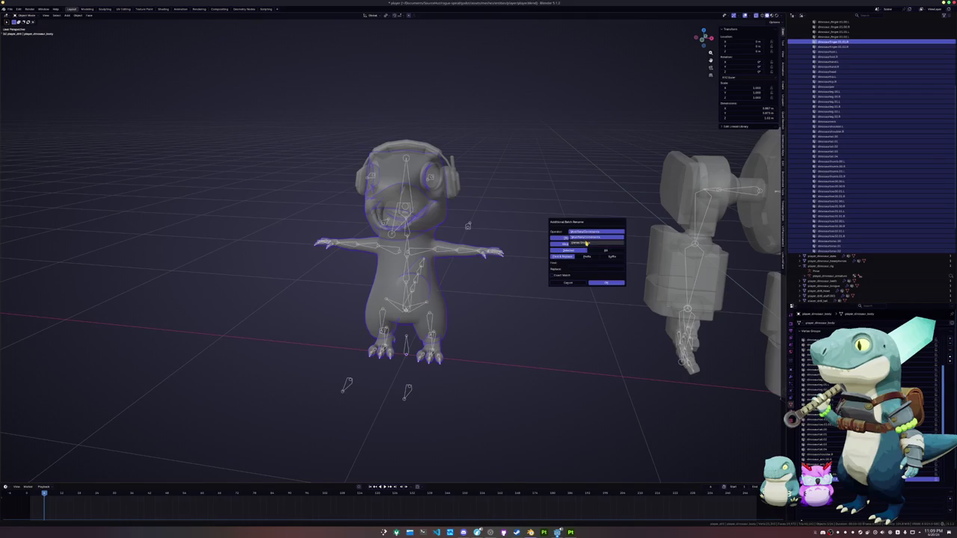
left_click(587, 243)
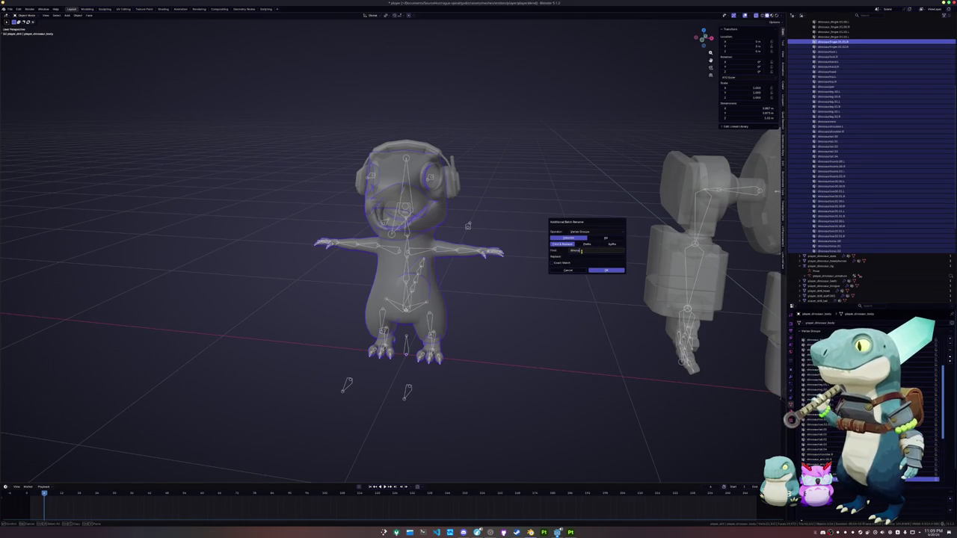
key("Return")
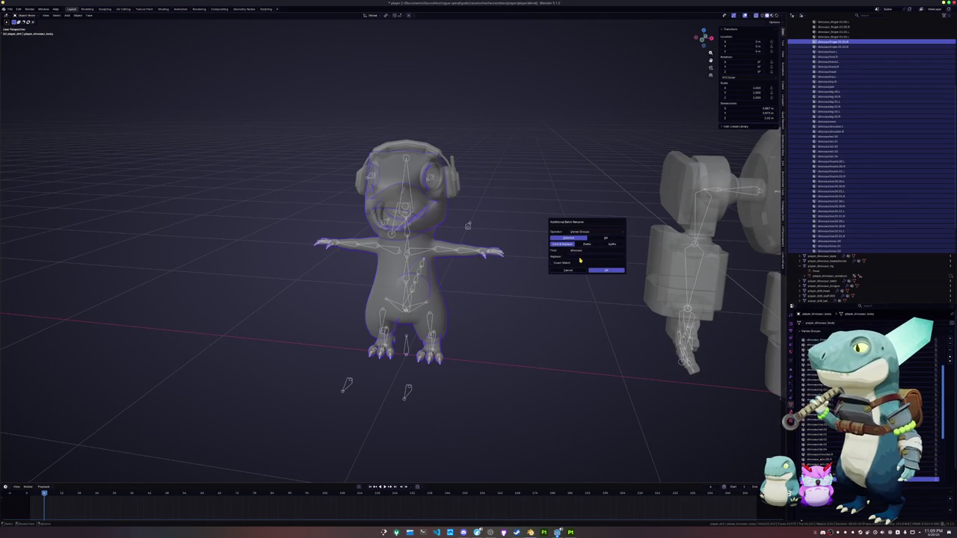
left_click(580, 257)
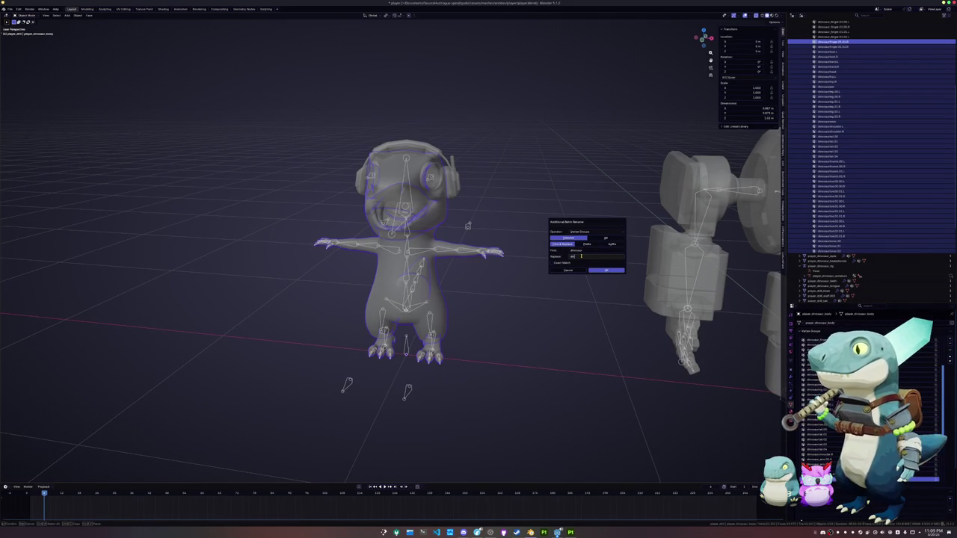
type("saur")
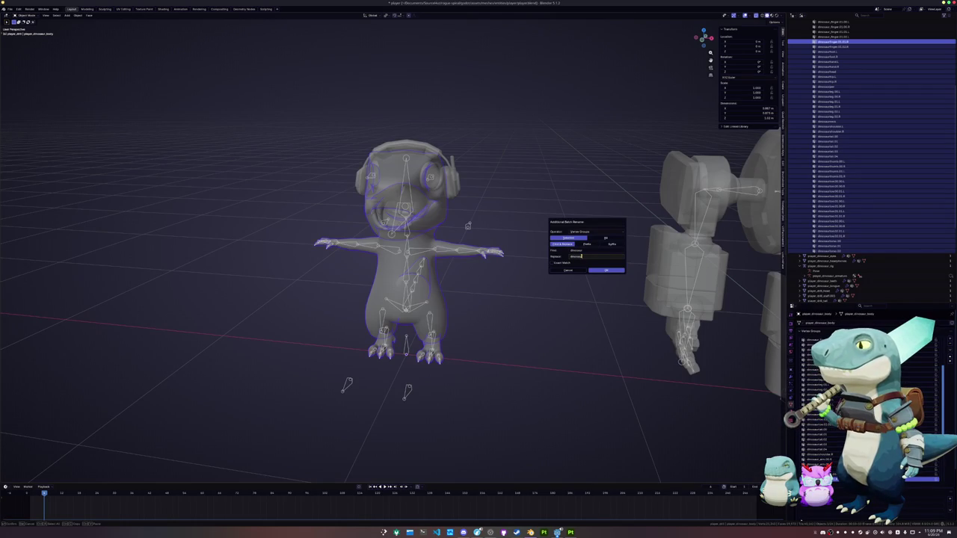
left_click(606, 271)
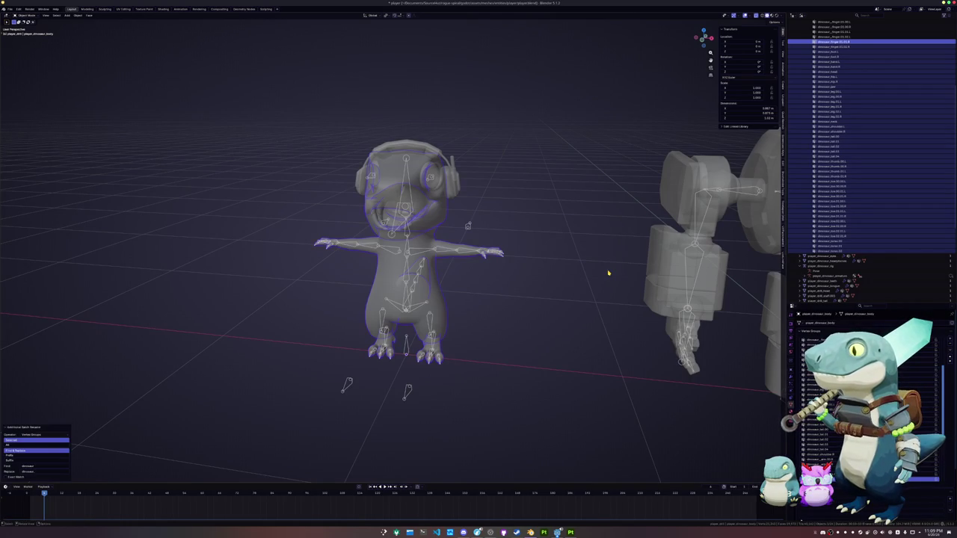
scroll(845, 177, "up", 3)
scroll(845, 177, "up", 2)
scroll(837, 149, "up", 1)
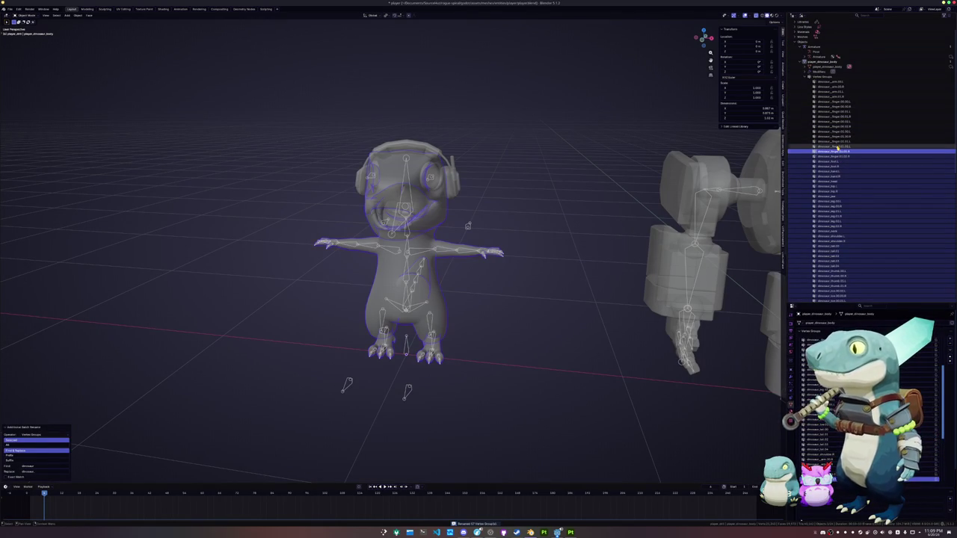
- Run Additional Batch Rename again to rename another 24 vertex groups
right_click(582, 204)
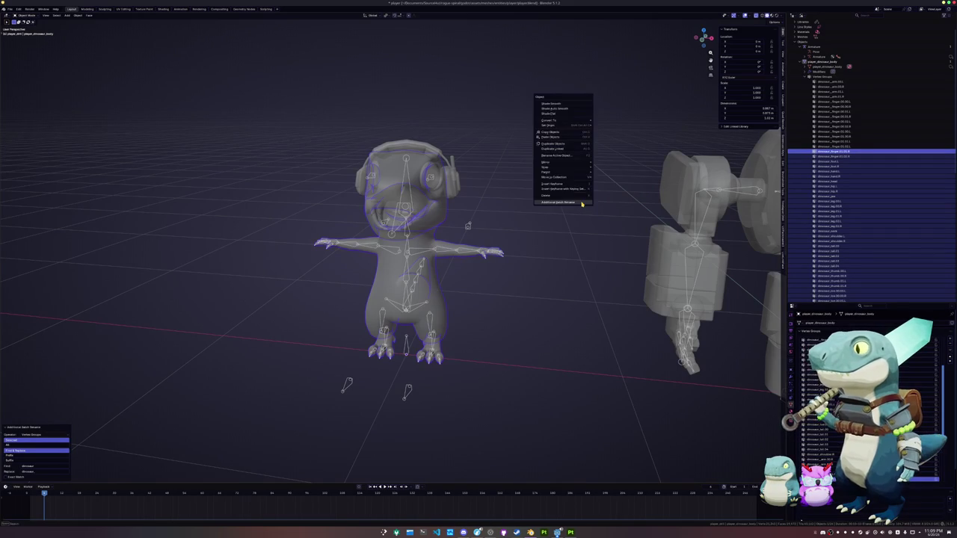
left_click(581, 204)
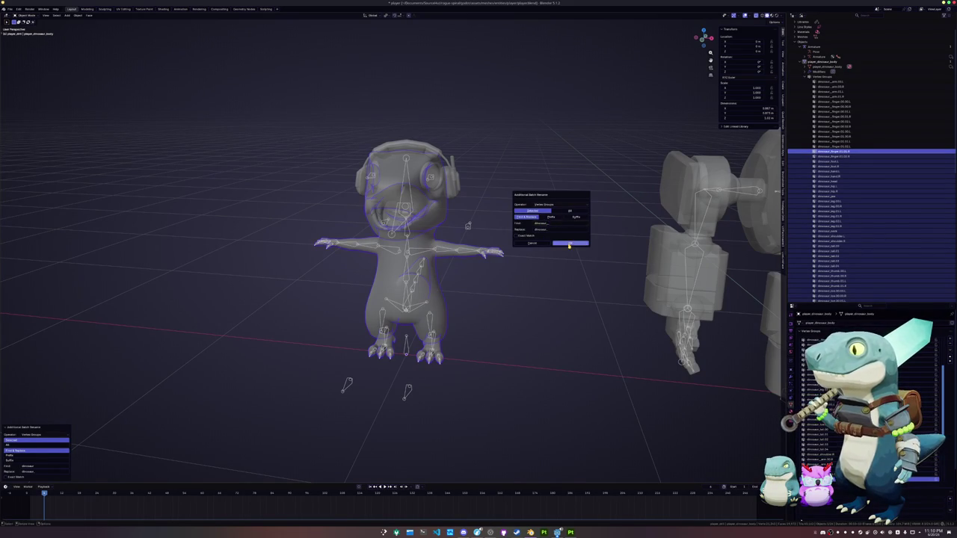
left_click(568, 244)
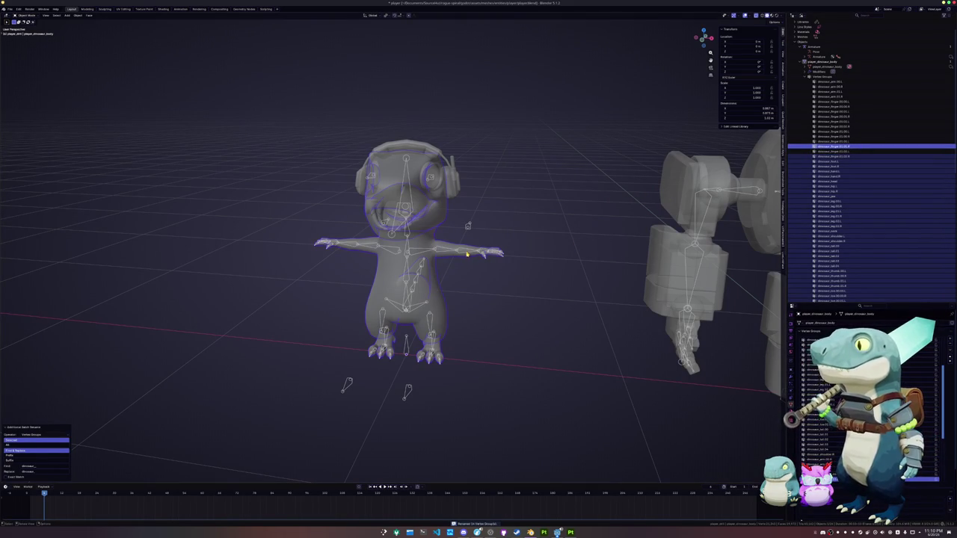
- Put the dinosaur rig in Pose Mode and test-rotate an arm, cancelling the rotation
left_click(469, 255)
key("ctrl+Tab")
key("r")
right_click(495, 263)
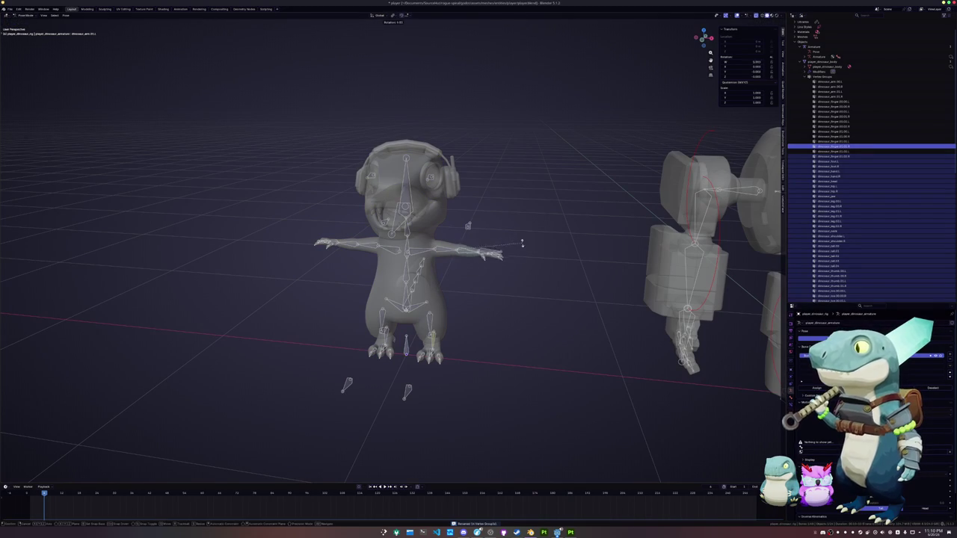
middle_click_drag(517, 263, 584, 199)
key("ctrl+Tab")
left_click(584, 200)
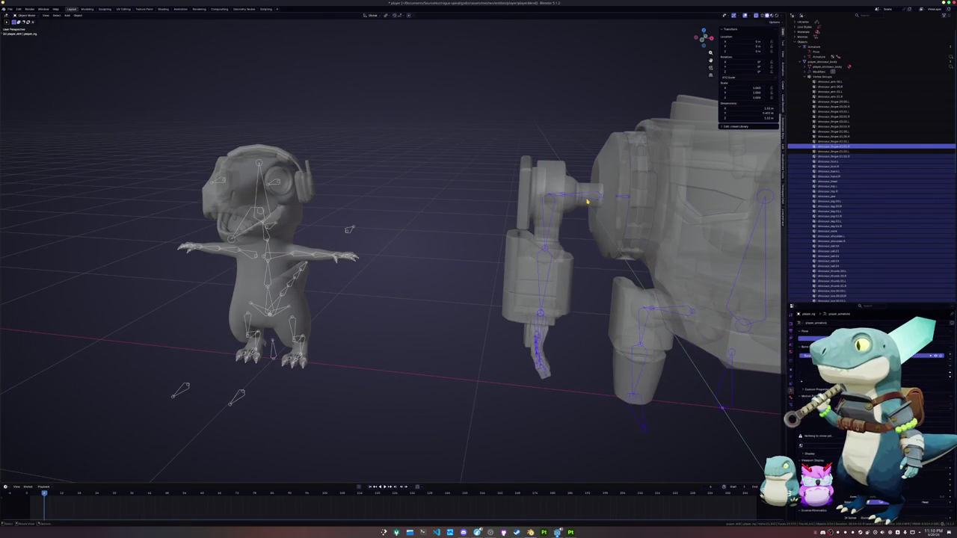
key("KP_Decimal")
scroll(830, 404, "down", 5)
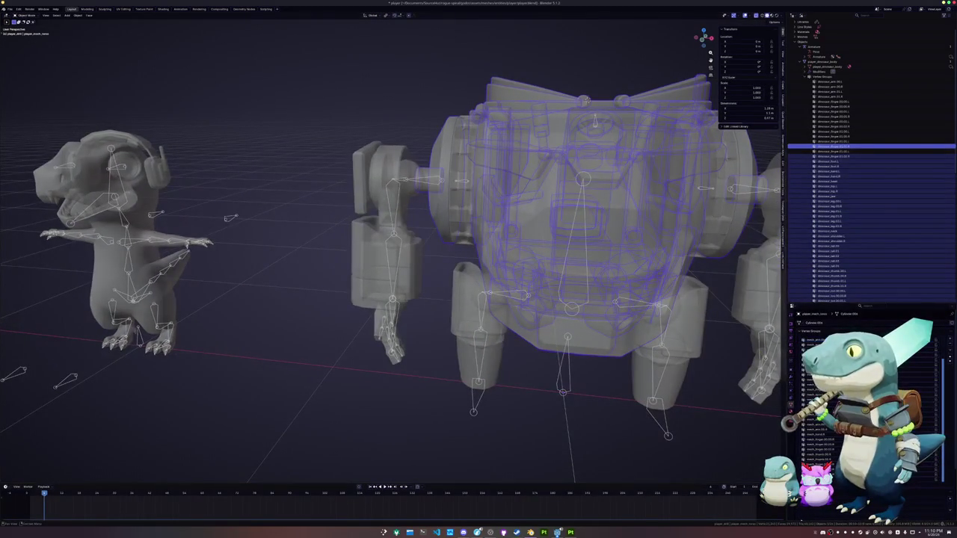
scroll(830, 404, "up", 5)
scroll(696, 288, "down", 6)
scroll(597, 275, "up", 4)
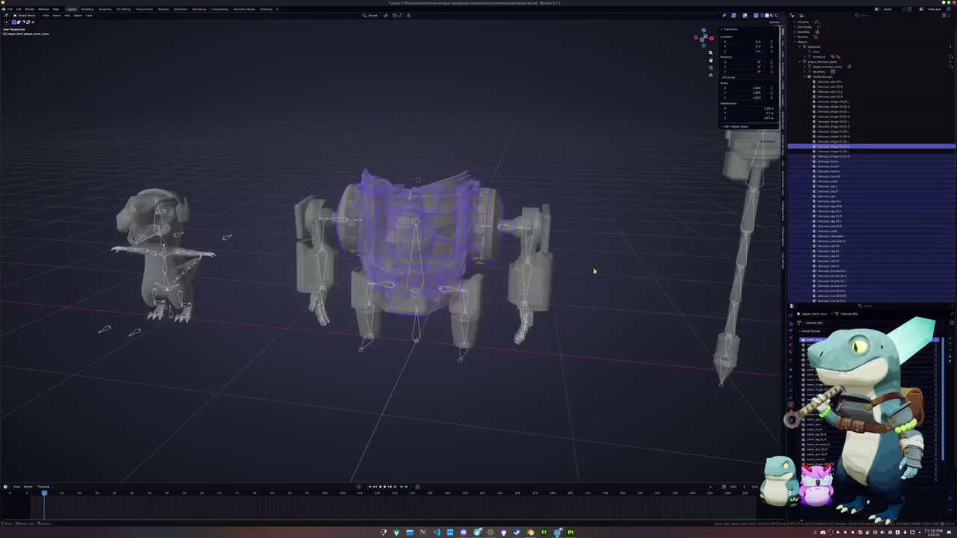
left_click(744, 254)
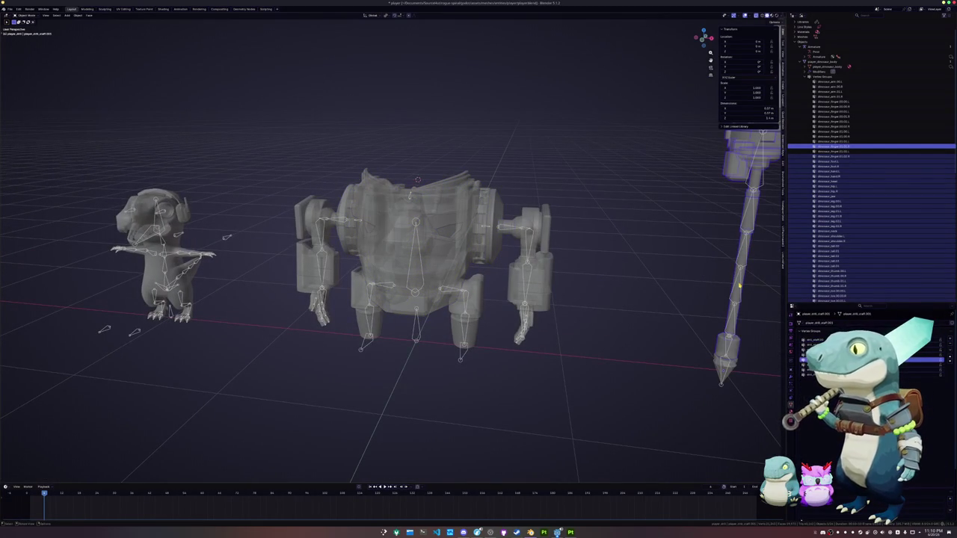
left_click(741, 287)
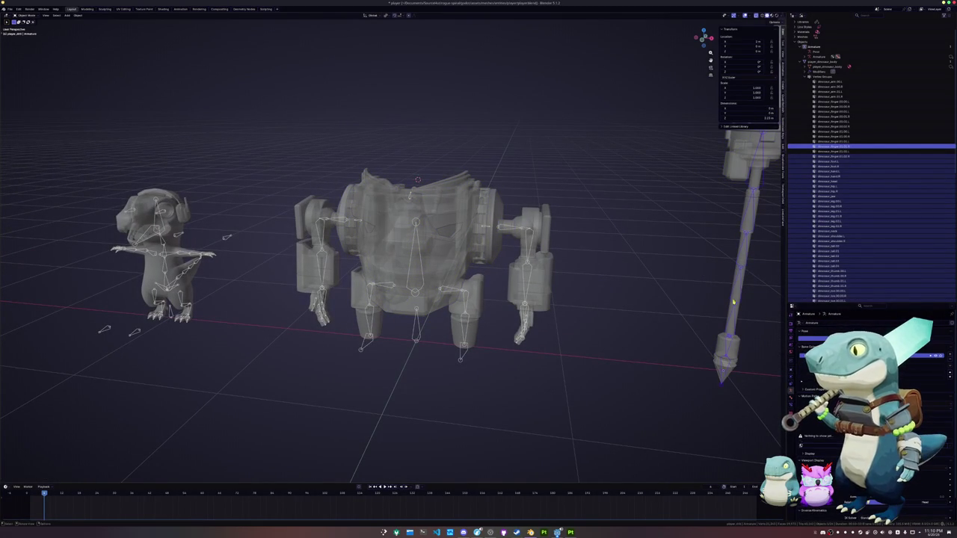
scroll(735, 299, "down", 2)
left_click(704, 172)
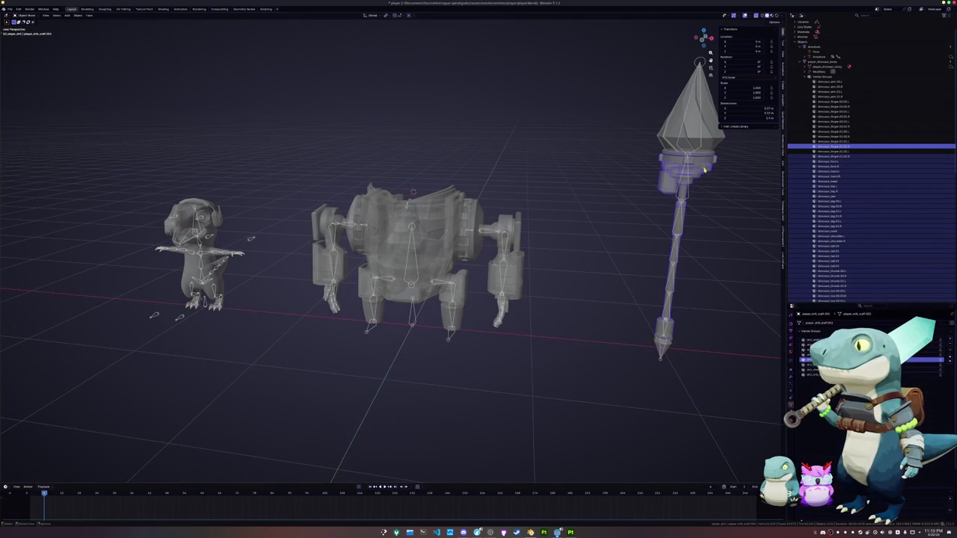
left_click(695, 112)
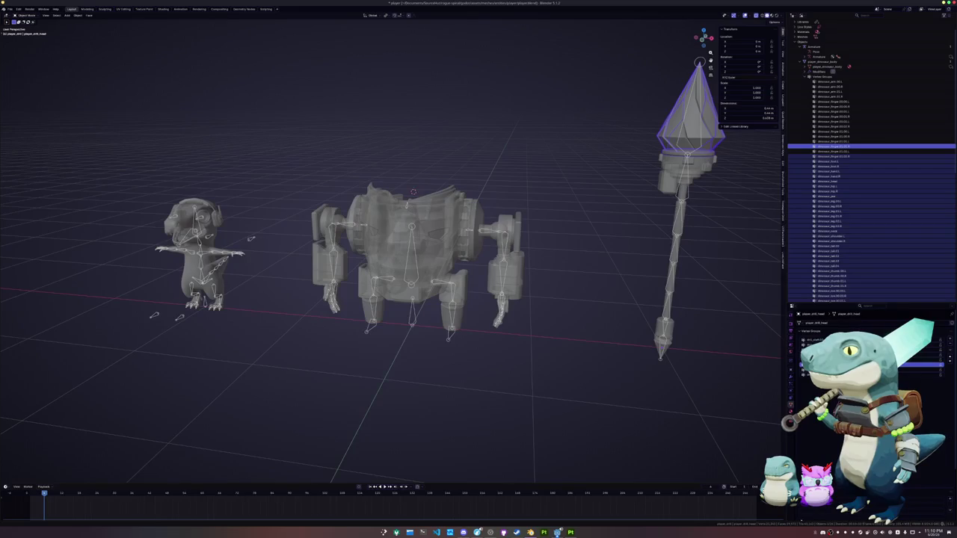
middle_click_drag(592, 260, 695, 252)
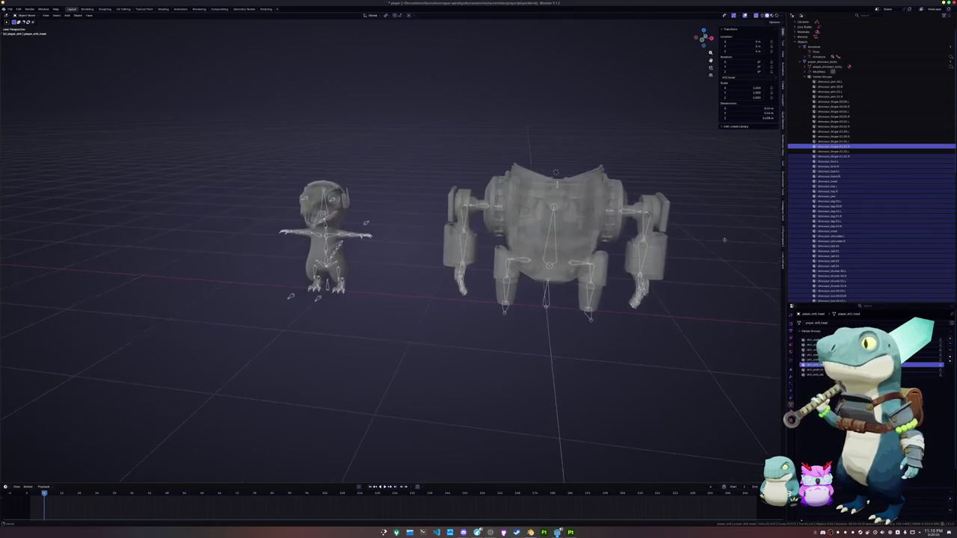
middle_click_drag(495, 340, 501, 331, "shift")
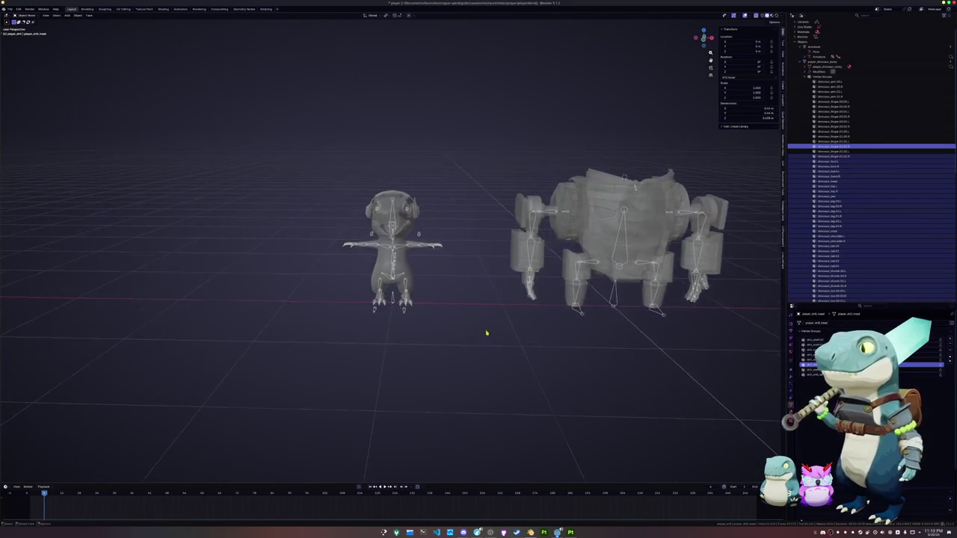
scroll(448, 334, "up", 5)
left_click(430, 378)
key("ctrl+Tab")
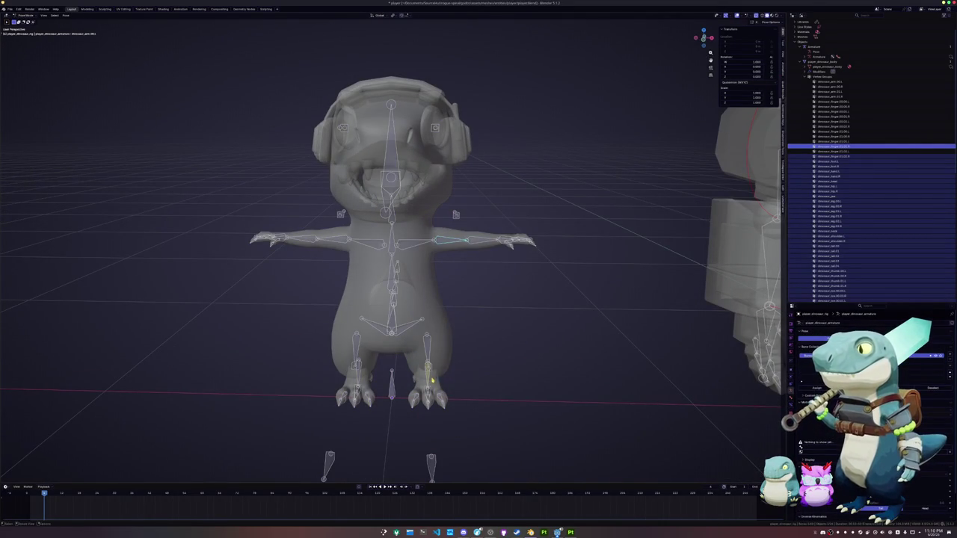
- Show bone constraints and test the leg bones, switching to dinosaur_leg.03.R and clearing its rotation
middle_click_drag(429, 378, 471, 359)
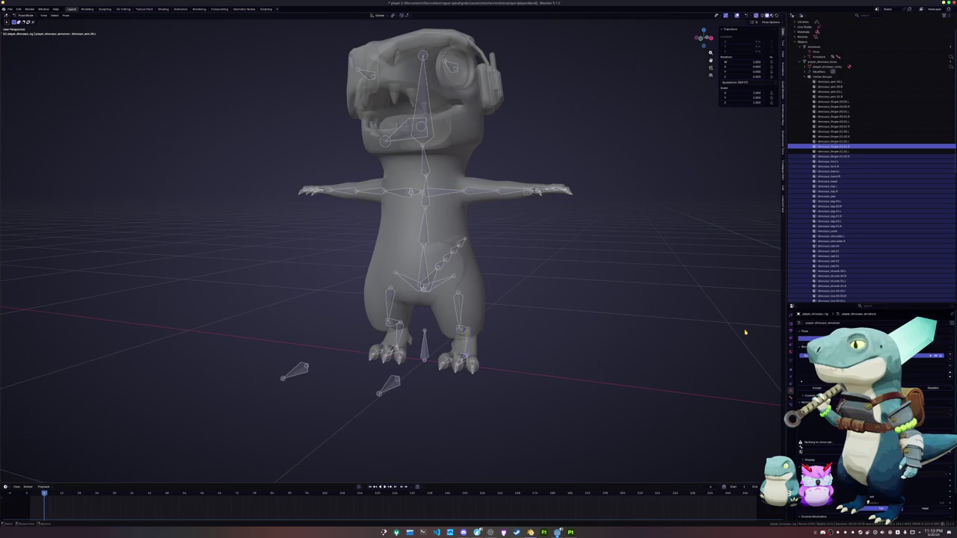
left_click(792, 400)
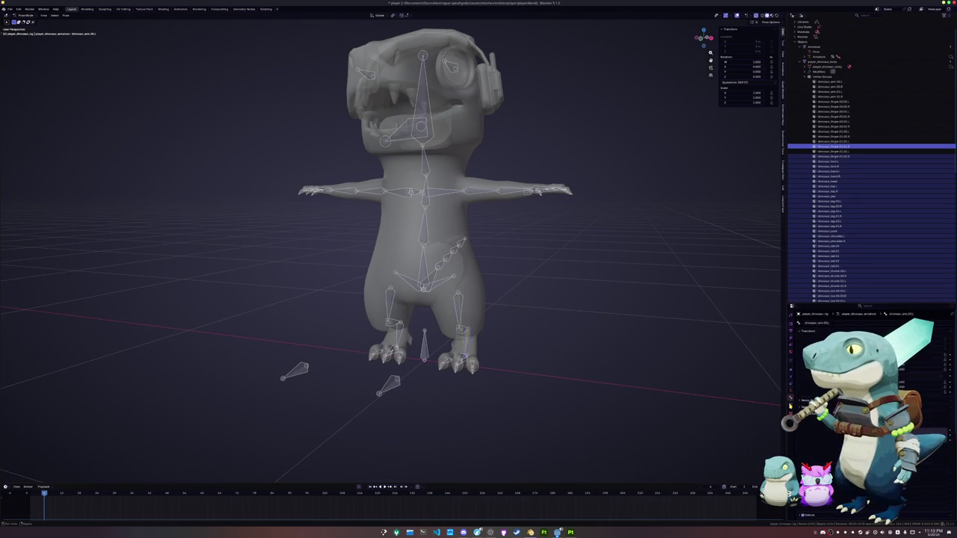
scroll(628, 393, "up", 3)
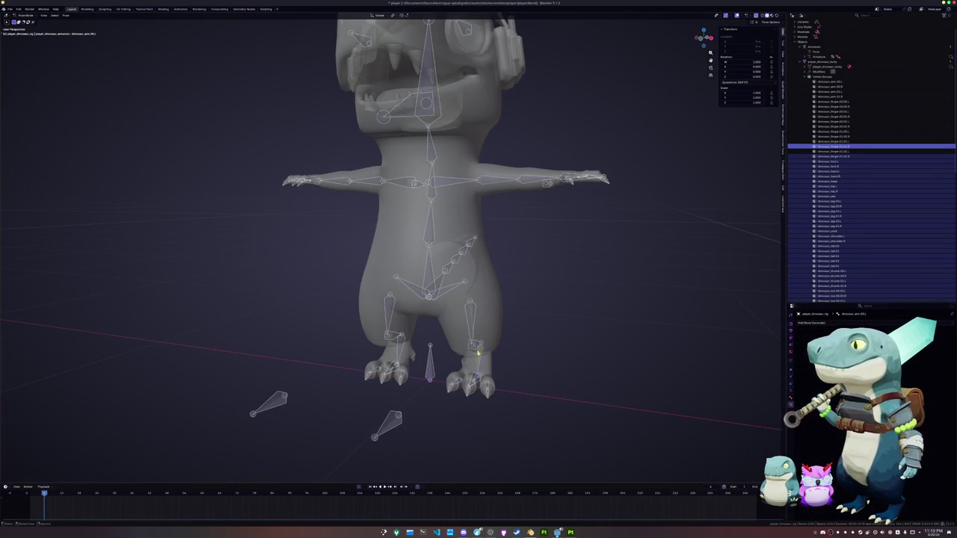
left_click(480, 361)
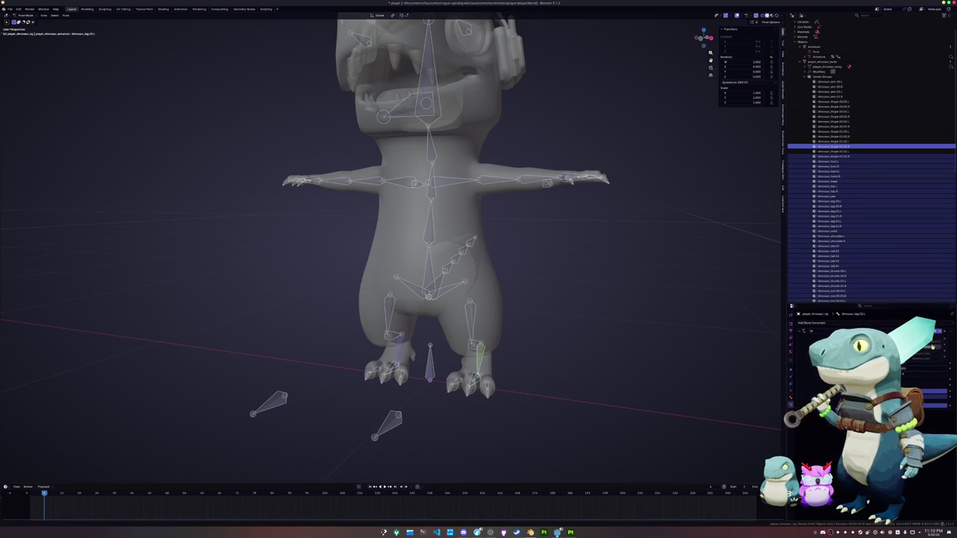
key("ctrl+z")
key("ctrl+shift+m")
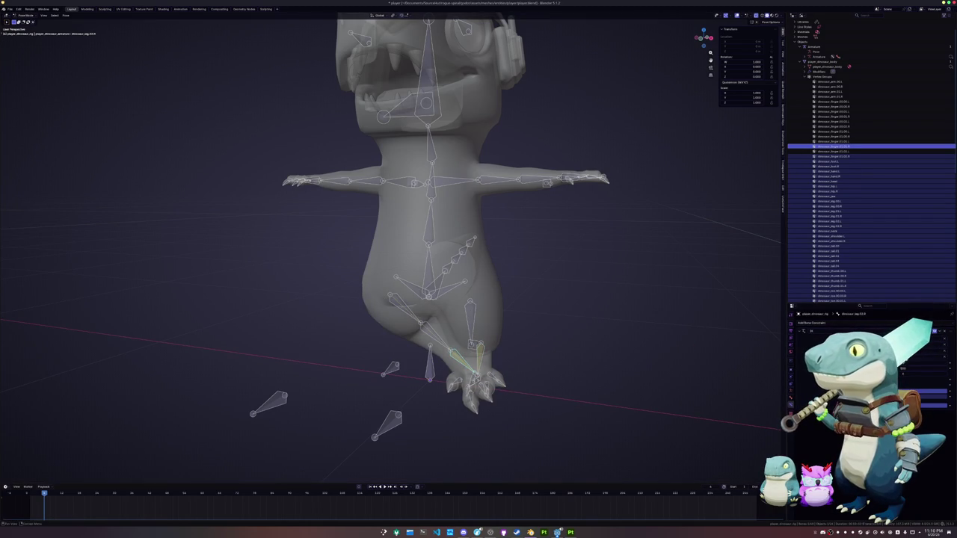
key("alt+r")
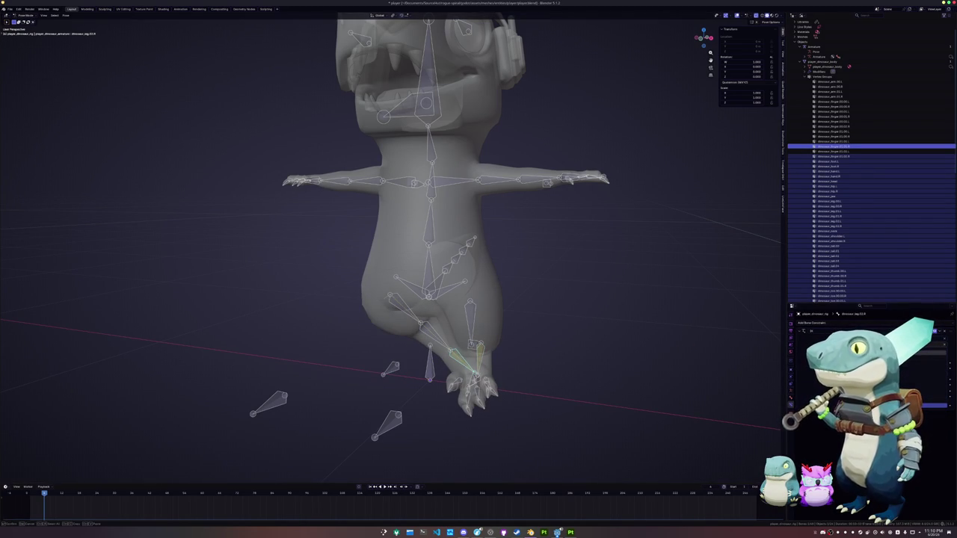
left_click(939, 392)
scroll(566, 319, "down", 3)
mouse_move(521, 254)
middle_mouse_down()
mouse_move(483, 227)
mouse_move(544, 262)
middle_mouse_up()
scroll(544, 261, "up", 4)
middle_click_drag(497, 394, 435, 304)
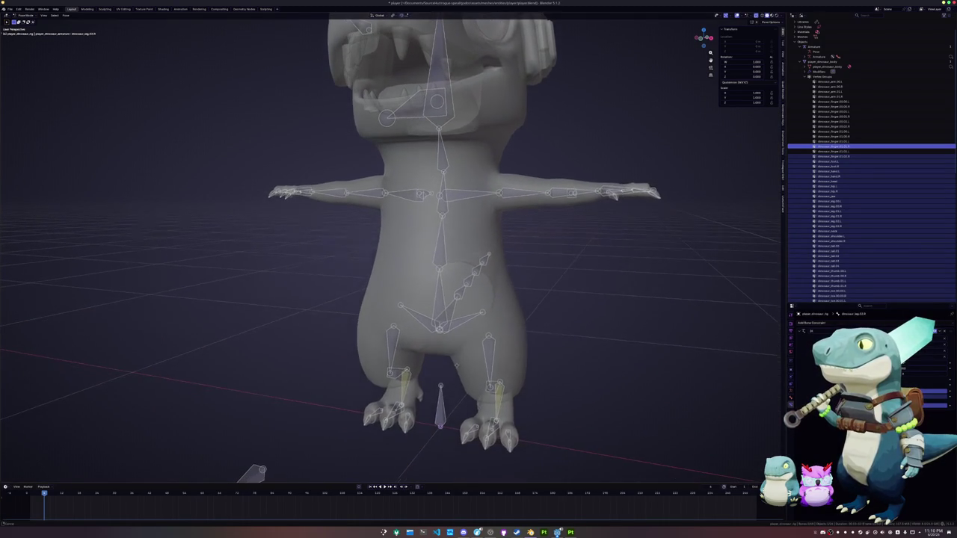
- Parent a lower spine bone to dinosaur_root with Keep Offset in Edit Mode, then return to Pose Mode
key("Tab")
left_click(440, 284, "shift")
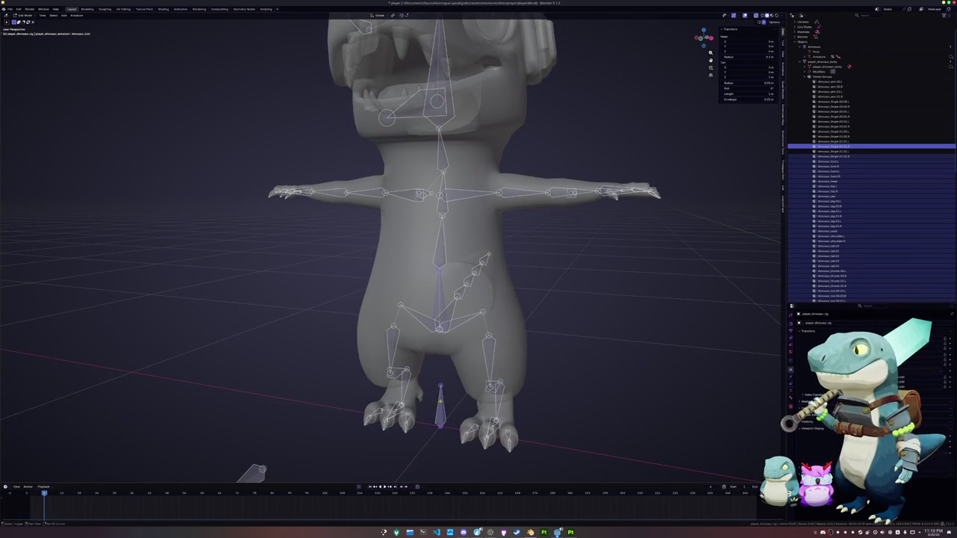
key("ctrl+p")
left_click(453, 374)
middle_click_drag(453, 374, 396, 333)
key("ctrl+Tab")
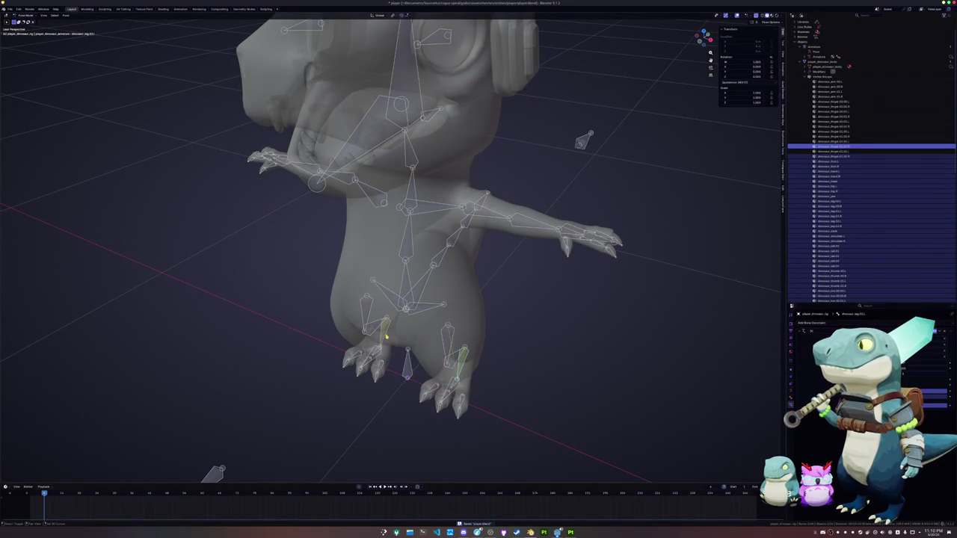
- Select the arm bones, undo the changes that tangled the arm chain, and reset the arm constraint settings
left_click(531, 246)
middle_click_drag(532, 246, 306, 195)
left_click(306, 196)
left_click(454, 388)
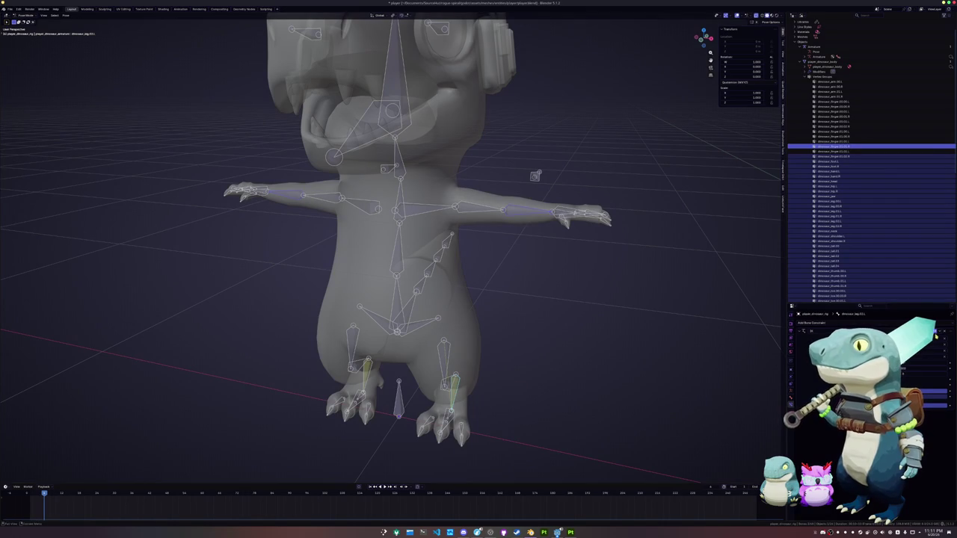
key("ctrl+z")
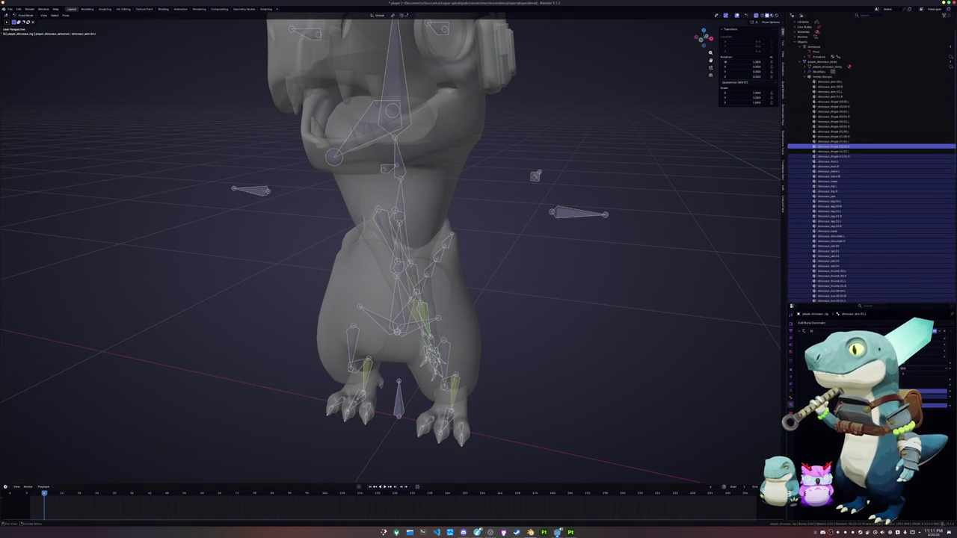
key("ctrl+z")
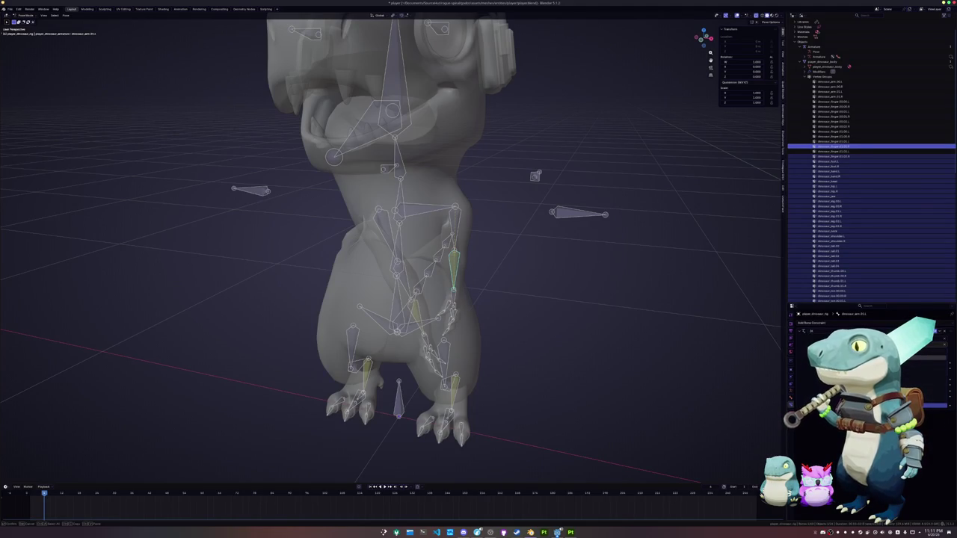
left_click(940, 394)
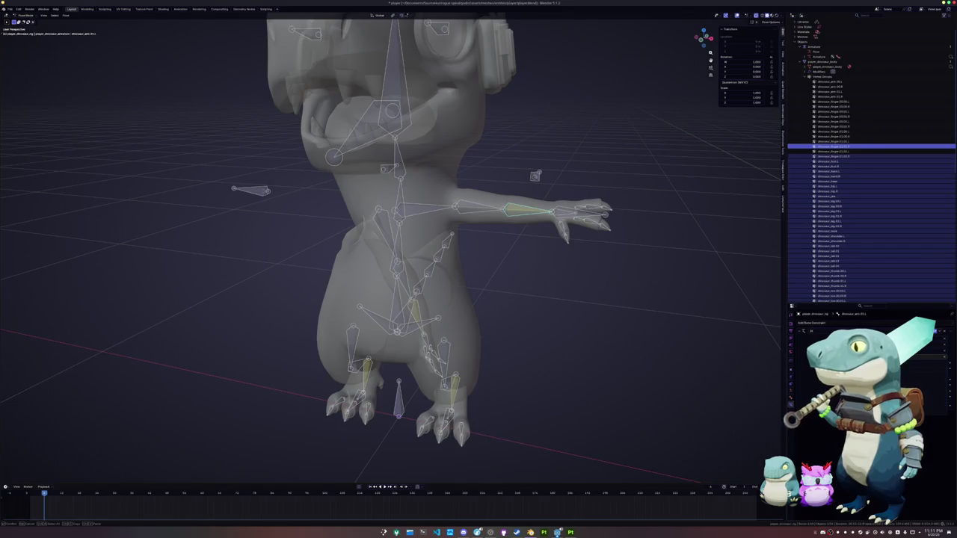
left_click(928, 365)
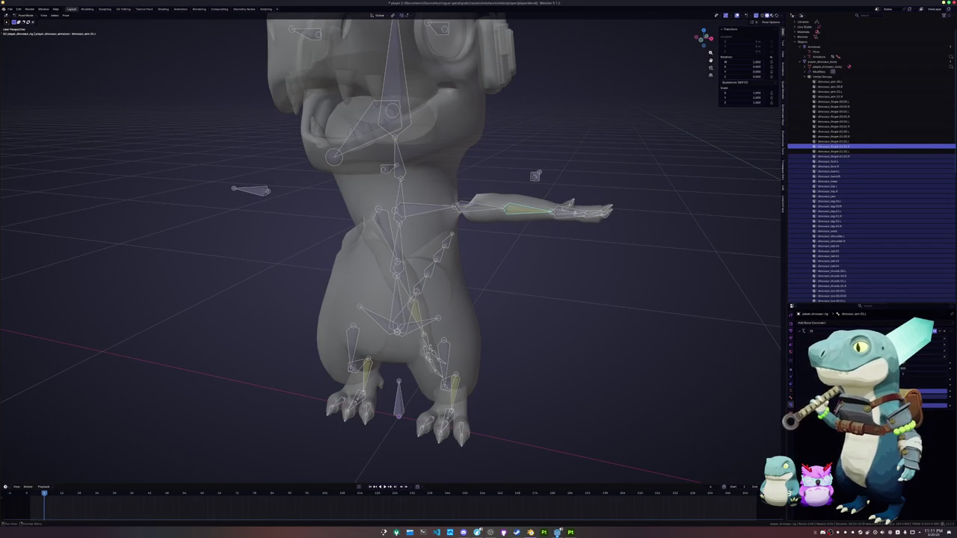
key("ctrl+z")
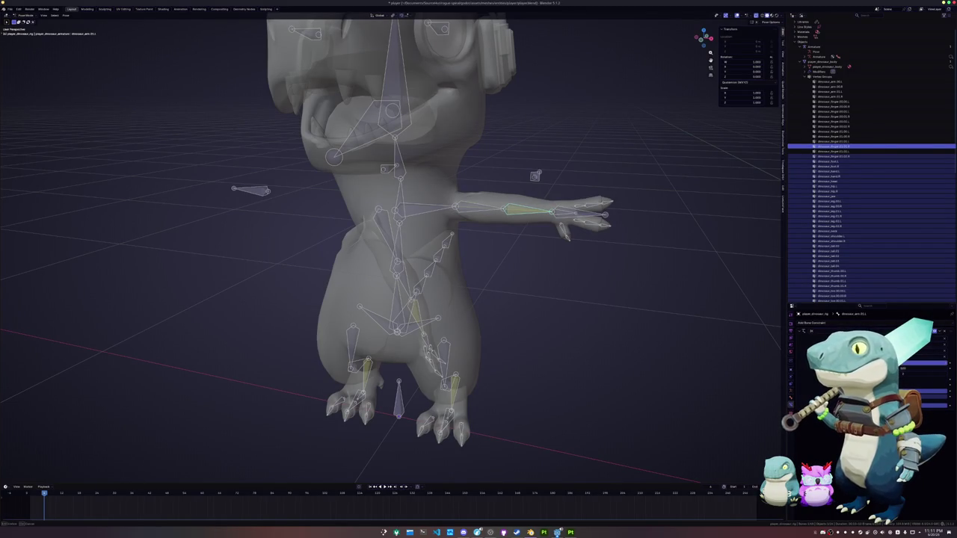
key("ctrl+shift+z")
- Clear the collapsed arm's rotation back to the T-pose, then select dinosaur_hand.L
middle_click_drag(416, 314, 479, 308, "shift")
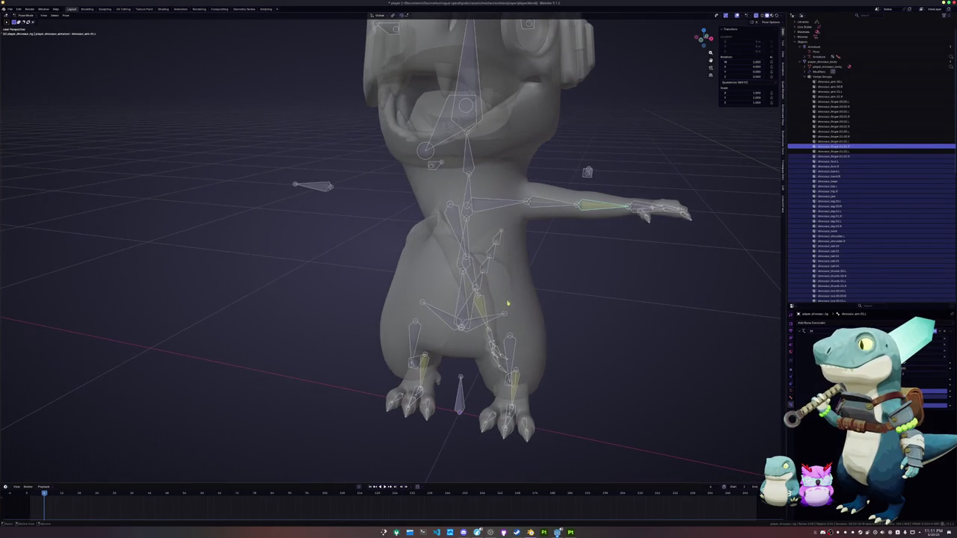
left_click(479, 308)
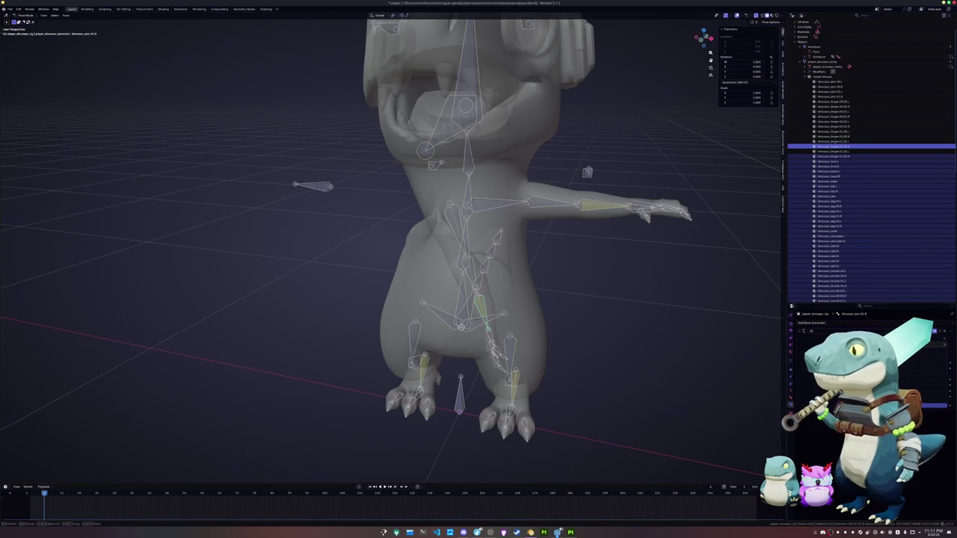
key("alt+r")
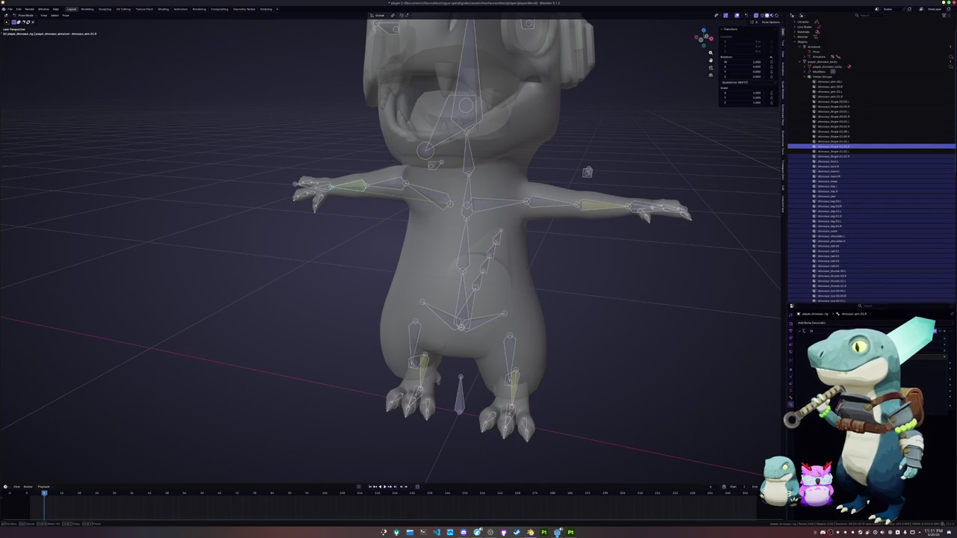
key("r")
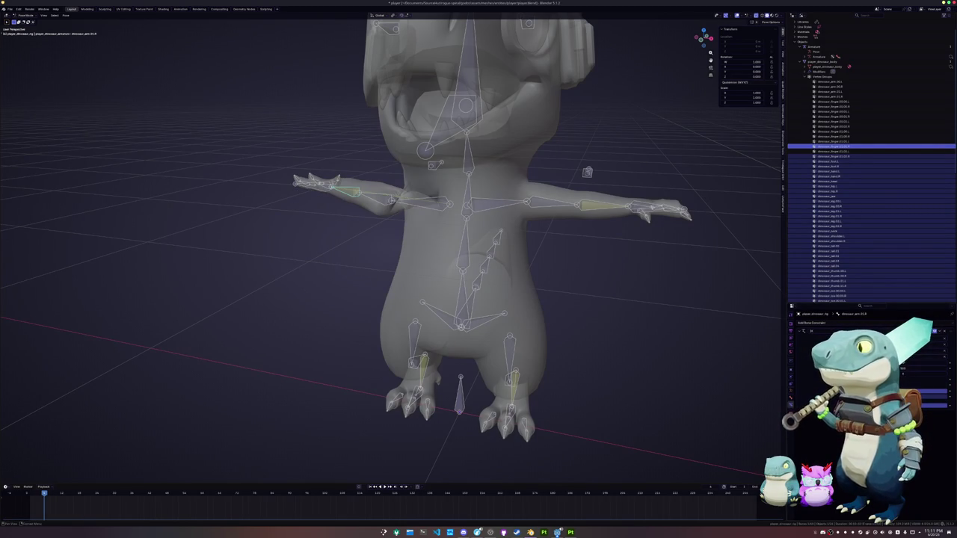
key("ctrl+z")
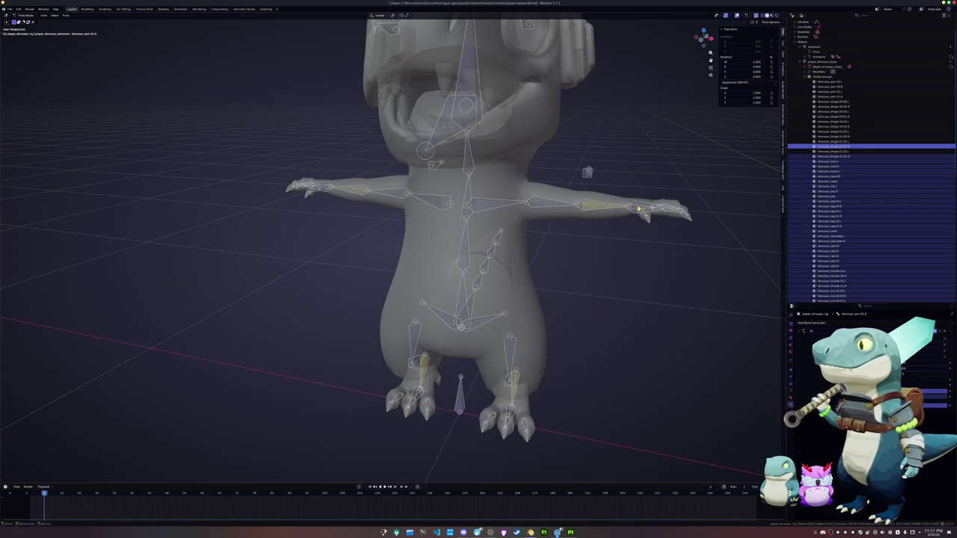
left_click(639, 209)
middle_click_drag(639, 209, 556, 237)
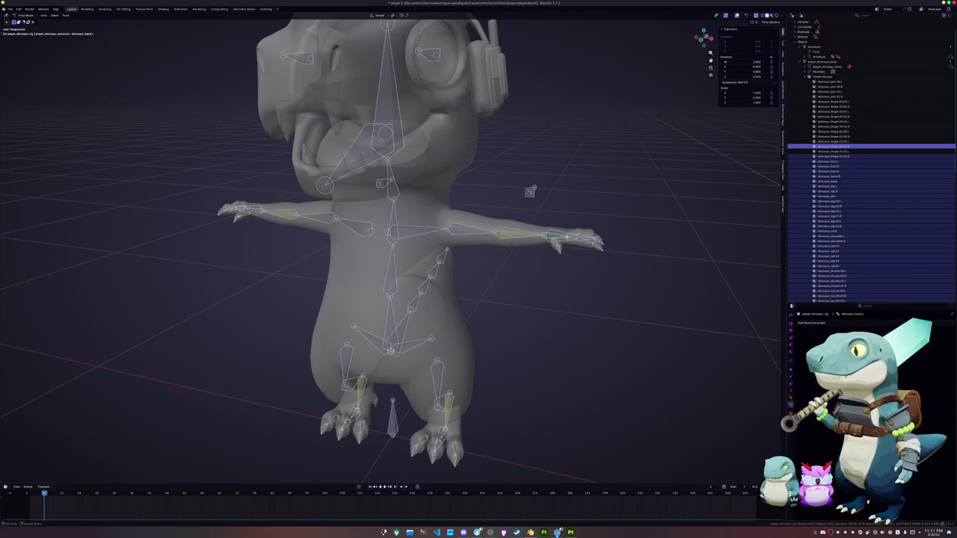
- Add a Copy Rotation bone constraint to the selected hand bone
left_click(848, 323)
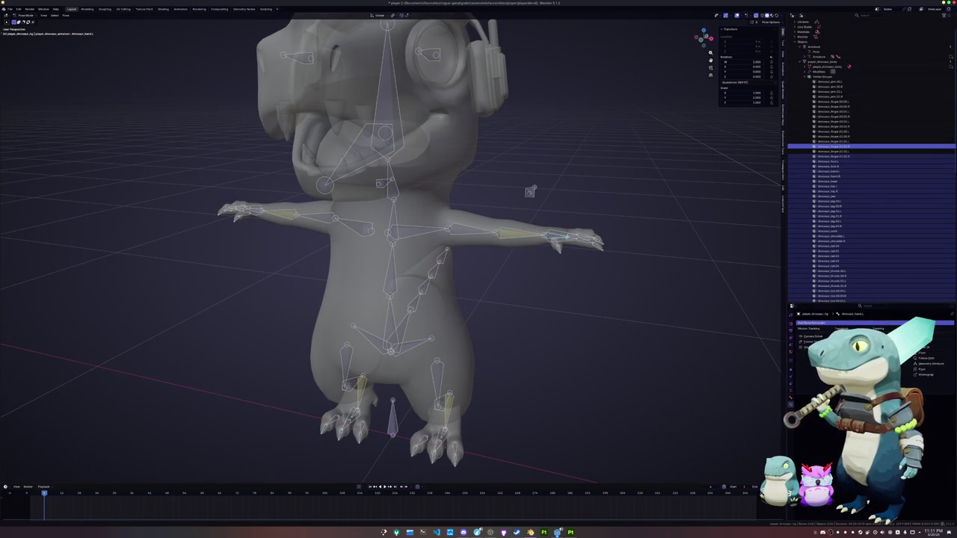
left_click(843, 337)
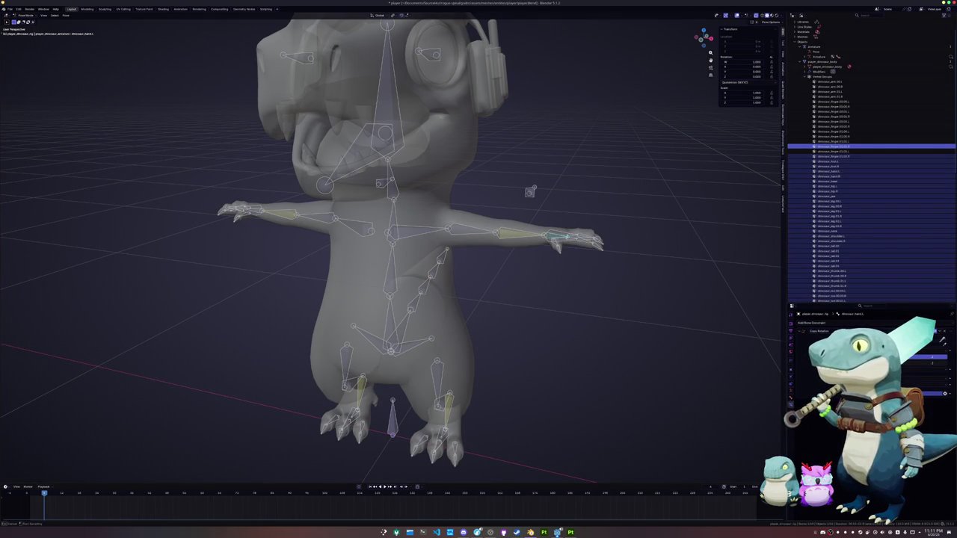
mouse_move(519, 271)
middle_mouse_down()
mouse_move(550, 313)
mouse_move(593, 311)
middle_mouse_up()
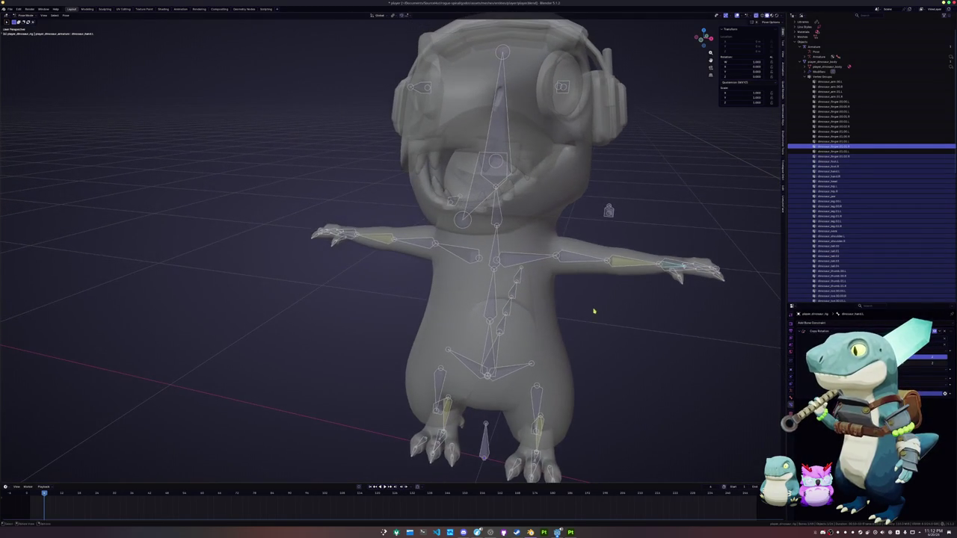
- Compare the constraints on dinosaur_hand.R and dinosaur_hand.L, ending with dinosaur_foot.R selected
left_click(351, 243)
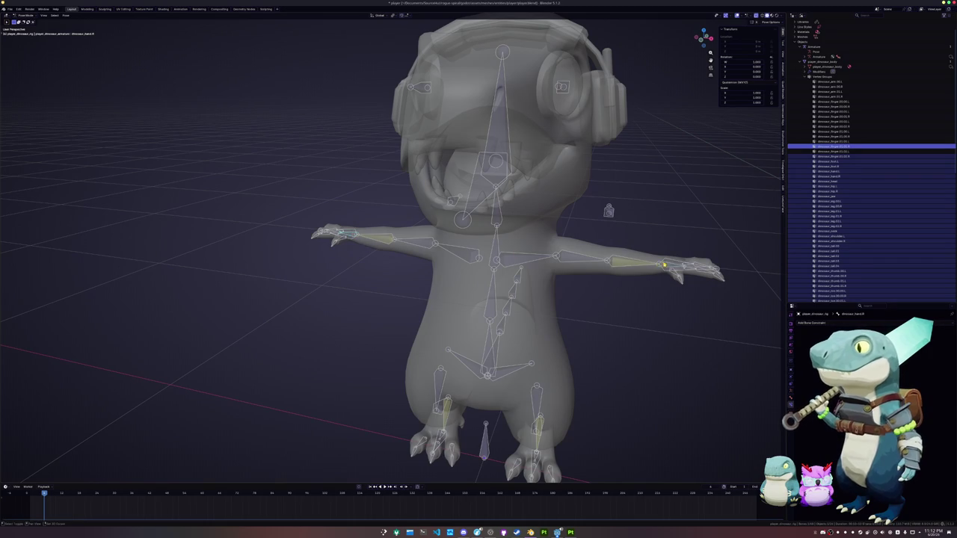
left_click(664, 265)
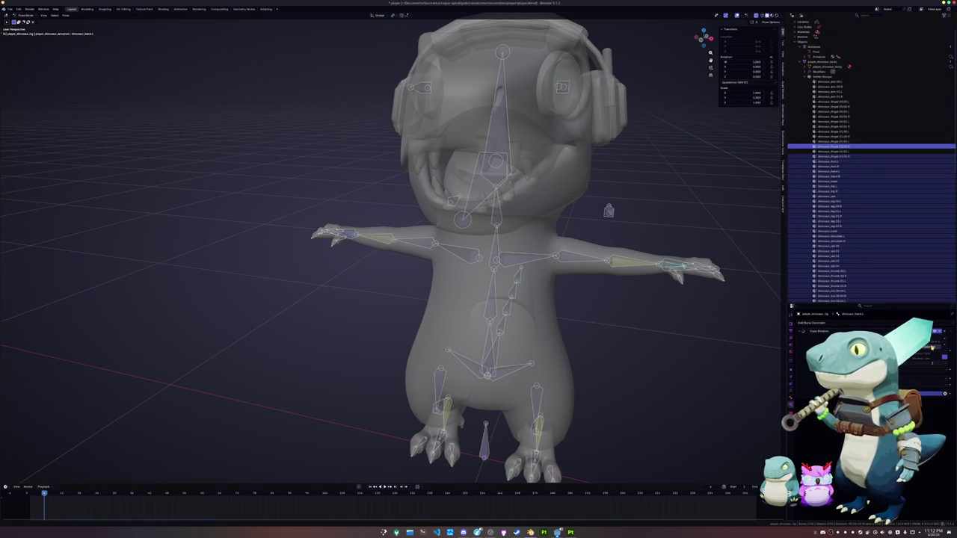
left_click(336, 235)
scroll(448, 292, "up", 5)
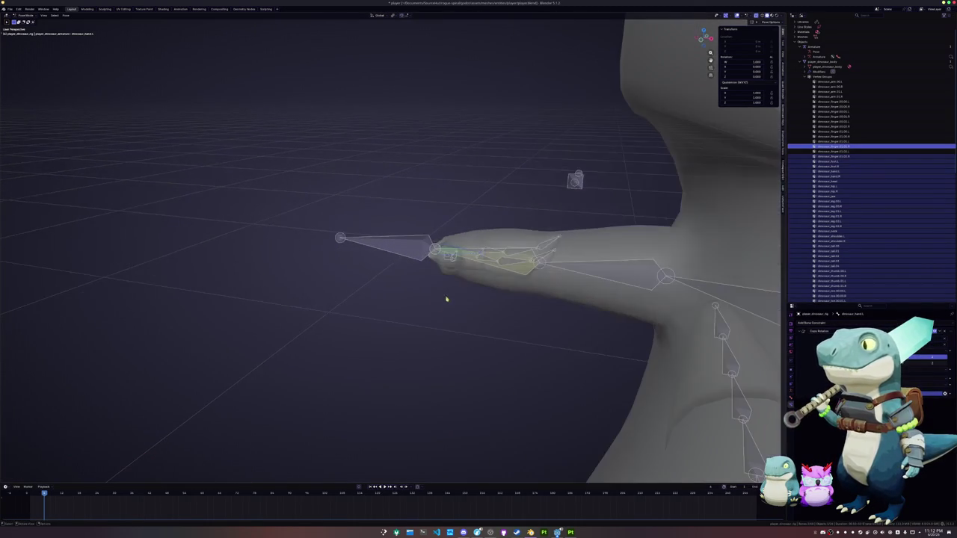
middle_click_drag(446, 299, 468, 282)
left_click(515, 255)
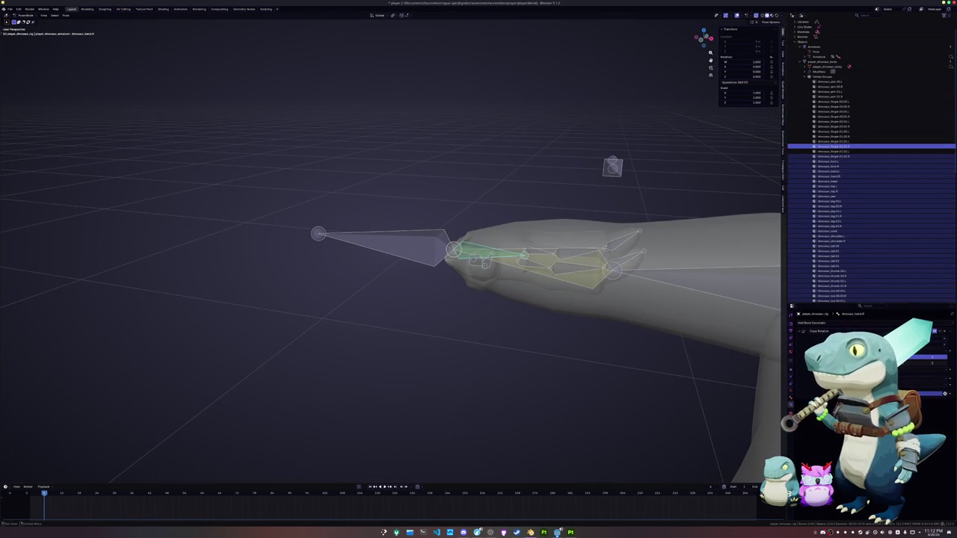
mouse_move(449, 299)
middle_mouse_down()
mouse_move(495, 384)
mouse_move(384, 193)
mouse_move(419, 336)
middle_mouse_up()
scroll(496, 385, "down", 4)
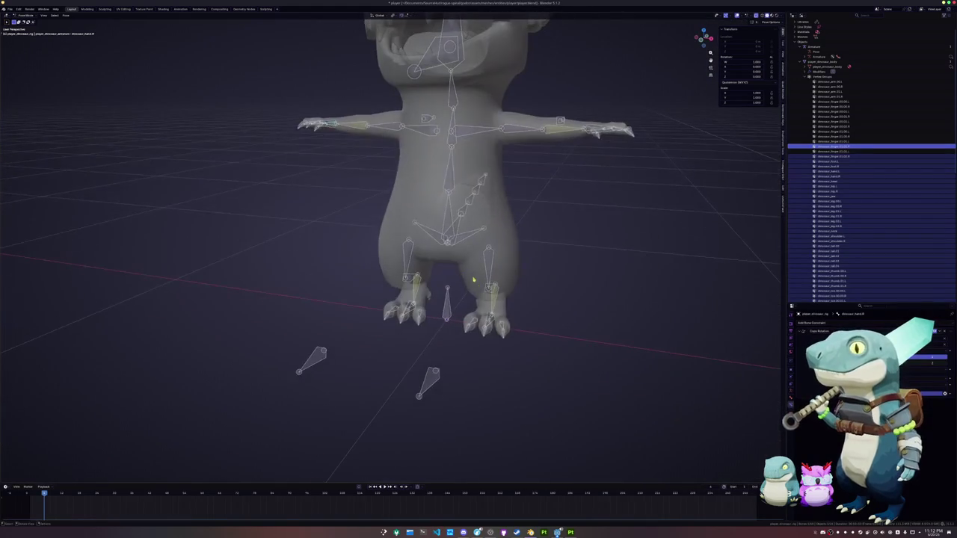
scroll(420, 337, "up", 4)
left_click(421, 337)
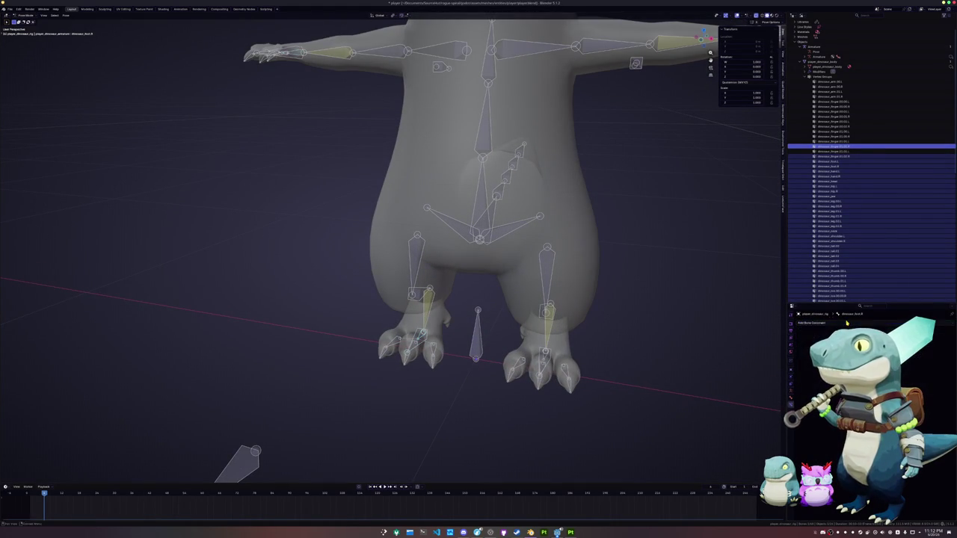
- Add a Copy Rotation constraint to the first foot bone, targeting player_dinosaur_rig's foot bone
left_click(811, 323)
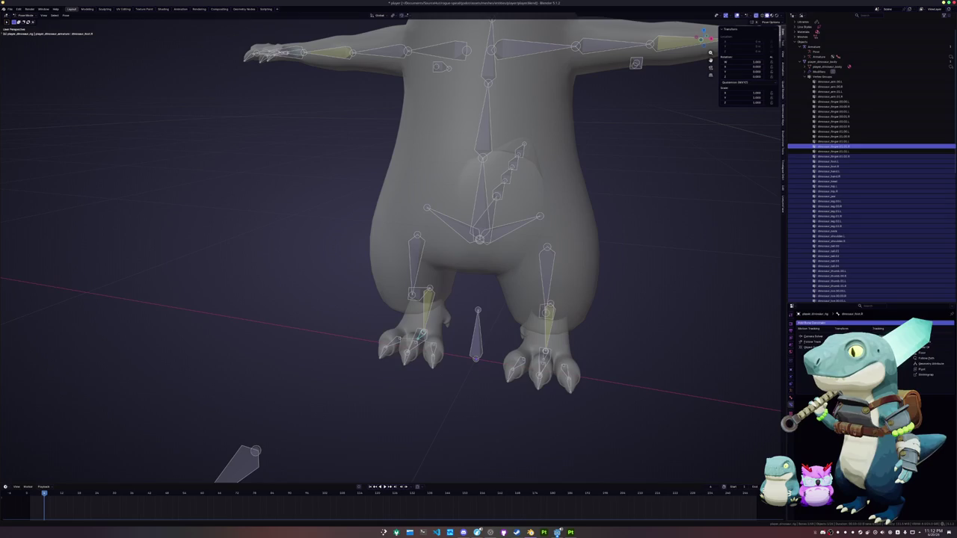
left_click(844, 342)
left_click(944, 338)
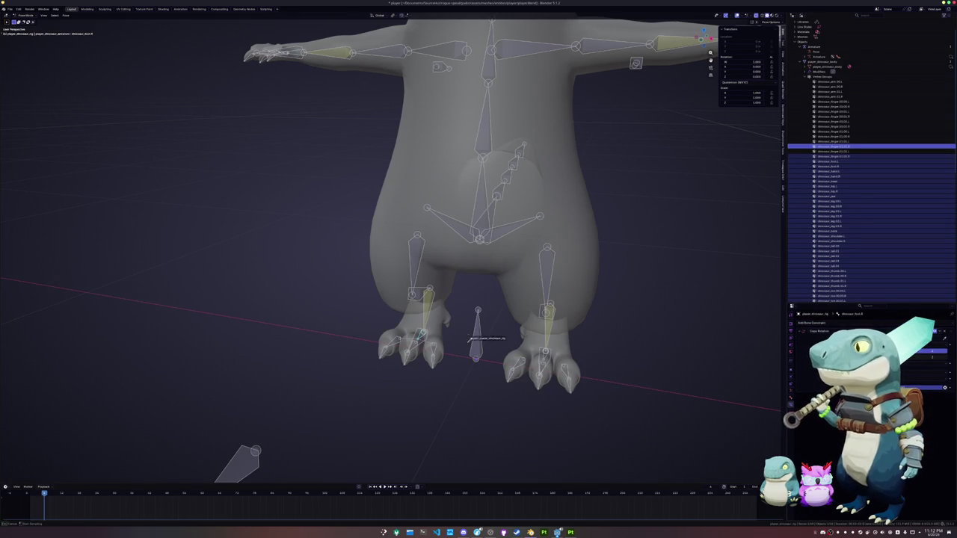
left_click(247, 449)
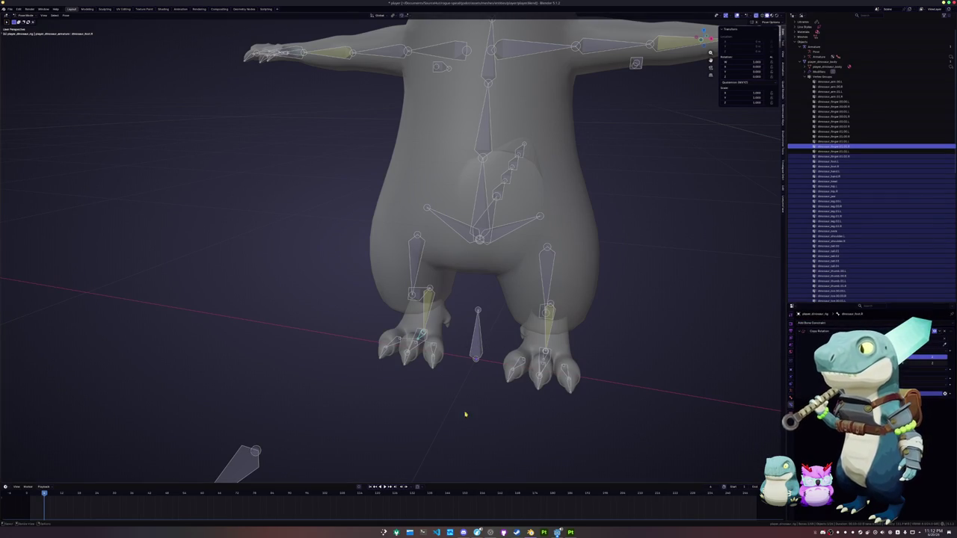
left_click(420, 338)
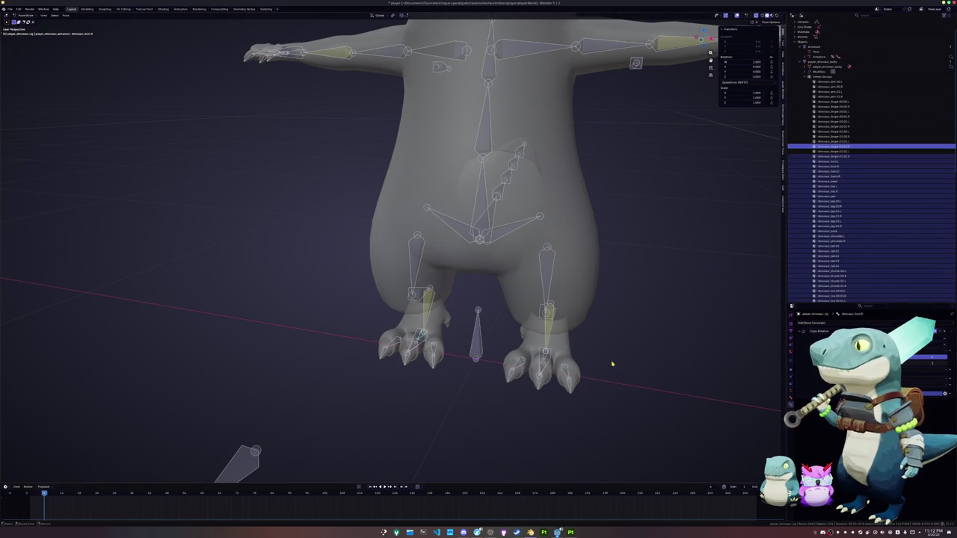
- Give the other foot bone a Copy Rotation constraint from the dinosaur rig's foot, then select all bones
left_click(423, 338)
mouse_move(423, 338)
middle_mouse_down()
mouse_move(429, 352)
mouse_move(494, 323)
middle_mouse_up()
left_click(494, 323)
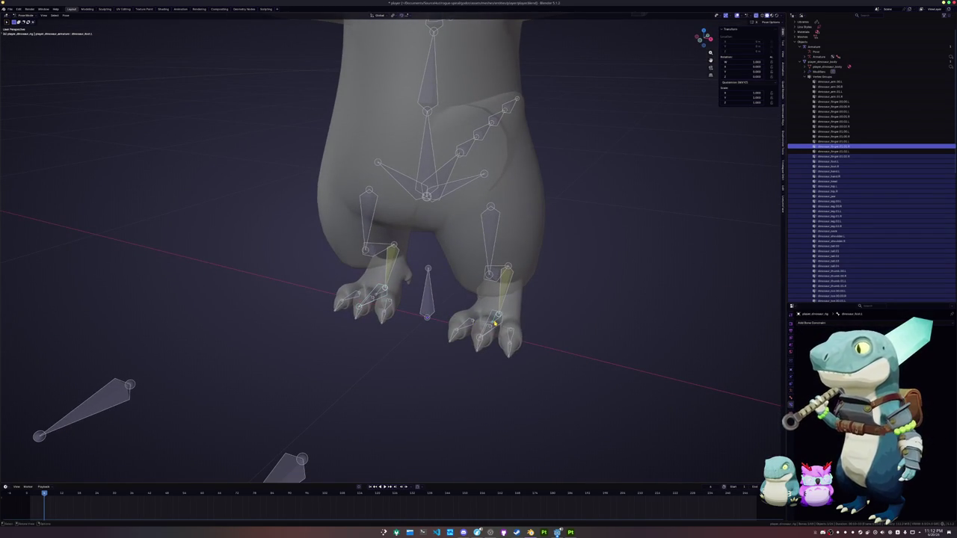
left_click(811, 322)
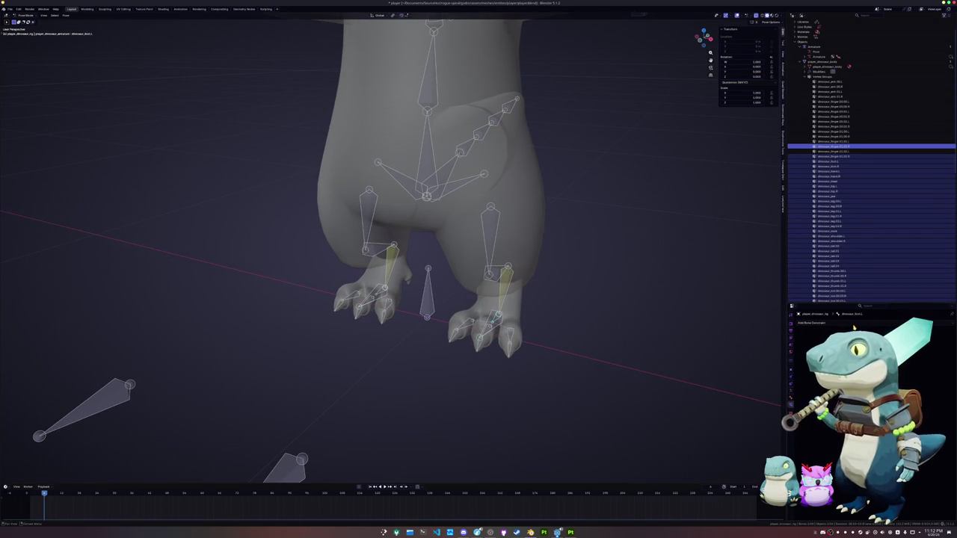
left_click(933, 348)
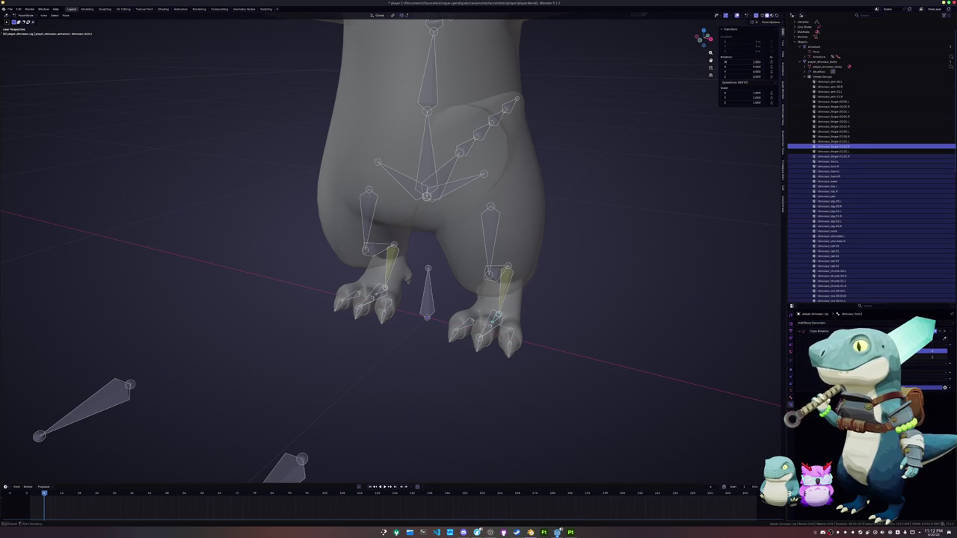
left_click(299, 461)
left_click(945, 346)
left_click(497, 319)
scroll(494, 322, "down", 2)
scroll(478, 313, "down", 3)
key("a")
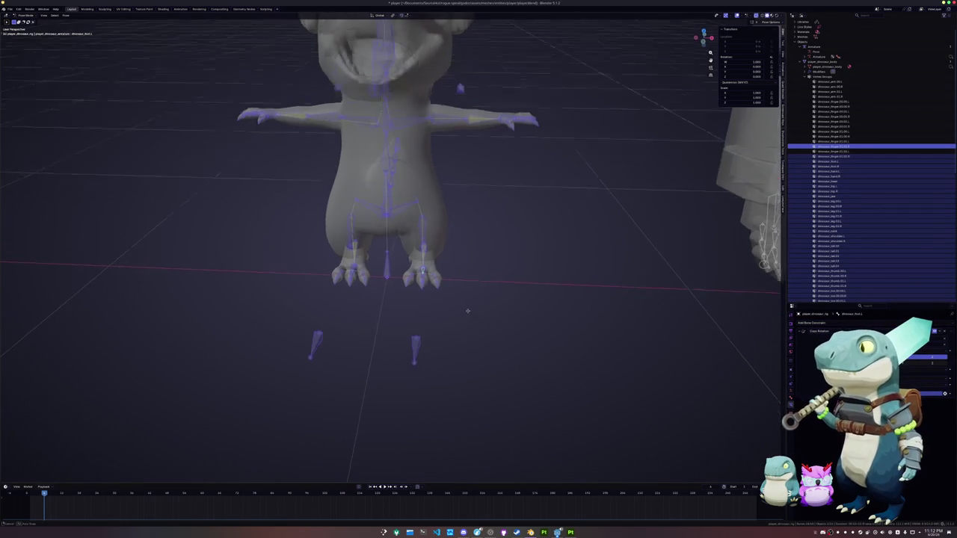
scroll(469, 321, "down", 3)
scroll(478, 329, "down", 2)
key("ctrl+Tab")
mouse_move(336, 319)
middle_mouse_down()
mouse_move(427, 314)
mouse_move(401, 284)
mouse_move(399, 259)
middle_mouse_up()
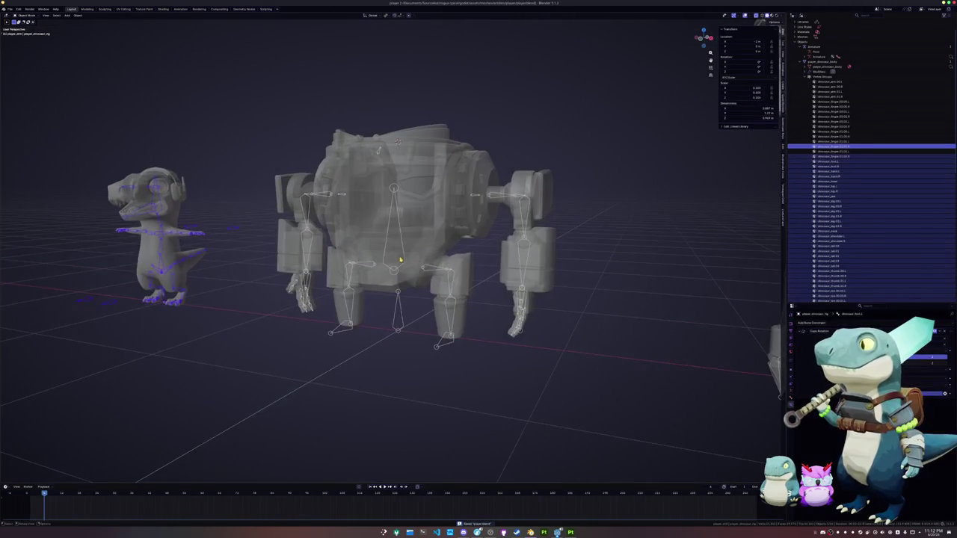
left_click(401, 259)
scroll(448, 273, "down", 3)
scroll(480, 283, "down", 1)
left_click(538, 280)
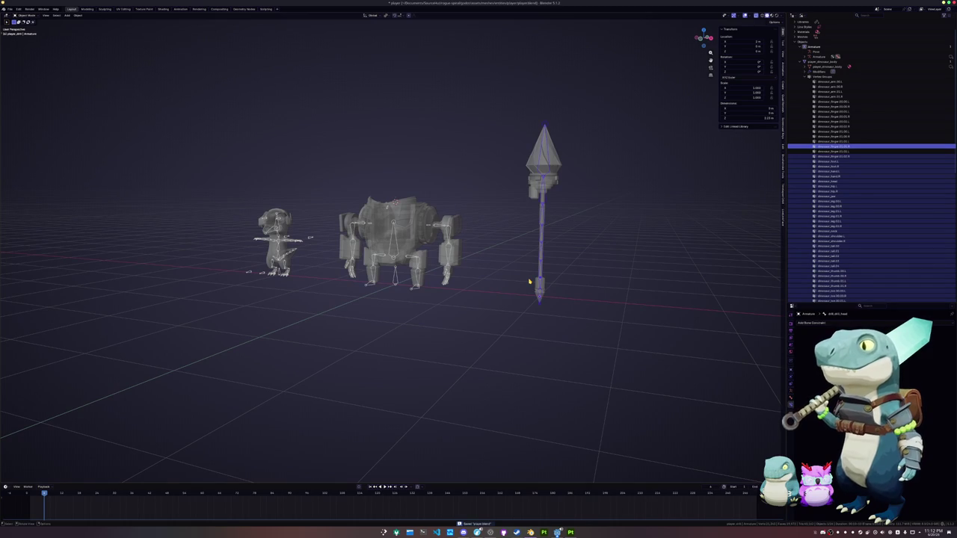
key("KP_1")
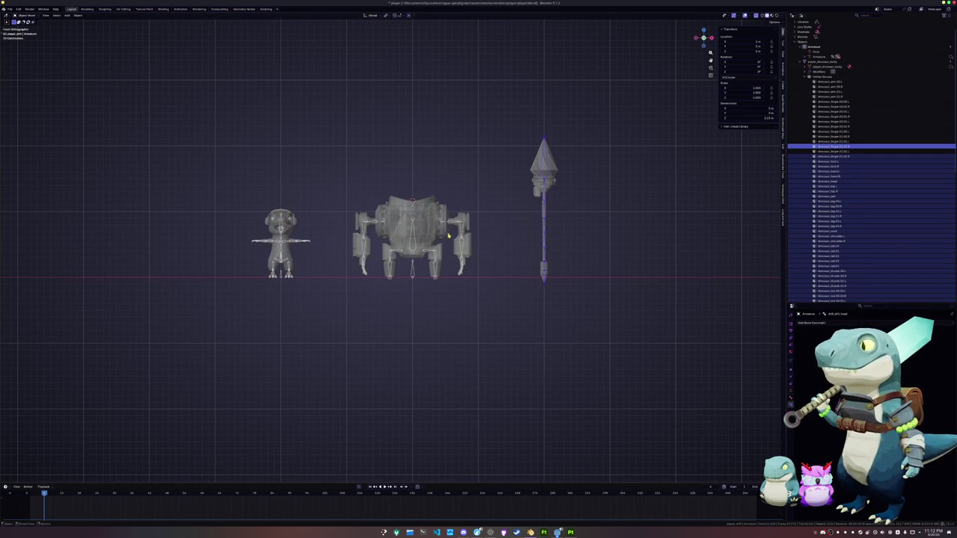
left_click(283, 279)
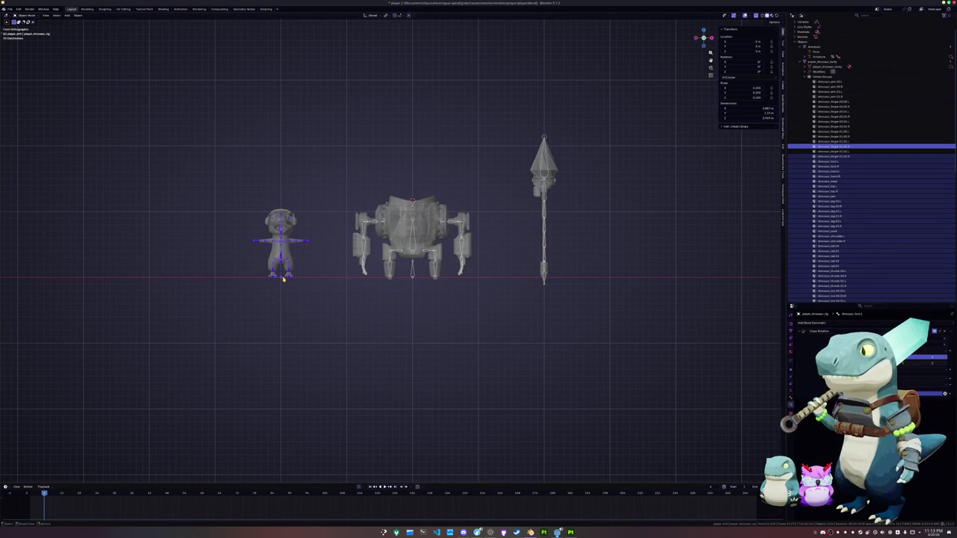
scroll(283, 279, "up", 1)
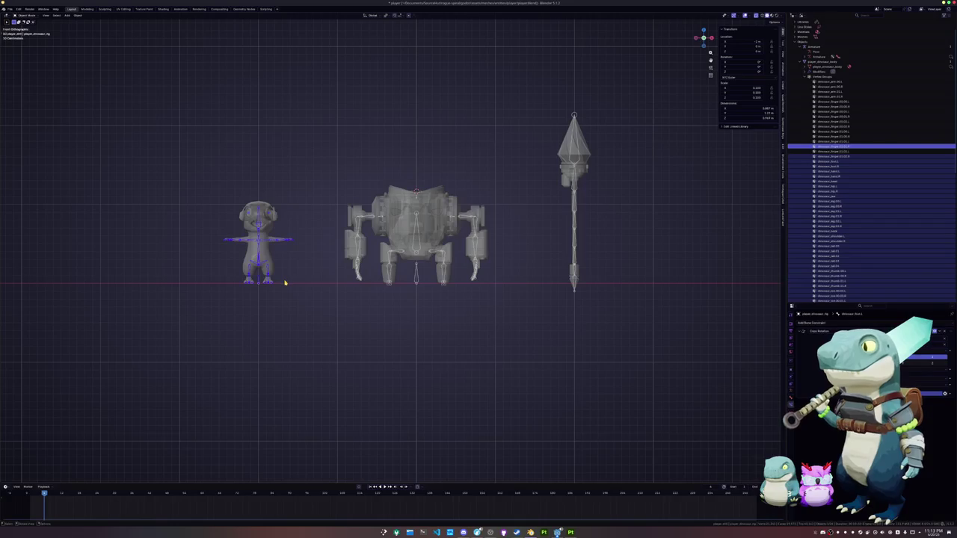
key("g")
key("x")
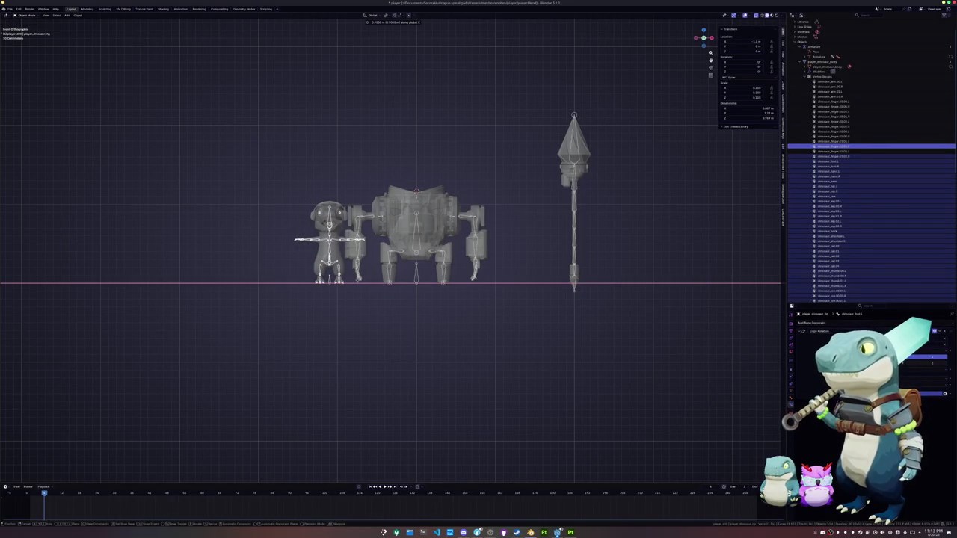
key("Escape")
middle_click_drag(241, 289, 389, 282)
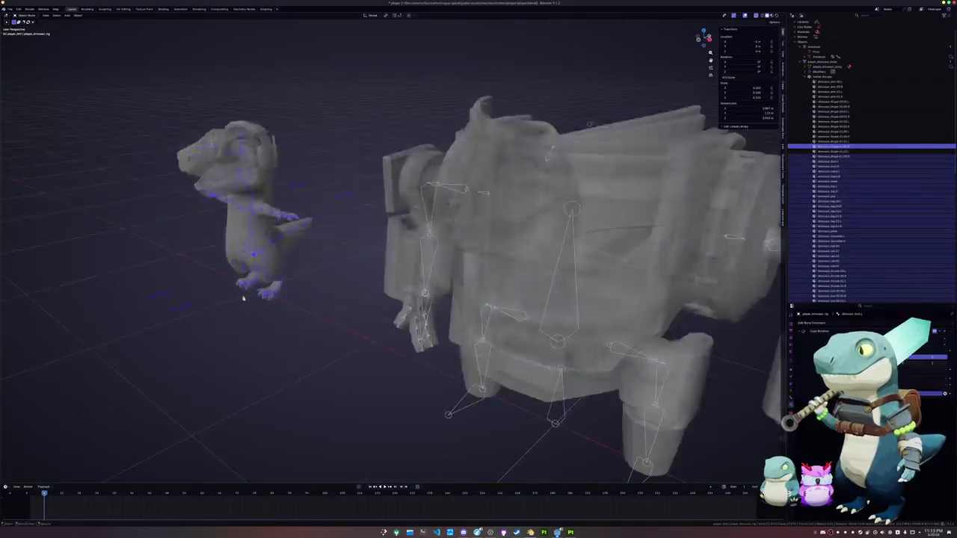
- In Edit Mode, parent the floating target bones to dinosaur_root with Keep Offset
scroll(388, 282, "up", 3)
key("ctrl+Tab")
scroll(322, 288, "up", 1)
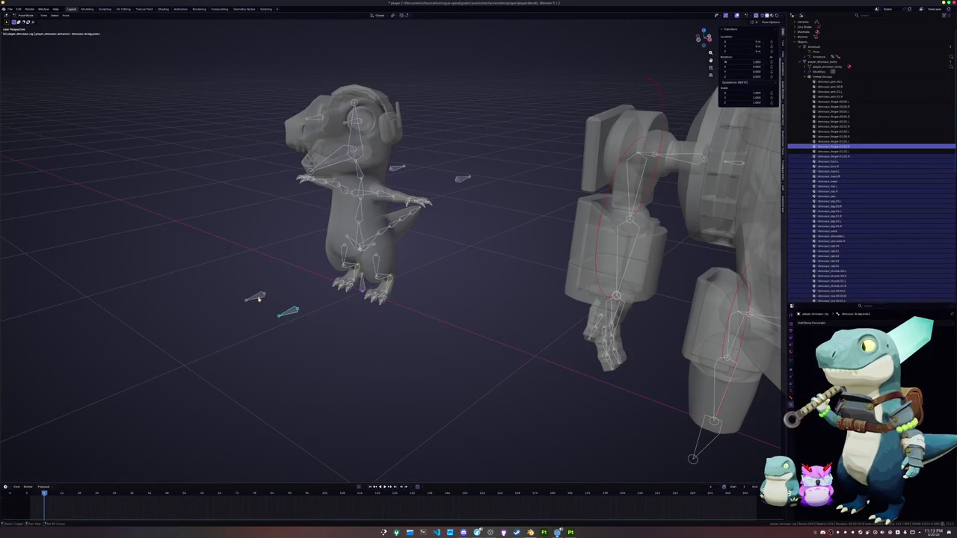
key("Tab")
left_click(404, 169)
left_click(361, 283, "shift")
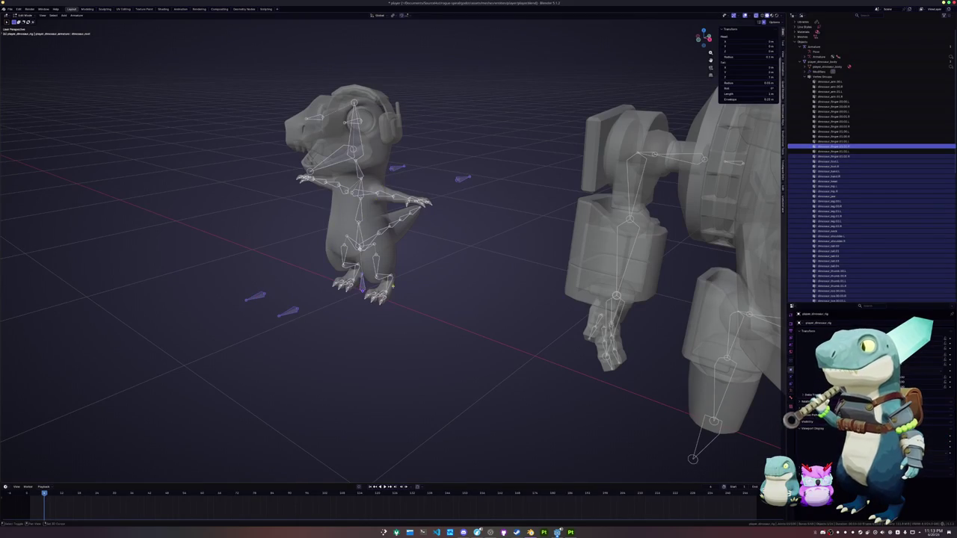
key("ctrl+p")
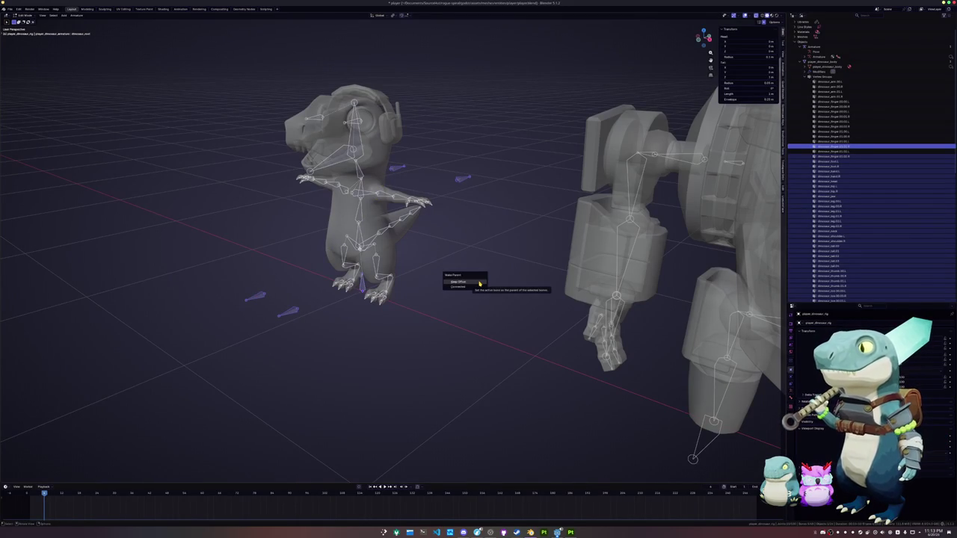
left_click(479, 283)
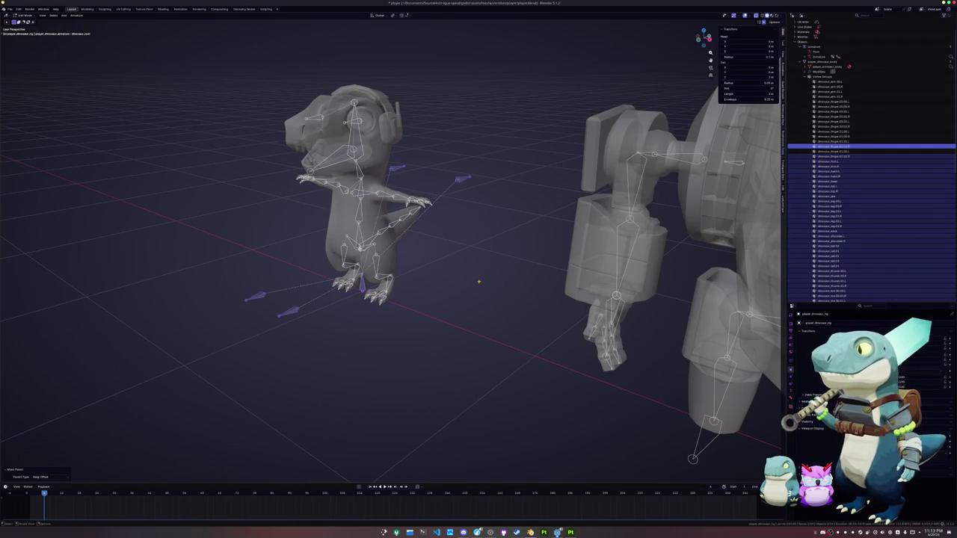
- Parent the remaining target bone with Keep Offset and return to Object Mode
scroll(479, 280, "up", 4)
scroll(479, 280, "up", 3)
mouse_move(463, 241)
middle_mouse_down()
mouse_move(185, 193)
mouse_move(504, 327)
middle_mouse_up()
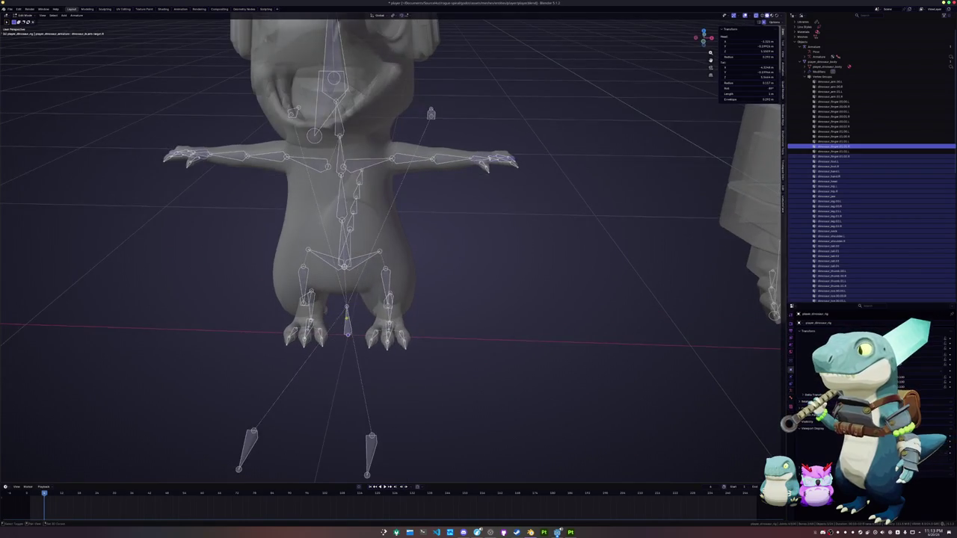
key("ctrl+p")
left_click(504, 328)
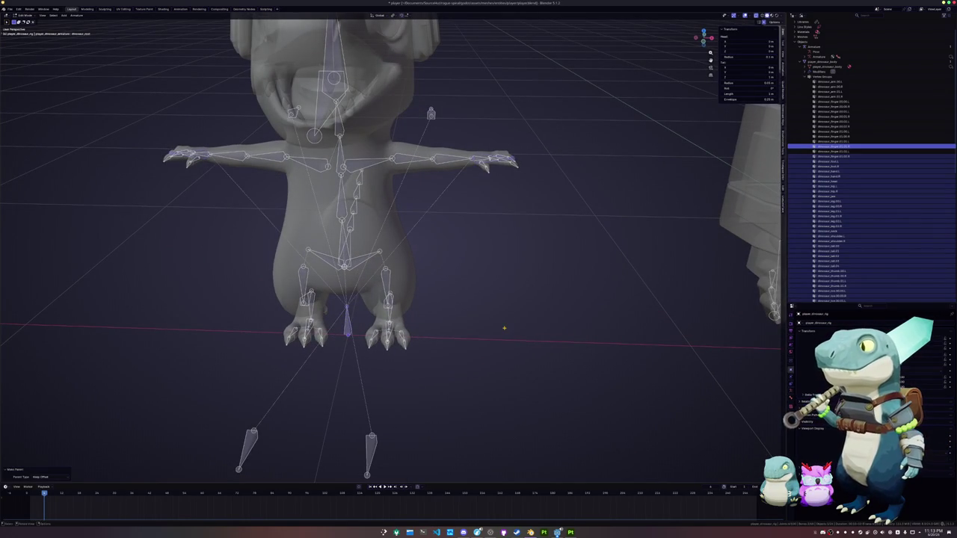
key("Tab")
scroll(504, 328, "down", 4)
middle_click_drag(504, 327, 486, 279)
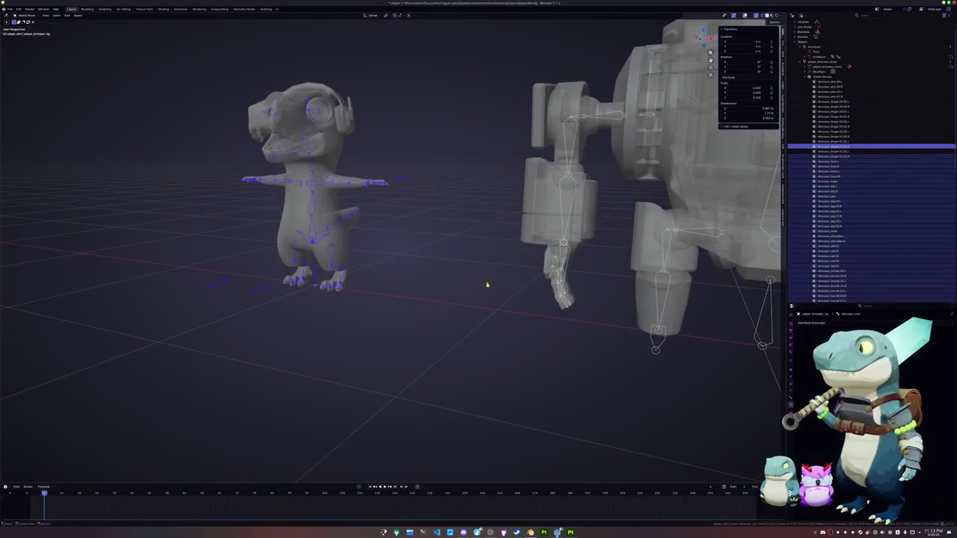
- Parent the mech's foot IK target bones to its root bone with Keep Offset, then exit Edit Mode
left_click(530, 296)
key("Tab")
middle_click_drag(603, 324, 431, 298)
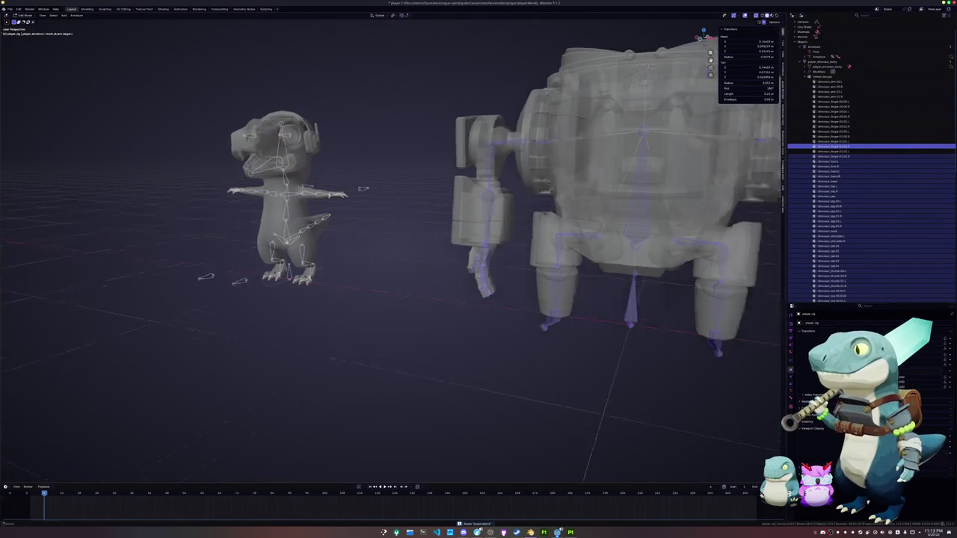
key("a")
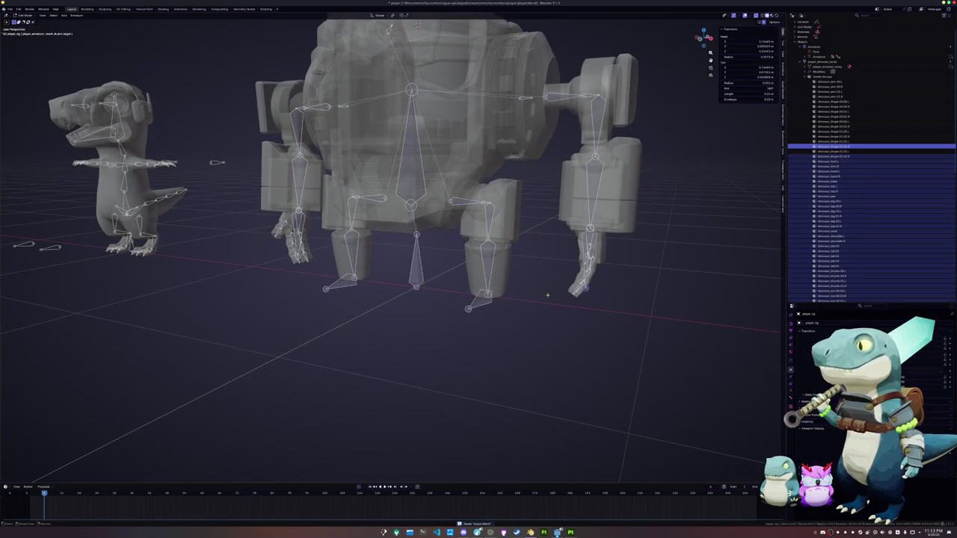
left_click(469, 307, "shift")
left_click(415, 261, "shift")
key("ctrl+p")
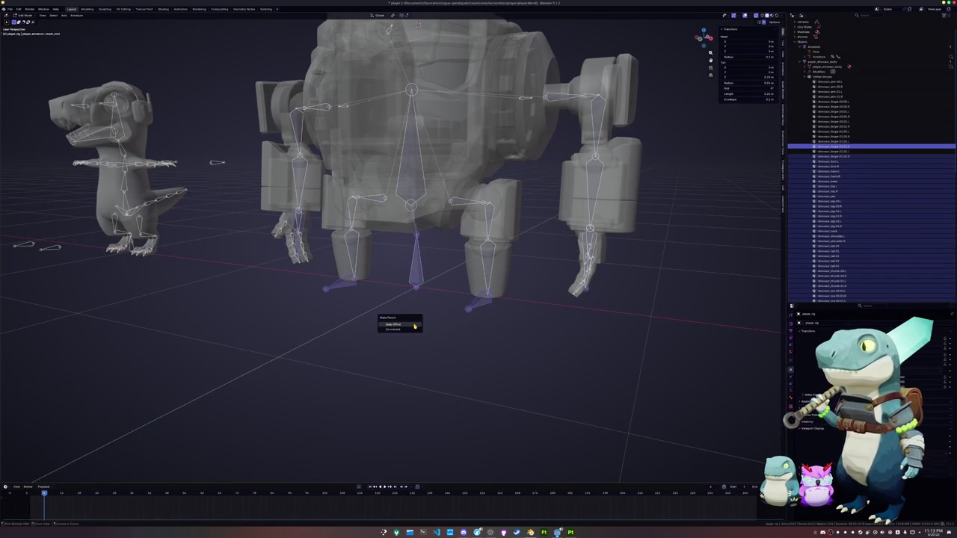
left_click(414, 325)
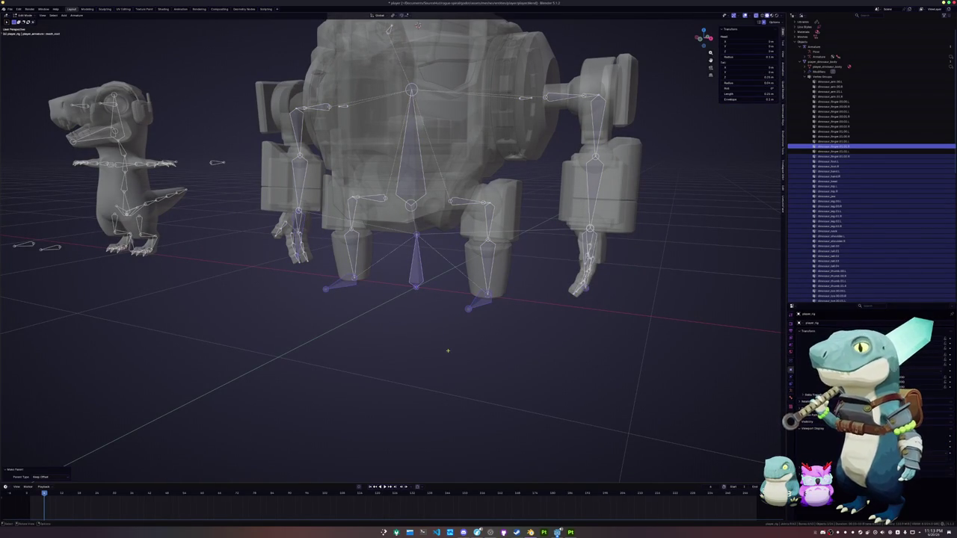
key("Tab")
- Select the player_dinosaur.rig, look around the scene, and reselect the mech rig
scroll(447, 351, "down", 5)
mouse_move(480, 352)
middle_mouse_down()
mouse_move(497, 314)
mouse_move(425, 296)
middle_mouse_up()
left_click(253, 253)
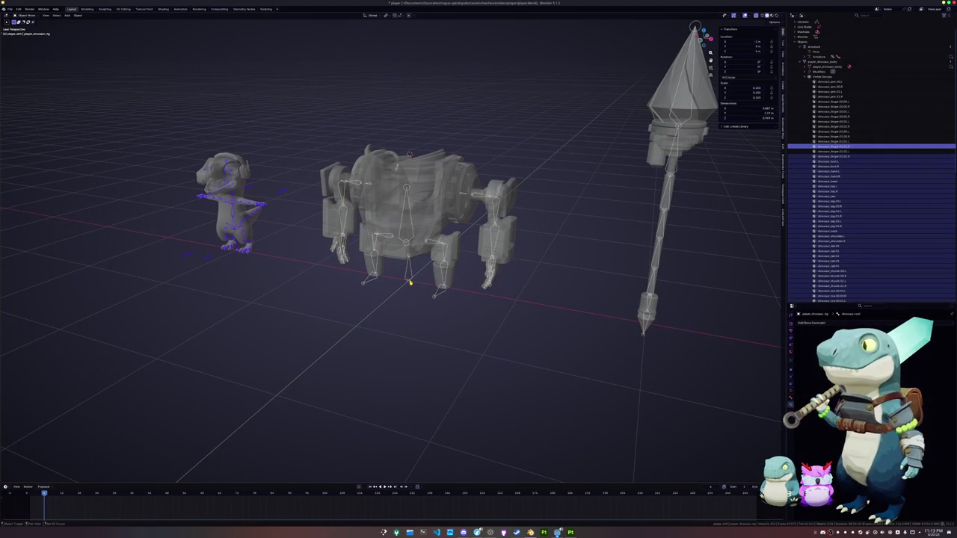
mouse_move(409, 283)
middle_mouse_down()
mouse_move(414, 211)
mouse_move(436, 253)
middle_mouse_up()
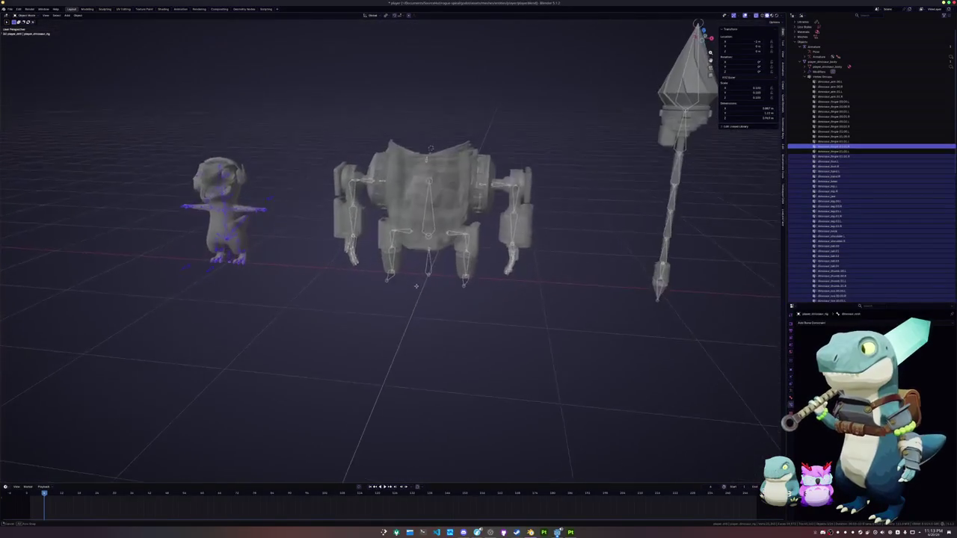
mouse_move(439, 241)
middle_mouse_down()
mouse_move(374, 287)
mouse_move(316, 288)
mouse_move(326, 306)
mouse_move(327, 274)
mouse_move(326, 290)
middle_mouse_up()
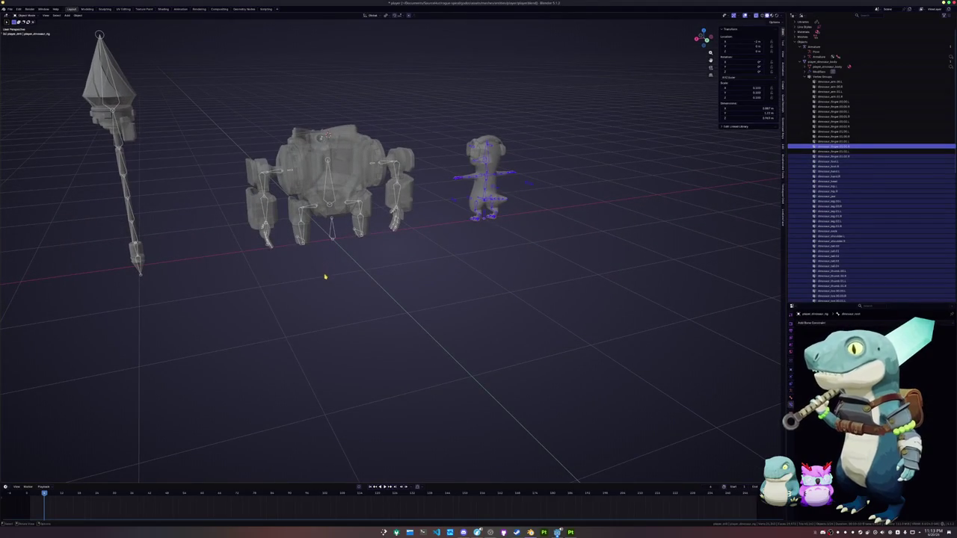
scroll(329, 269, "up", 2)
scroll(340, 222, "up", 2)
left_click(361, 249)
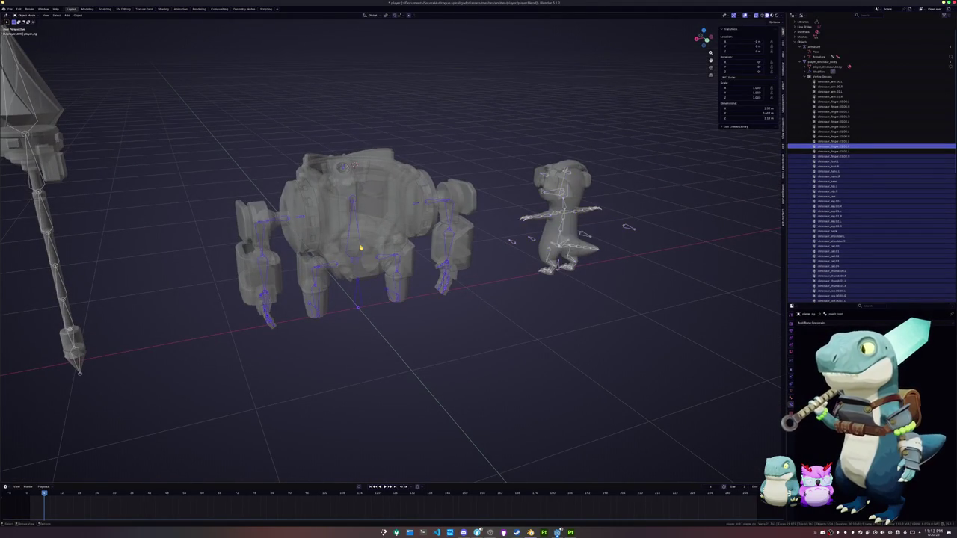
- In Edit Mode with solid shading, move the selected mech bone along X and raise it 0.26 m
key("Tab")
key("alt+z")
scroll(358, 254, "up", 3)
middle_click_drag(359, 255, 423, 291)
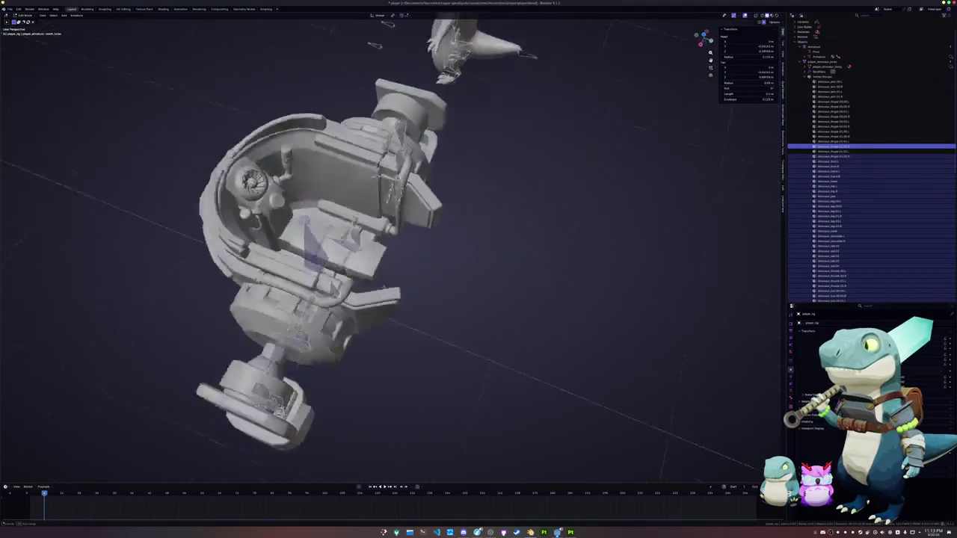
key("g")
key("x")
left_click(424, 292)
middle_click_drag(424, 291, 342, 139)
key("g")
key("z")
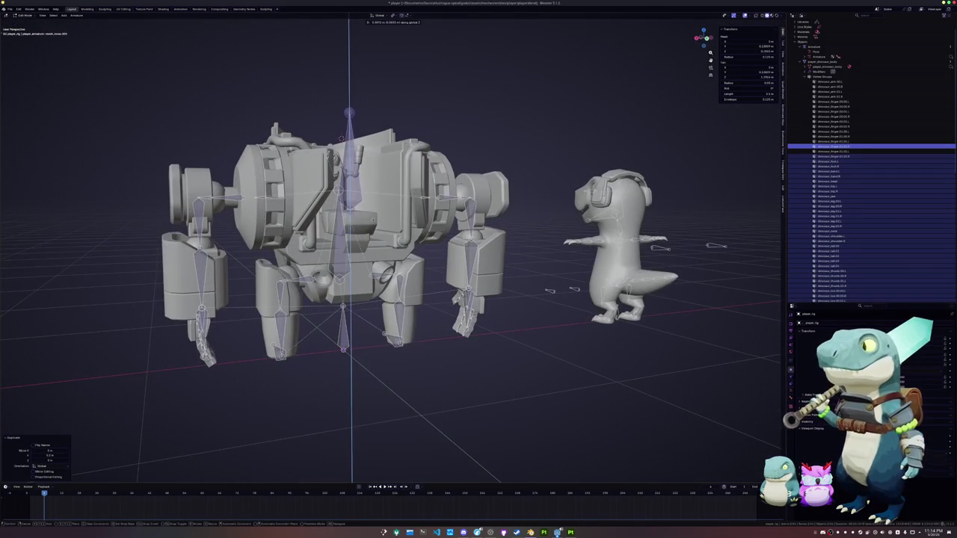
type("0.260000")
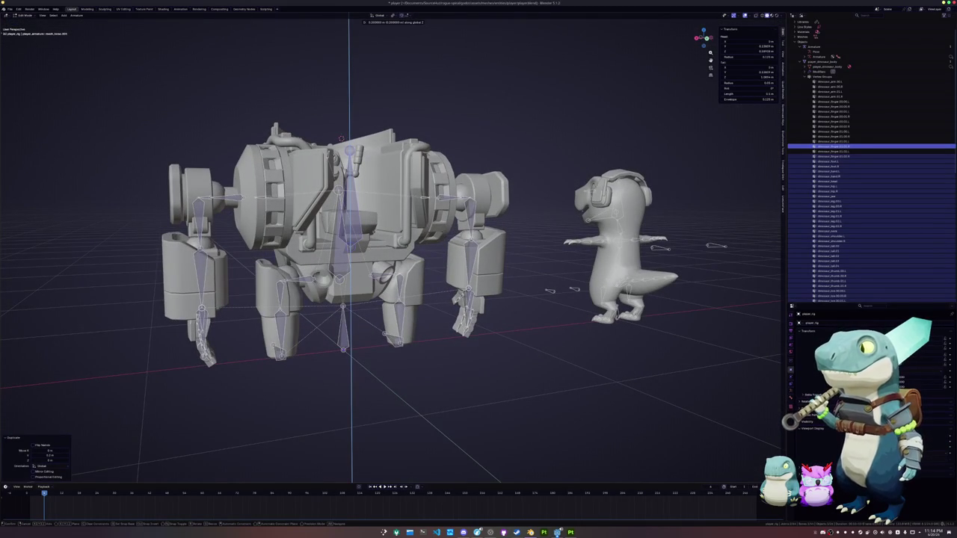
key("Return")
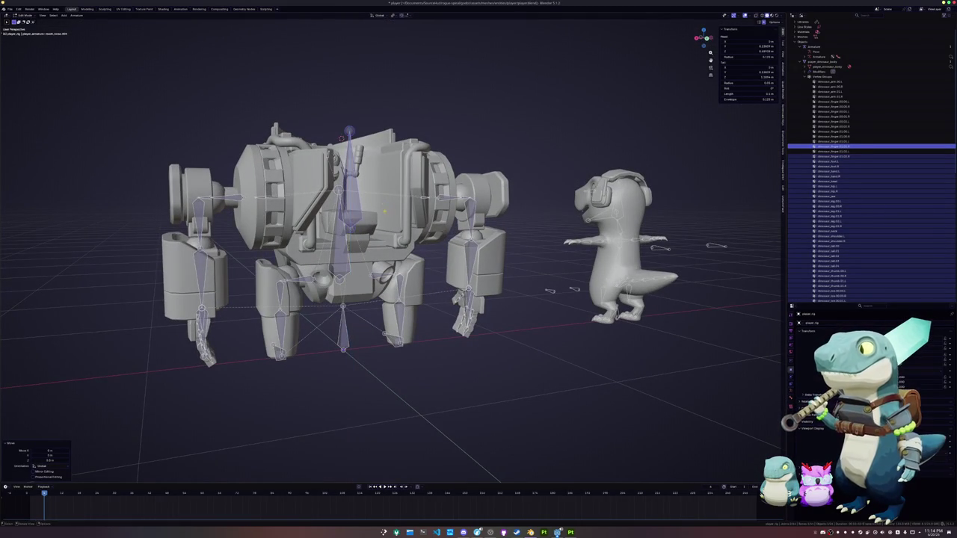
- Rename the bone mech_seat_target and set its Length to 0.25 m
middle_click_drag(389, 224, 389, 254)
key("F2")
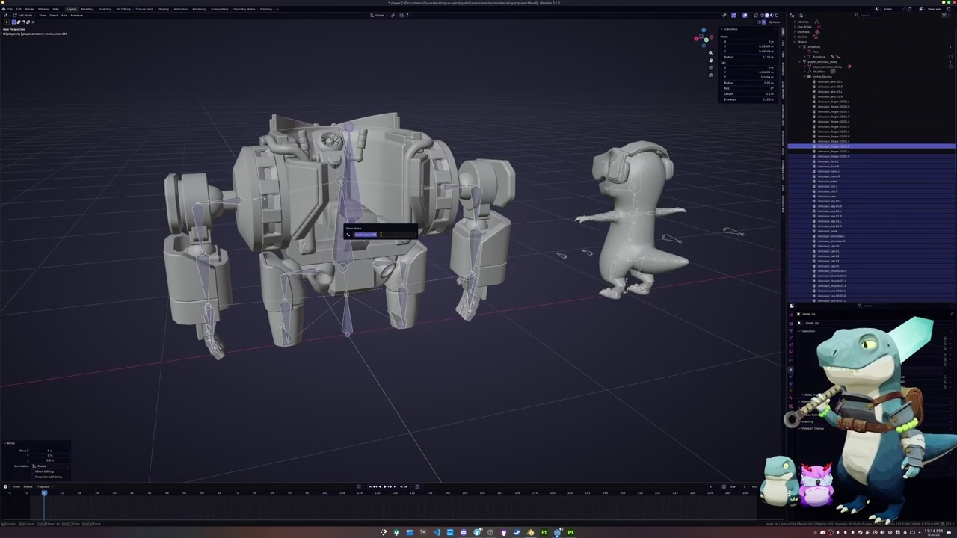
type("me")
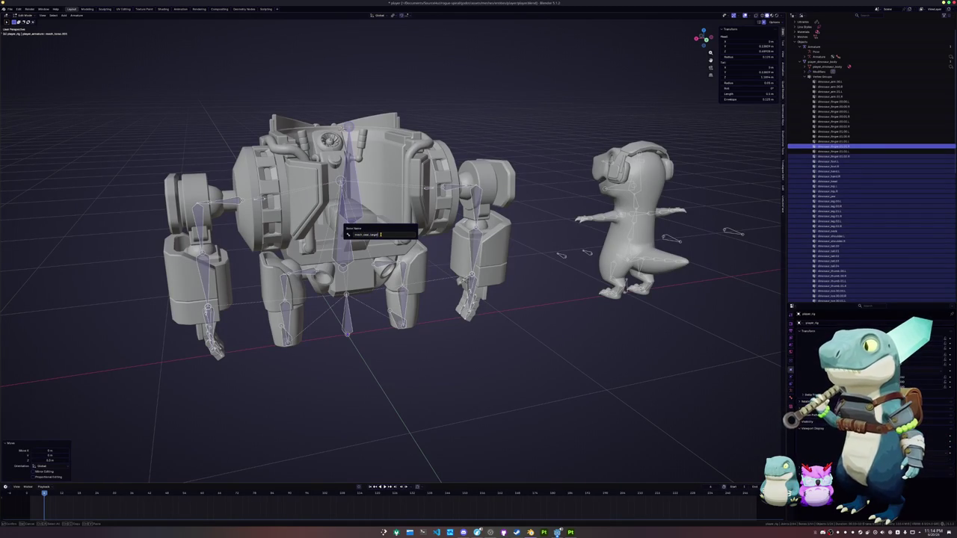
key("Return")
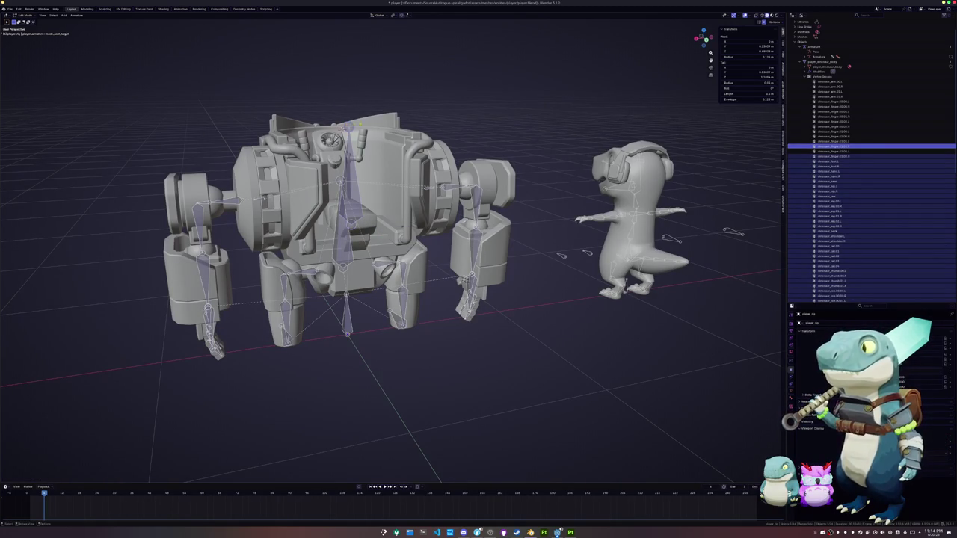
left_click(757, 93)
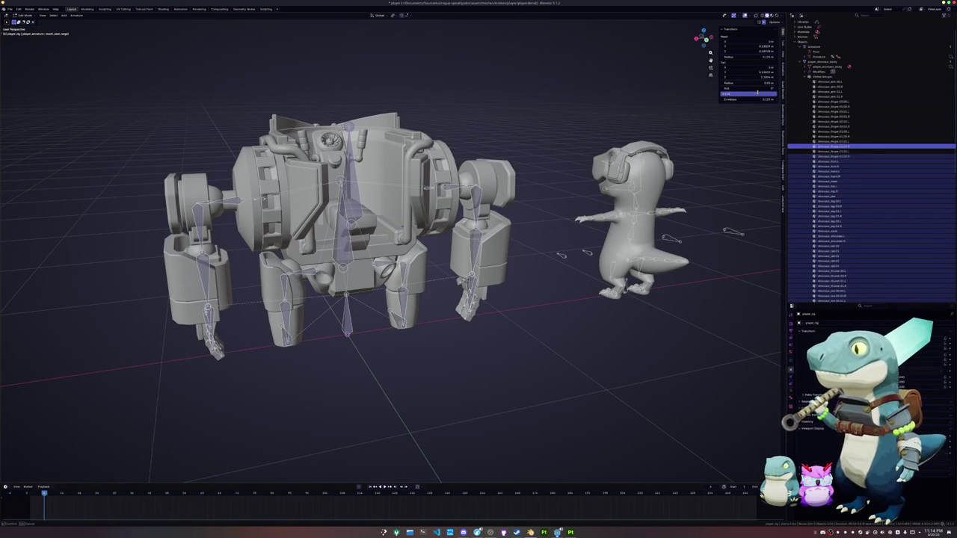
key("Return")
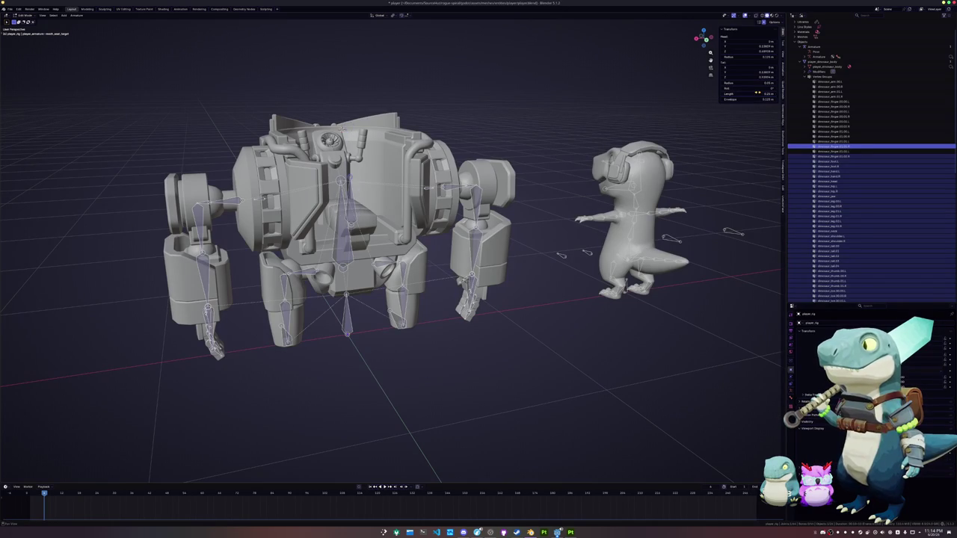
middle_click_drag(338, 137, 387, 246)
- Move the target bone vertically and sideways toward the cockpit
key("shift+z")
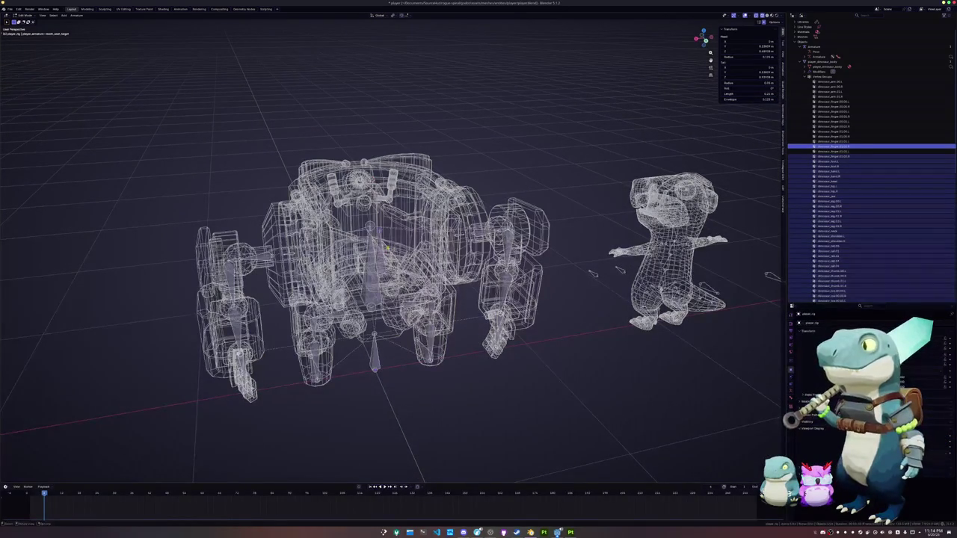
key("shift+z")
key("g")
key("z")
key("z")
left_click(394, 212)
key("g")
key("z")
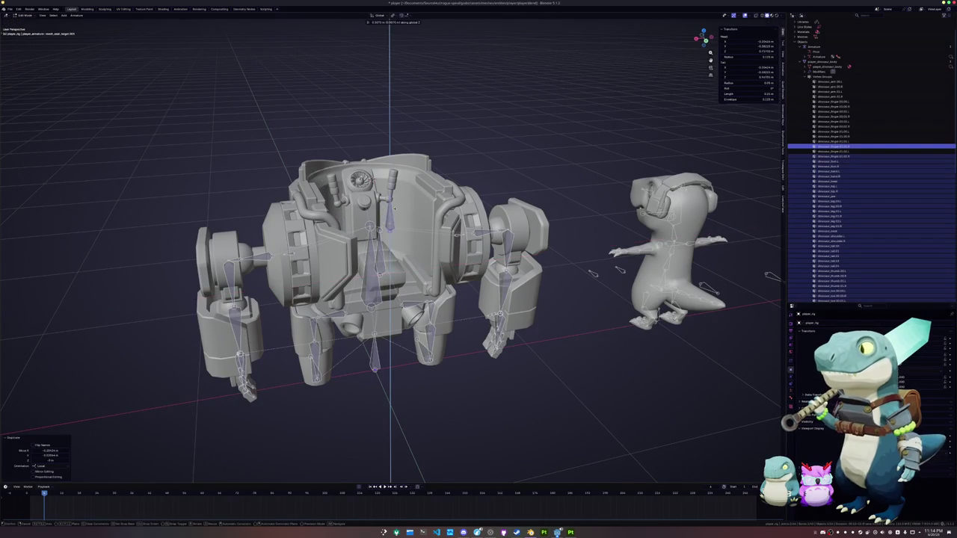
key("x")
key("Return")
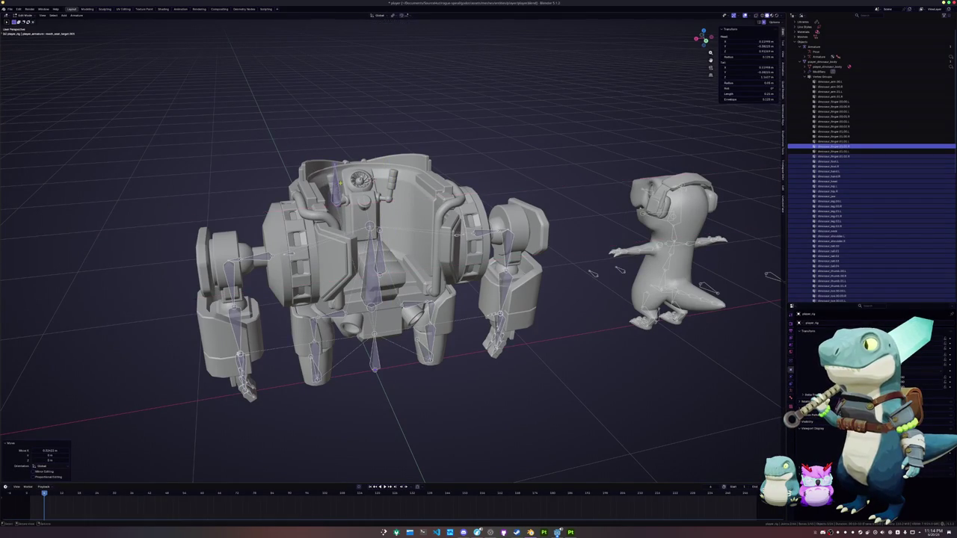
mouse_move(329, 226)
middle_mouse_down()
mouse_move(405, 225)
mouse_move(464, 269)
middle_mouse_up()
scroll(405, 225, "down", 2)
scroll(463, 269, "up", 2)
- Parent the target bone to the centre bone with Keep Offset
left_click(409, 278, "shift")
key("ctrl+p")
left_click(404, 285)
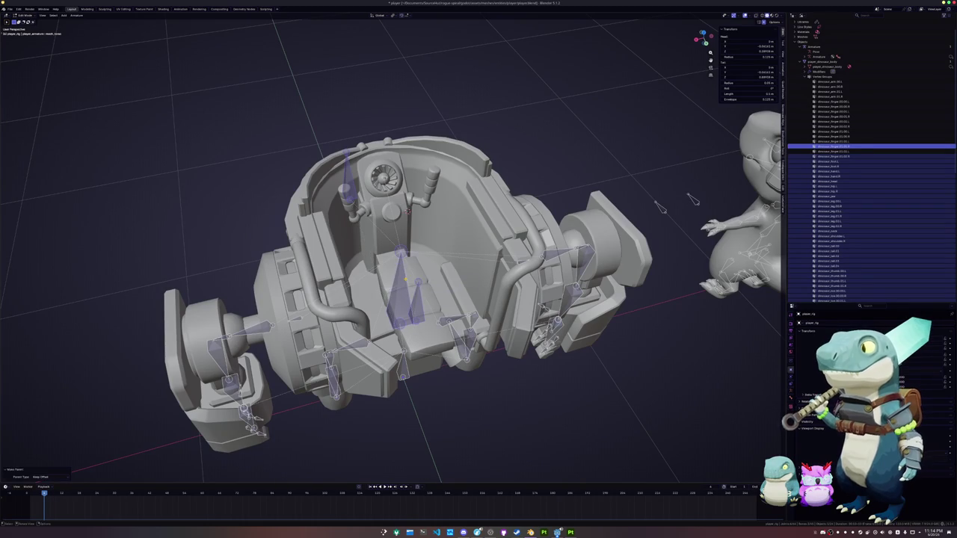
middle_click_drag(693, 199, 761, 379)
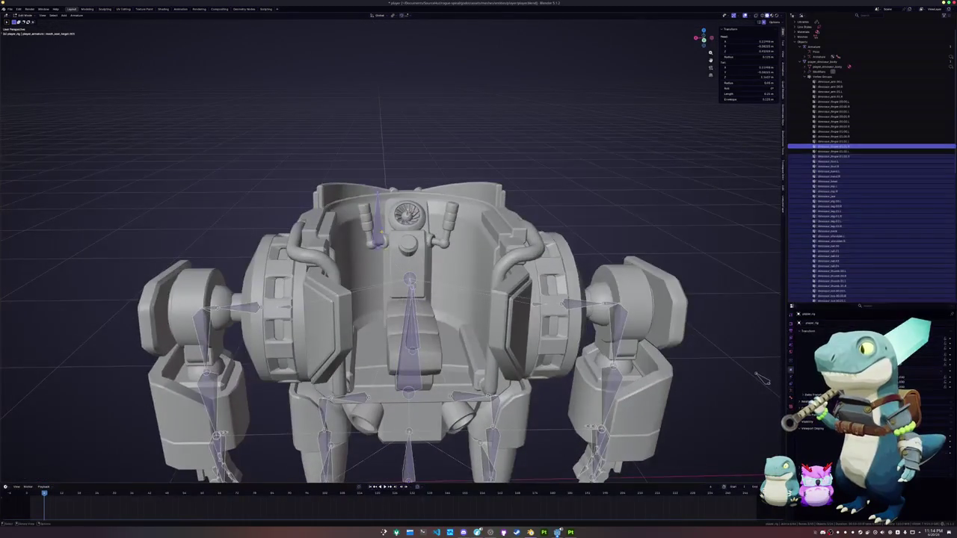
scroll(761, 379, "up", 4)
- Reposition the bone vertically and sideways toward the control handles
key("g")
key("z")
left_click(357, 214)
key("g")
key("z")
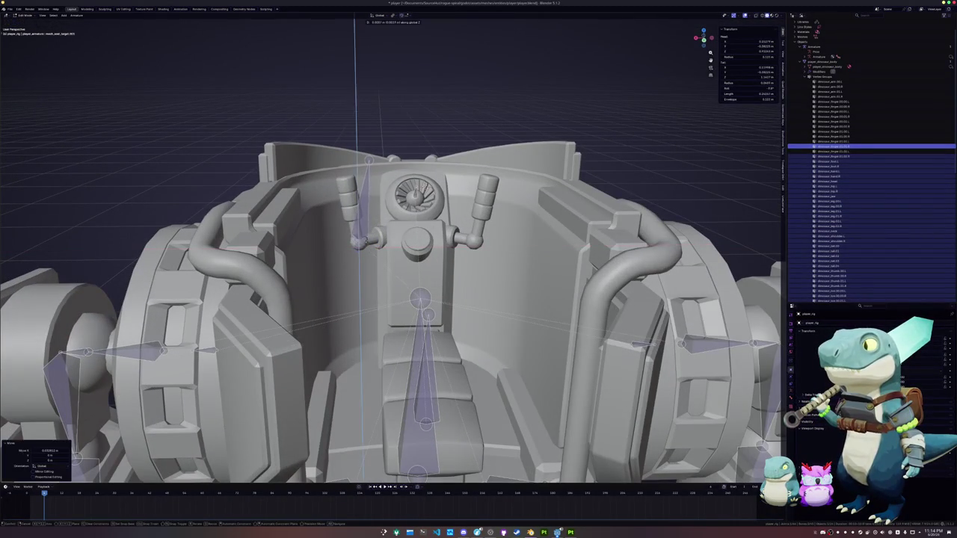
key("x")
key("z")
key("x")
key("Return")
- Slide the bone sideways onto the control handles and fine-tune its position
key("g")
key("x")
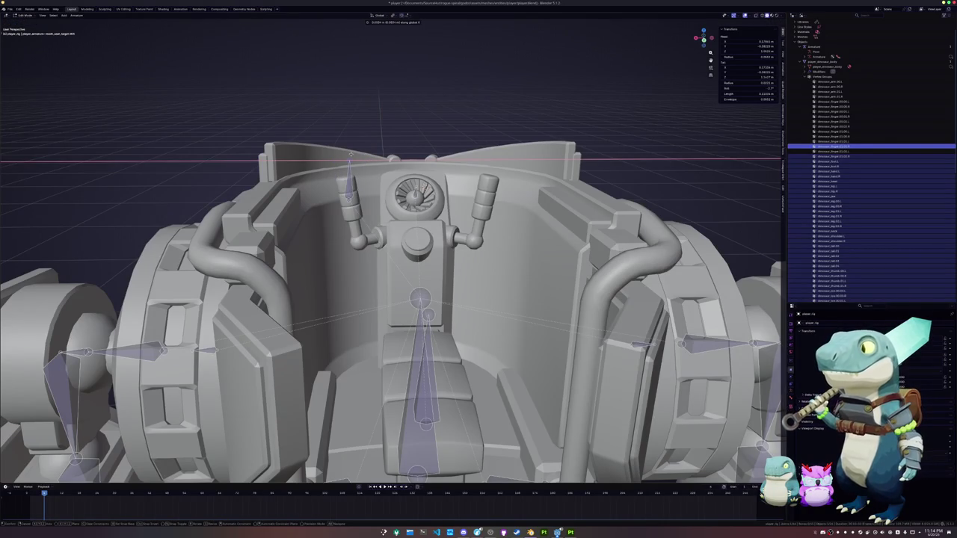
key("Return")
middle_click_drag(389, 299, 455, 351)
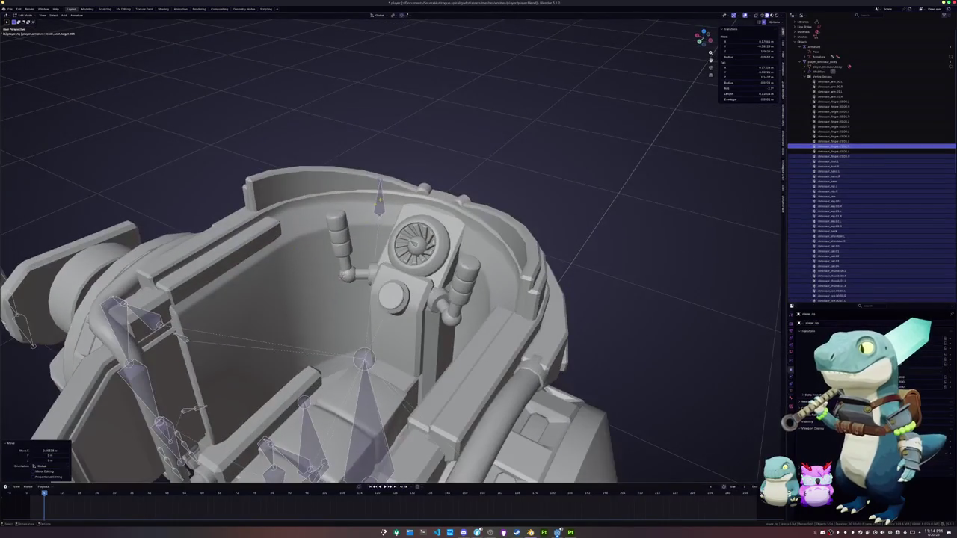
mouse_move(379, 197)
middle_mouse_down()
mouse_move(304, 255)
mouse_move(350, 240)
mouse_move(356, 257)
middle_mouse_up()
key("g")
key("Return")
- Rename the bone as the control handles target
key("F2")
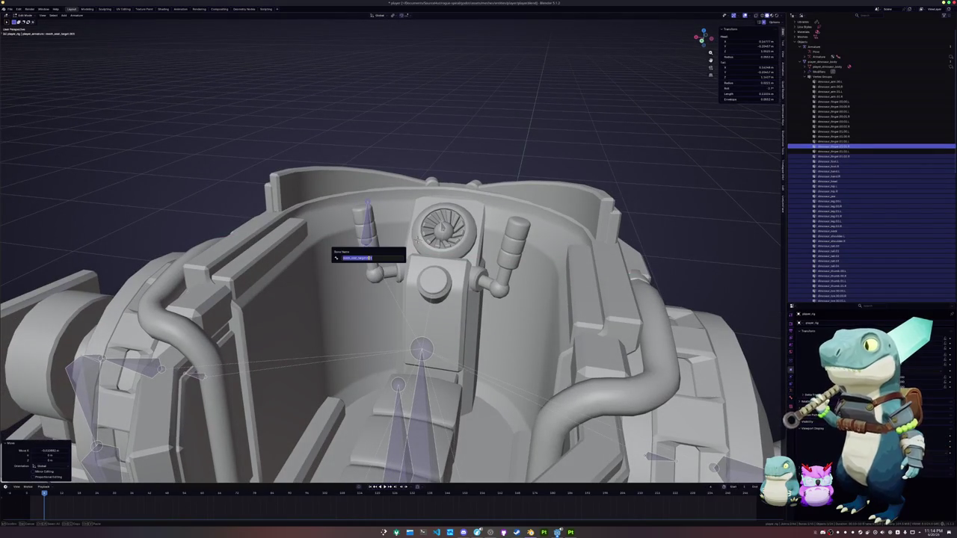
type("seat")
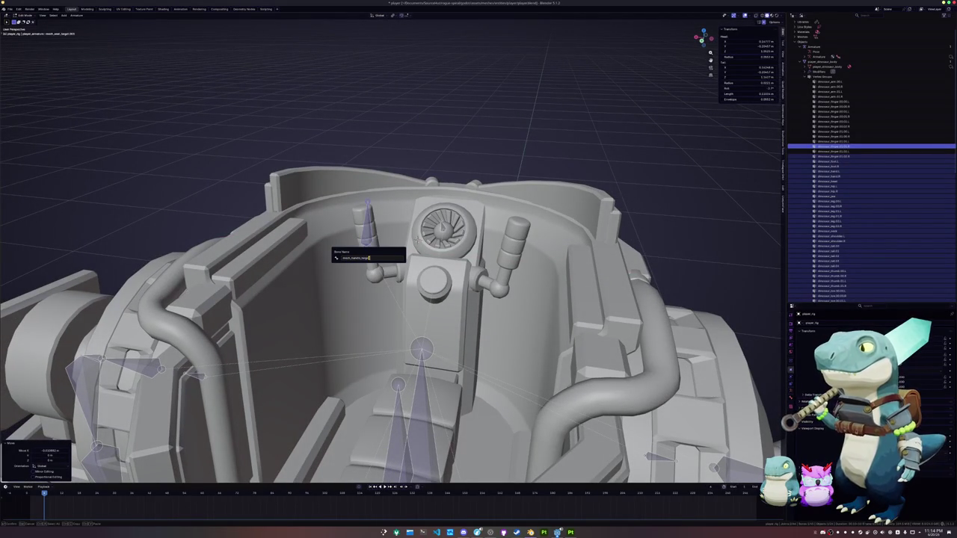
key("Return")
scroll(392, 299, "down", 3)
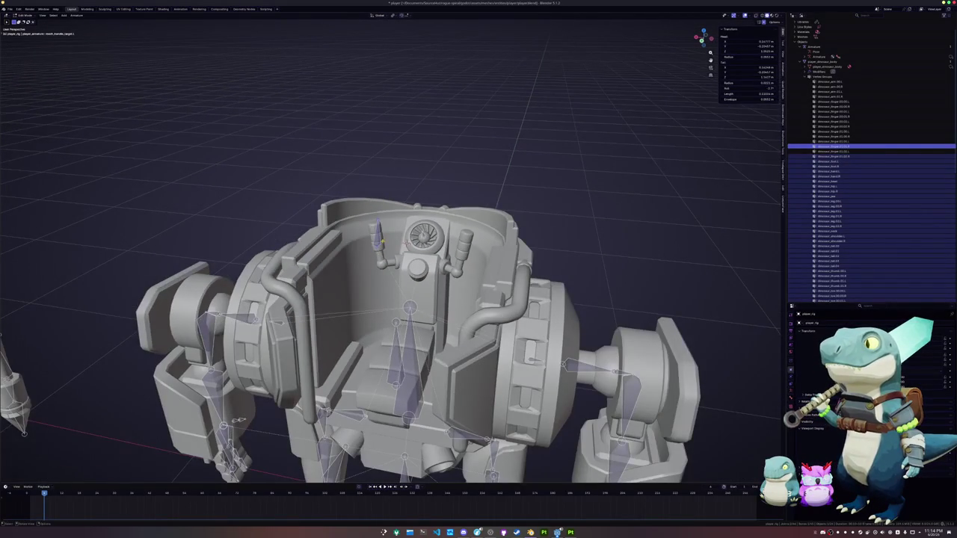
left_click(76, 15)
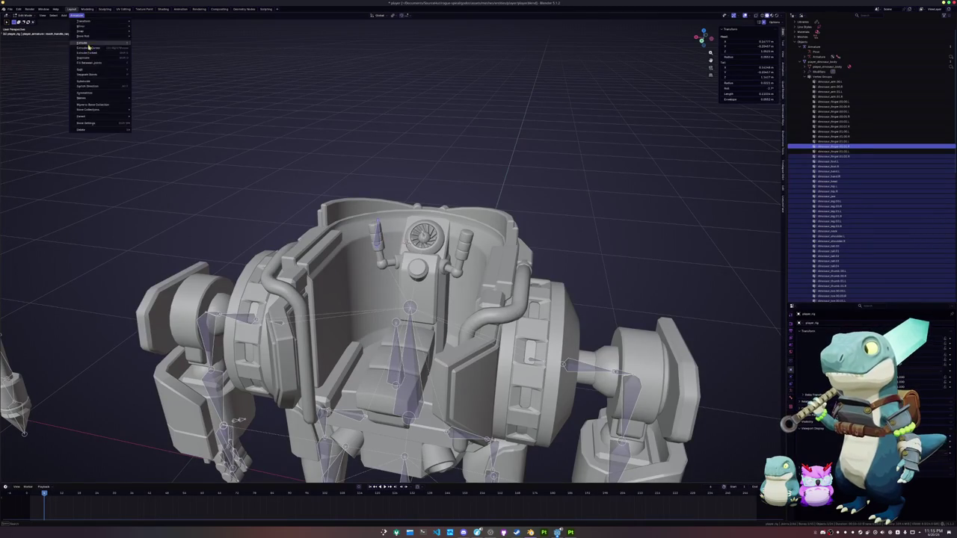
- Save the player file, toggle out of and back into Edit Mode, and frame the mech's lower body
scroll(753, 419, "down", 5)
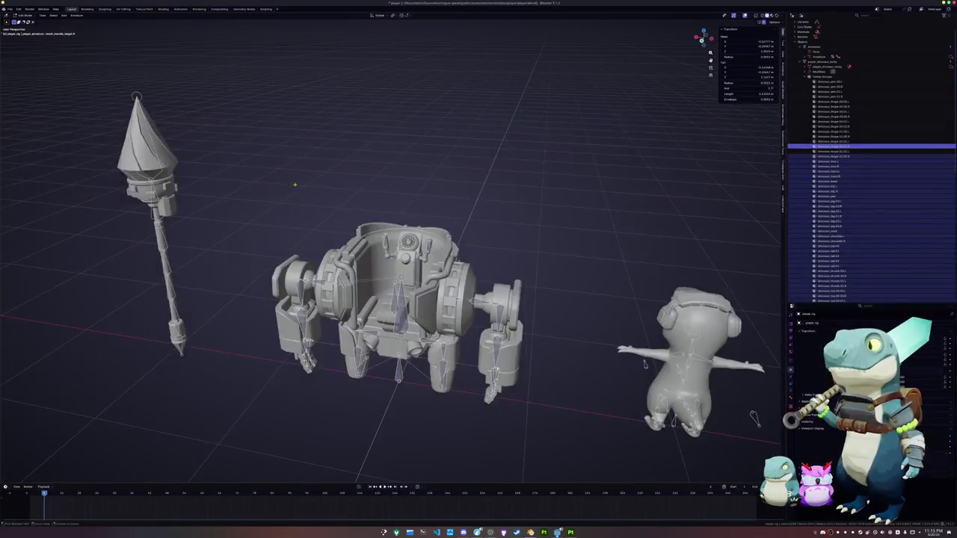
key("KP_9")
key("Tab")
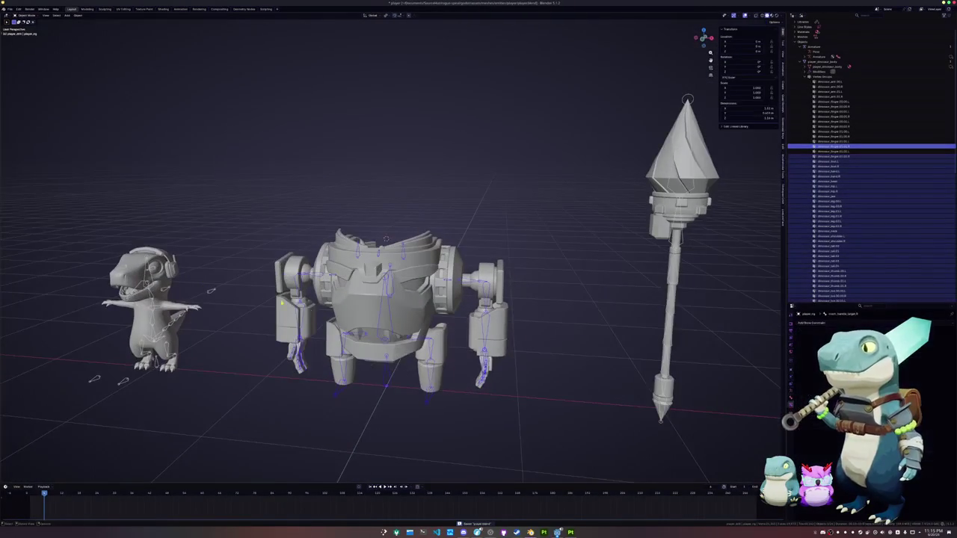
middle_click_drag(430, 384, 427, 397, "shift")
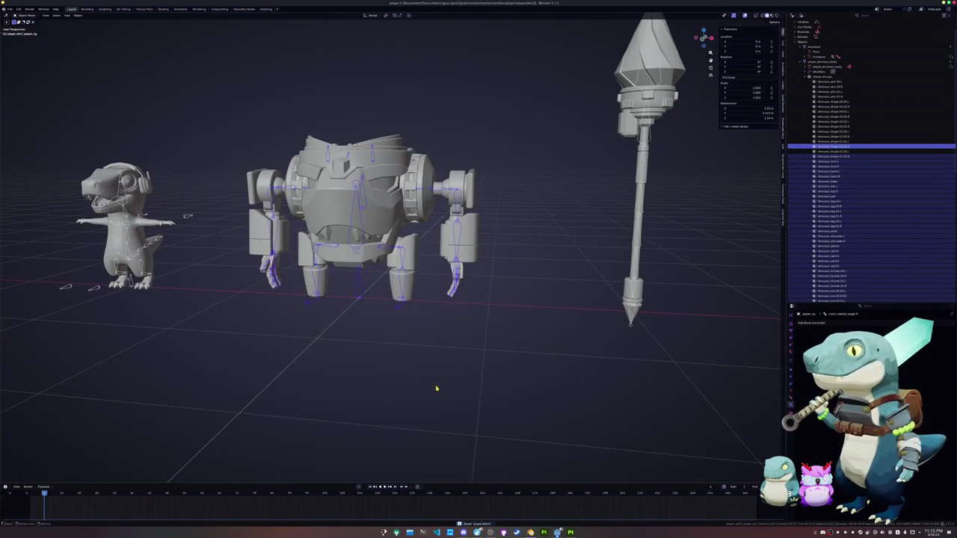
key("Tab")
scroll(436, 386, "up", 3)
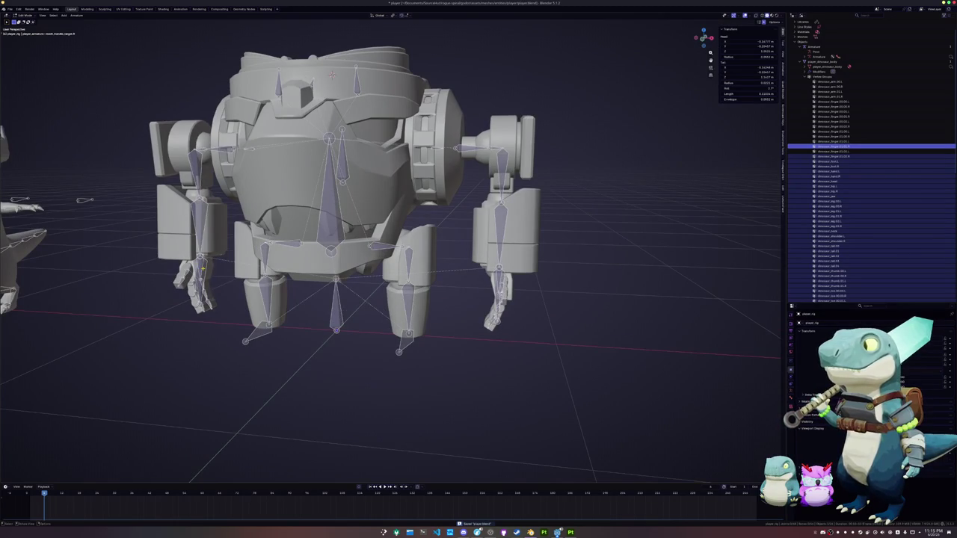
middle_click_drag(436, 385, 479, 374)
scroll(478, 374, "up", 4)
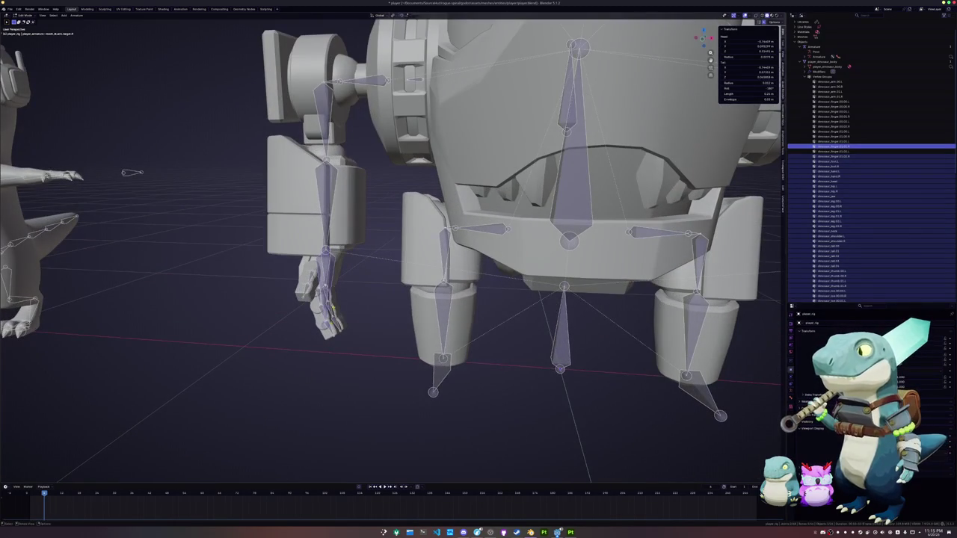
- Duplicate the mech's right hand bone, rotate the copy to point sideways, and clear its roll
left_click(326, 259)
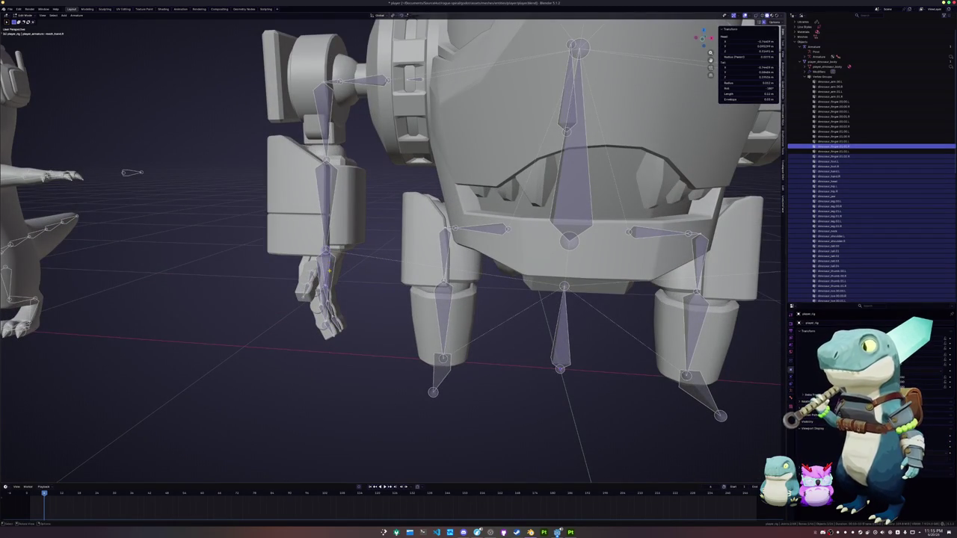
key("KP_1")
key("shift+d")
key("Return")
key("r")
key("Return")
key("alt+r")
middle_click_drag(359, 301, 398, 287, "shift")
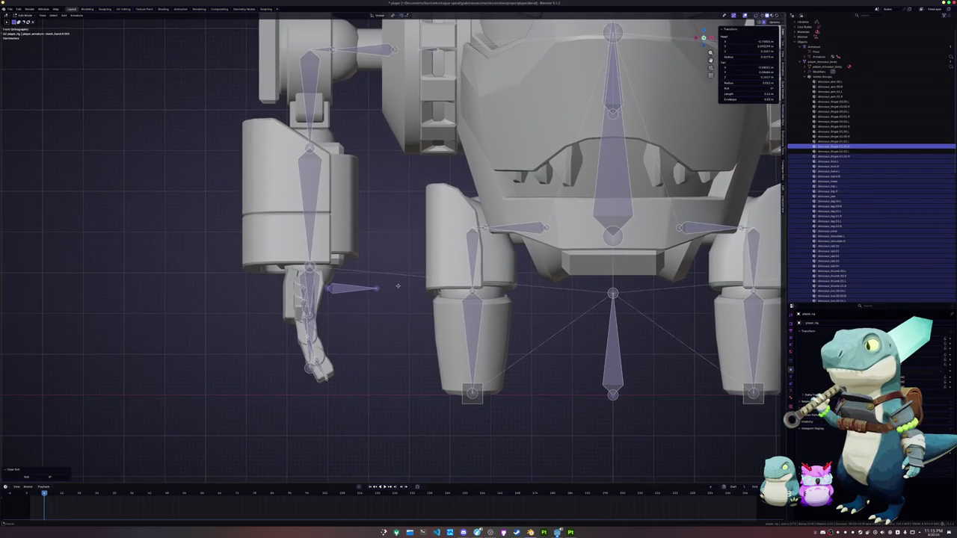
- Rename the new bone as the weapon bone and save the file
key("F2")
type("mesh_weapon_bone")
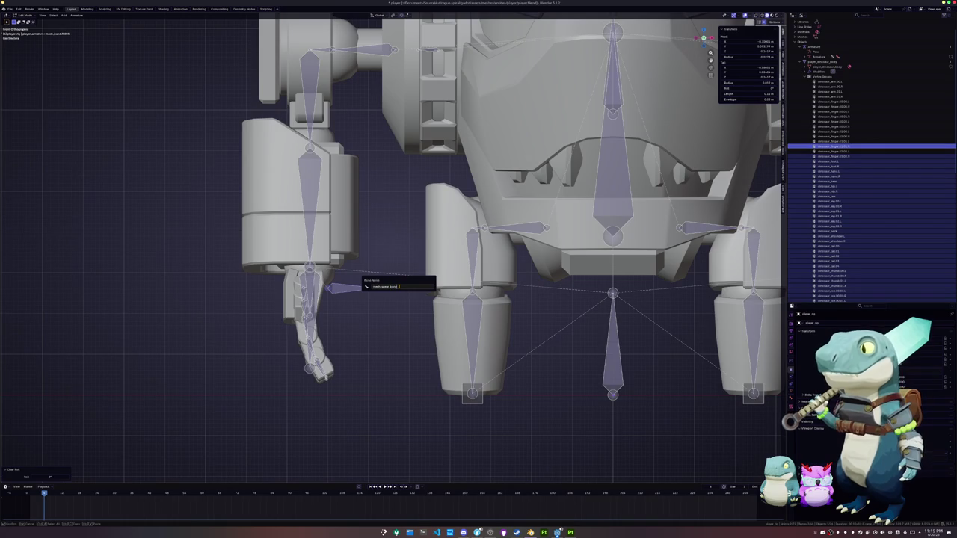
key("Return")
scroll(398, 286, "down", 1)
key("ctrl+s")
left_click(74, 16)
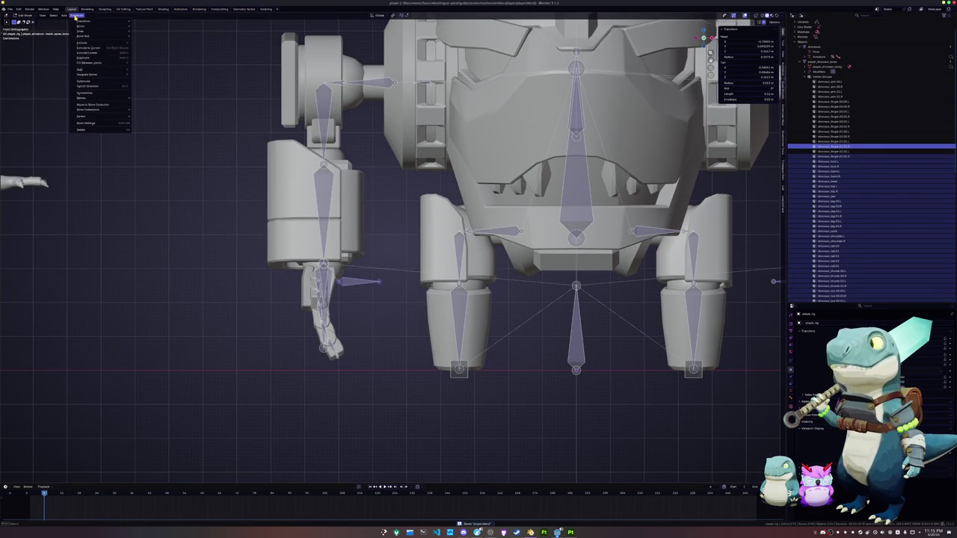
- Mirror the new hand target bones and parent a bone with Keep Offset
left_click(95, 94)
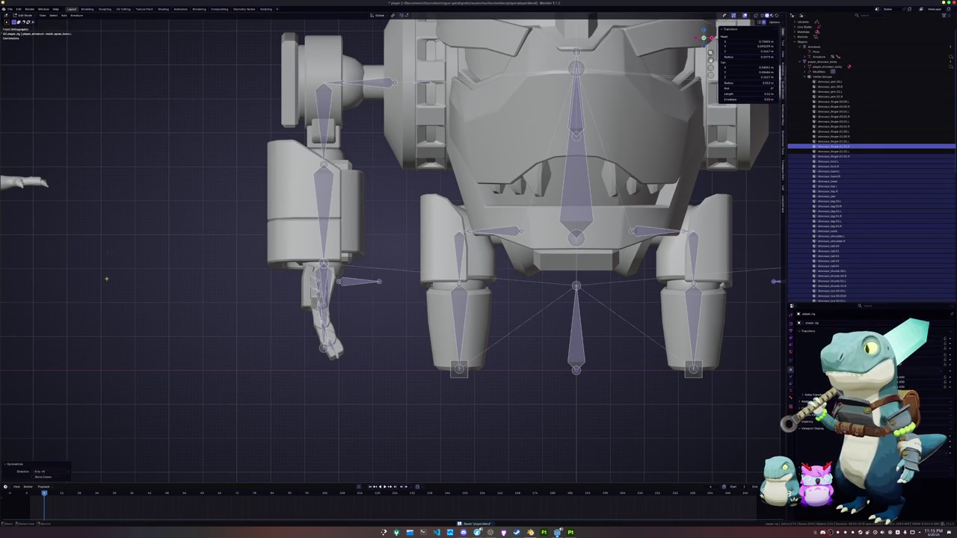
scroll(287, 319, "down", 1)
scroll(286, 319, "up", 1)
middle_click_drag(386, 322, 135, 327, "shift")
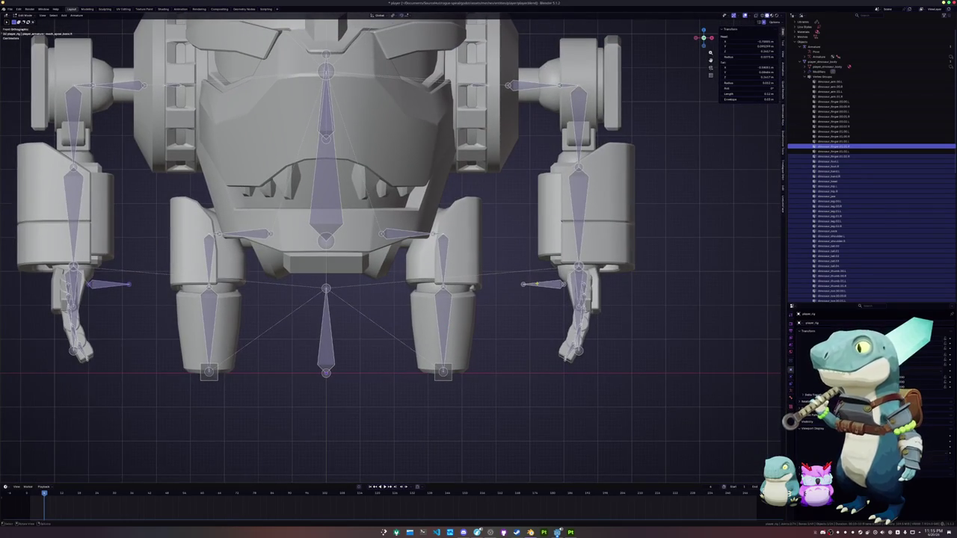
scroll(547, 285, "up", 1)
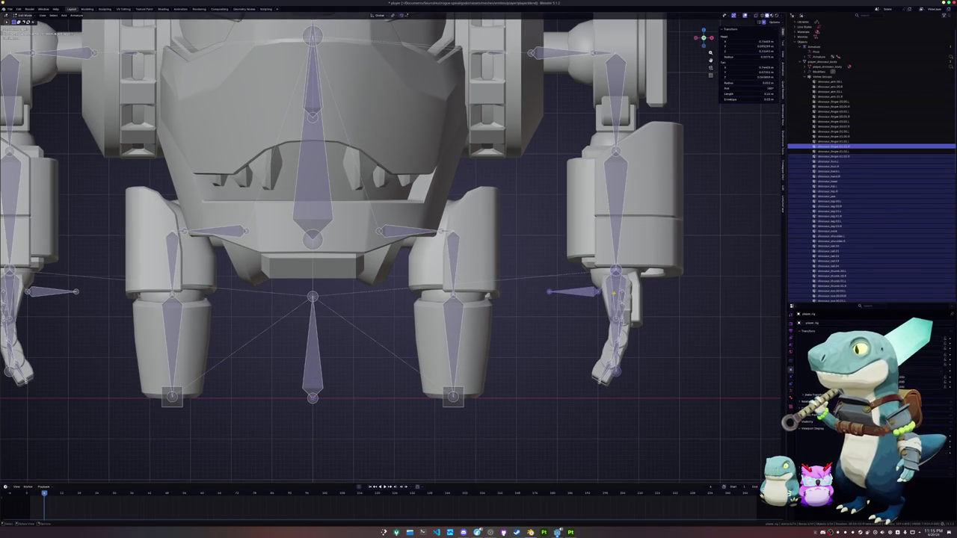
scroll(592, 292, "up", 3)
scroll(592, 291, "up", 2)
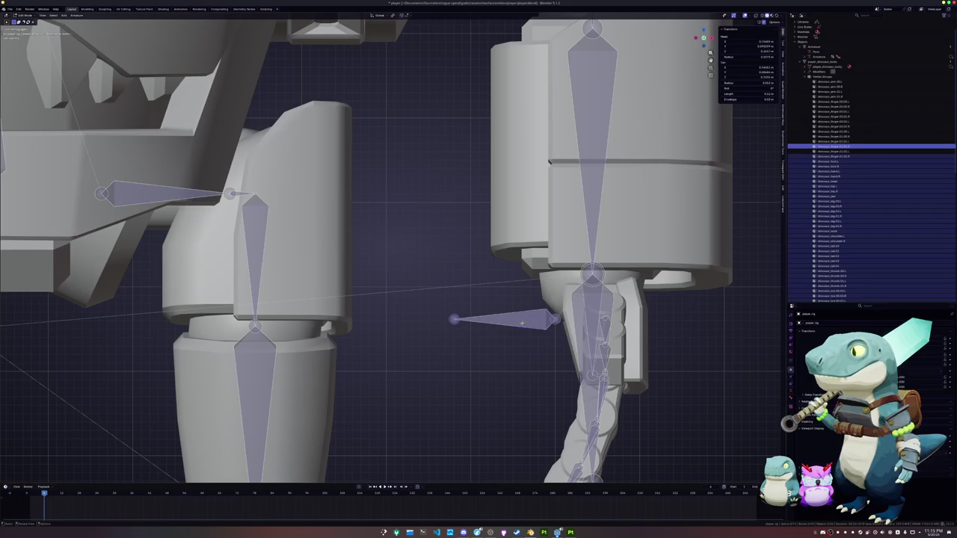
key("ctrl+p")
left_click(590, 378)
- Try extruding and duplicating the sideways hand bone, cancelling both attempts
key("e")
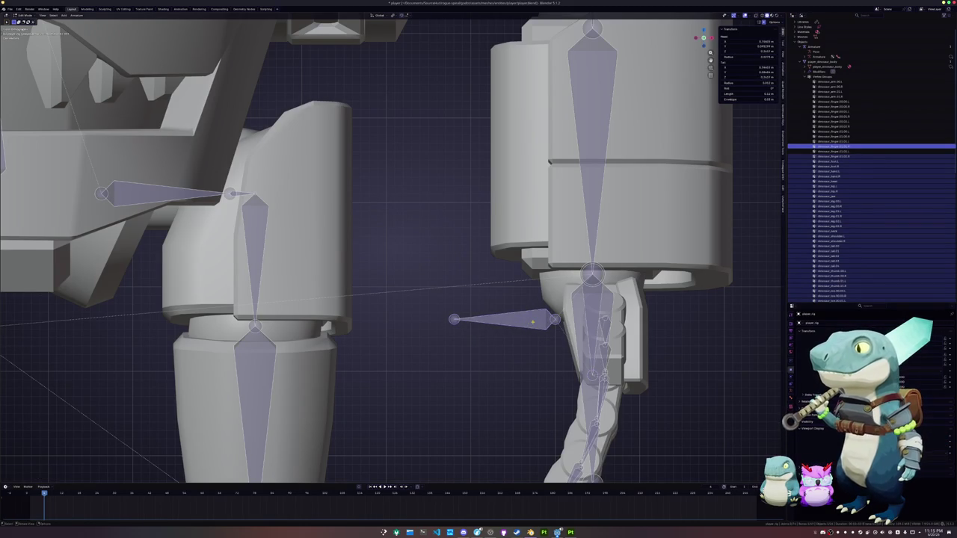
key("Escape")
left_click(523, 327)
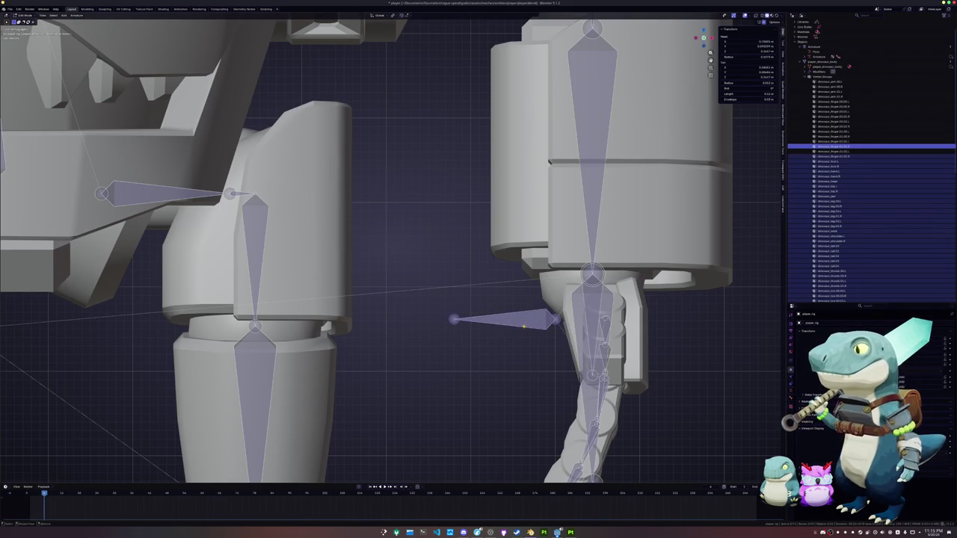
key("shift+d")
key("Escape")
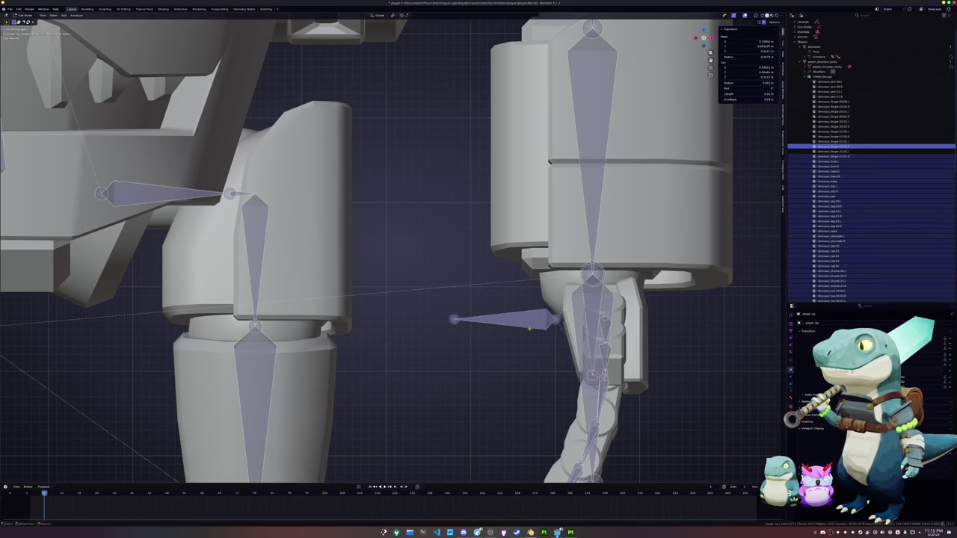
key("g")
key("Escape")
- Inspect the left-arm hand target bone in front orthographic view without moving it
key("KP_1")
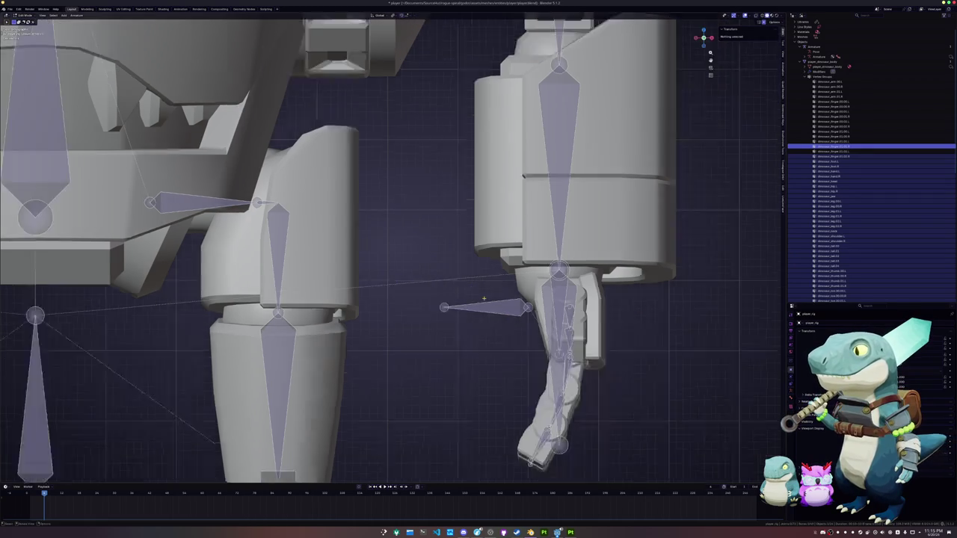
middle_click_drag(534, 284, 717, 291, "shift")
left_click(299, 291)
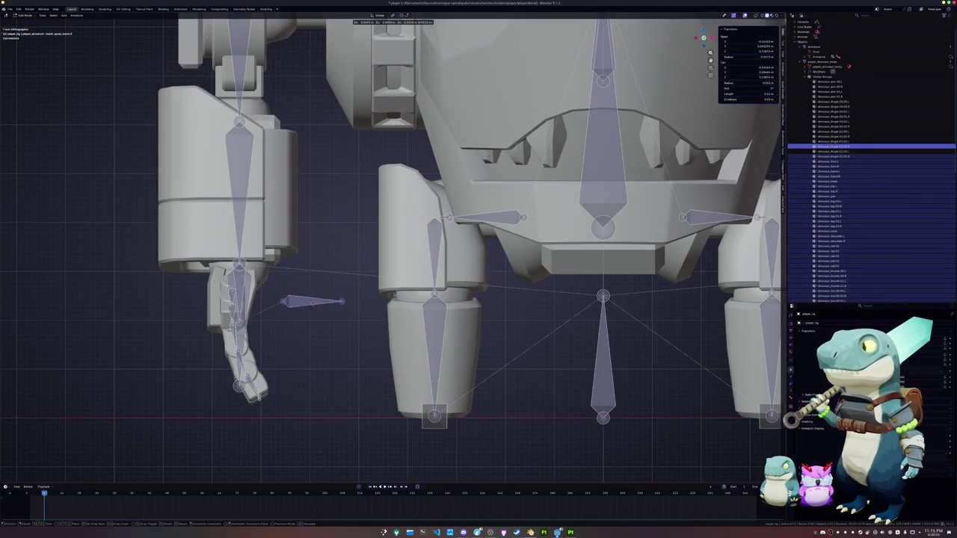
scroll(310, 324, "down", 3)
key("g")
right_click(609, 114)
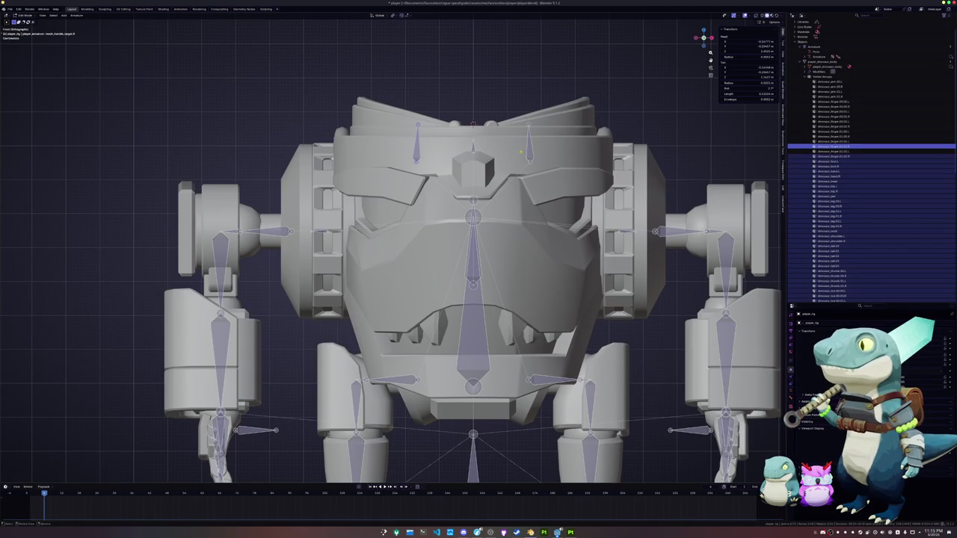
scroll(521, 152, "down", 2)
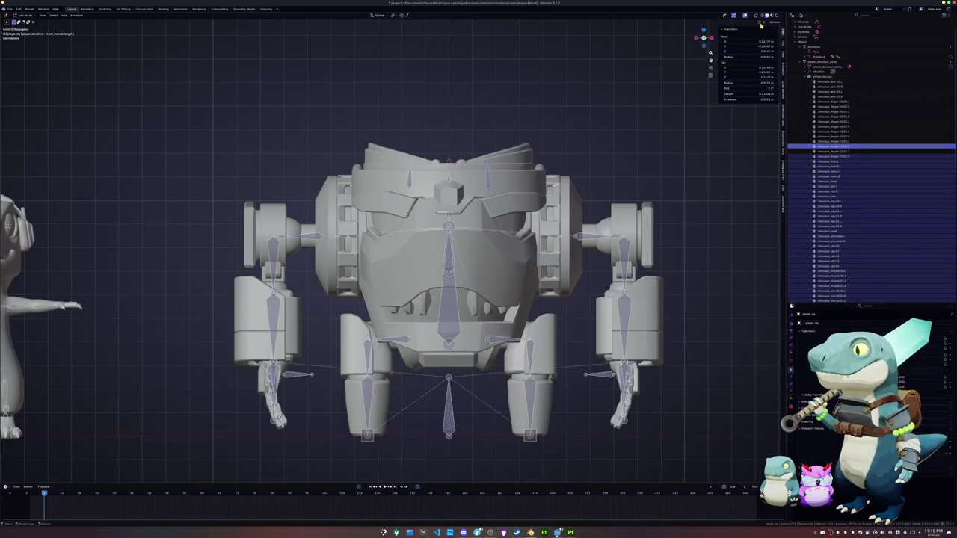
scroll(441, 449, "up", 3)
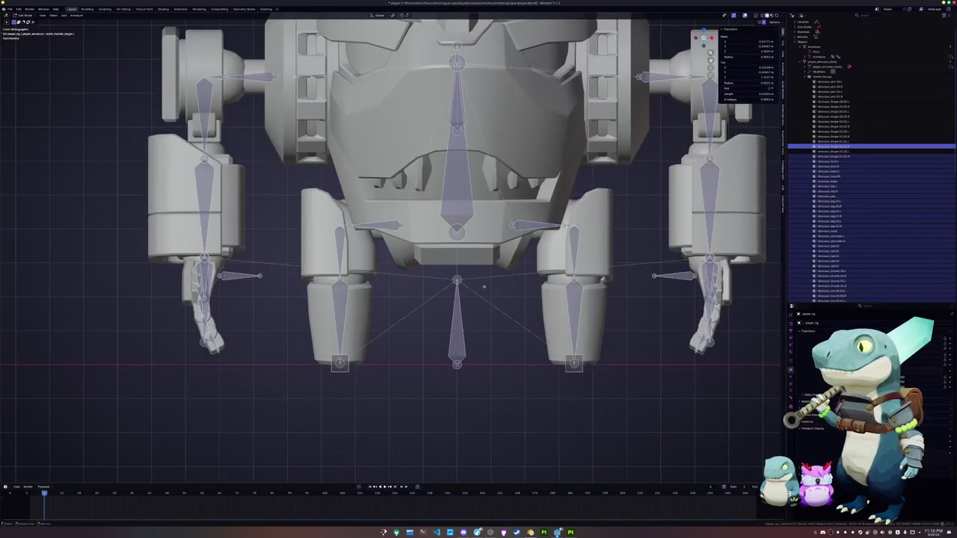
scroll(486, 292, "down", 2)
scroll(489, 299, "down", 3)
- Return to Object Mode and select the staff's armature beside the mech
key("Tab")
scroll(495, 307, "down", 1)
middle_click_drag(494, 307, 448, 316)
key("Tab")
key("Tab")
left_click(511, 303)
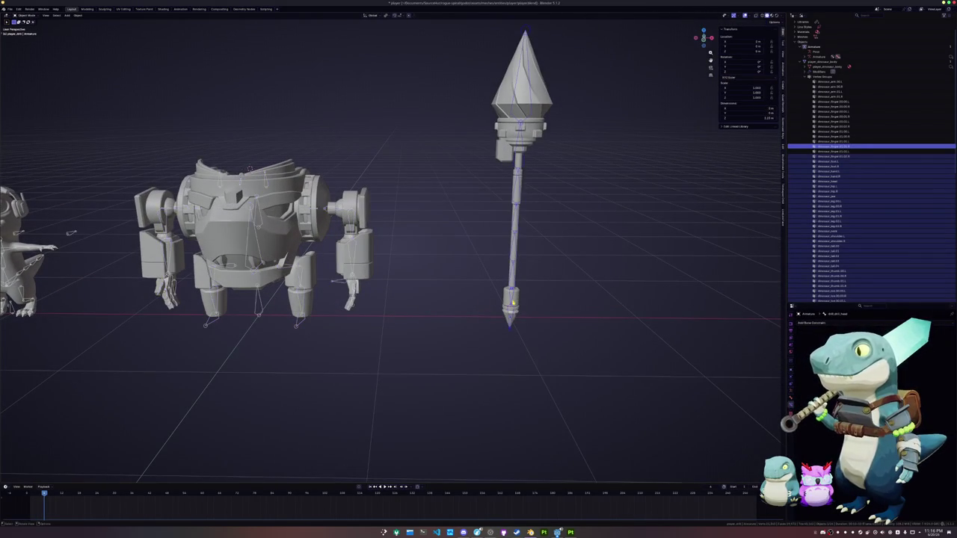
- Toggle the staff armature's Edit Mode and add the mech's armature to the selection
middle_click_drag(365, 320, 497, 308)
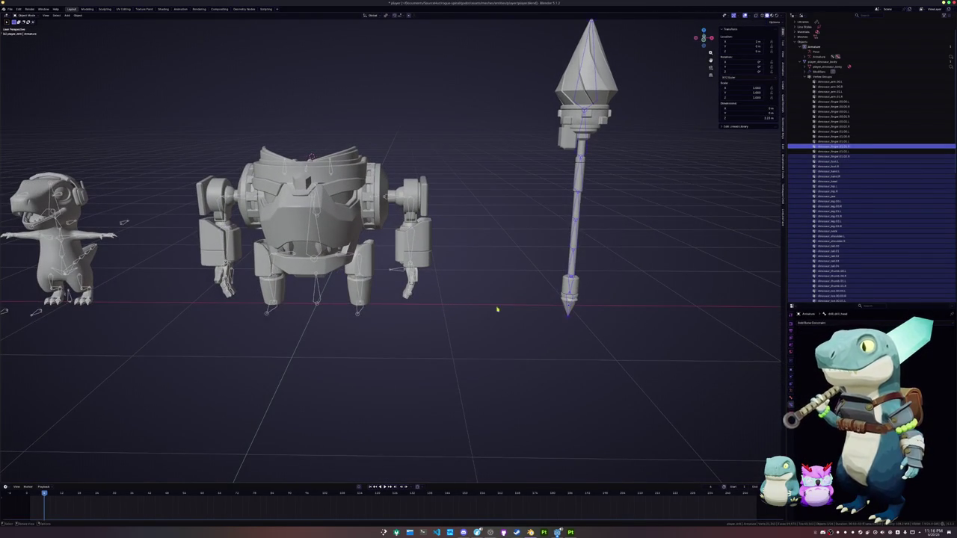
key("Tab")
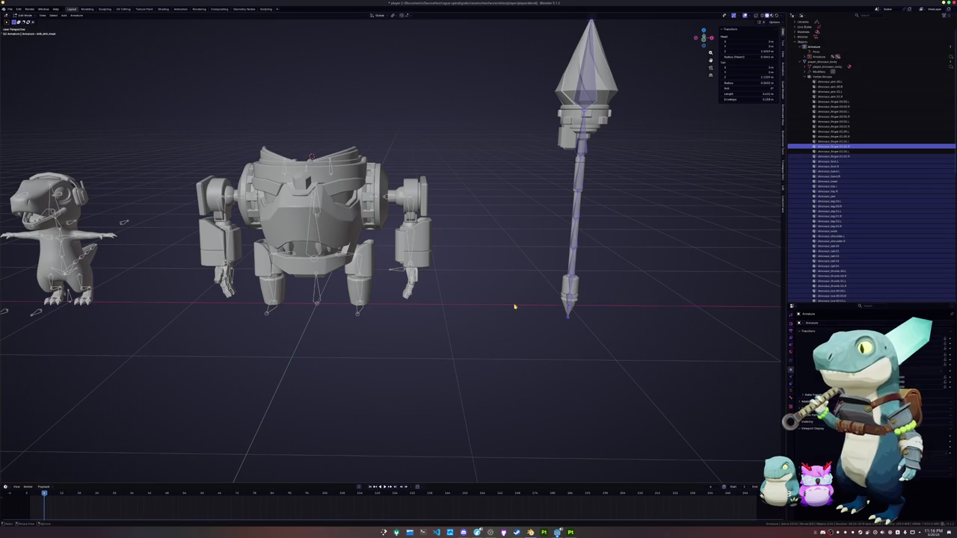
key("Tab")
middle_click_drag(514, 307, 410, 299)
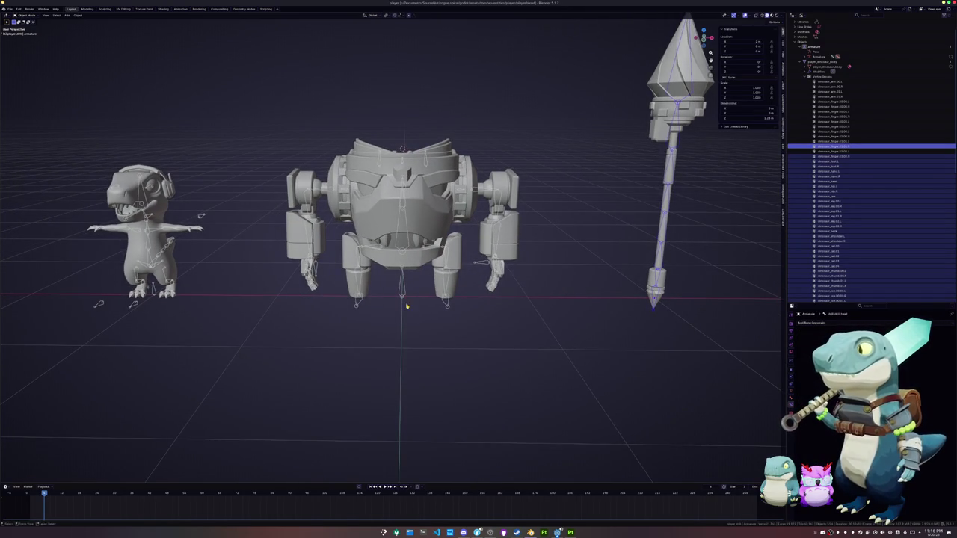
left_click(10, 9)
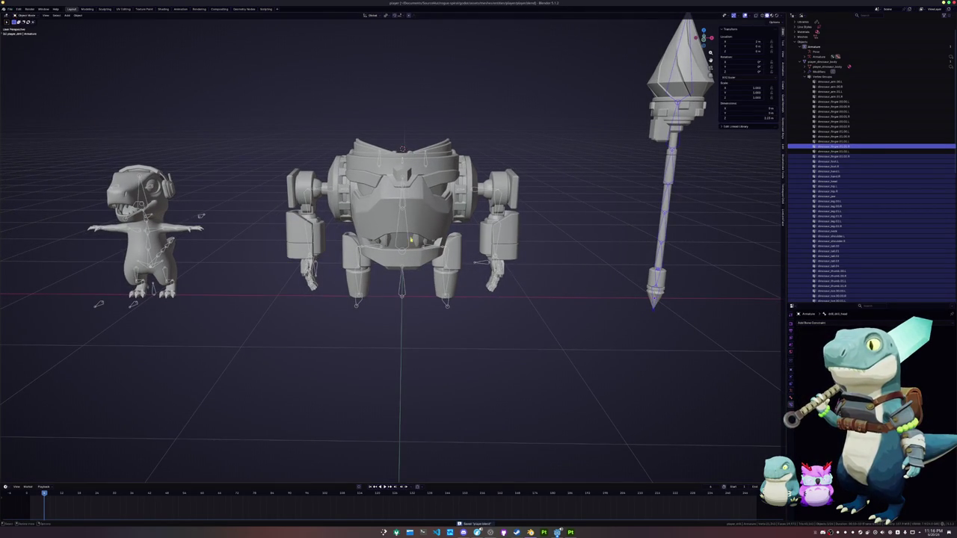
left_click(404, 294)
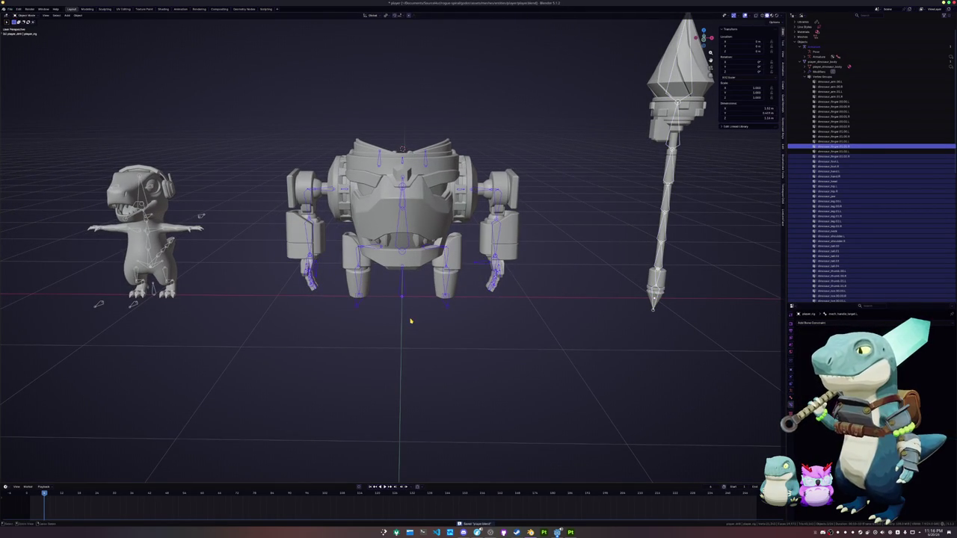
- Undo the staff-to-mech attachment trials and clear the staff mesh's location offset
key("ctrl+z")
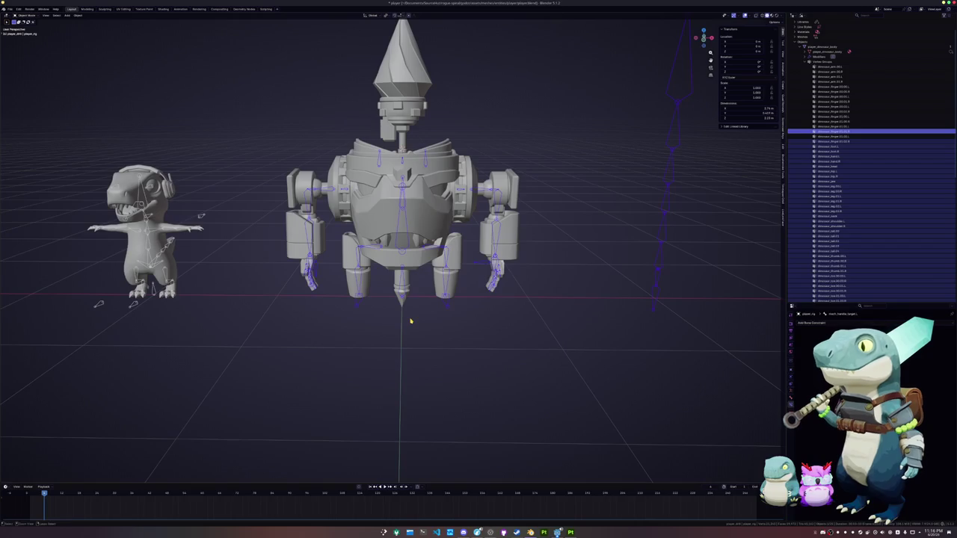
key("ctrl+z")
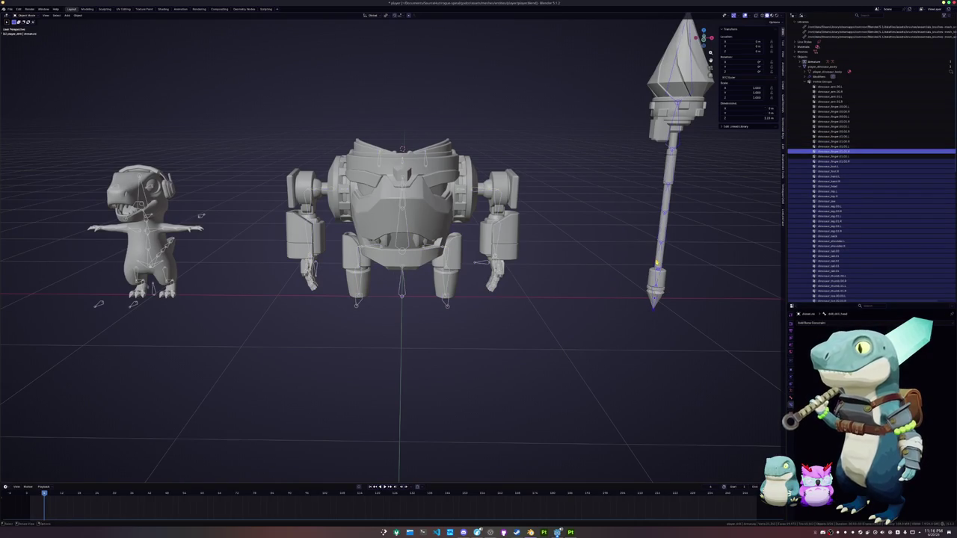
key("ctrl+z")
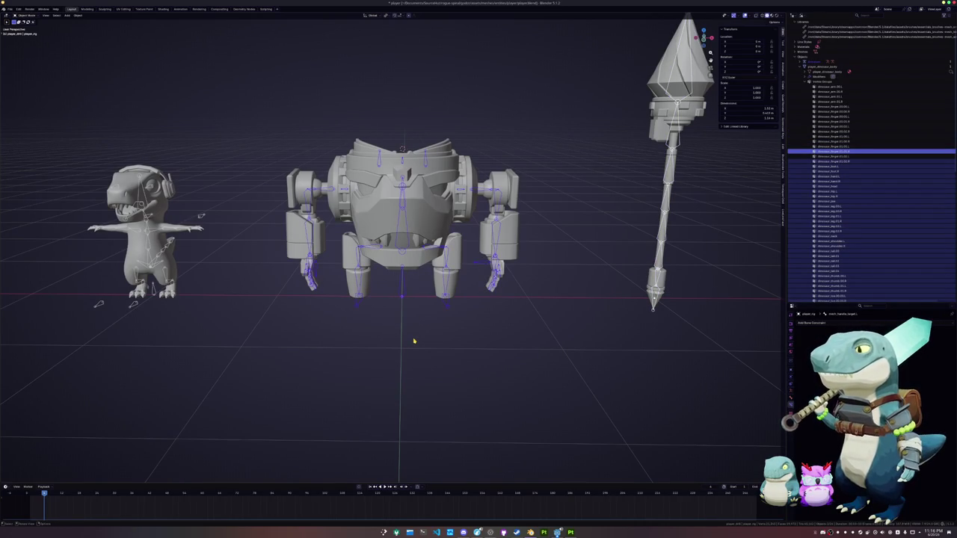
key("ctrl+z")
key("ctrl+z")
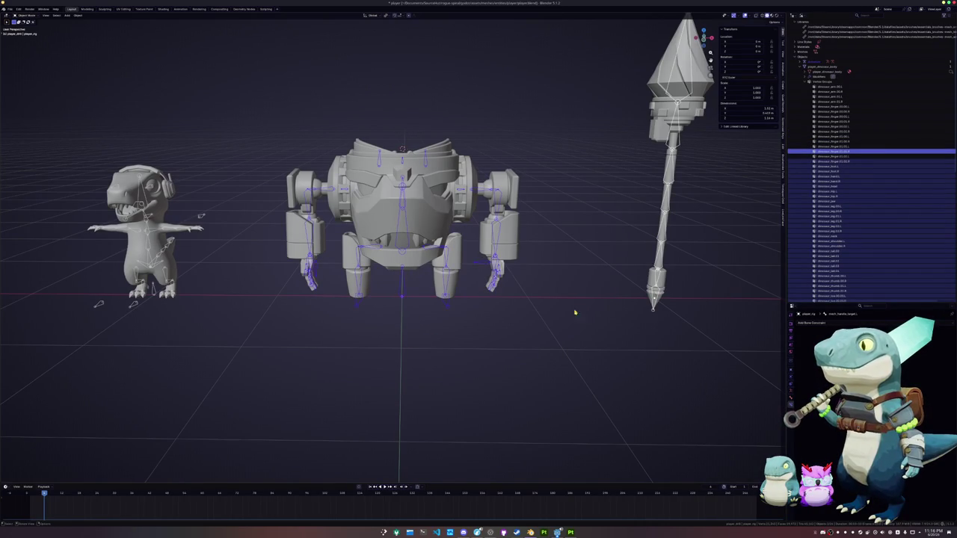
left_click_drag(714, 336, 630, 36)
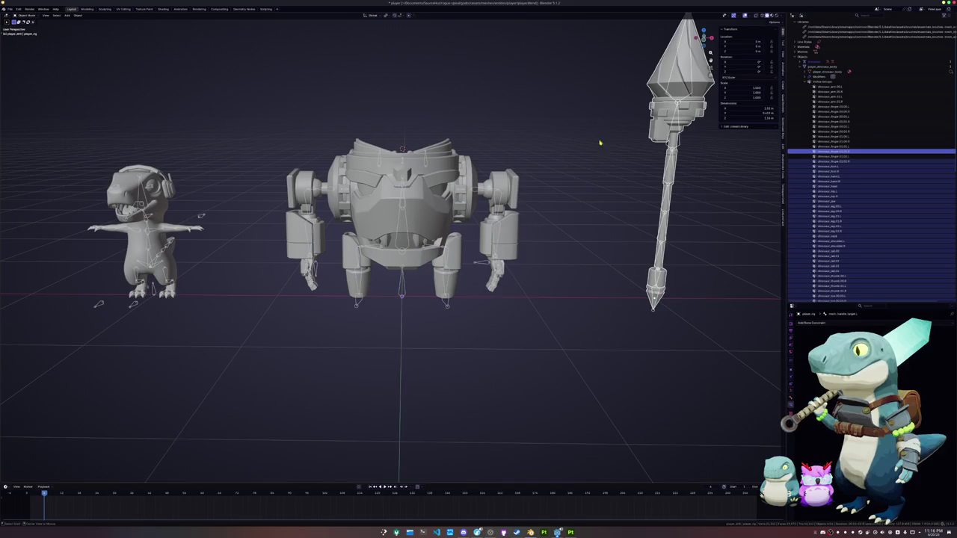
key("alt+g")
scroll(419, 342, "up", 3)
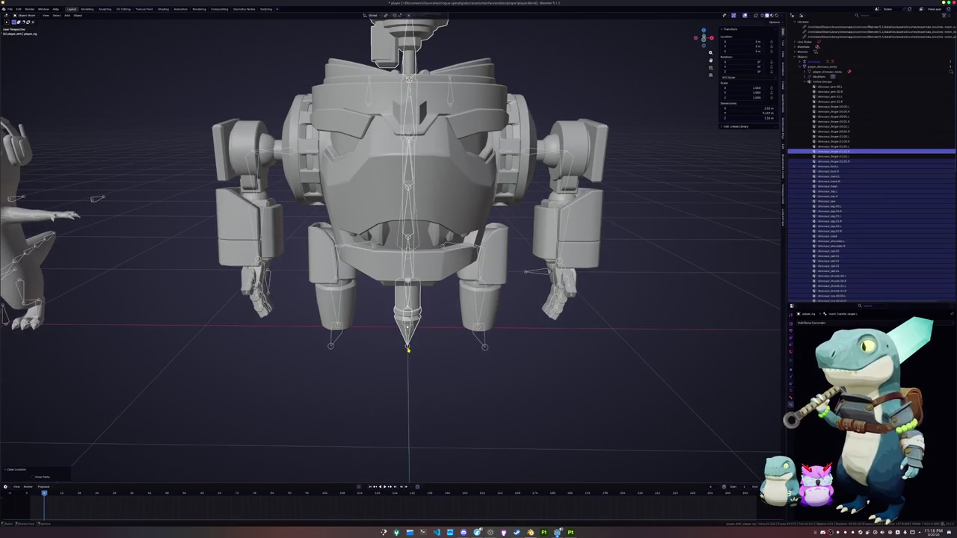
- Select the mech armature's mesh_root and central bones in Edit Mode
left_click(485, 344)
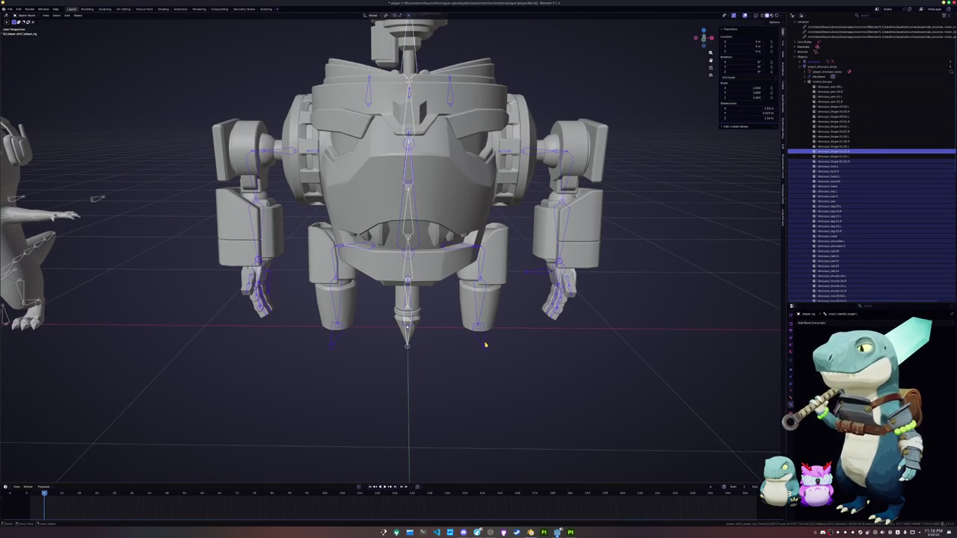
left_click(485, 345)
key("Tab")
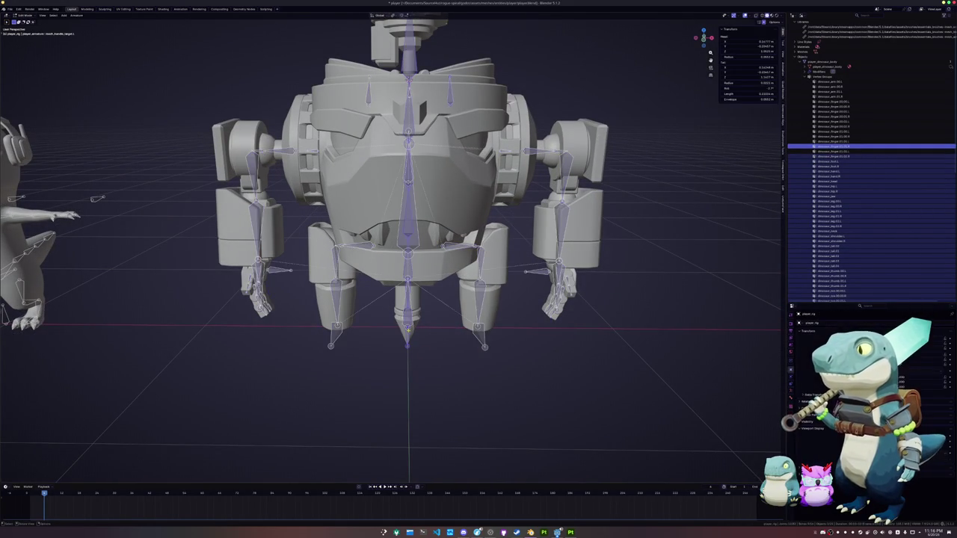
left_click(409, 300)
left_click(412, 274)
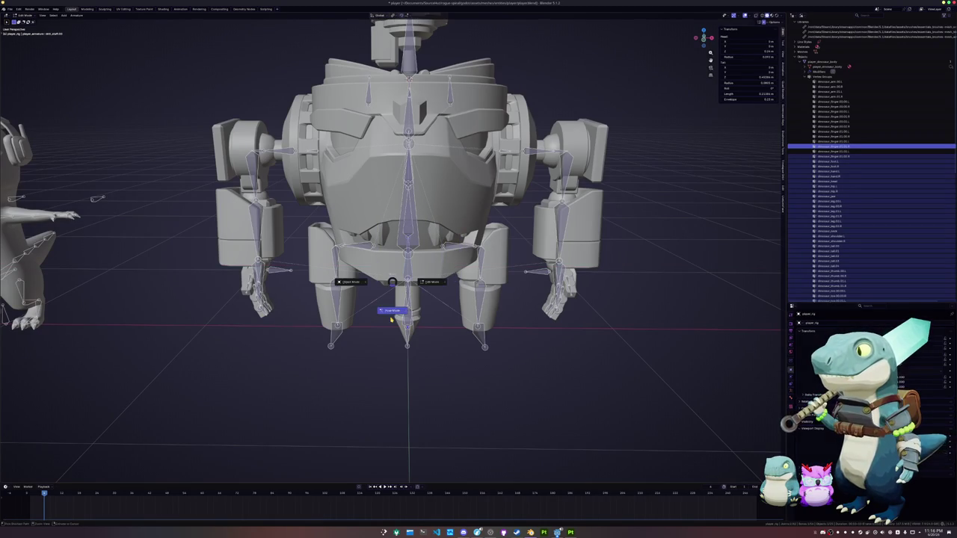
- Test-move the central bone along X in Pose Mode, then undo the move
key("ctrl+Tab")
key("g")
key("x")
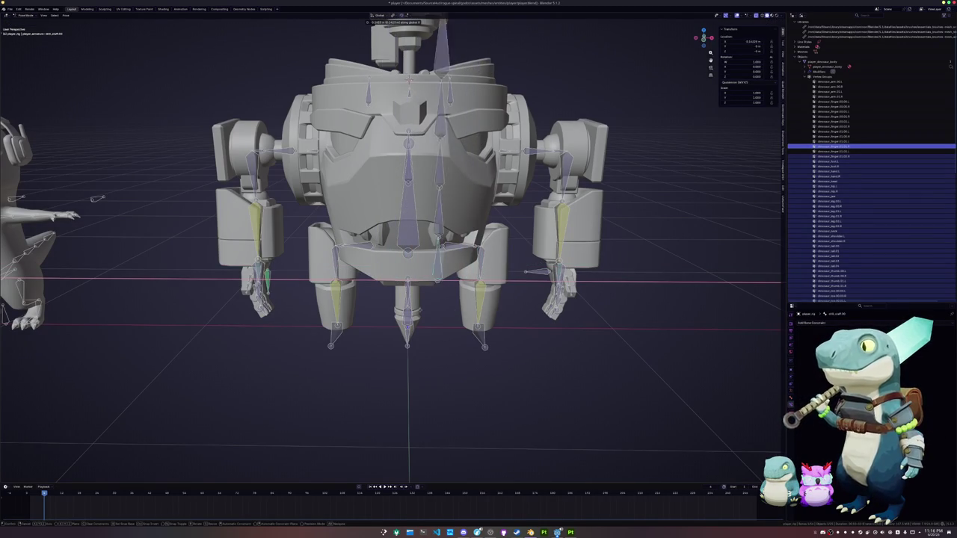
left_click(479, 319)
scroll(480, 320, "up", 2)
scroll(480, 320, "down", 5)
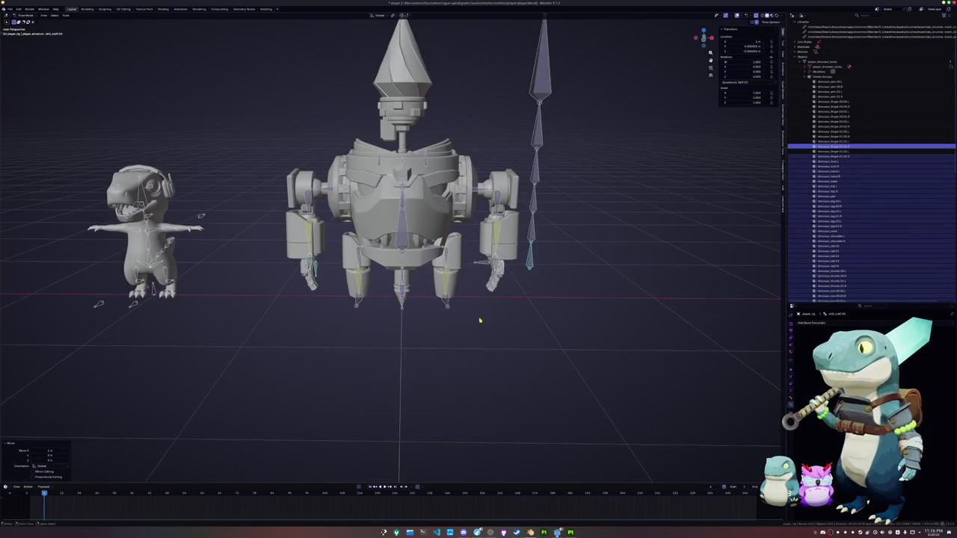
key("ctrl+z")
scroll(480, 320, "up", 2)
- Back in Object Mode, undo the staff attachment and list the staff mesh's vertex groups
key("Tab")
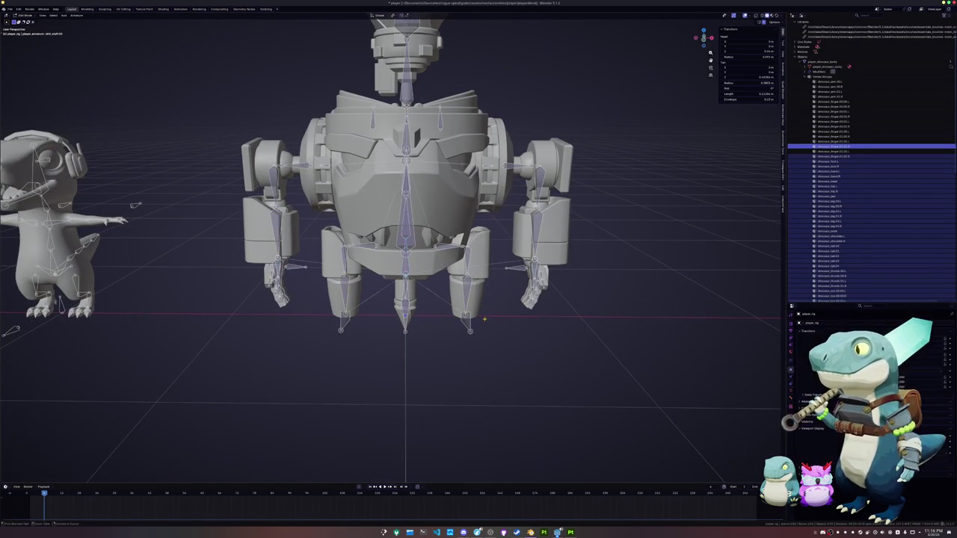
key("Tab")
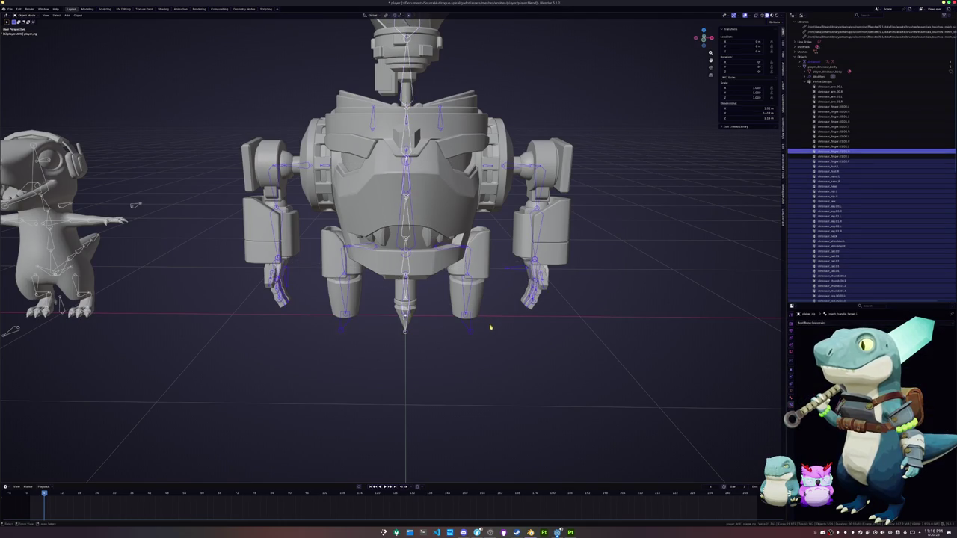
key("ctrl+shift+z")
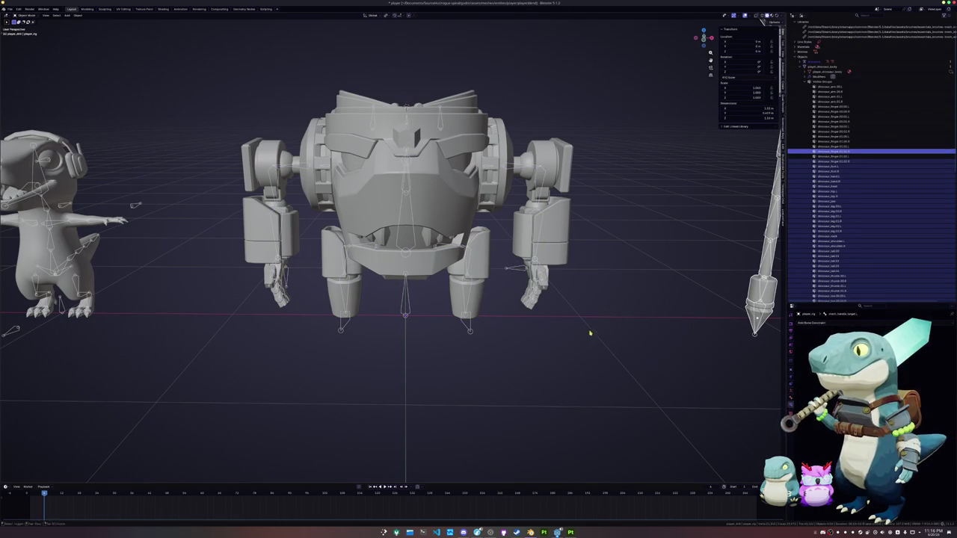
middle_click_drag(589, 333, 779, 291)
key("ctrl+Tab")
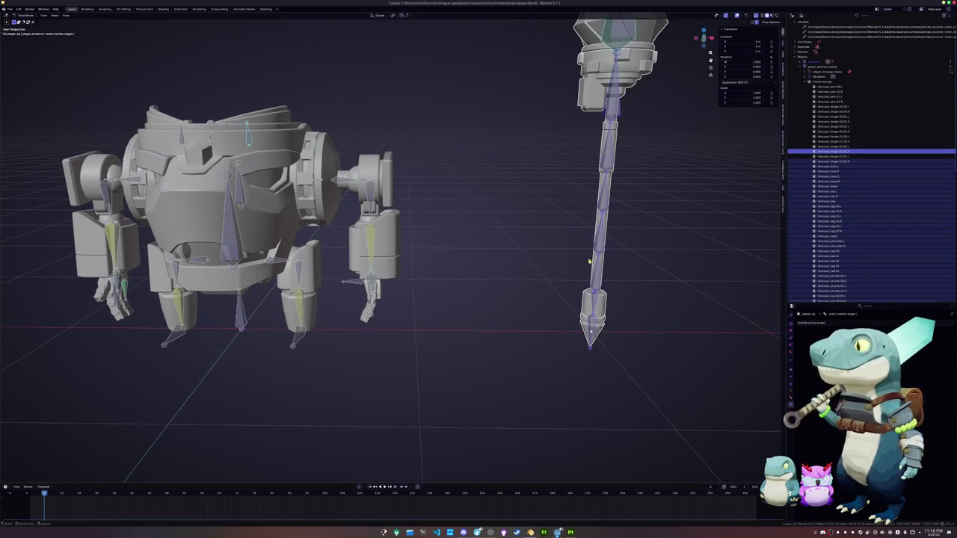
left_click(595, 262)
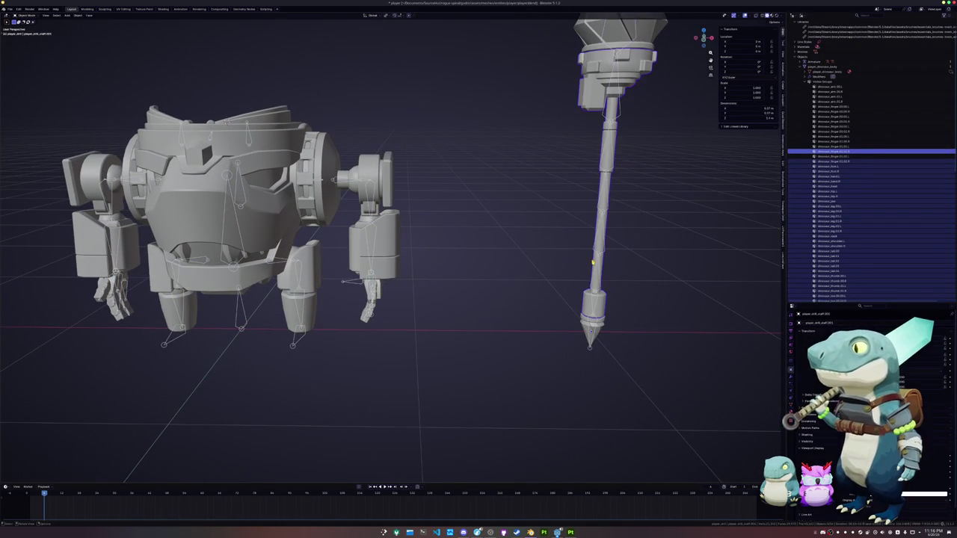
scroll(822, 411, "down", 2)
left_click(790, 404)
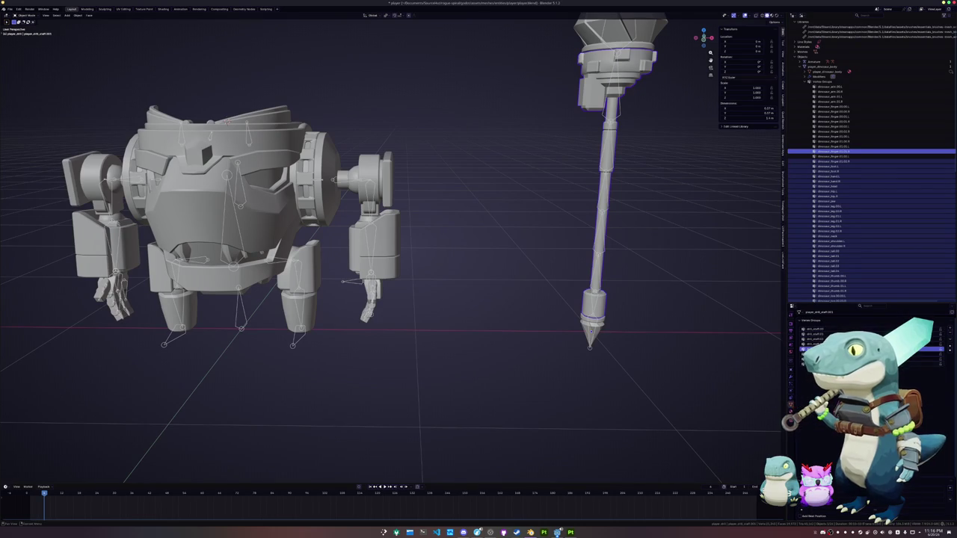
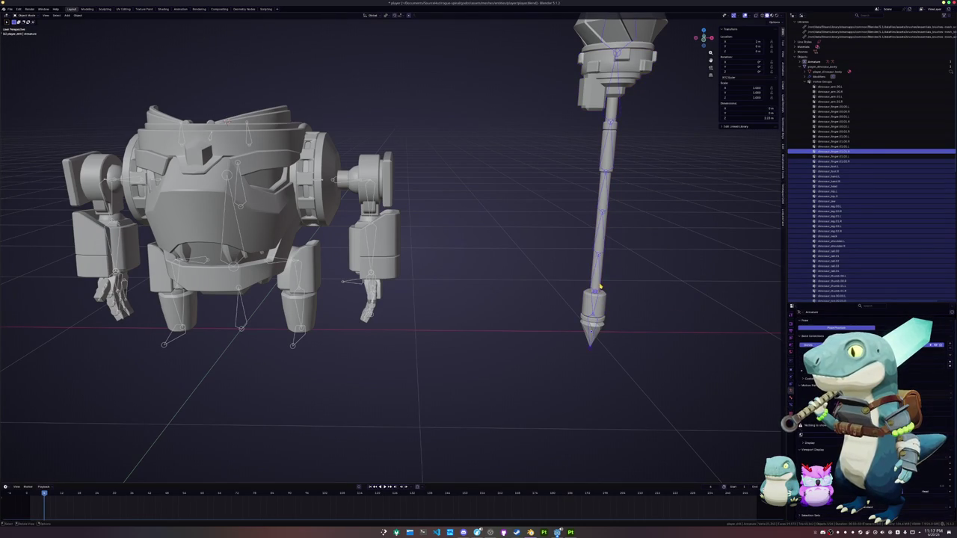
- Try moving the staff mesh onto the robot's armature, then undo it back to its own bones
scroll(598, 291, "down", 2)
scroll(598, 292, "up", 1)
middle_click_drag(540, 289, 587, 317, "shift")
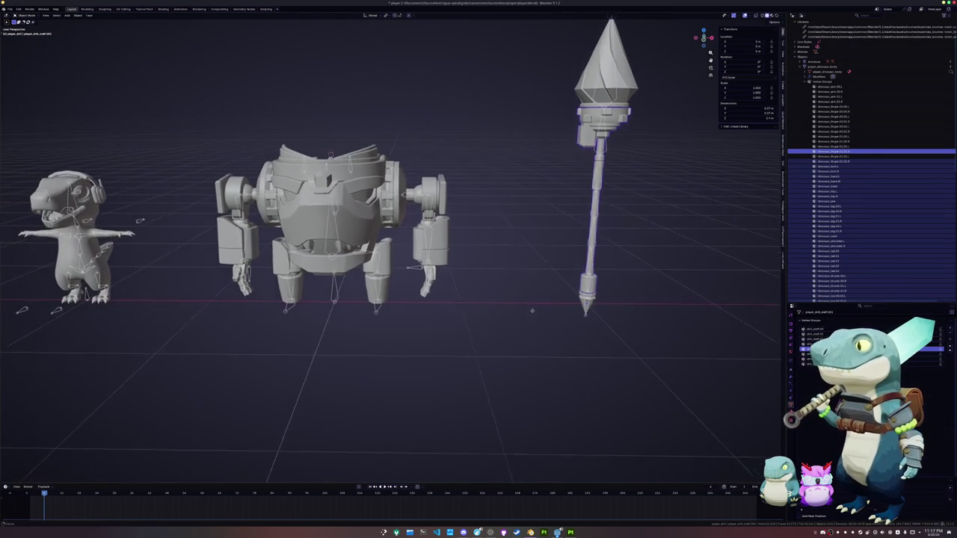
left_click(592, 320)
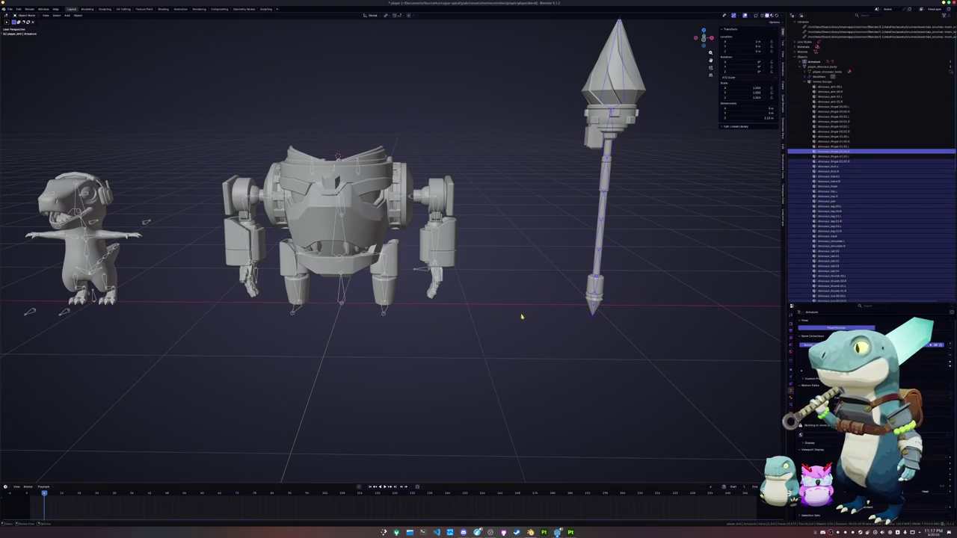
left_click(358, 332)
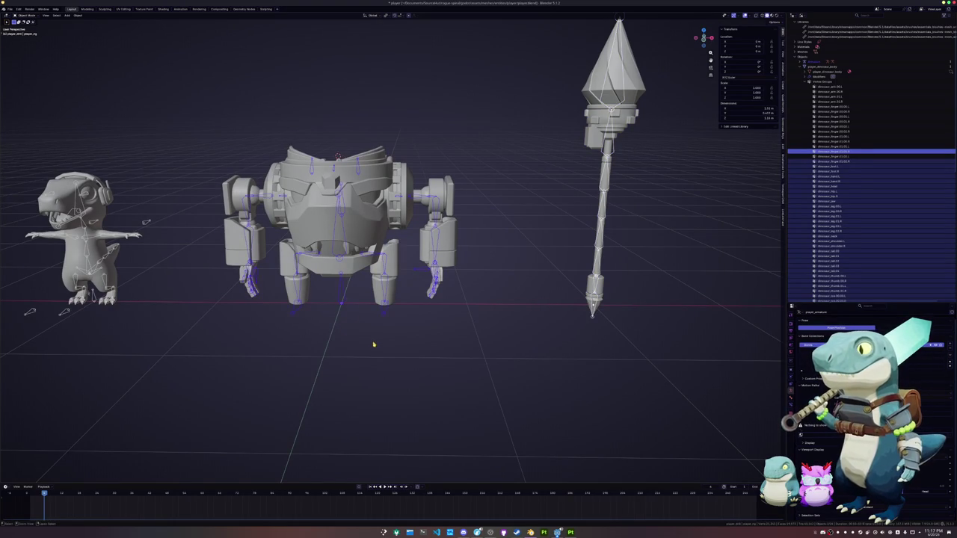
key("ctrl+z")
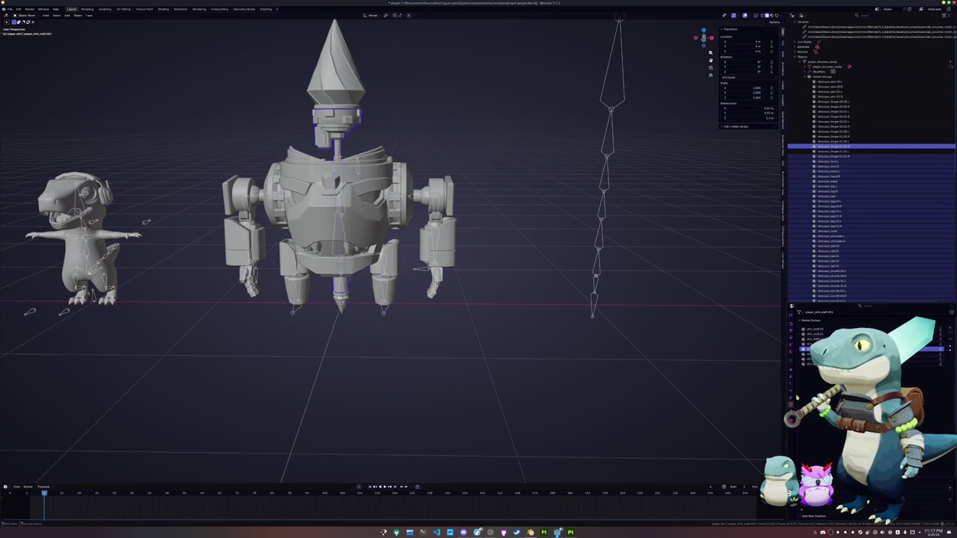
left_click(791, 375)
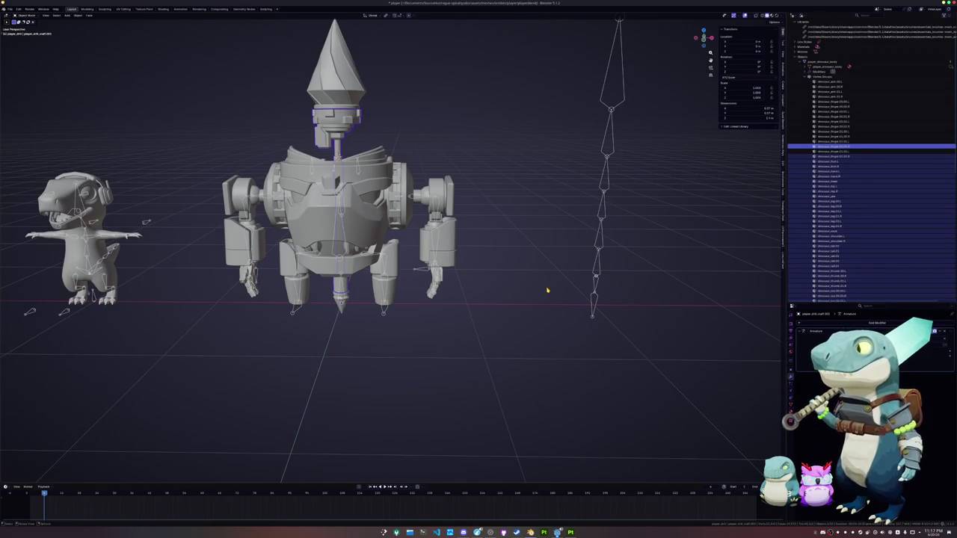
key("g")
key("x")
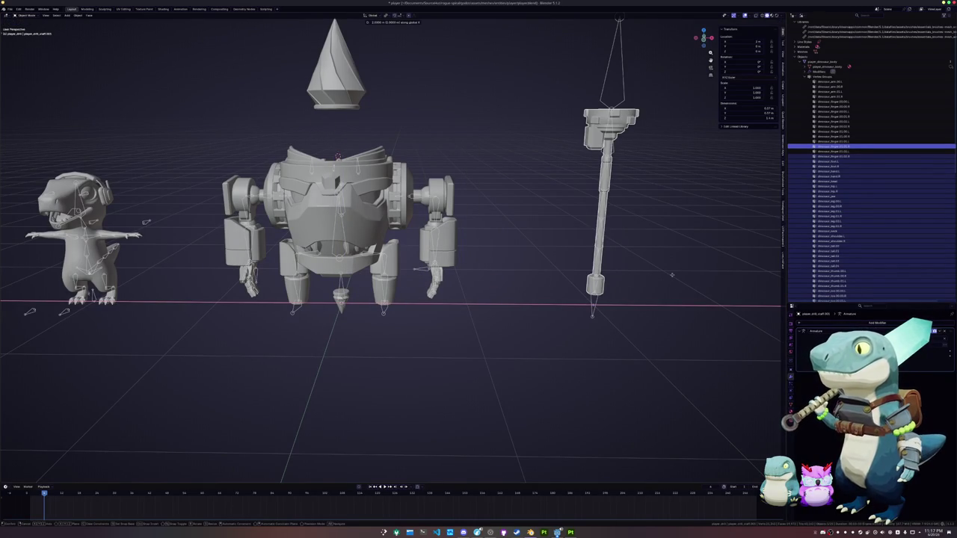
left_click(396, 287)
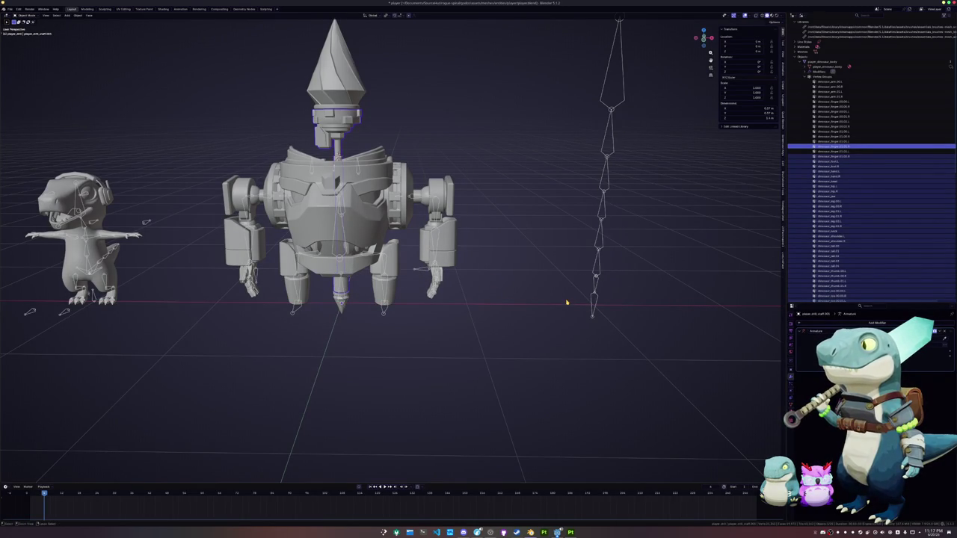
key("ctrl+z")
key("ctrl+z")
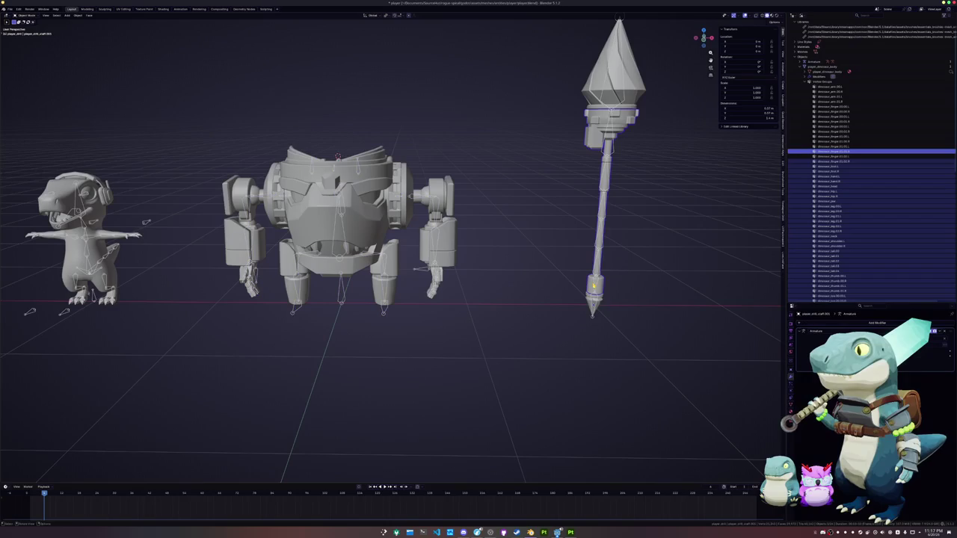
- Parent the spear armature's bones in Edit Mode using Keep Offset
left_click(594, 281)
key("ctrl+Tab")
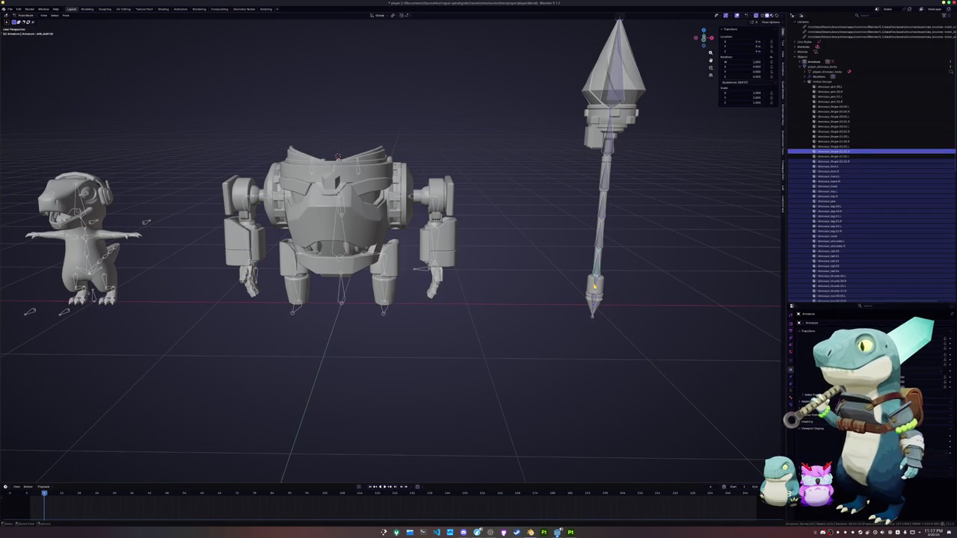
scroll(568, 285, "up", 2)
scroll(554, 285, "up", 2)
key("Tab")
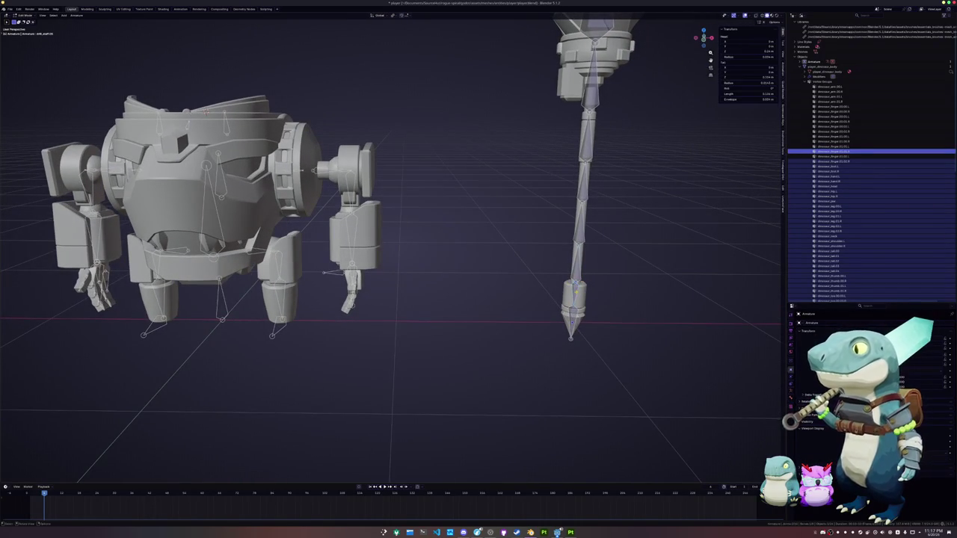
left_click(575, 288, "shift")
key("ctrl+p")
left_click(502, 295)
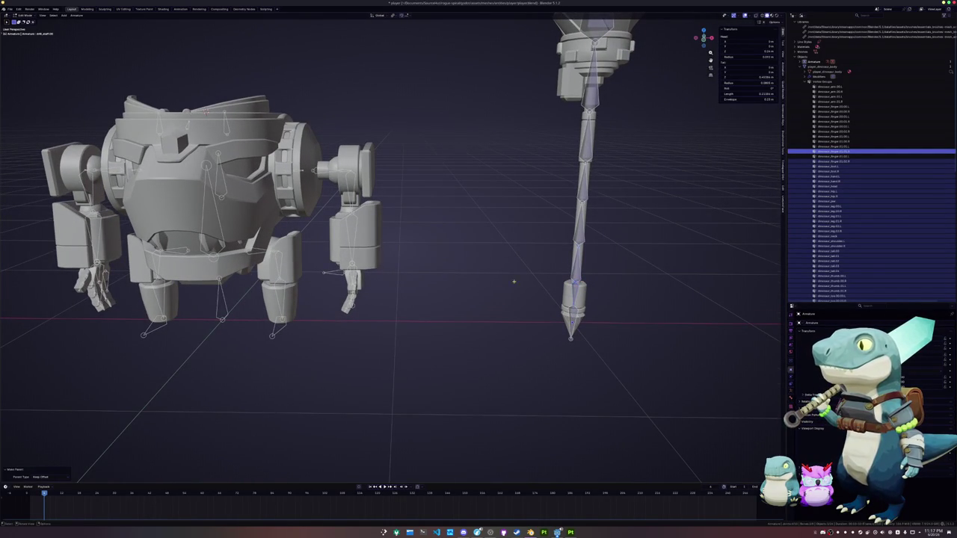
scroll(513, 281, "down", 2)
key("Tab")
middle_click_drag(442, 263, 528, 266, "shift")
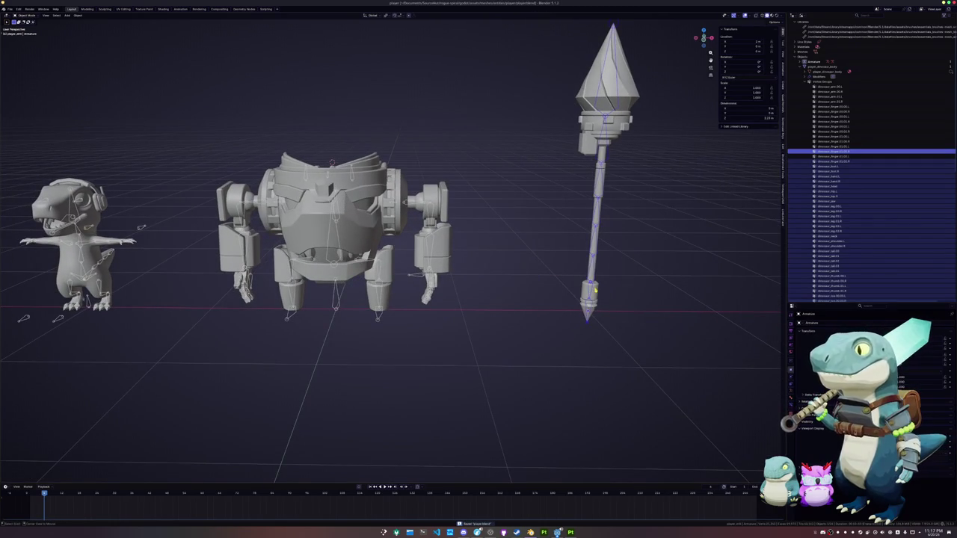
- Clear the spear armature's location so it sits at the world origin
key("alt+g")
scroll(553, 317, "up", 2)
scroll(494, 328, "up", 2)
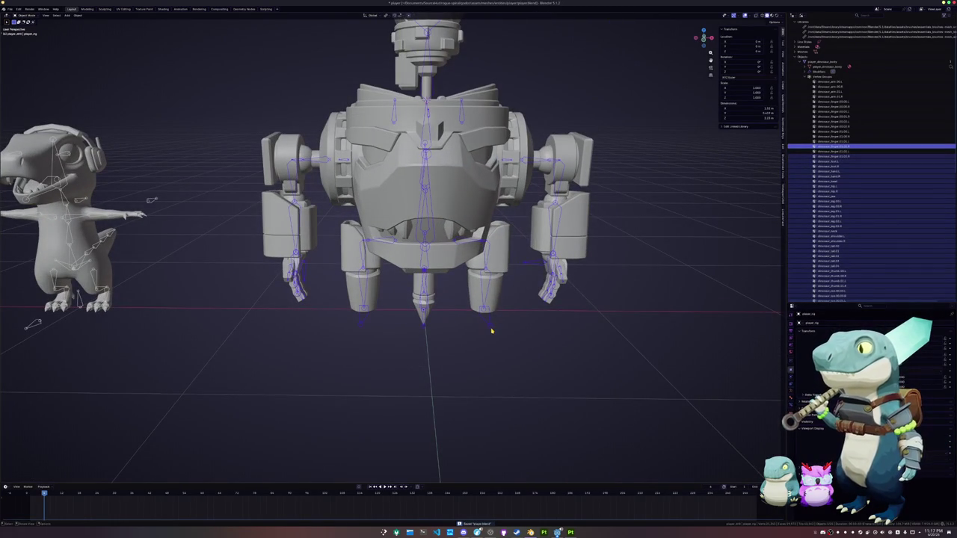
key("Tab")
left_click(426, 281)
key("g")
key("x")
key("Escape")
- Move the spear bone chain exactly 1 m along X in Pose Mode
key("ctrl+Tab")
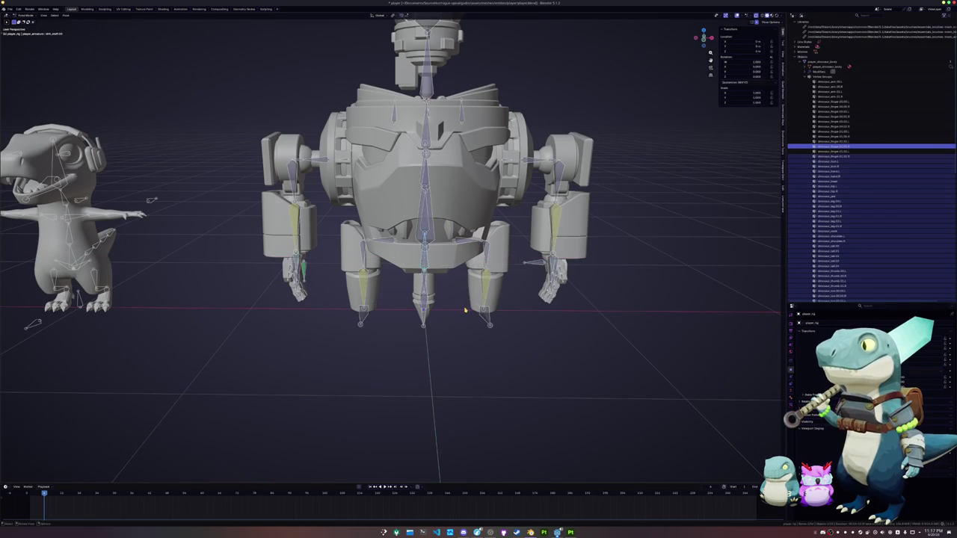
key("g")
key("x")
key("1")
key("Return")
middle_click_drag(619, 290, 413, 107)
key("ctrl+Tab")
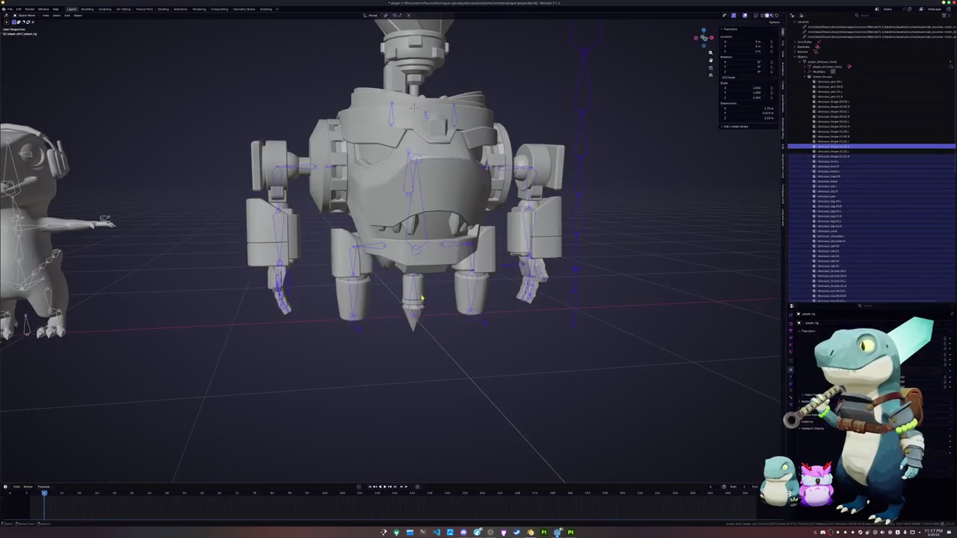
- Clear the drill head's location so it sits back on the staff top
left_click(413, 107)
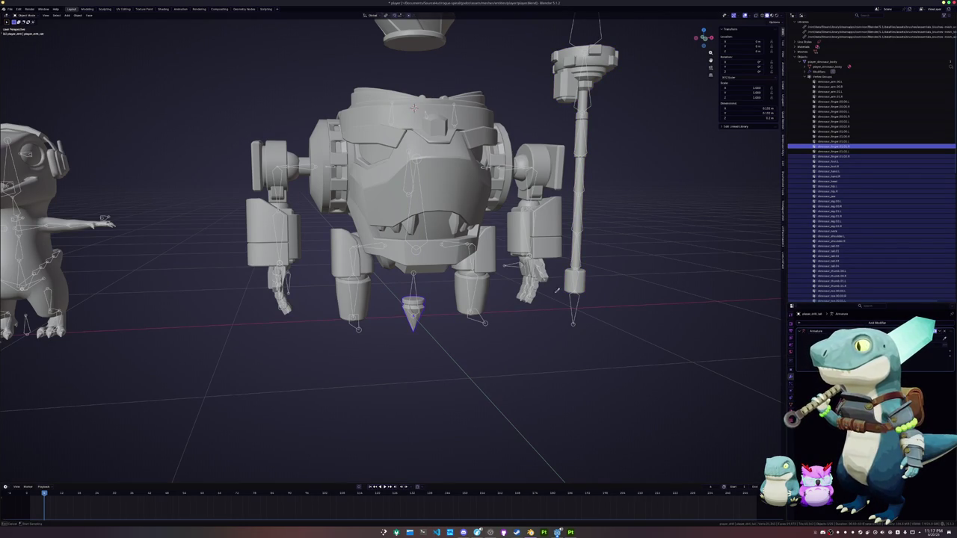
left_click(574, 300)
middle_click_drag(104, 210, 104, 302, "shift")
left_click(415, 124)
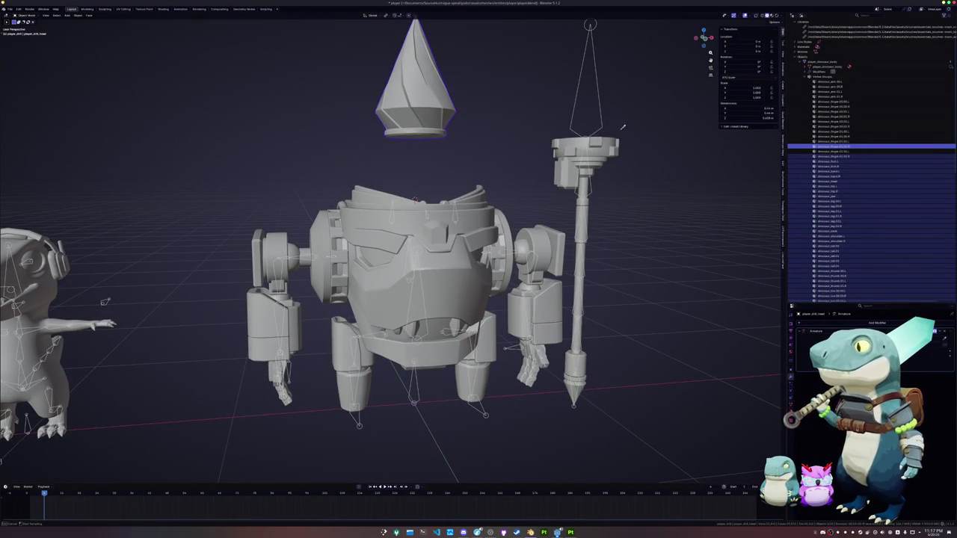
key("alt+g")
scroll(621, 127, "down", 4)
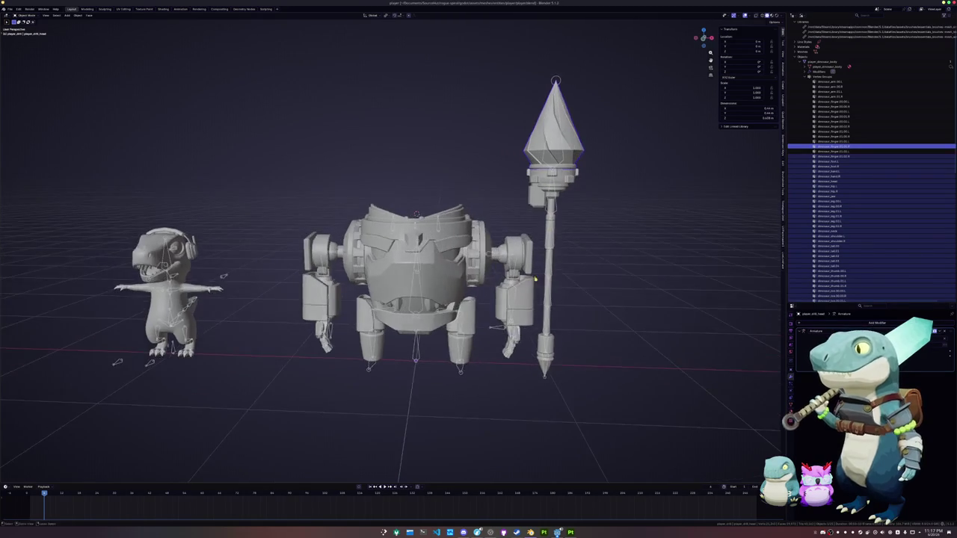
middle_click_drag(197, 360, 291, 326, "shift")
left_click(250, 329)
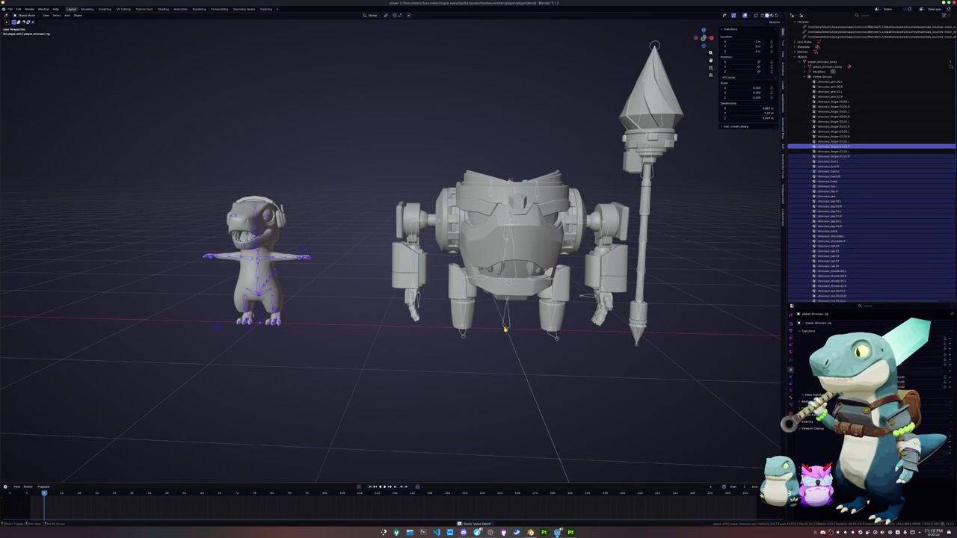
- Clear the dinosaur rig's location to the world origin and select it with the robot armature
key("alt+g")
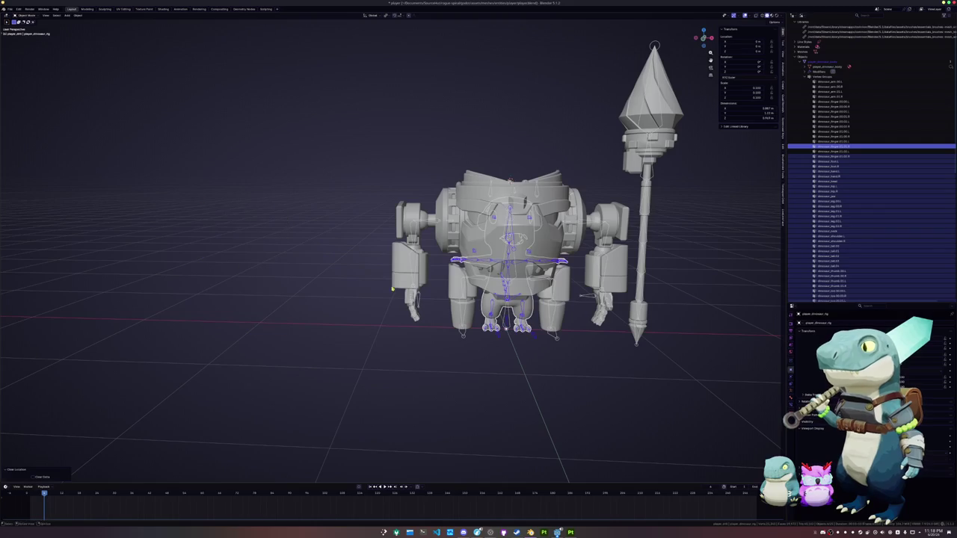
scroll(478, 361, "up", 3)
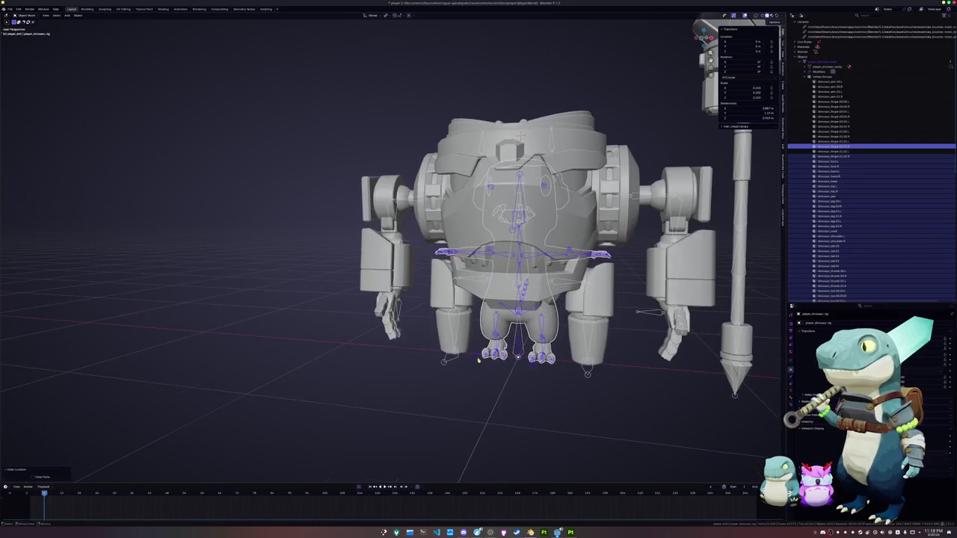
left_click(521, 354)
left_click(521, 353)
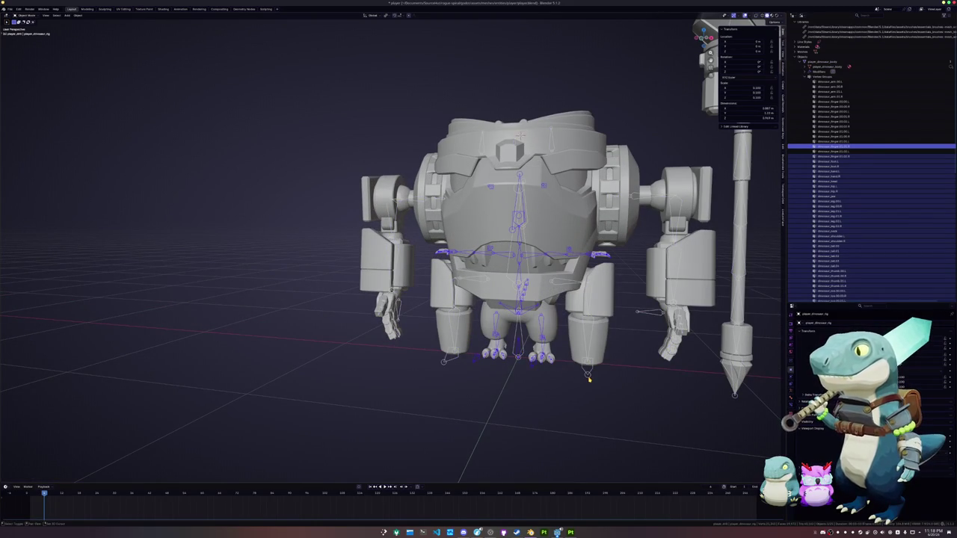
- Try parenting the dinosaur rig to player_rig, undoing and redoing the change
key("ctrl+p")
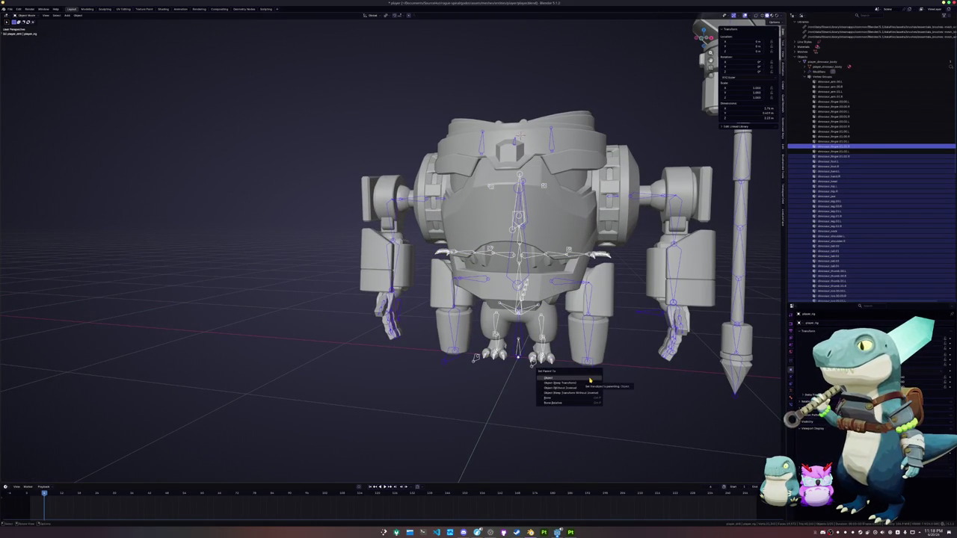
key("Escape")
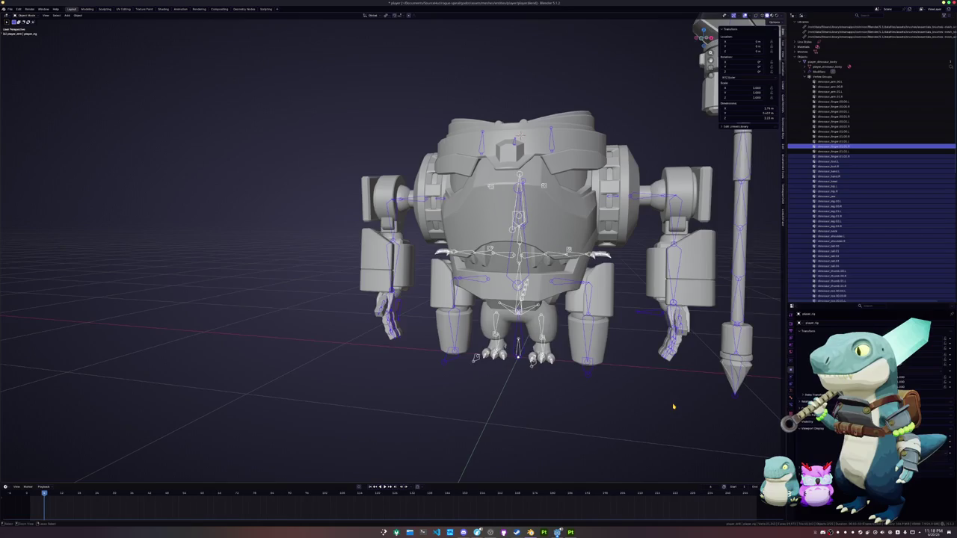
key("ctrl+z")
key("ctrl+shift+z")
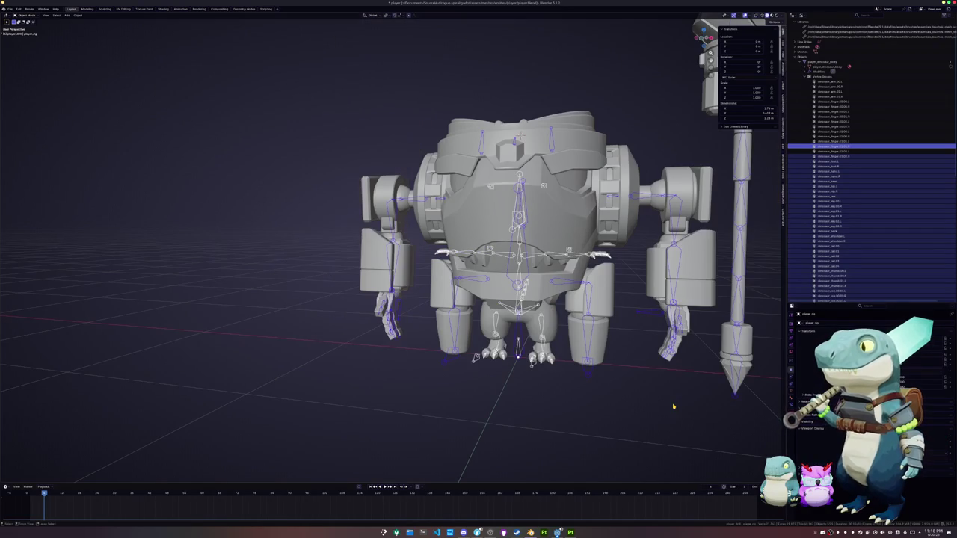
middle_click_drag(552, 353, 547, 364)
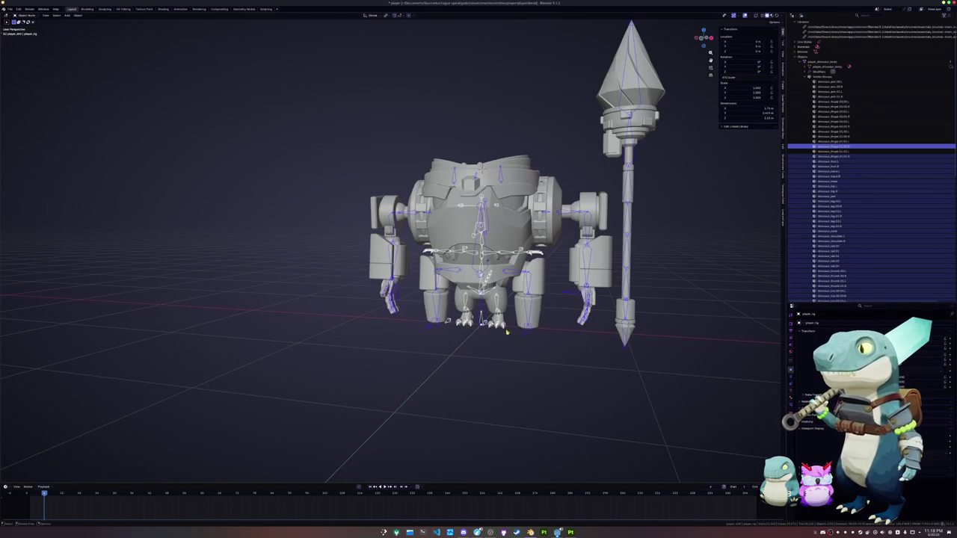
scroll(860, 149, "up", 1)
left_click(801, 16)
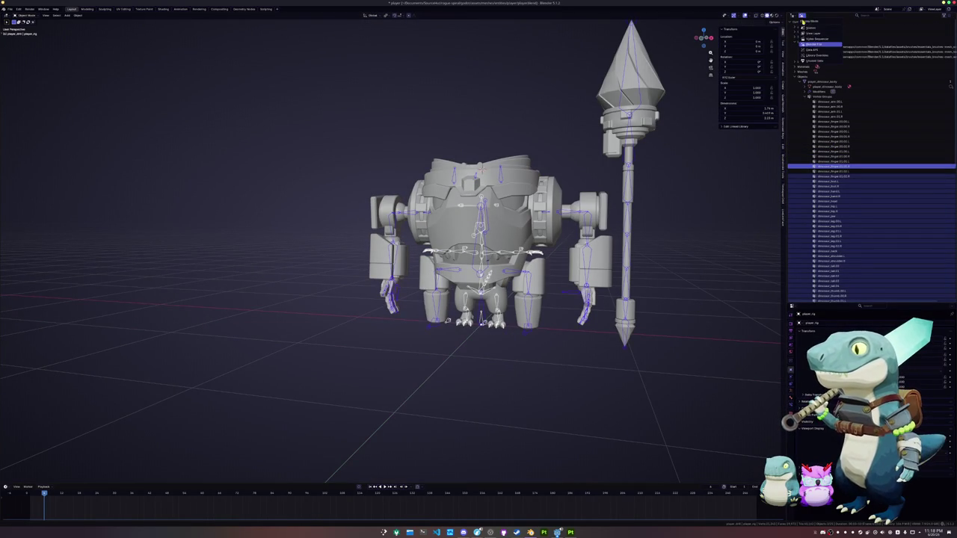
- Switch the outliner to View Layer and browse the player_dinosaur mesh parts
left_click(805, 27)
left_click(799, 16)
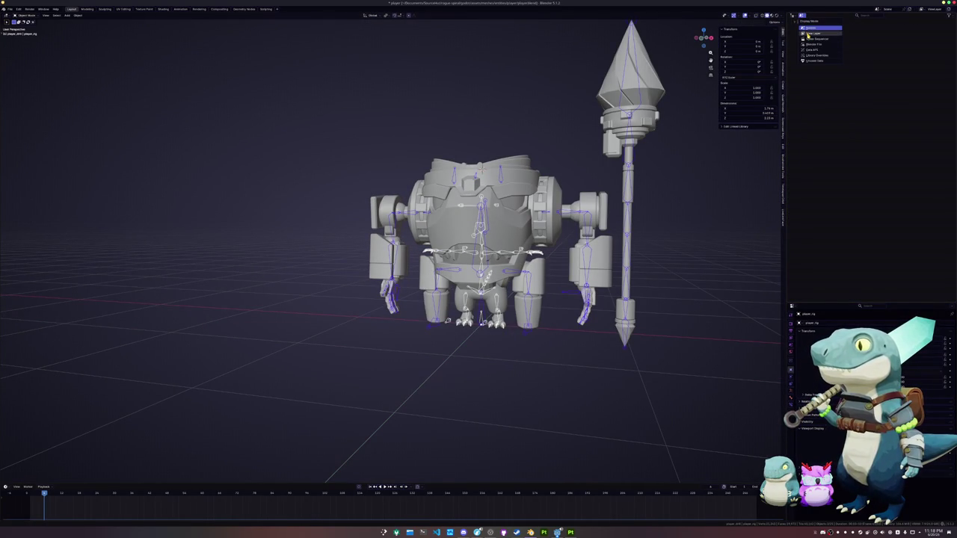
left_click(807, 33)
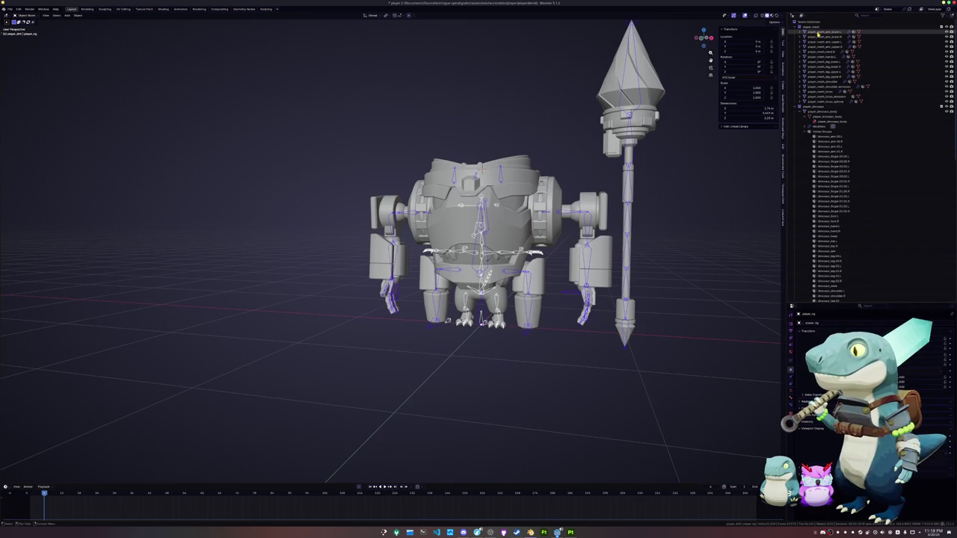
left_click(815, 107)
left_click(806, 132)
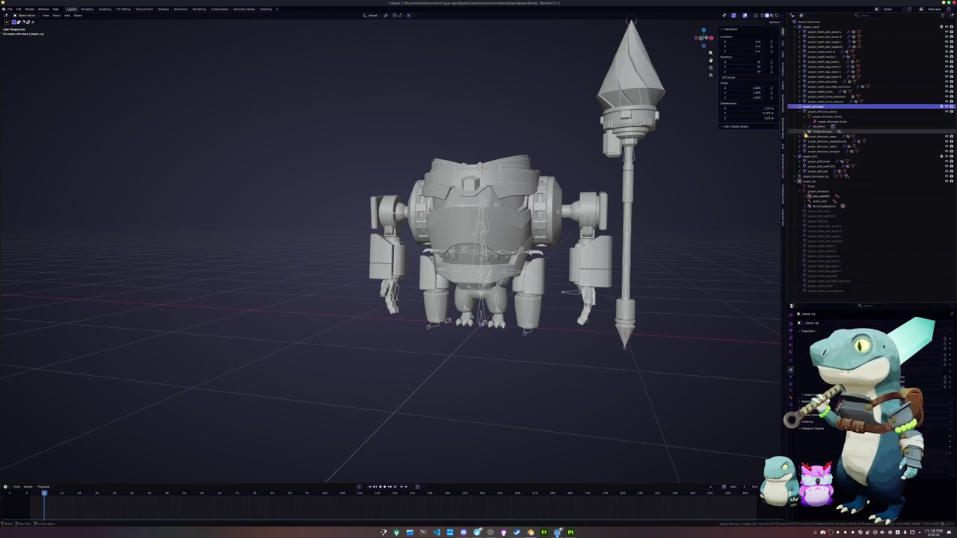
left_click(804, 111)
left_click_drag(822, 110, 822, 133)
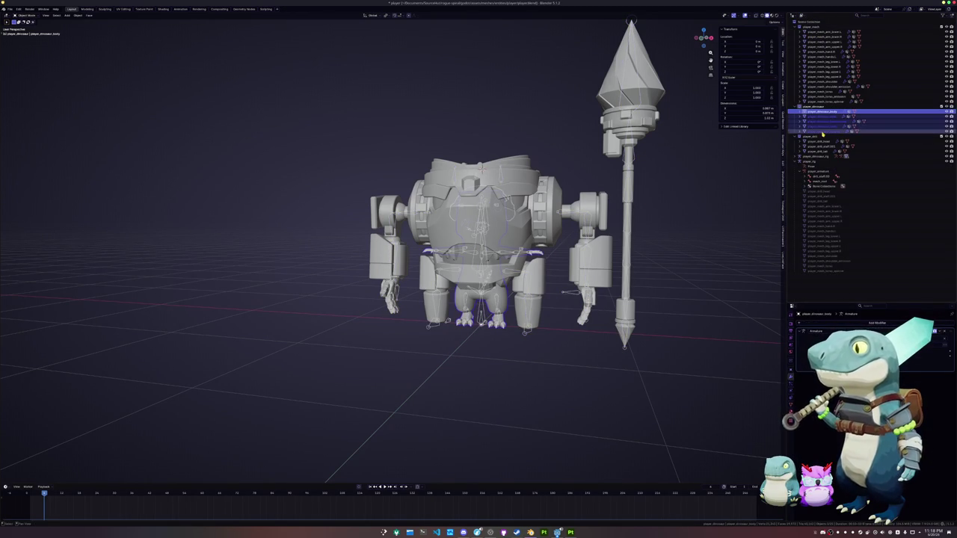
scroll(664, 209, "down", 1)
left_click(815, 112)
left_click(813, 117)
left_click(812, 121)
left_click(812, 127)
left_click(811, 131)
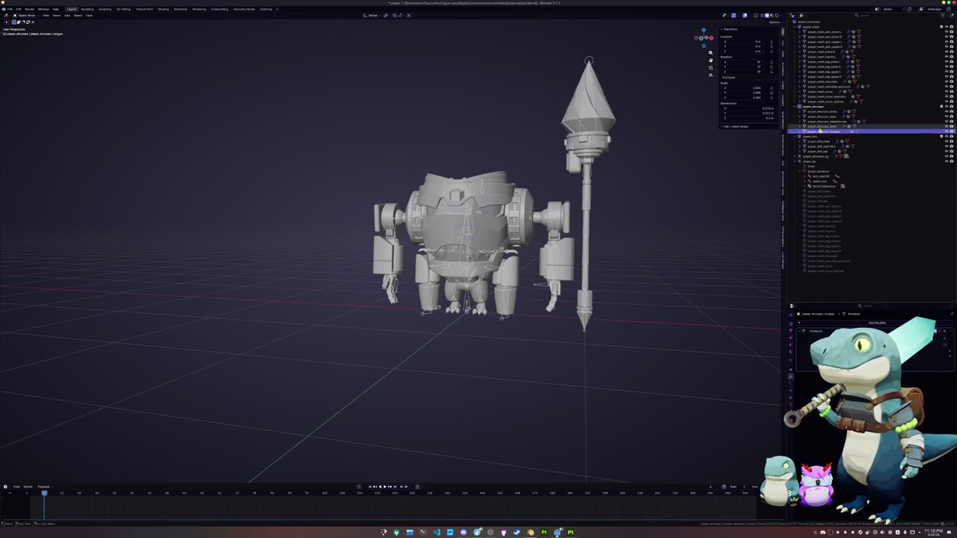
- Select player_dinosaur_rig and apply All Transforms to it
left_click(813, 171)
left_click(813, 162)
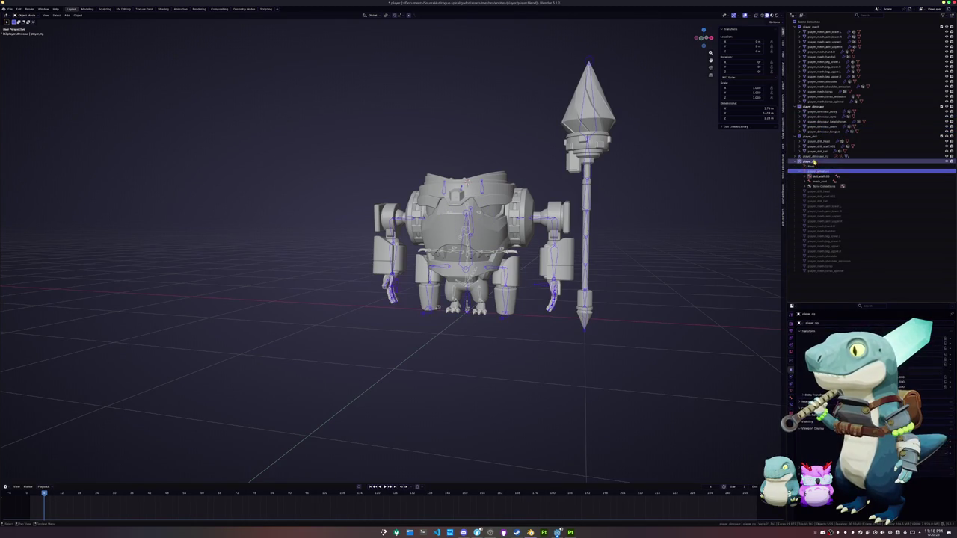
left_click(814, 156)
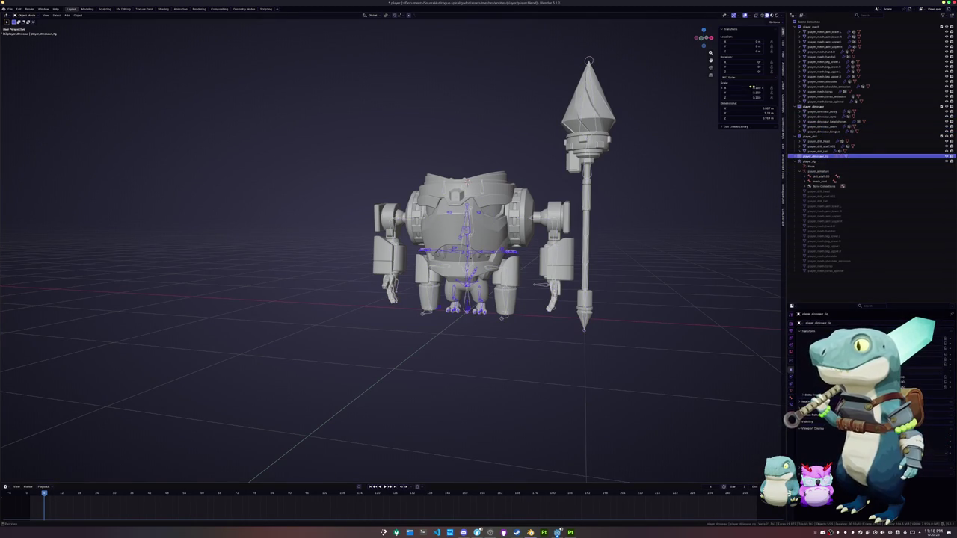
middle_click_drag(623, 197, 621, 199)
key("ctrl+a")
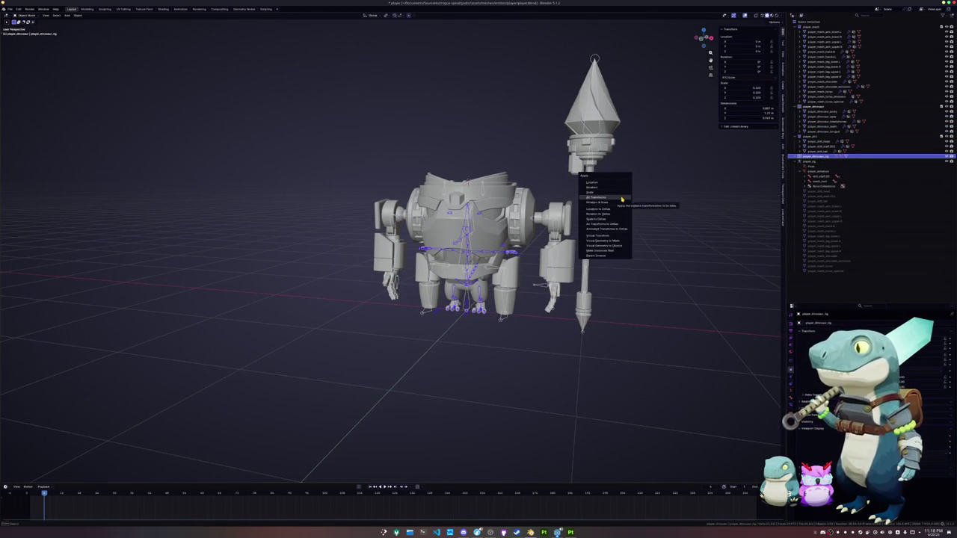
left_click(621, 198)
key("ctrl+a")
left_click(621, 198)
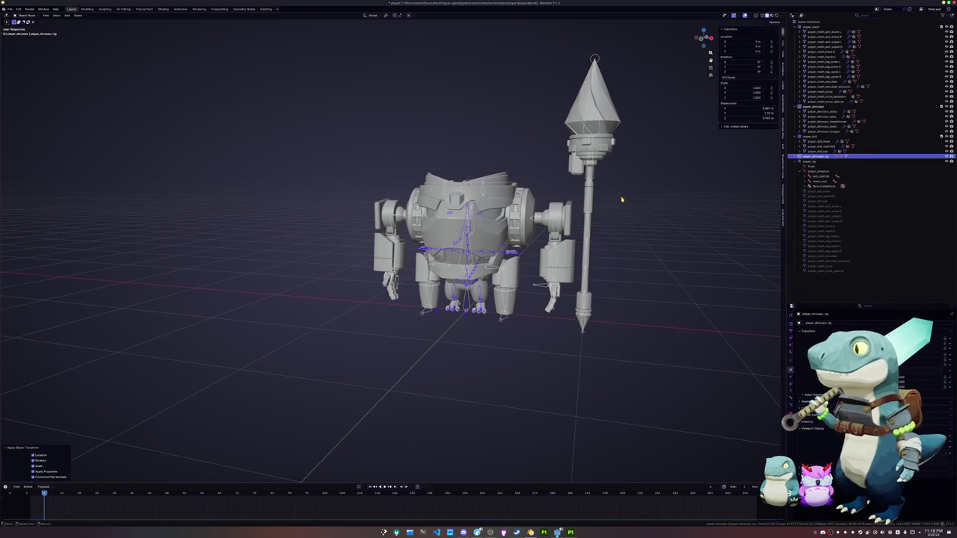
- Join the dinosaur rig into player_rig with Ctrl+J
scroll(608, 231, "up", 2)
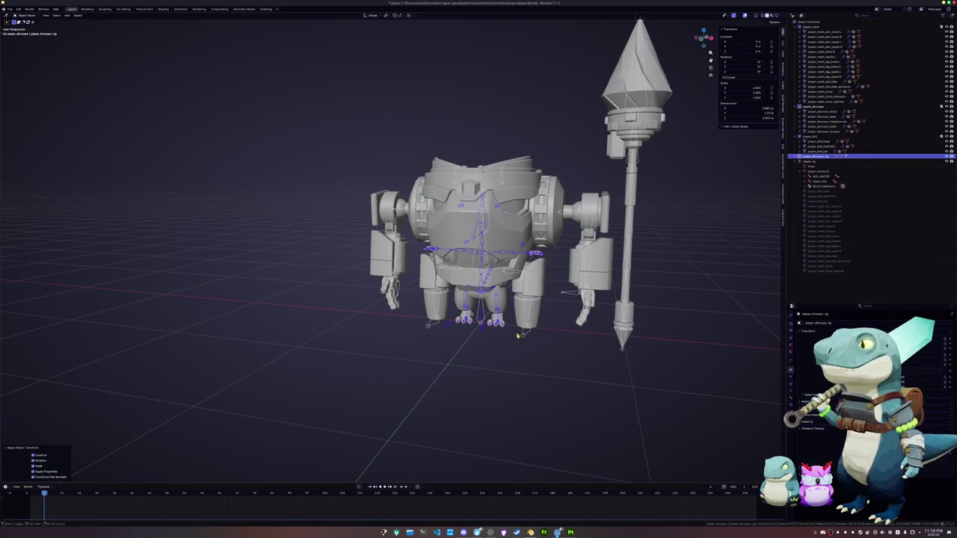
left_click(523, 335)
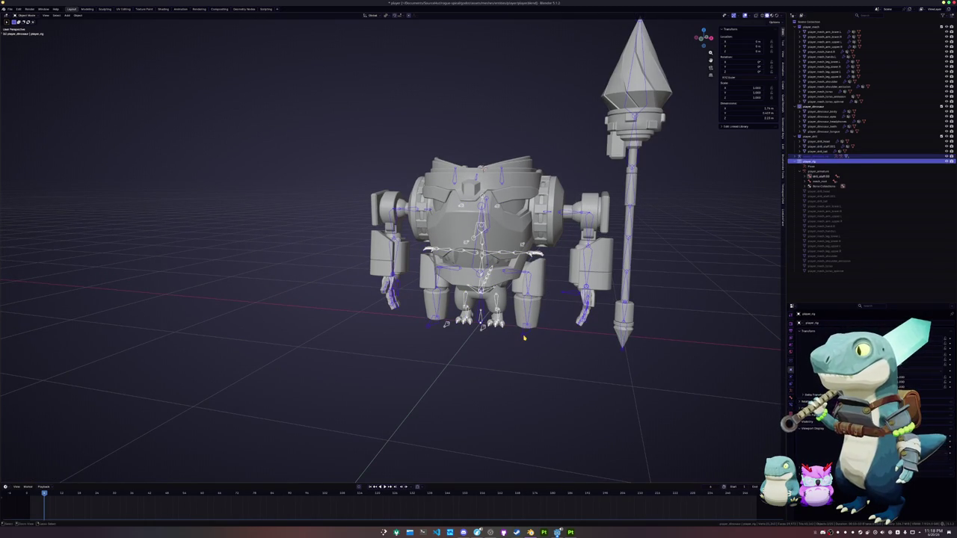
key("ctrl+j")
scroll(523, 338, "up", 1)
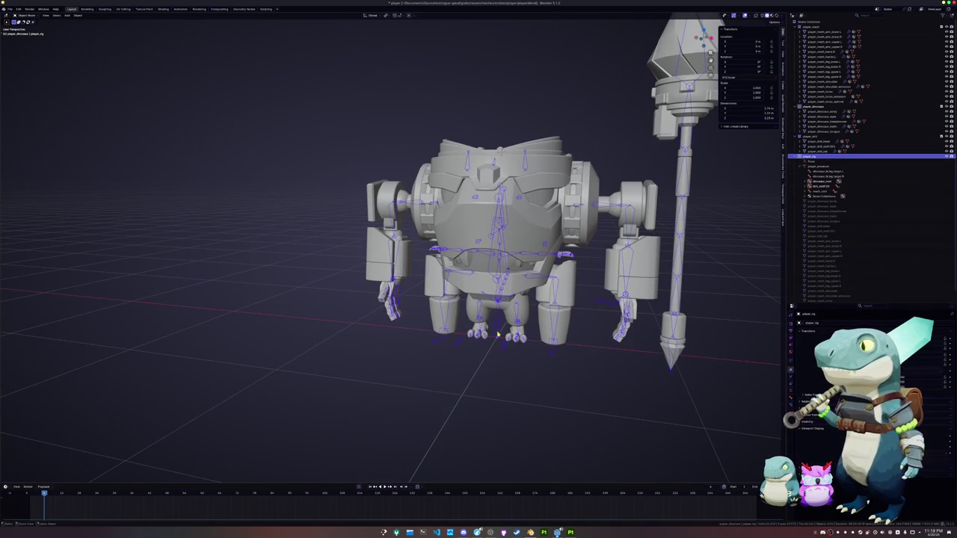
- Move the selected bones -1 m along X in Pose Mode
key("ctrl+Tab")
key("g")
key("x")
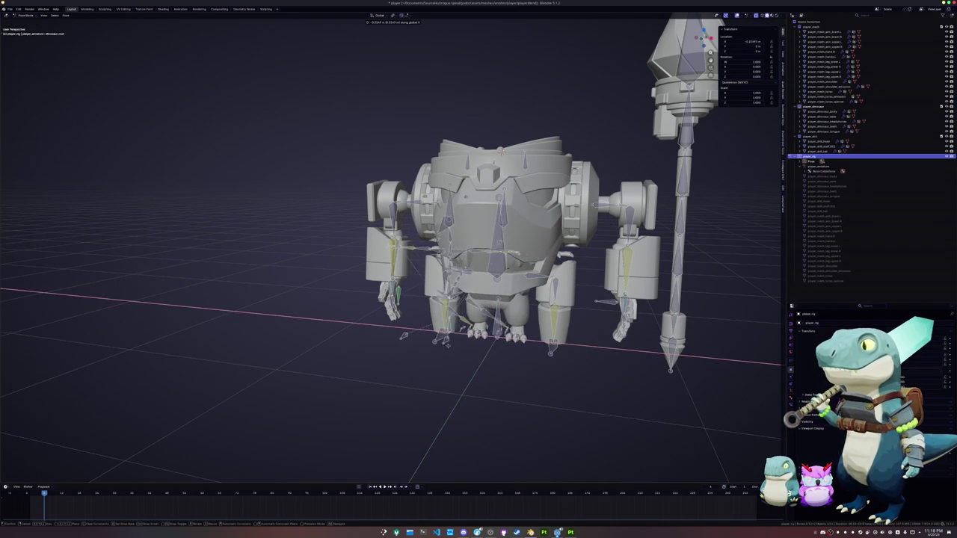
type("-1")
key("Return")
scroll(380, 340, "up", 2)
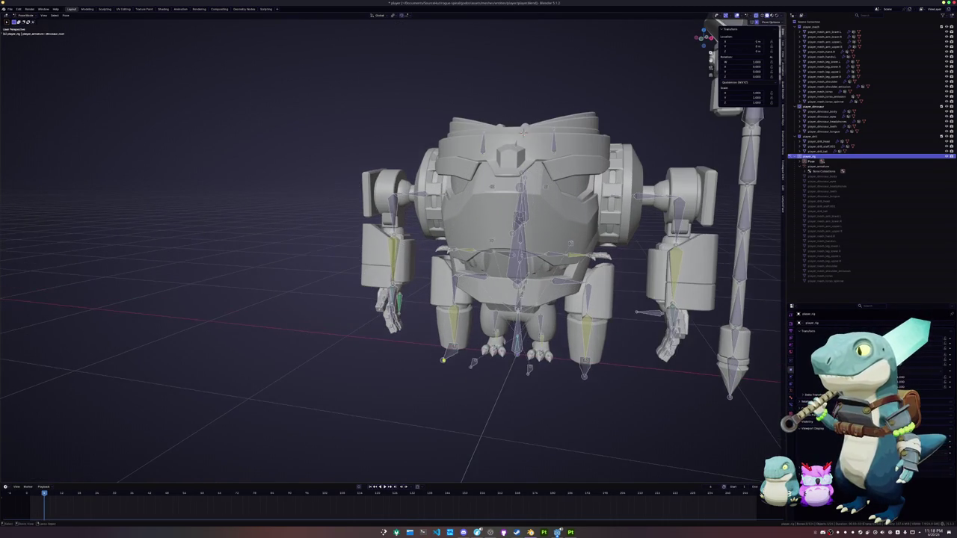
- In Edit Mode, select the left and right leg IK target bones and the mesh_root bone
key("Tab")
middle_click_drag(496, 367, 491, 324)
scroll(491, 384, "up", 3)
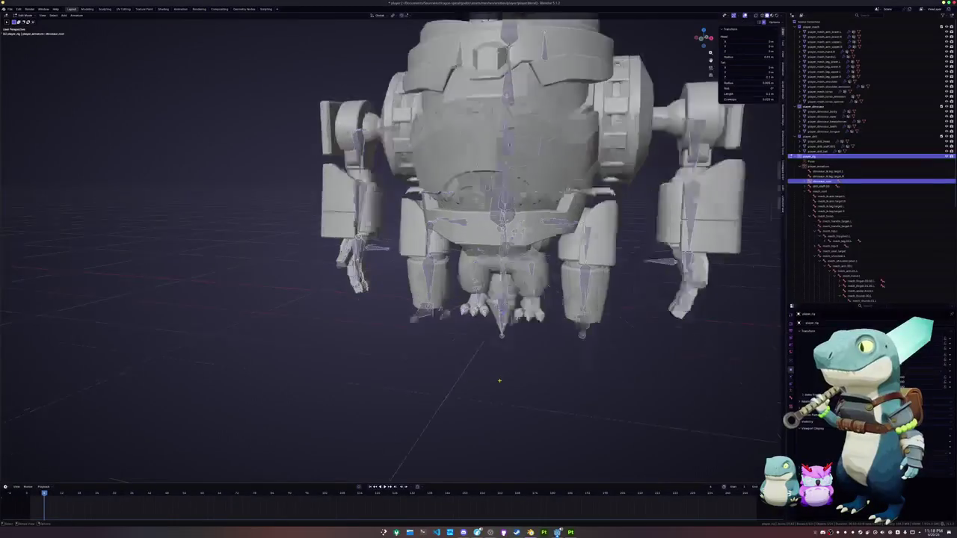
scroll(527, 389, "up", 2)
middle_click_drag(527, 389, 505, 368)
left_click(505, 365)
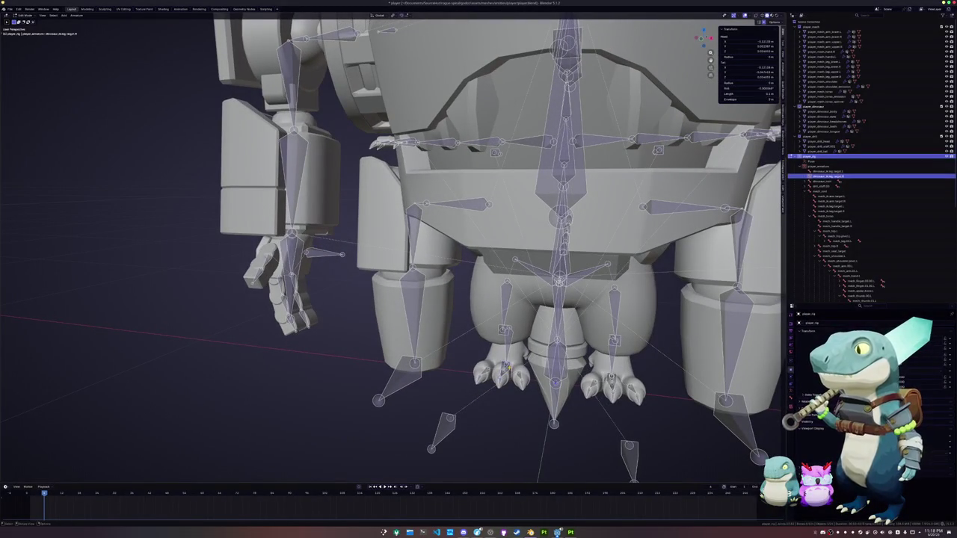
left_click(609, 378)
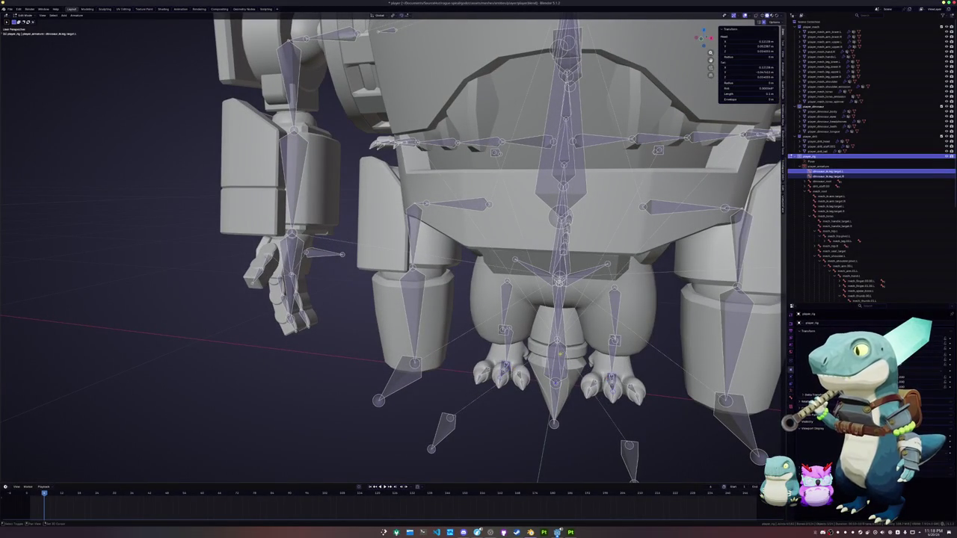
middle_click_drag(610, 378, 553, 370)
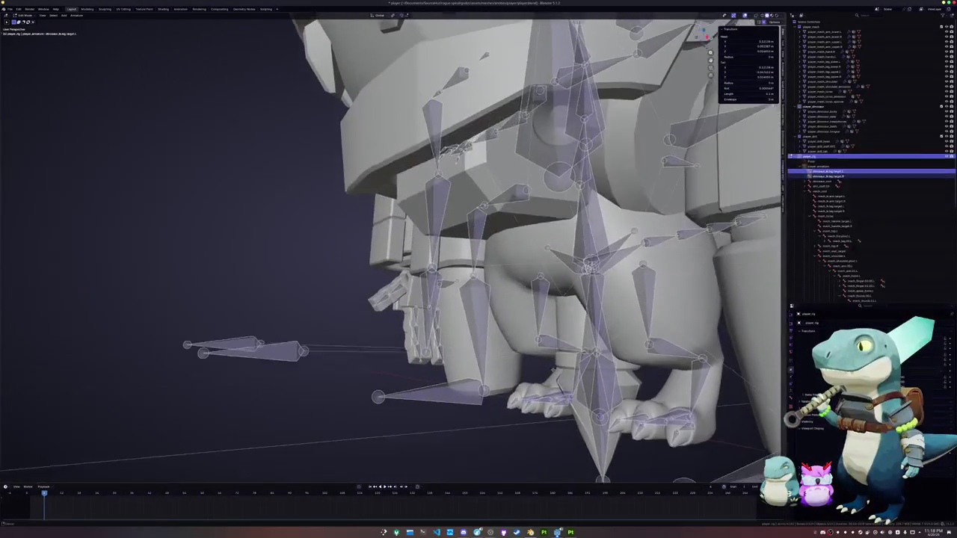
left_click(558, 382, "shift")
left_click(558, 381, "shift")
left_click(557, 381, "shift")
left_click(557, 382, "shift")
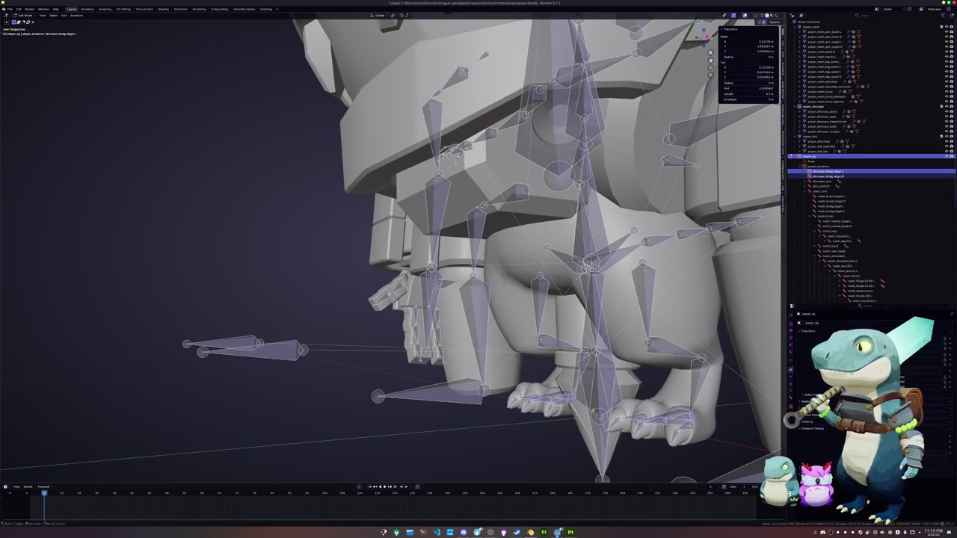
left_click(594, 396, "shift")
left_click(594, 394, "shift")
left_click(594, 394, "shift")
left_click(594, 394, "shift")
- Parent the leg IK targets to the root bone with Keep Offset
middle_click_drag(594, 394, 575, 302)
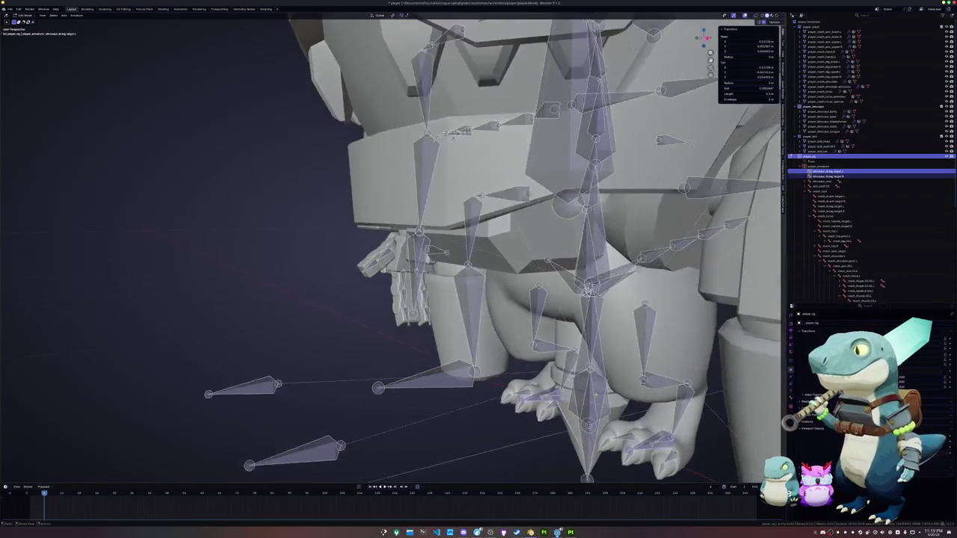
scroll(575, 301, "up", 3)
scroll(575, 301, "up", 2)
scroll(575, 301, "up", 2)
scroll(575, 301, "up", 1)
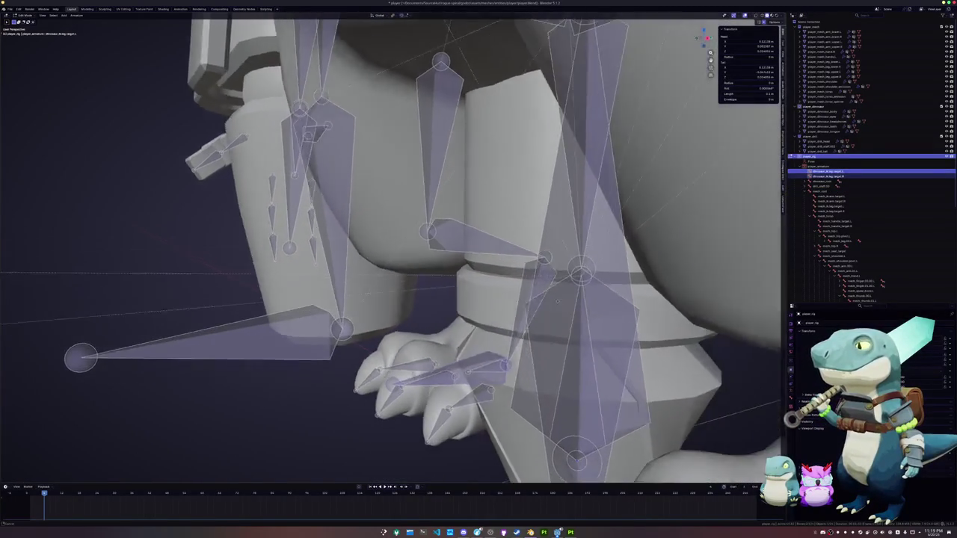
scroll(582, 308, "up", 1)
scroll(589, 314, "up", 1)
scroll(602, 300, "down", 2)
middle_click_drag(601, 301, 586, 304)
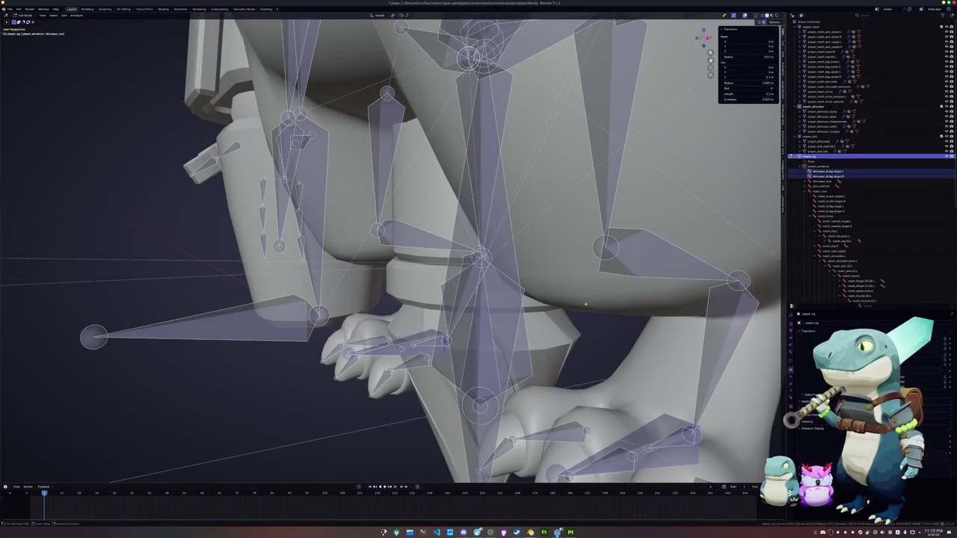
key("ctrl+p")
left_click(585, 313)
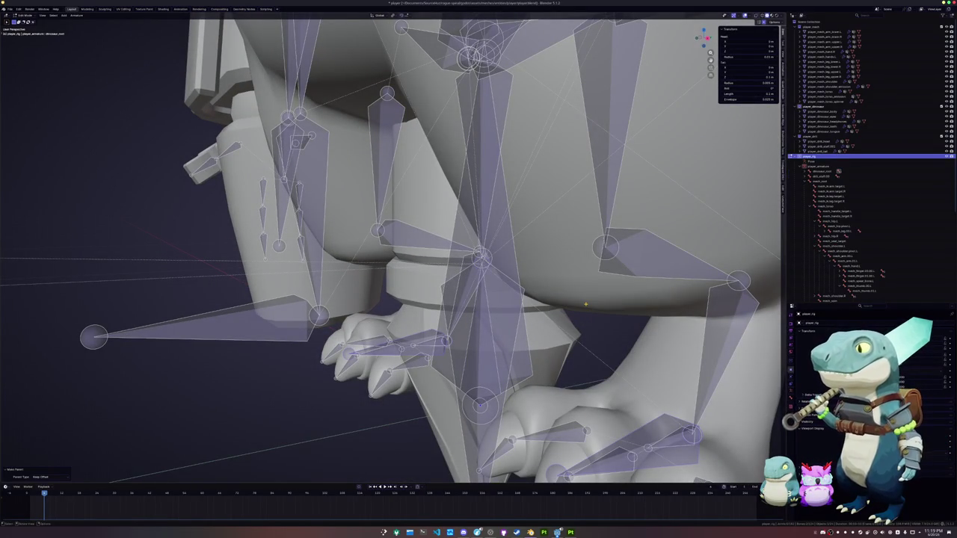
scroll(585, 305, "down", 4)
scroll(585, 304, "up", 2)
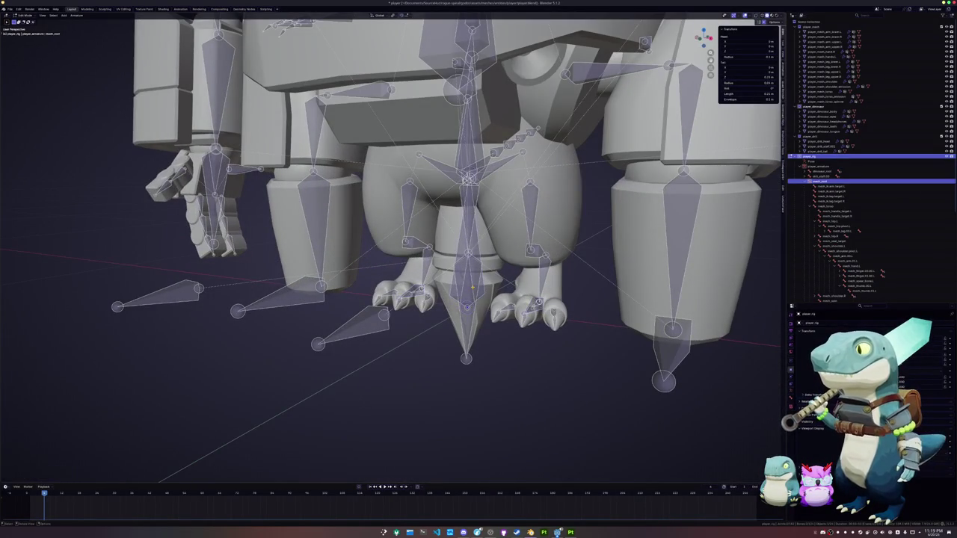
left_click(467, 351)
- Slide the dinosaur skeleton's root bone along X to the left of the mech
key("g")
key("x")
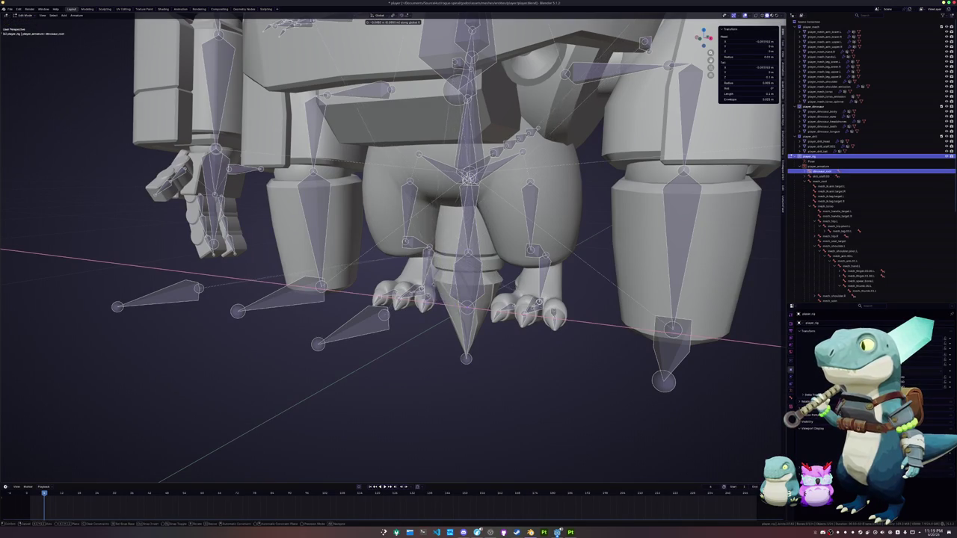
key("Return")
key("ctrl+Tab")
key("g")
key("x")
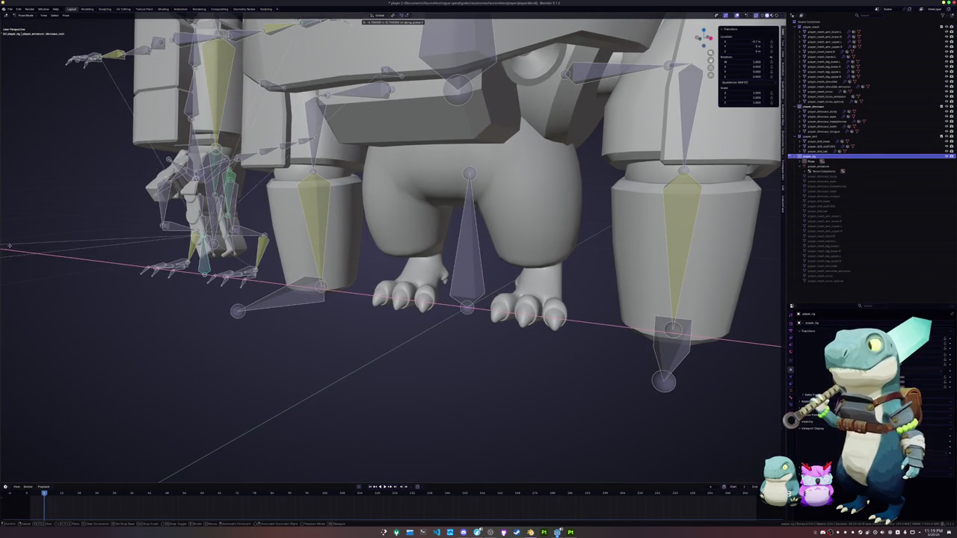
key("Return")
key("g")
key("x")
scroll(204, 321, "down", 6)
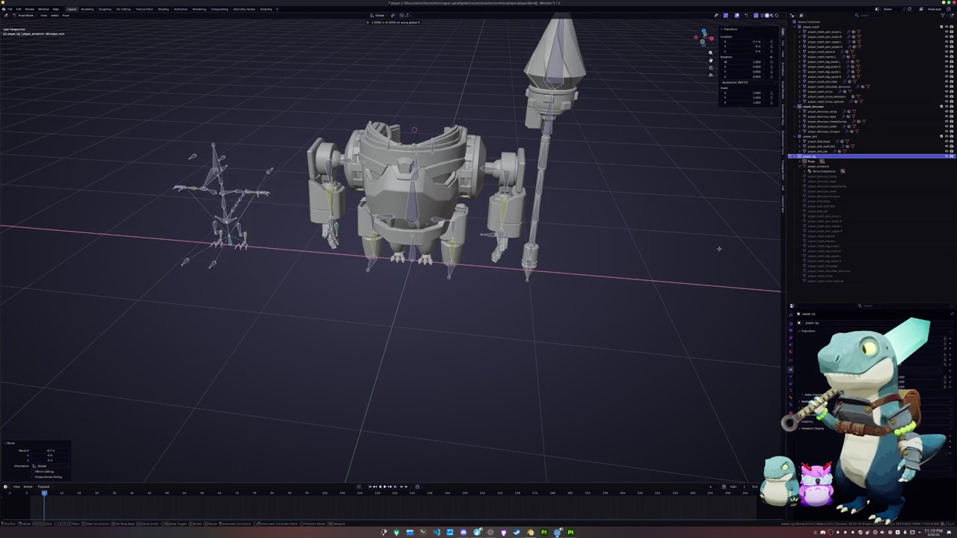
key("Return")
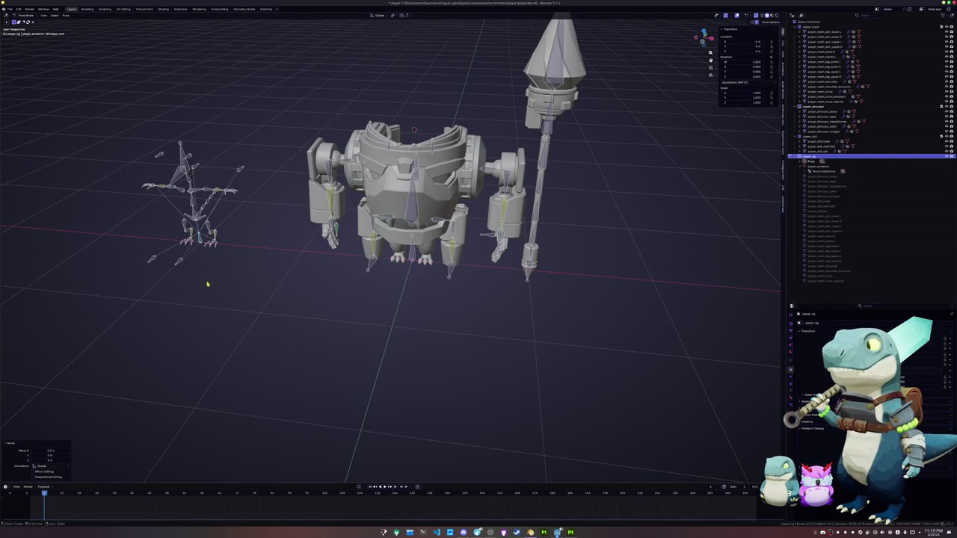
- Move the spear-staff bone further right along X, then select the dinosaur mesh parts
left_click(531, 279)
key("g")
key("x")
key("Return")
middle_click_drag(473, 299, 469, 282)
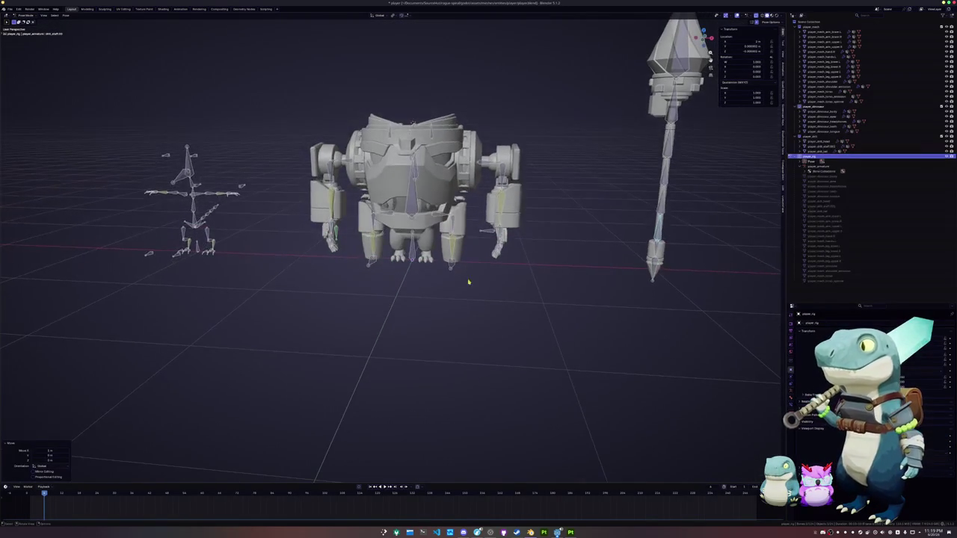
key("ctrl+Tab")
left_click(820, 111)
left_click(819, 131, "shift")
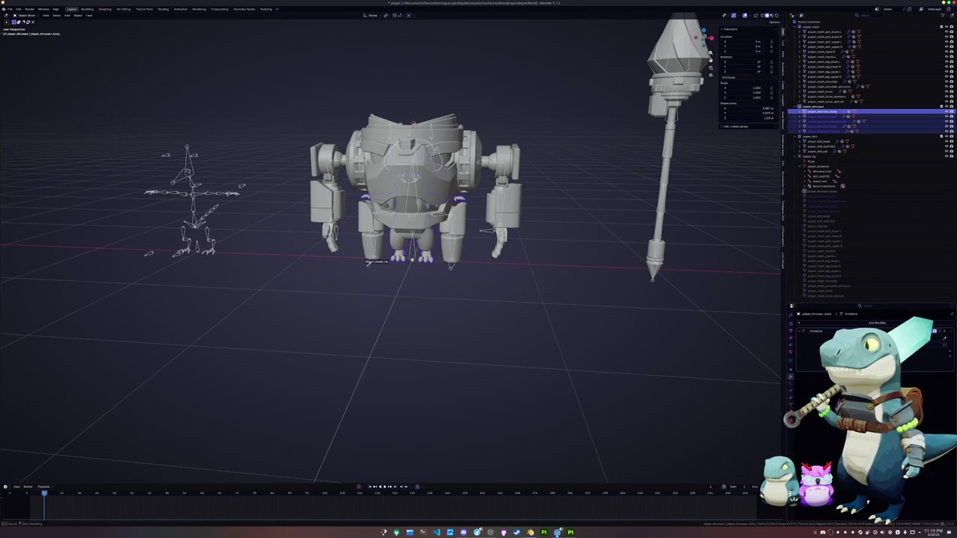
- Bring the dinosaur meshes onto the left skeleton
key("ctrl+z")
mouse_move(322, 293)
middle_mouse_down()
mouse_move(313, 287)
mouse_move(314, 326)
mouse_move(314, 299)
middle_mouse_up()
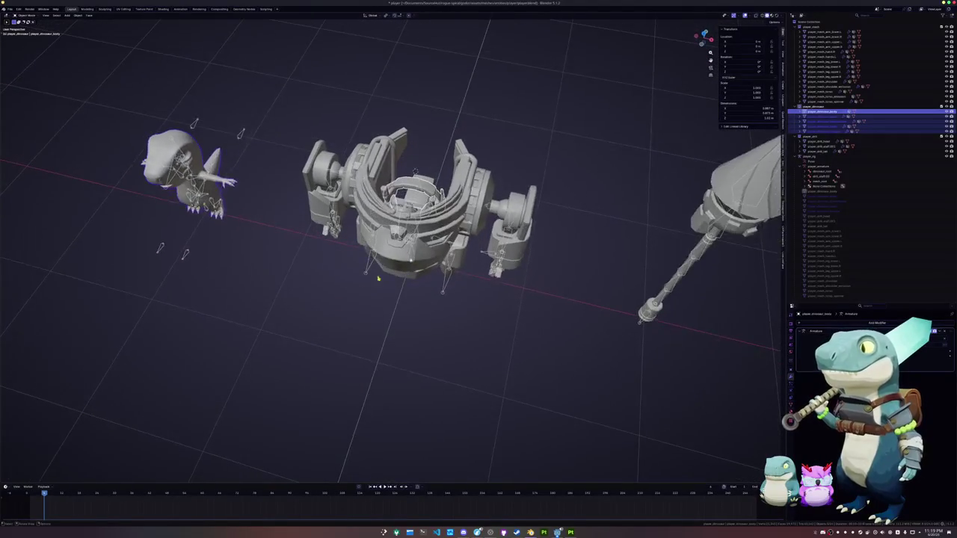
scroll(389, 239, "up", 3)
- Clear the headphones ring's location with Alt+G and enter Edit Mode on it
left_click(452, 158)
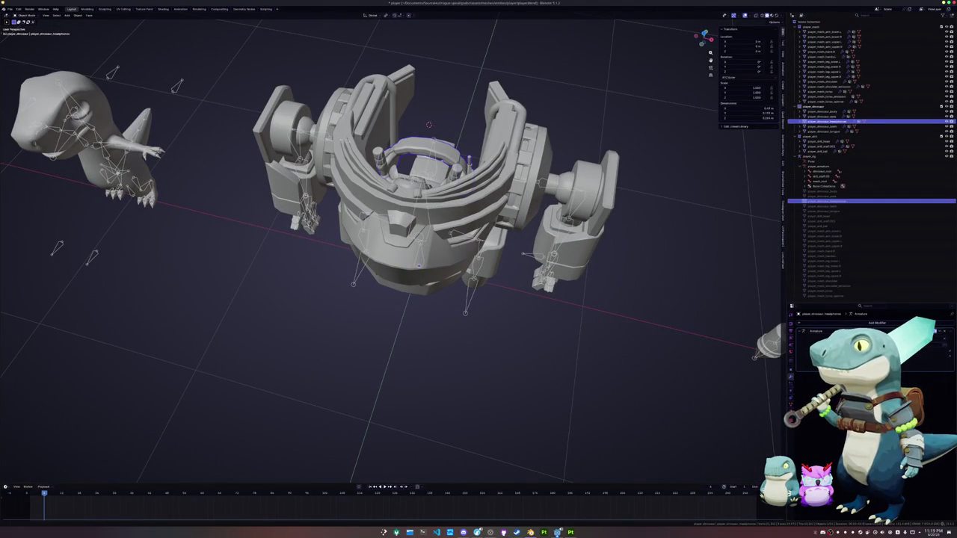
scroll(588, 295, "down", 2)
middle_click_drag(588, 254, 582, 307, "shift")
key("alt+g")
key("Tab")
key("Tab")
key("Tab")
key("Tab")
key("Tab")
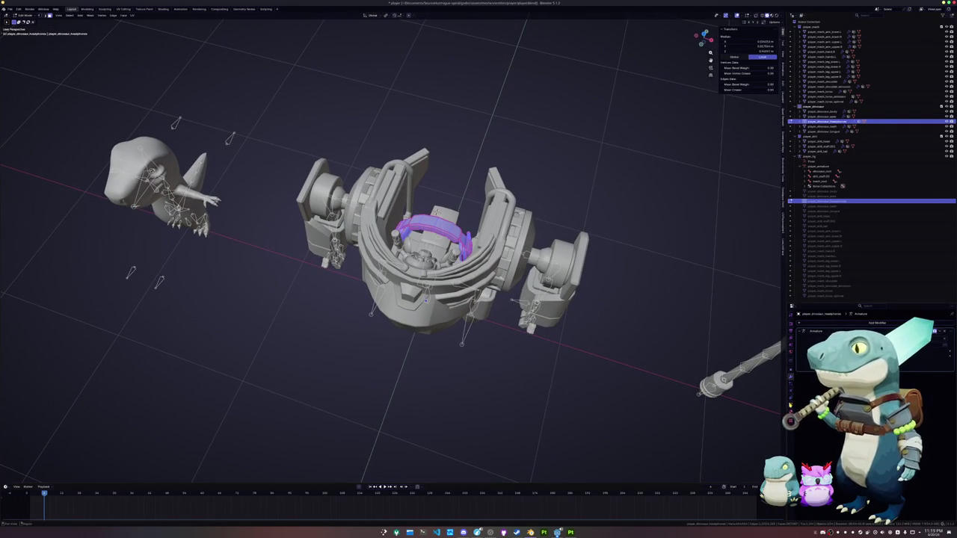
- Batch-rename the headphones mesh's vertex groups using find and replace
left_click(791, 367)
key("Tab")
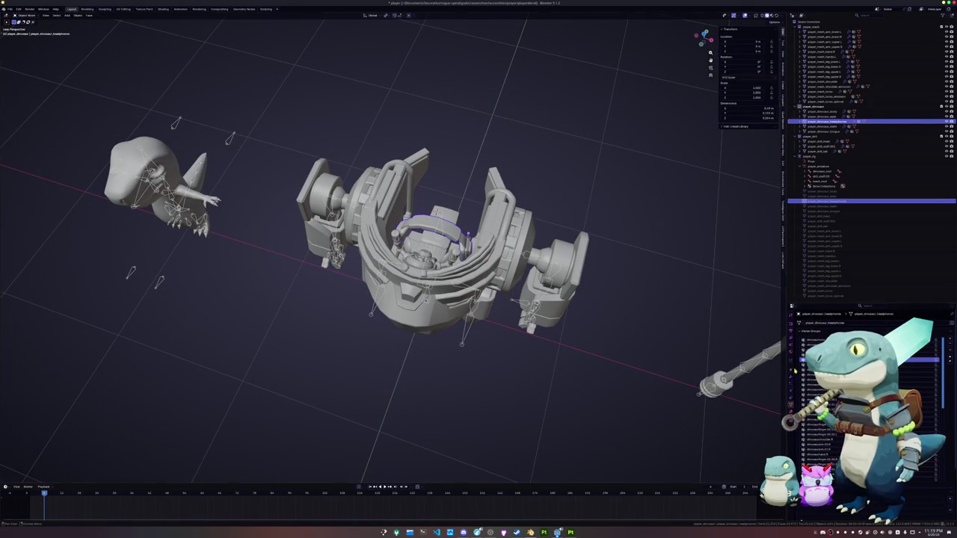
key("Tab")
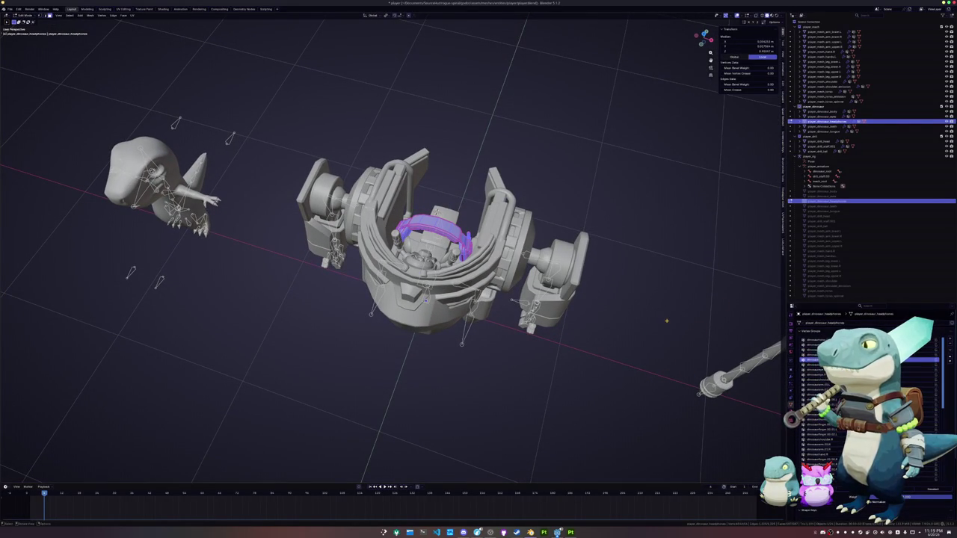
right_click(666, 321)
left_click(650, 423)
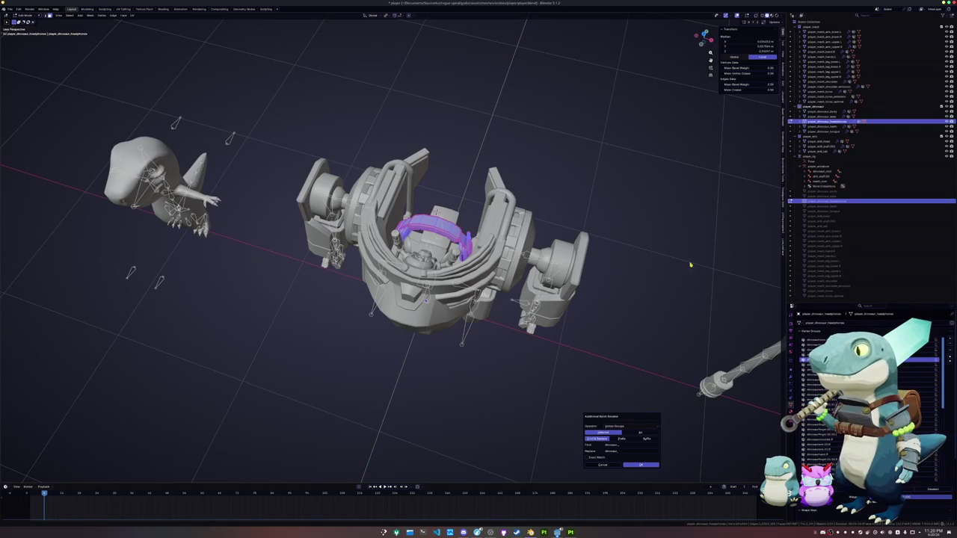
left_click(626, 444)
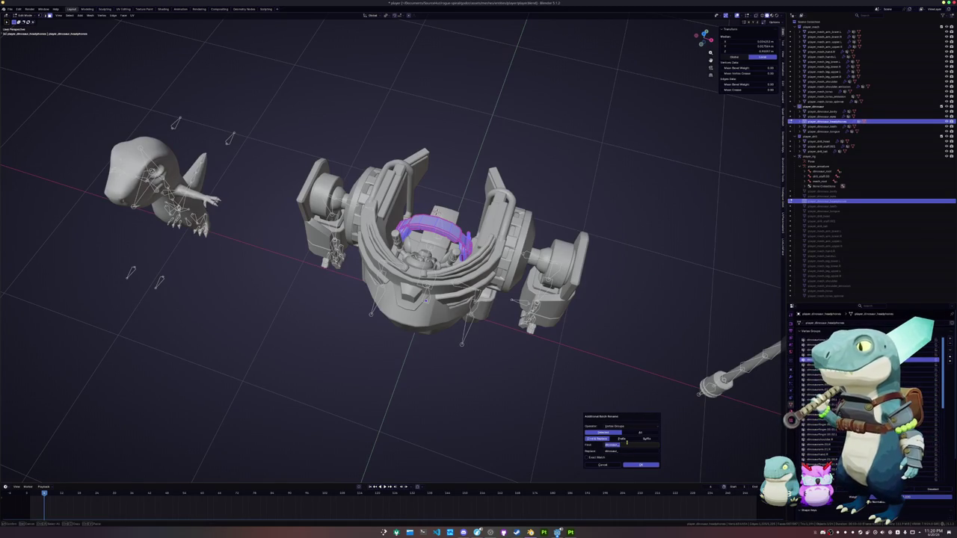
key("Return")
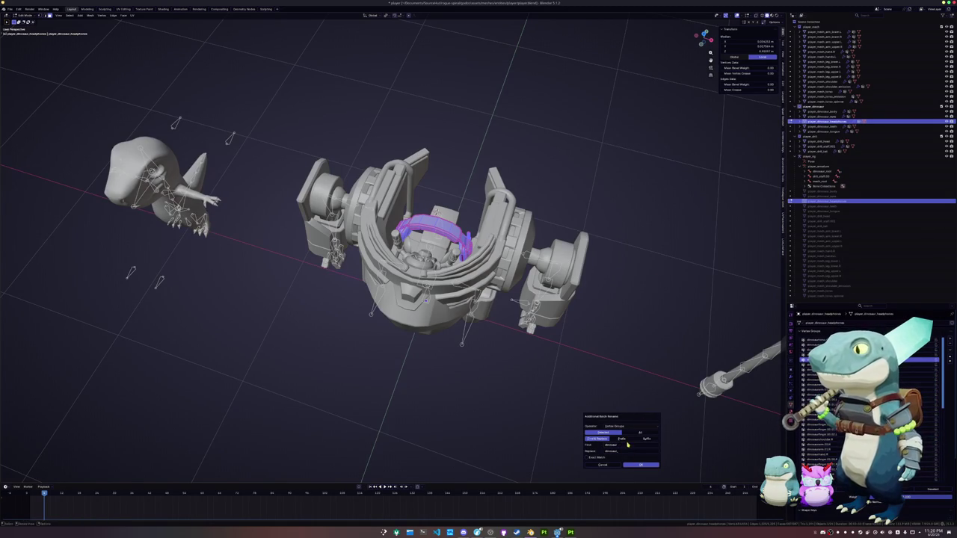
key("Return")
key("Tab")
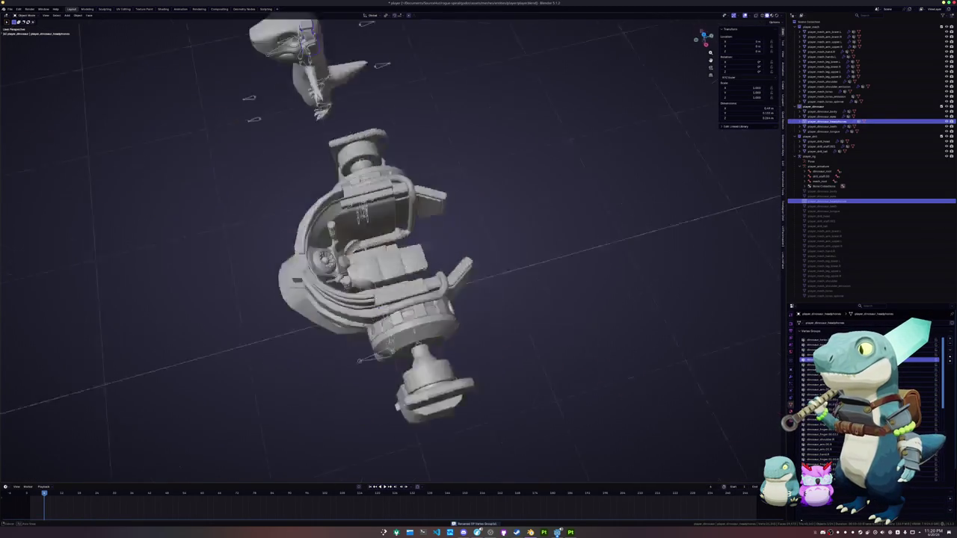
- Batch-rename the eyes mesh's vertex groups and check its armature modifier
middle_click_drag(658, 246, 709, 256)
scroll(708, 256, "up", 5)
key("Tab")
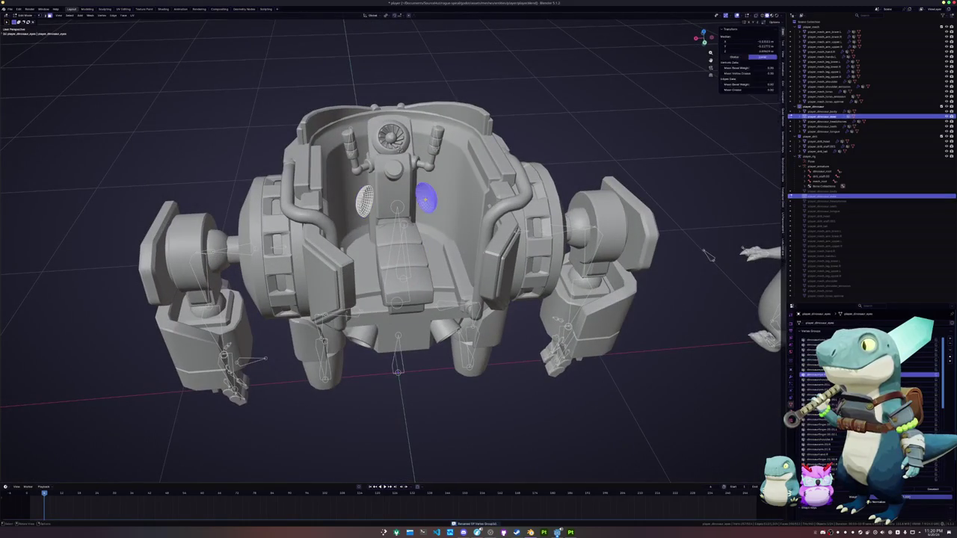
key("Tab")
key("ctrl+F2")
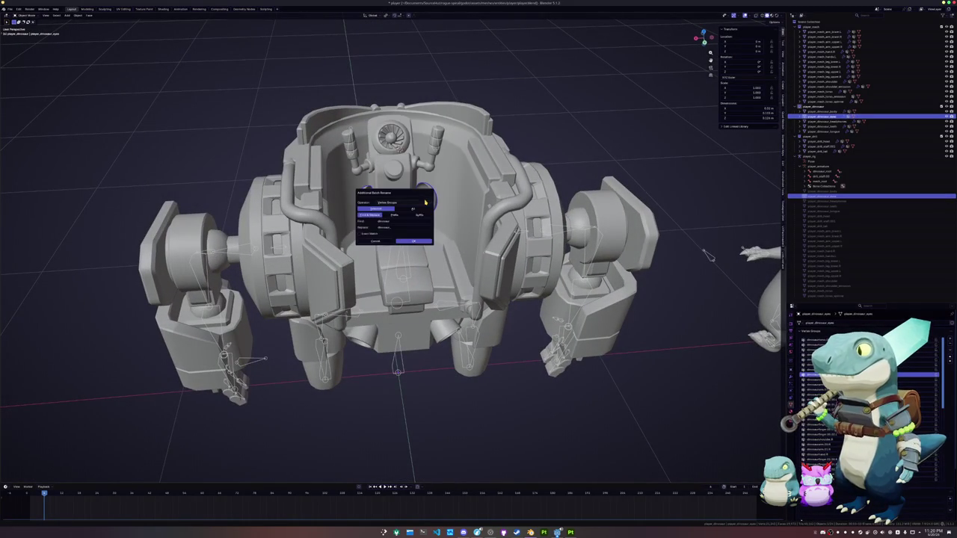
left_click(412, 242)
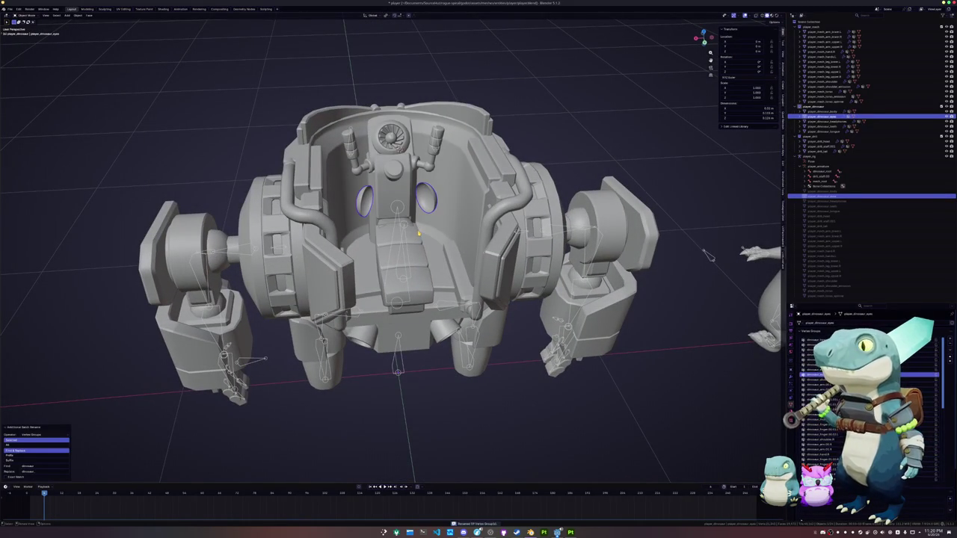
scroll(708, 256, "down", 3)
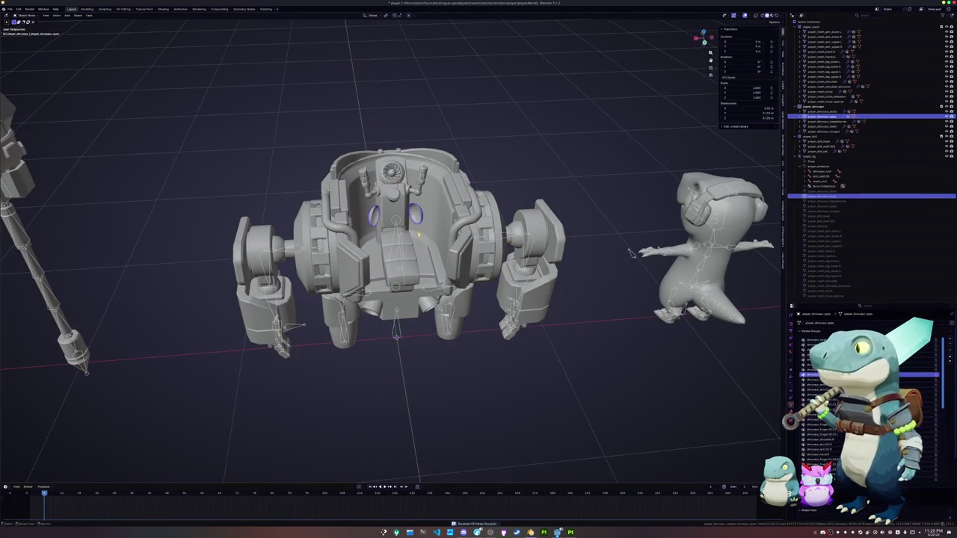
left_click(791, 371)
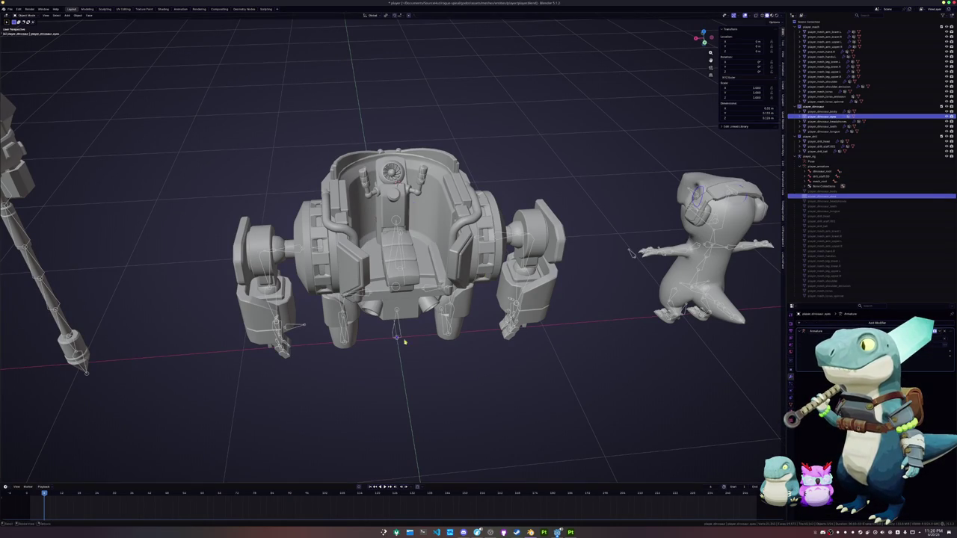
scroll(376, 222, "up", 3)
scroll(376, 222, "up", 2)
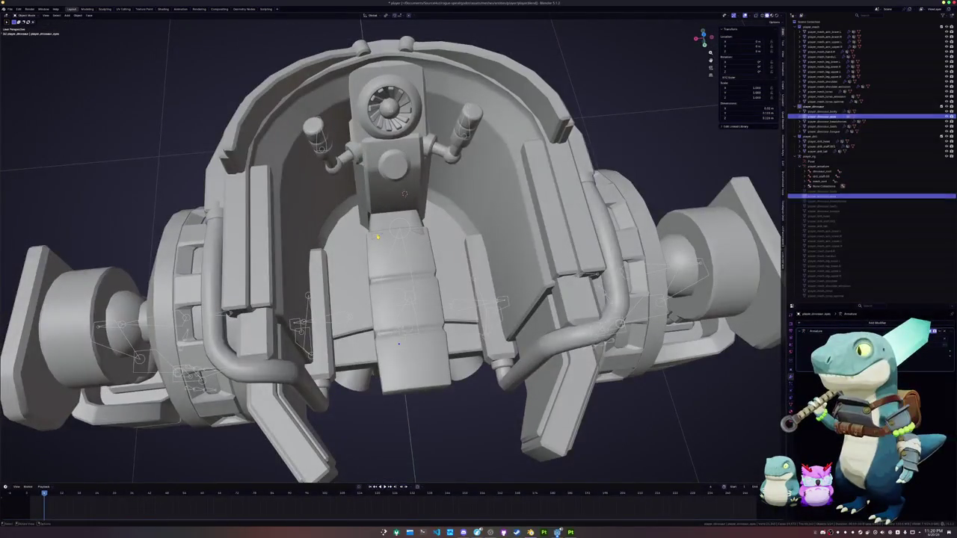
- Select the dinosaur tongue mesh and batch-rename its vertex groups
left_click(371, 235)
mouse_move(371, 235)
middle_mouse_down()
mouse_move(666, 251)
mouse_move(86, 256)
mouse_move(648, 134)
middle_mouse_up()
scroll(665, 252, "down", 2)
scroll(665, 252, "down", 2)
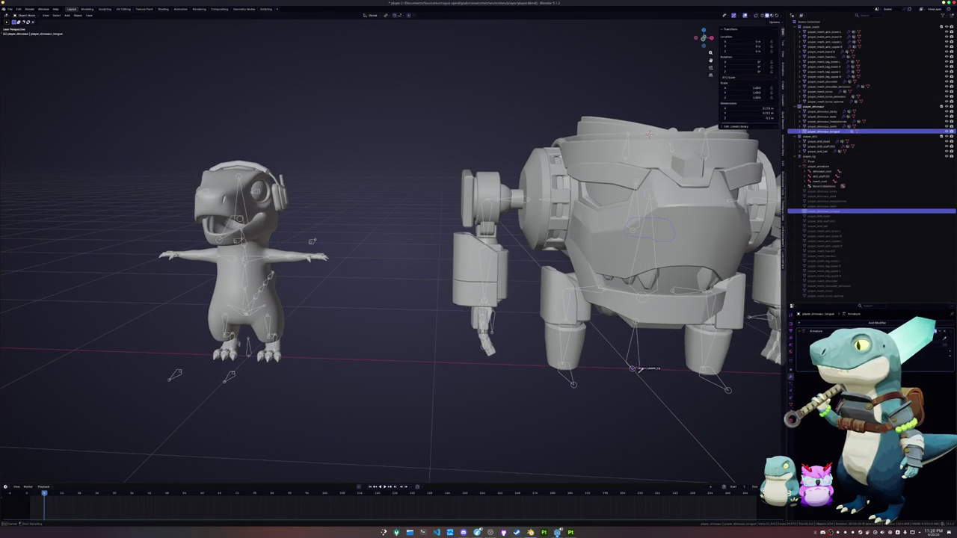
right_click(560, 423)
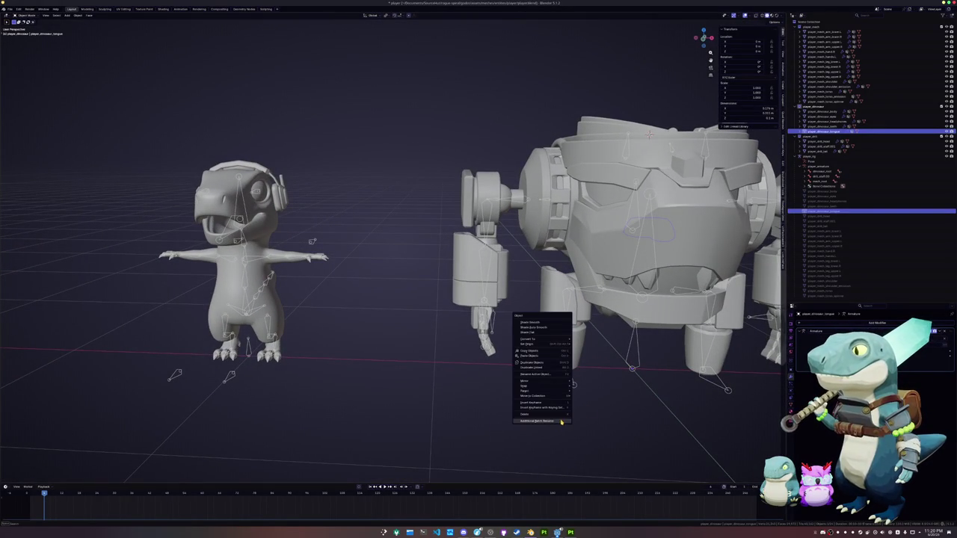
left_click(560, 422)
left_click(550, 459)
mouse_move(550, 457)
middle_mouse_down()
mouse_move(286, 314)
mouse_move(337, 326)
middle_mouse_up()
scroll(286, 314, "up", 3)
scroll(337, 326, "up", 4)
- Select the dinosaur teeth mesh and batch-rename its vertex groups
left_click(830, 92)
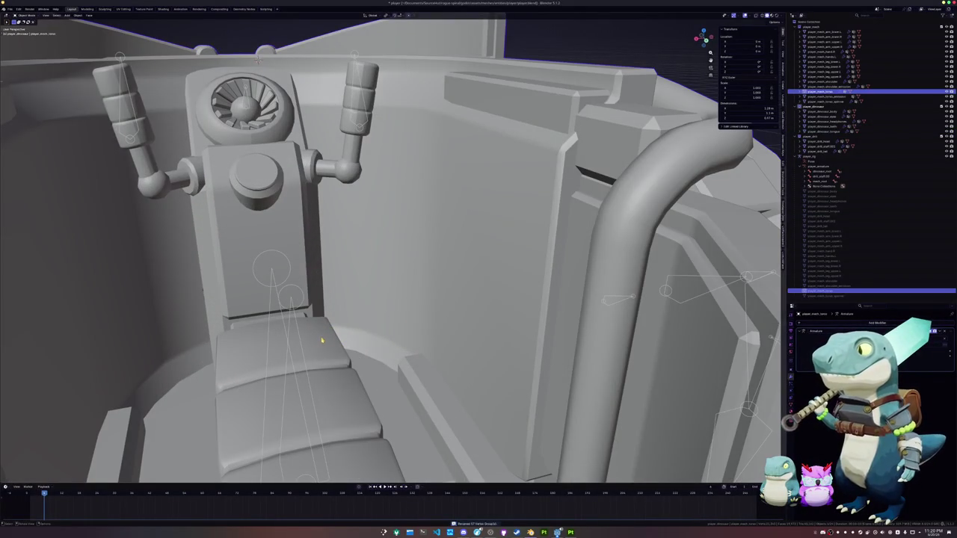
left_click(832, 130)
left_click(831, 126)
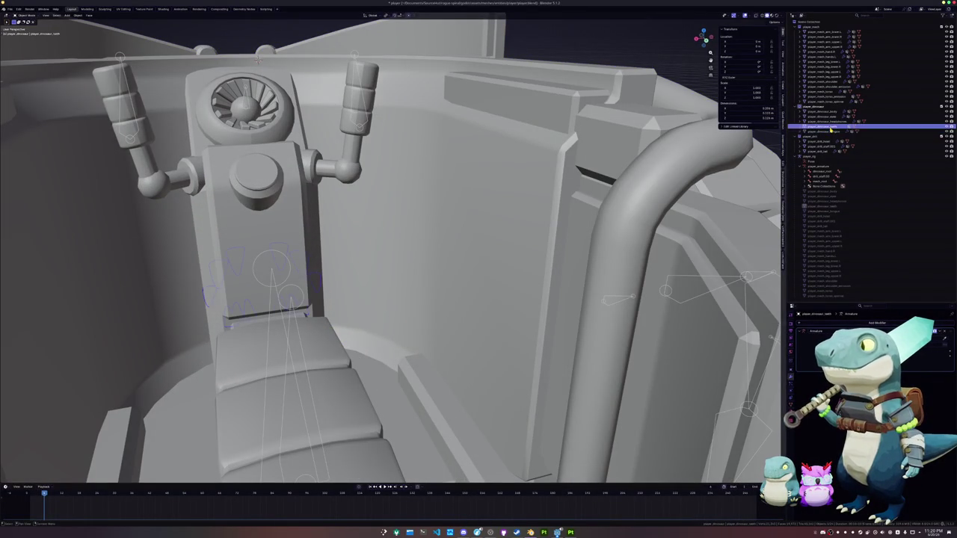
scroll(527, 119, "down", 5)
middle_click_drag(526, 119, 527, 120)
scroll(527, 119, "up", 2)
scroll(527, 120, "down", 2)
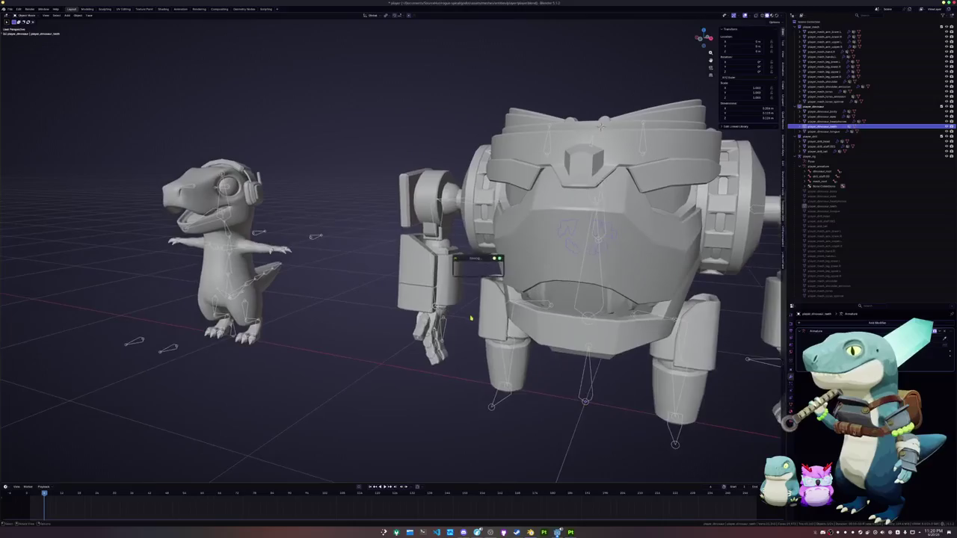
scroll(527, 120, "down", 1)
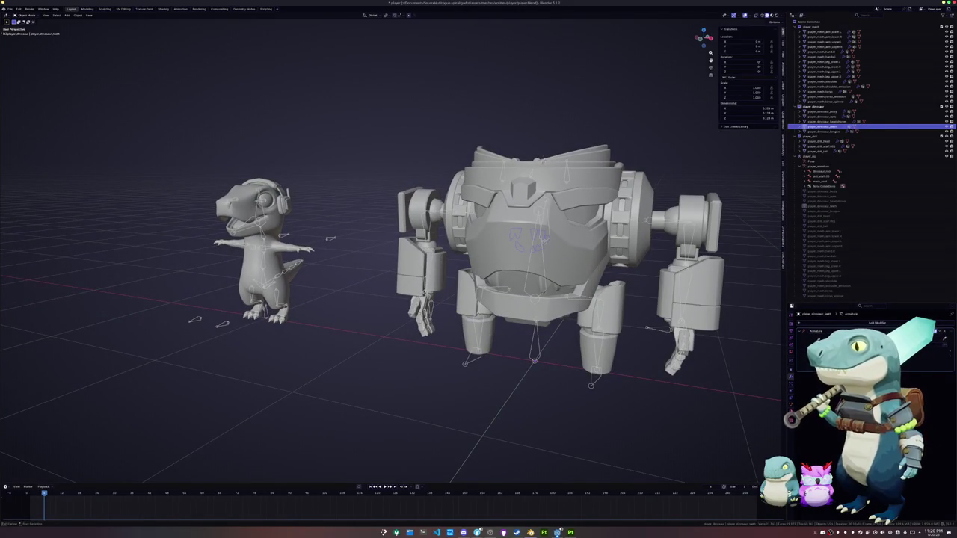
right_click(389, 388)
left_click(389, 388)
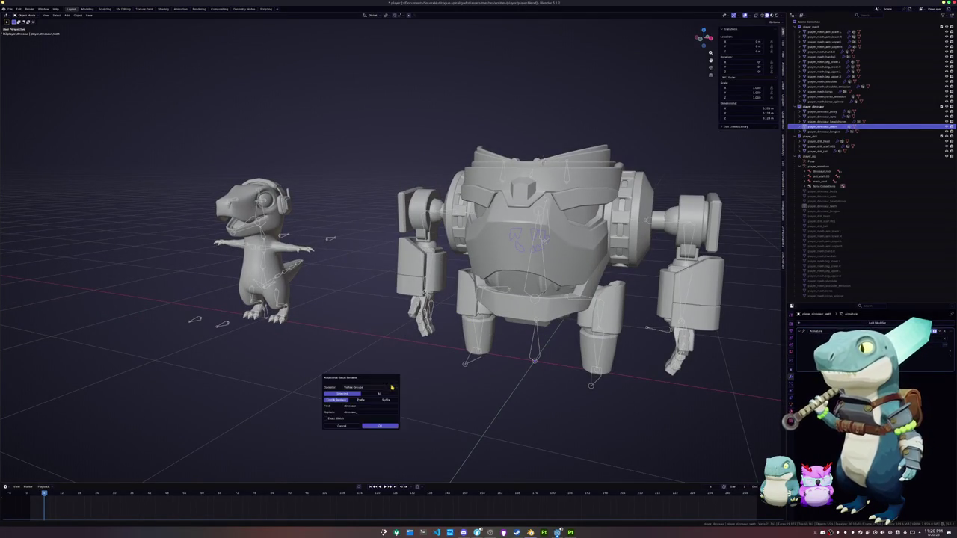
left_click(385, 427)
middle_click_drag(385, 427, 438, 379)
scroll(434, 375, "down", 3)
scroll(447, 377, "down", 2)
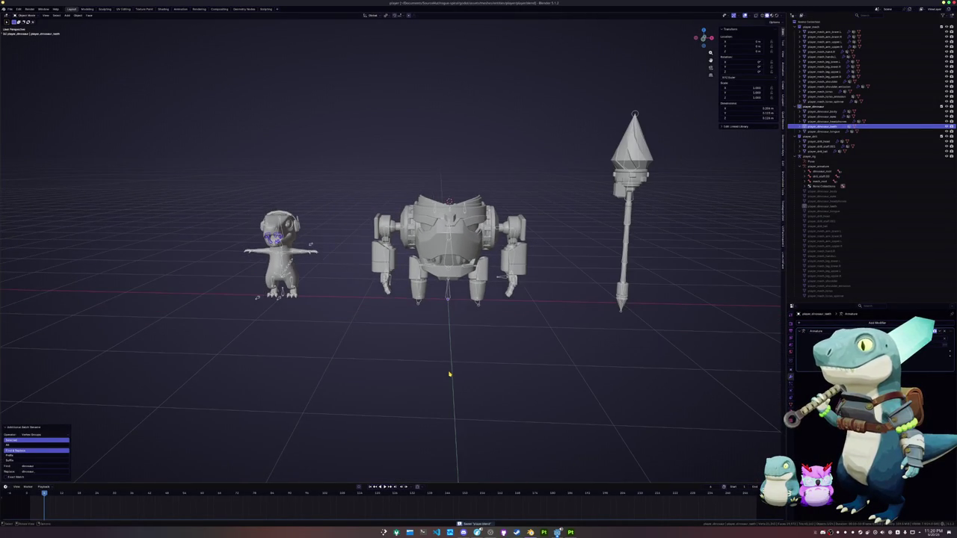
key("z")
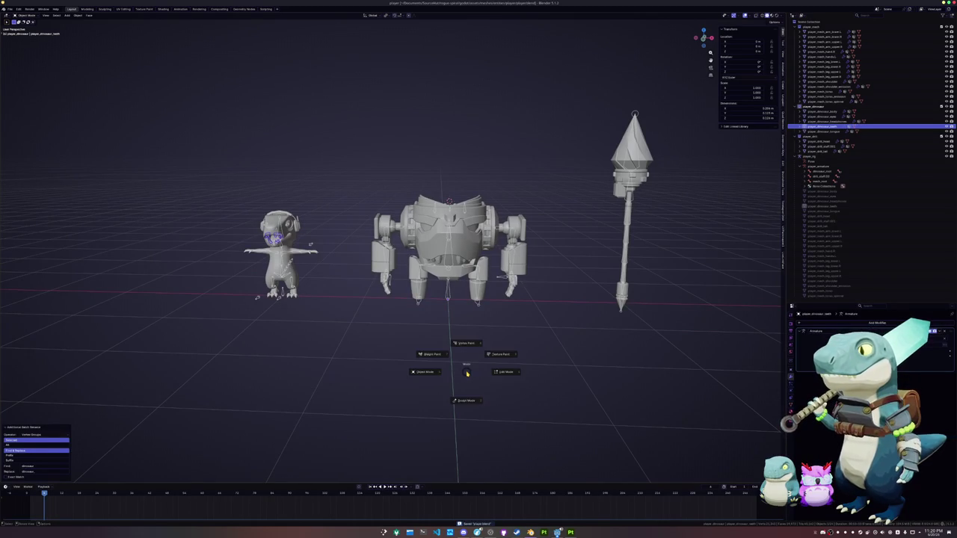
- Select all models and purge unused data blocks from the file
left_click_drag(704, 404, 156, 70)
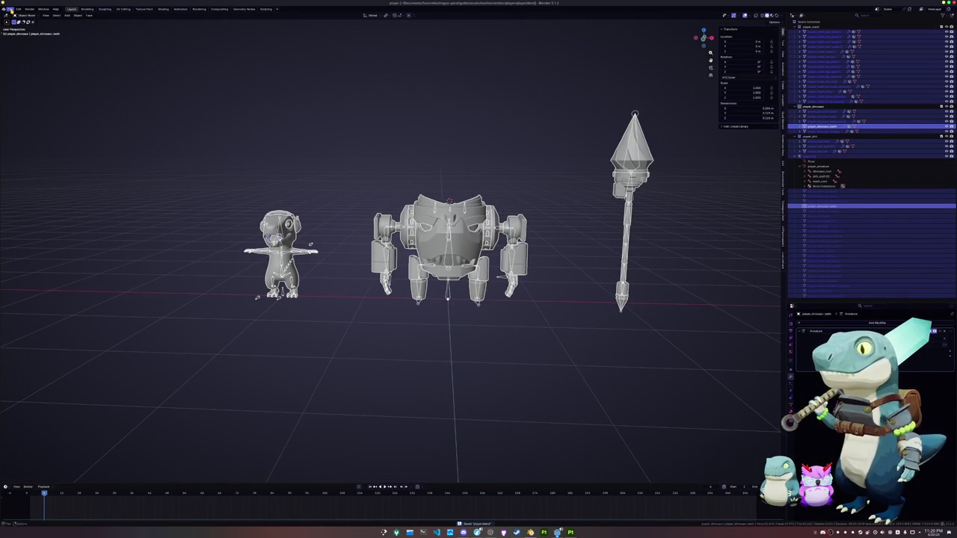
left_click(10, 9)
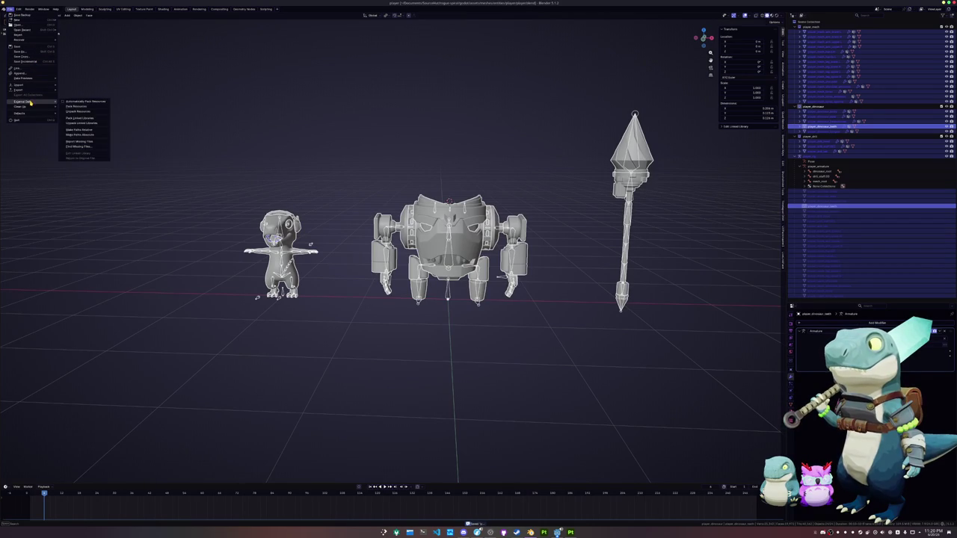
mouse_move(23, 106)
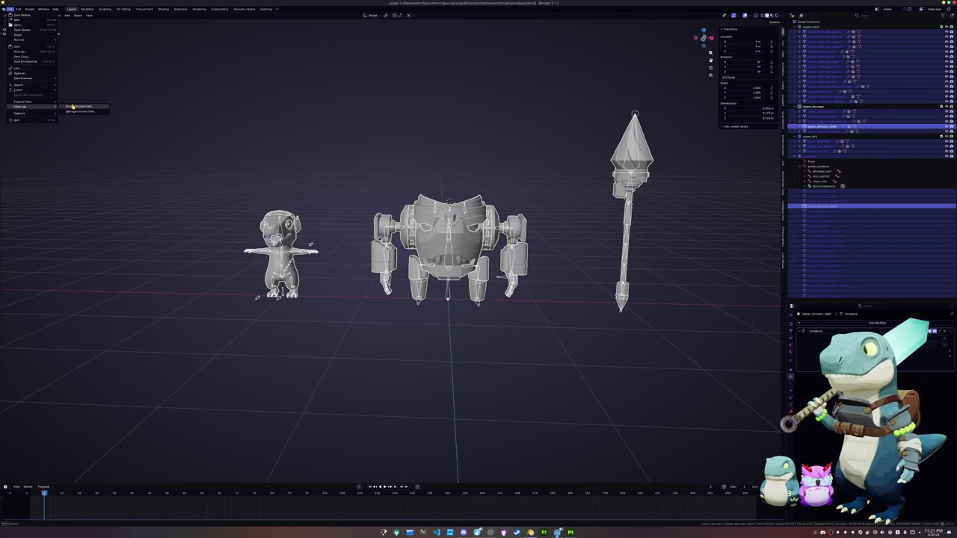
left_click(67, 106)
left_click(62, 138)
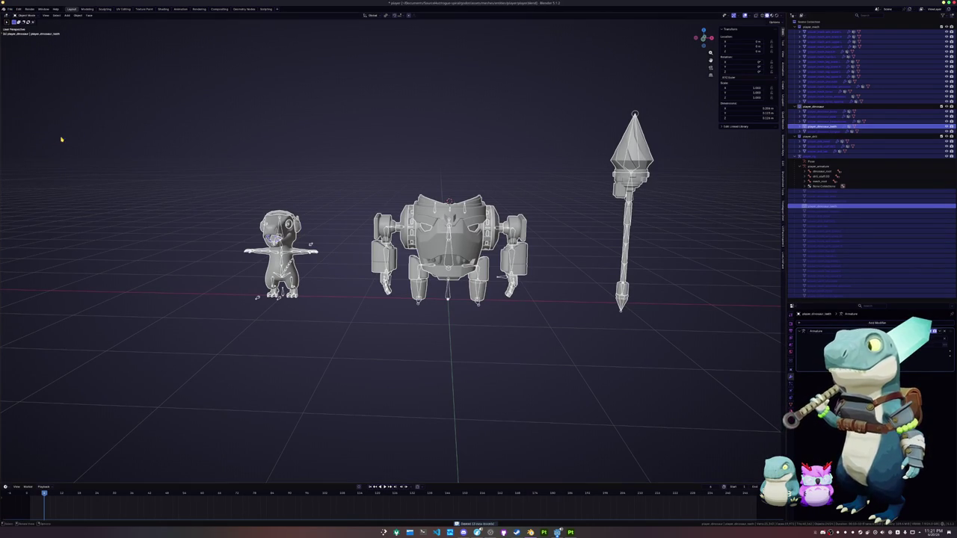
- Export everything as glTF over player.glb with material images set to None
left_click(11, 9)
mouse_move(19, 89)
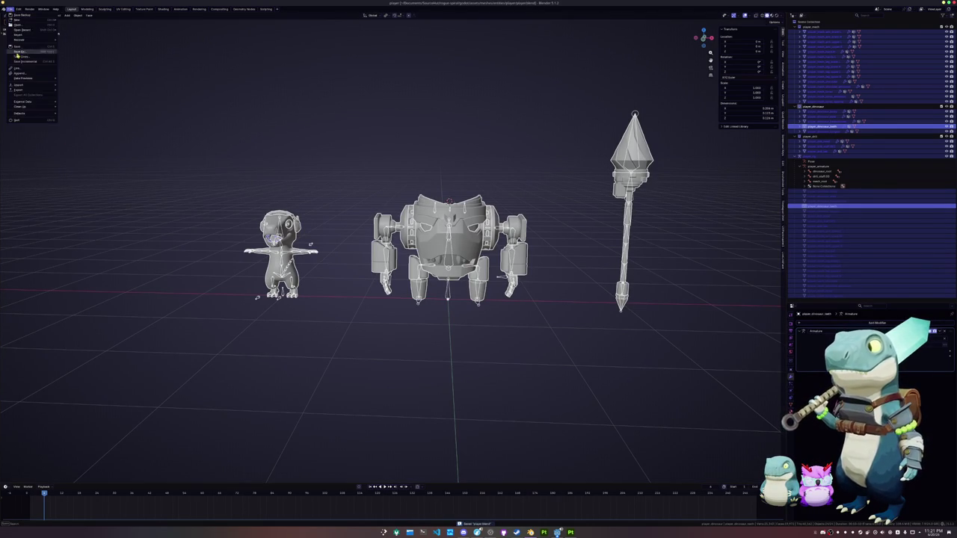
left_click(81, 136)
left_click(333, 66)
left_click(671, 61)
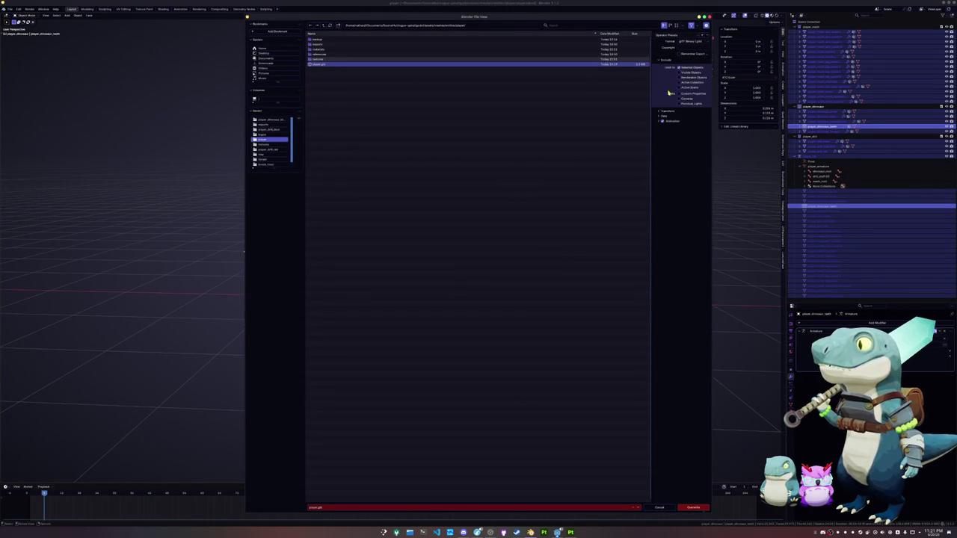
left_click(660, 116)
left_click(664, 134)
left_click(684, 147)
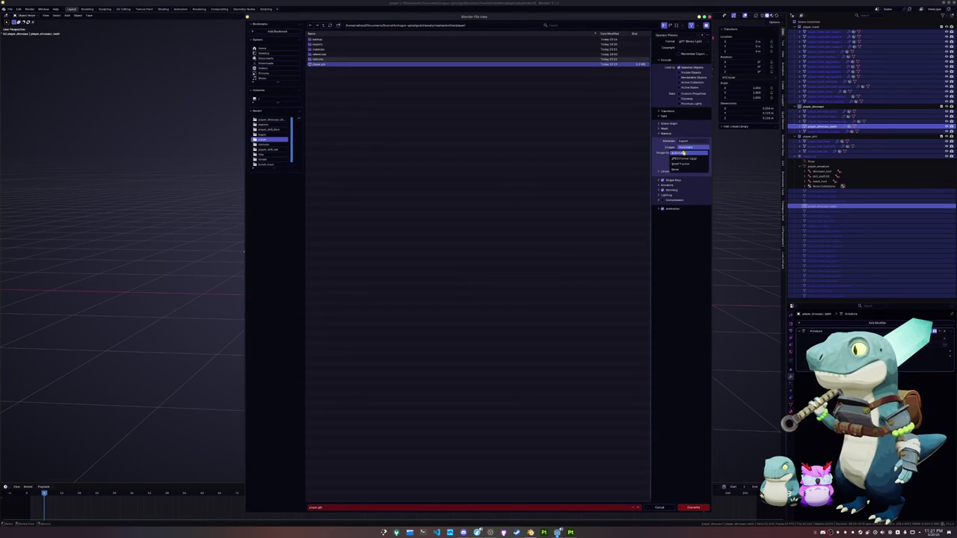
left_click(684, 168)
left_click(689, 508)
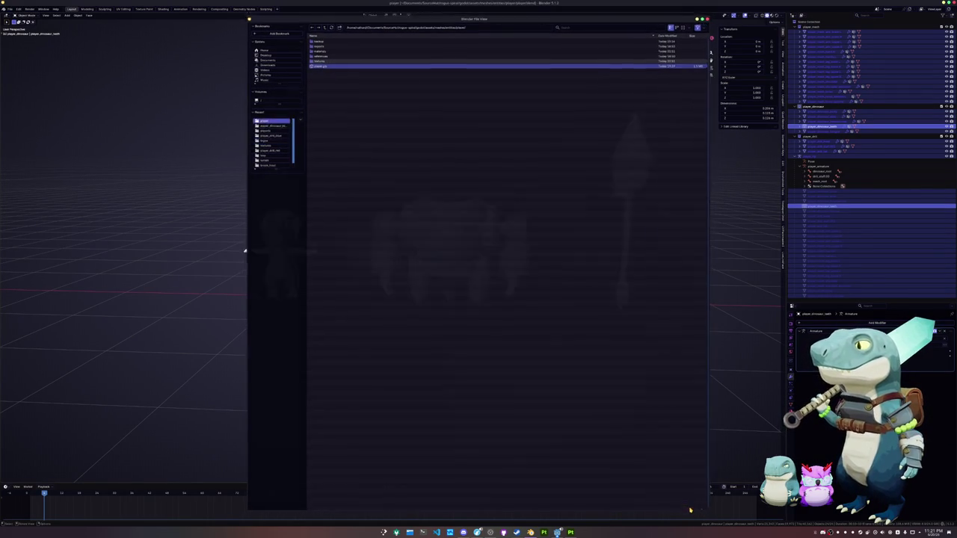
- In Godot, inspect the reimported player and select player_mech_torso_emission under the skeleton
left_click(557, 532)
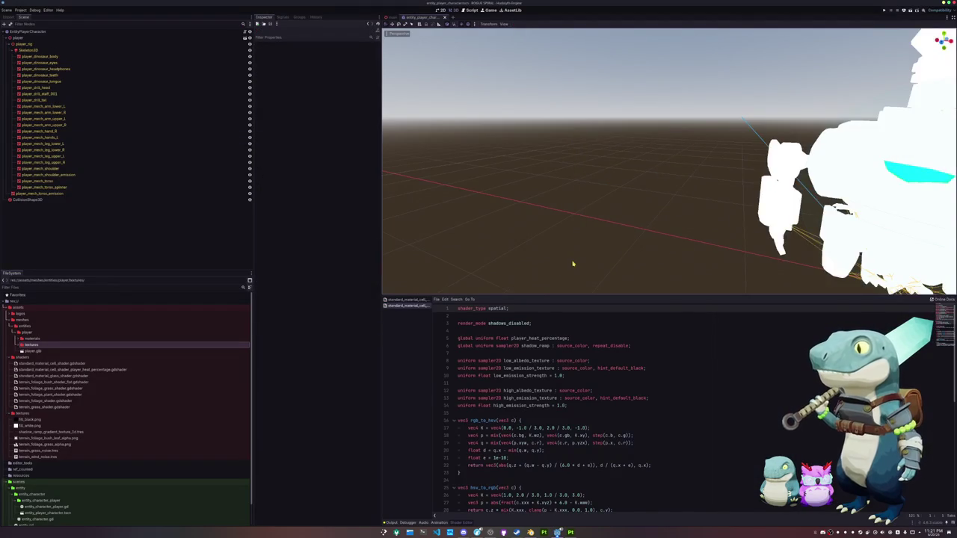
scroll(561, 234, "down", 5)
scroll(560, 233, "down", 1)
scroll(590, 241, "up", 2)
mouse_move(592, 242)
middle_mouse_down()
mouse_move(581, 203)
mouse_move(576, 219)
middle_mouse_up()
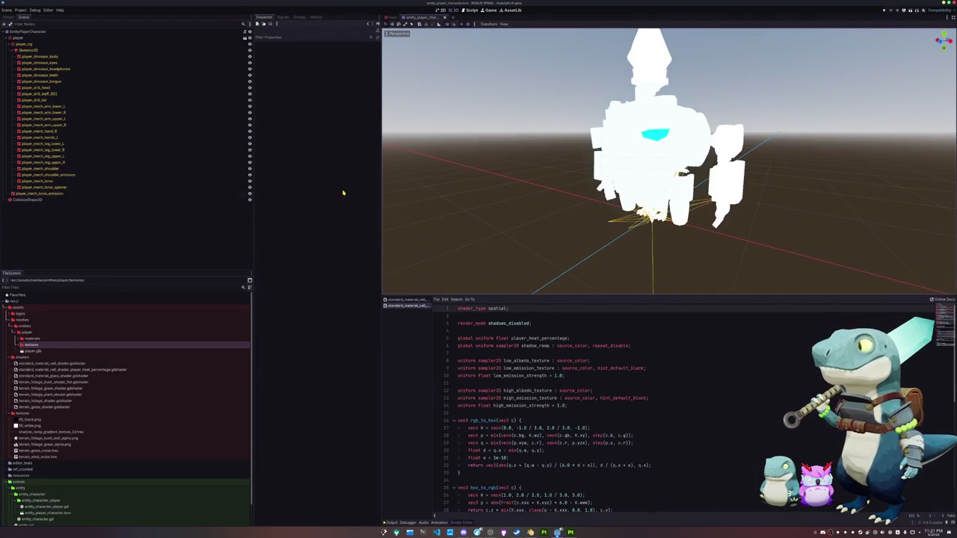
left_click(37, 57)
left_click(50, 188, "shift")
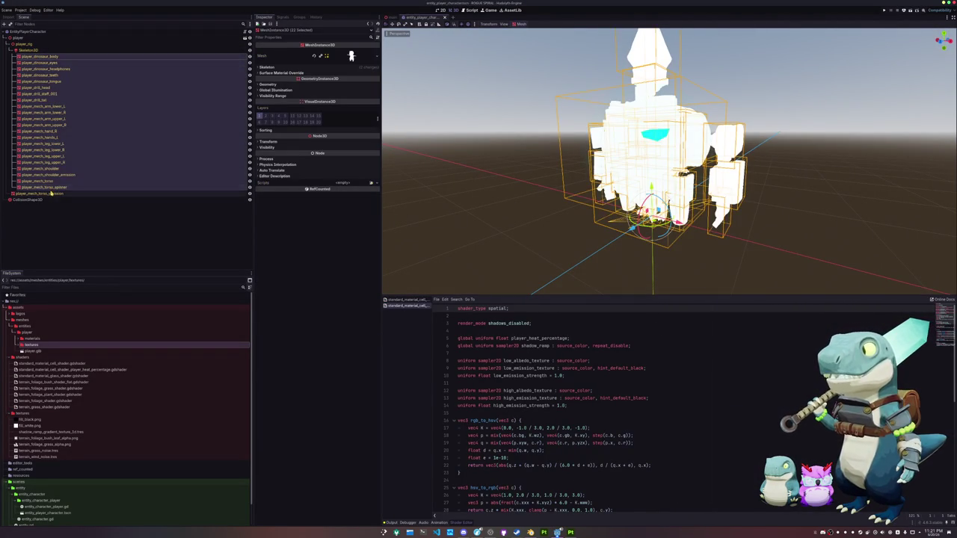
left_click(50, 194)
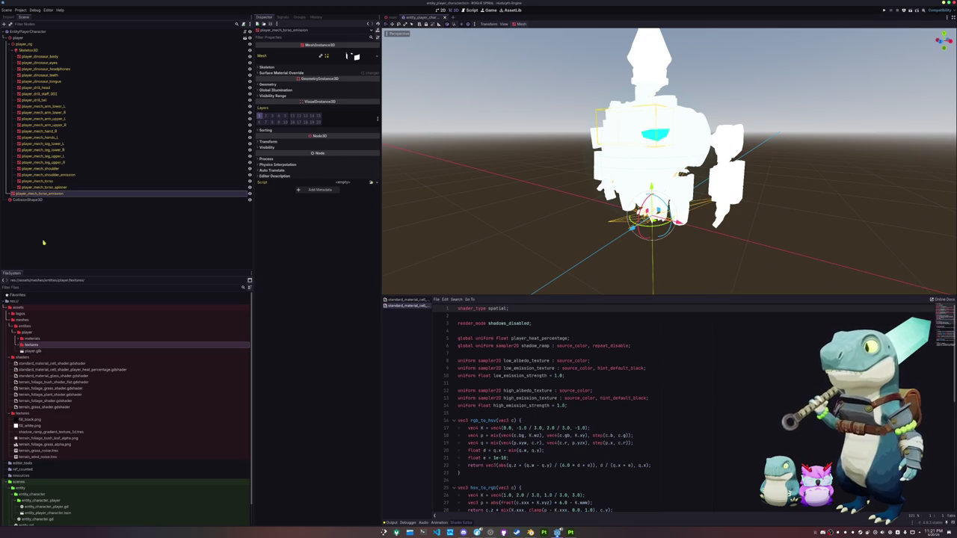
- Return to Blender and select player_mech_torso_emission in the viewport
key("alt+Tab")
left_click(475, 229)
middle_click_drag(474, 229, 548, 257)
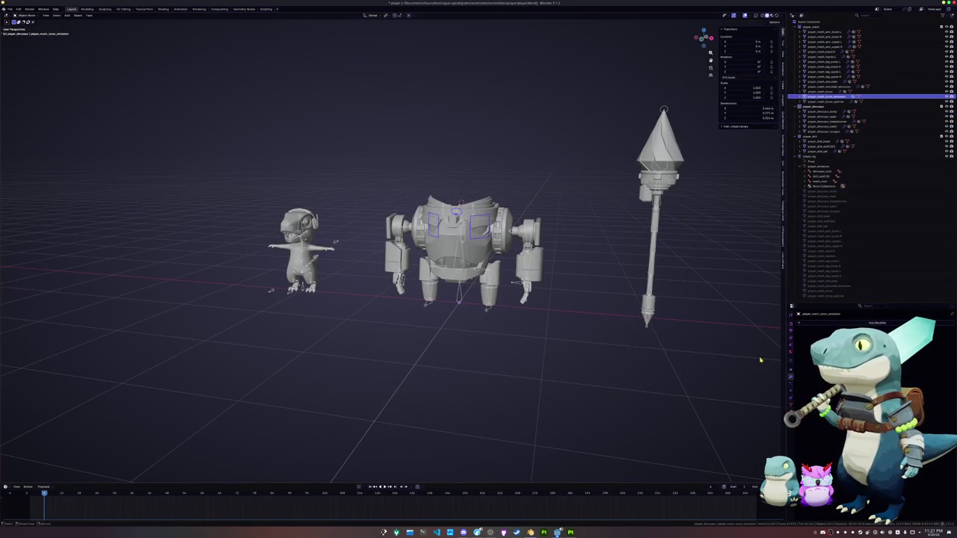
- Parent the torso emission mesh to the armature rig With Empty Groups
left_click(876, 322)
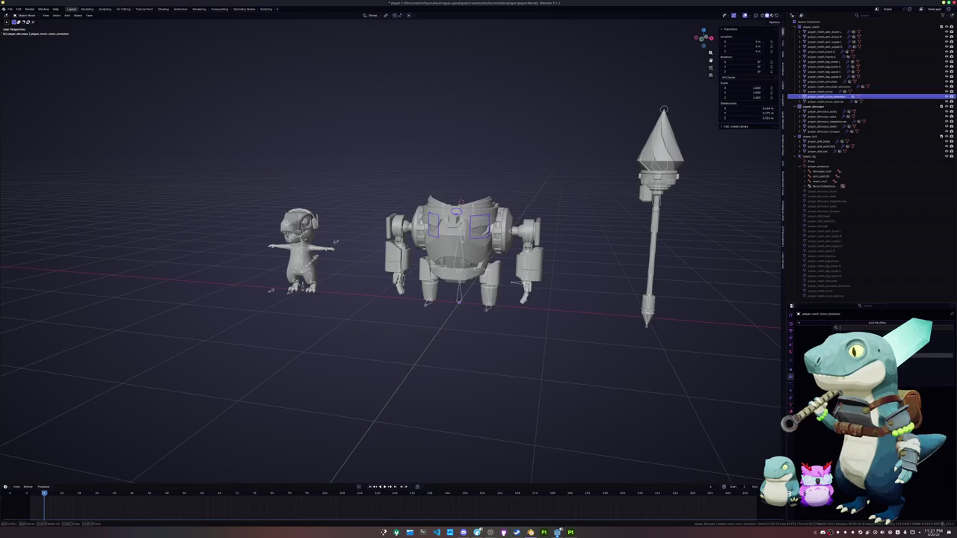
scroll(473, 322, "up", 2)
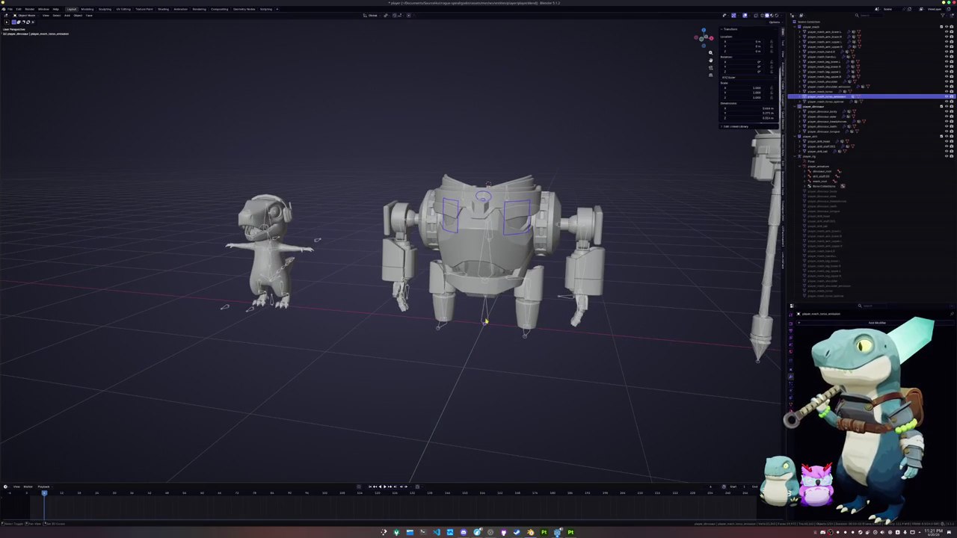
left_click(485, 321)
key("ctrl+p")
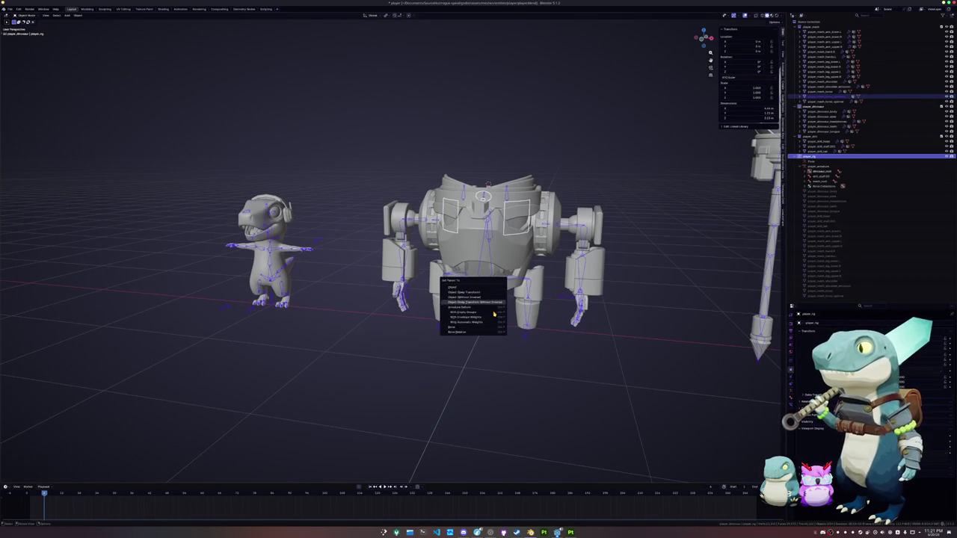
left_click(493, 313)
- Inspect the torso mesh's new vertex groups in Edit Mode, then return to Object Mode
left_click(515, 224)
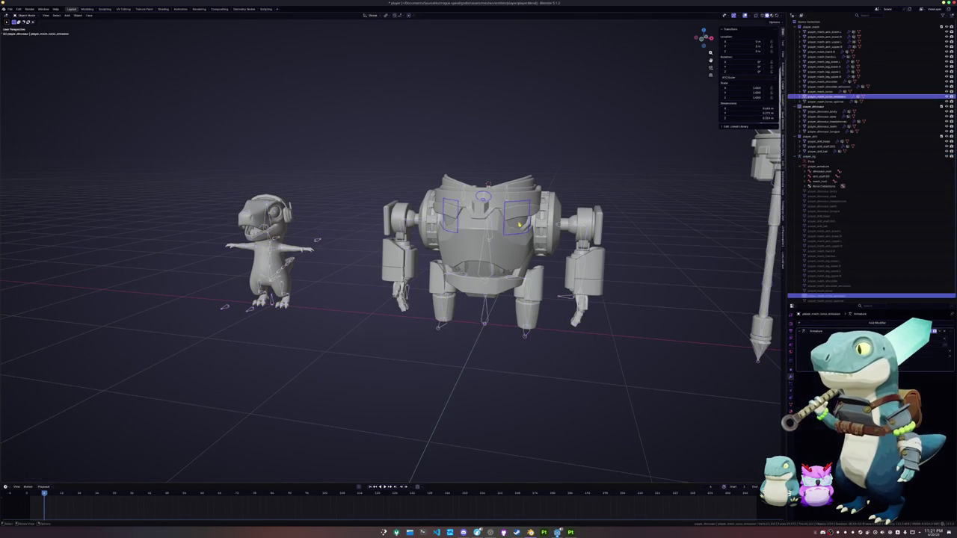
key("Tab")
left_click(790, 406)
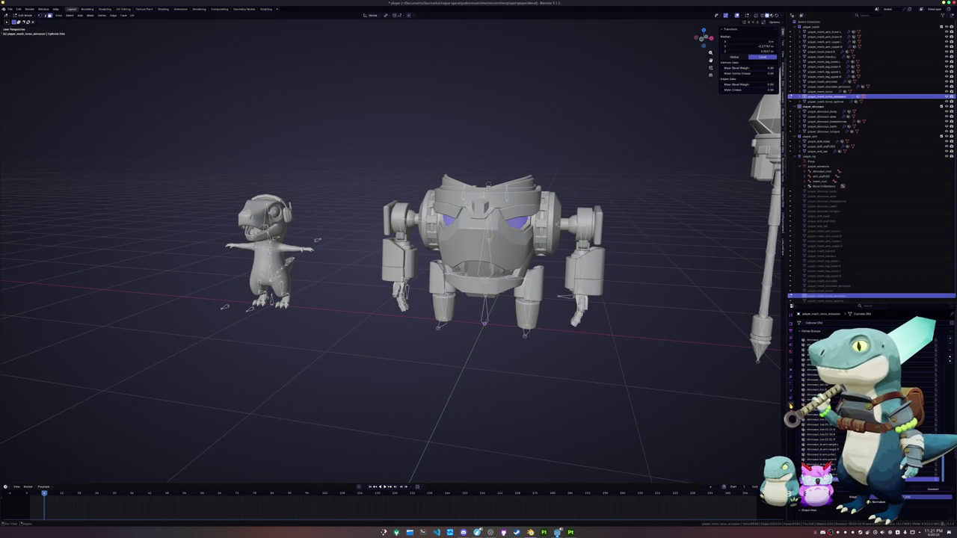
scroll(829, 403, "down", 3)
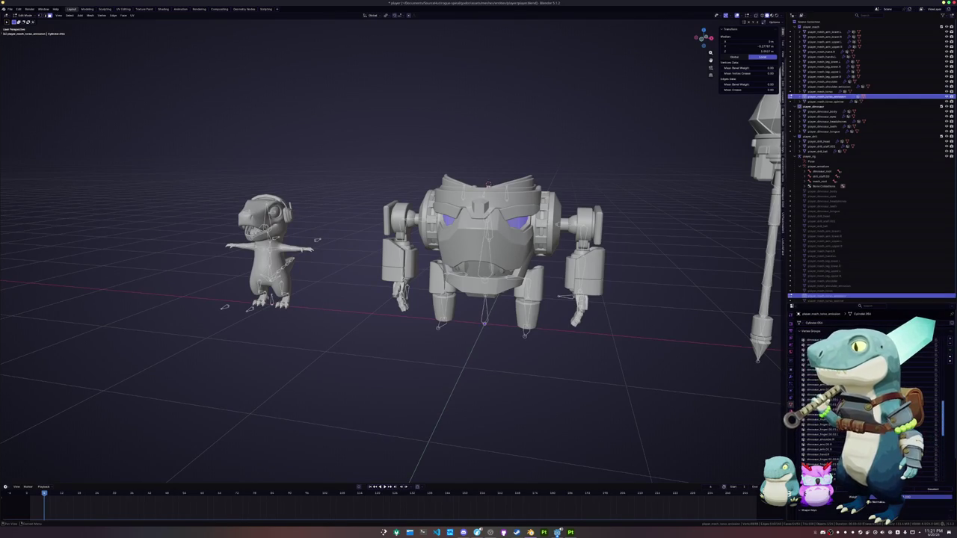
scroll(830, 404, "up", 2)
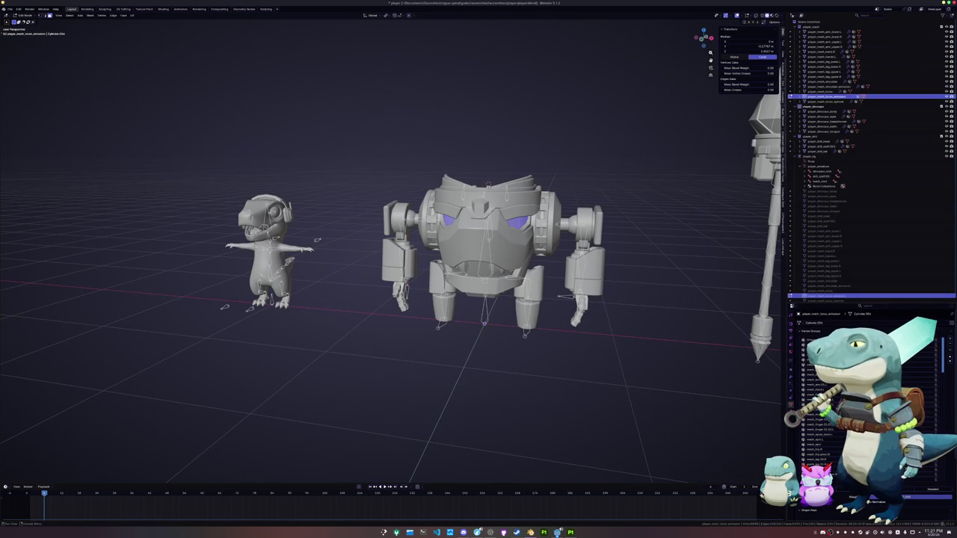
left_click_drag(944, 367, 940, 413)
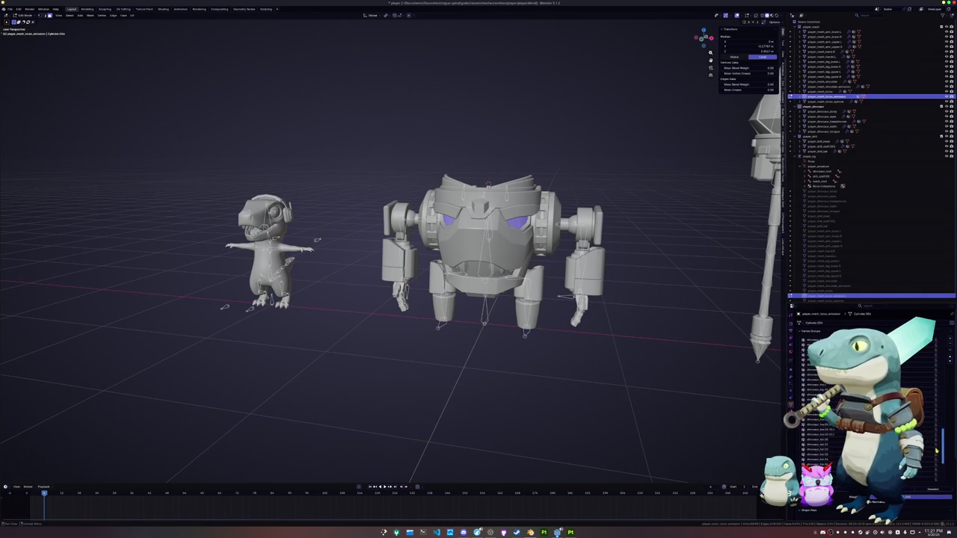
left_click_drag(935, 465, 943, 336)
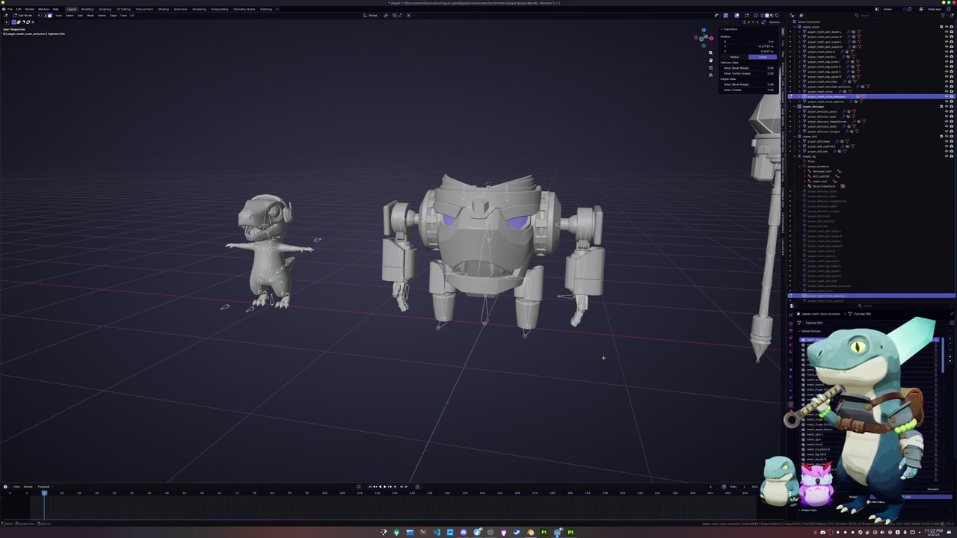
key("Tab")
scroll(508, 335, "down", 3)
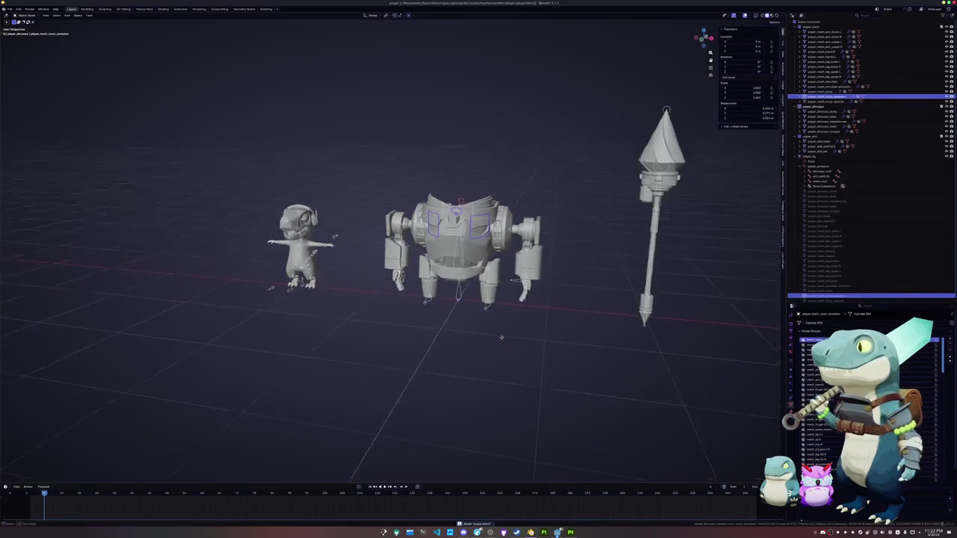
- Test-move the mech arm bones in Pose Mode, then cancel back to rest
left_click(503, 346)
middle_click_drag(504, 346, 489, 357)
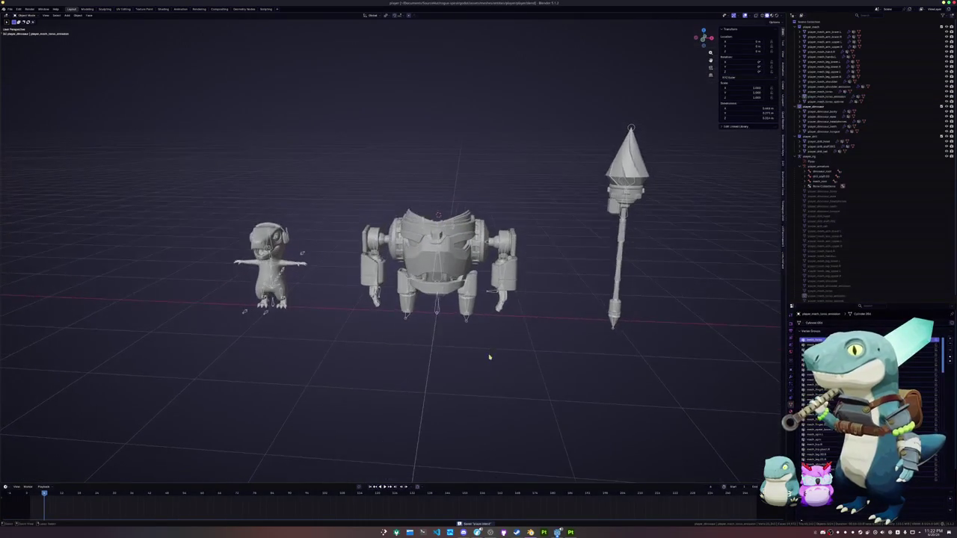
left_click_drag(541, 366, 330, 155)
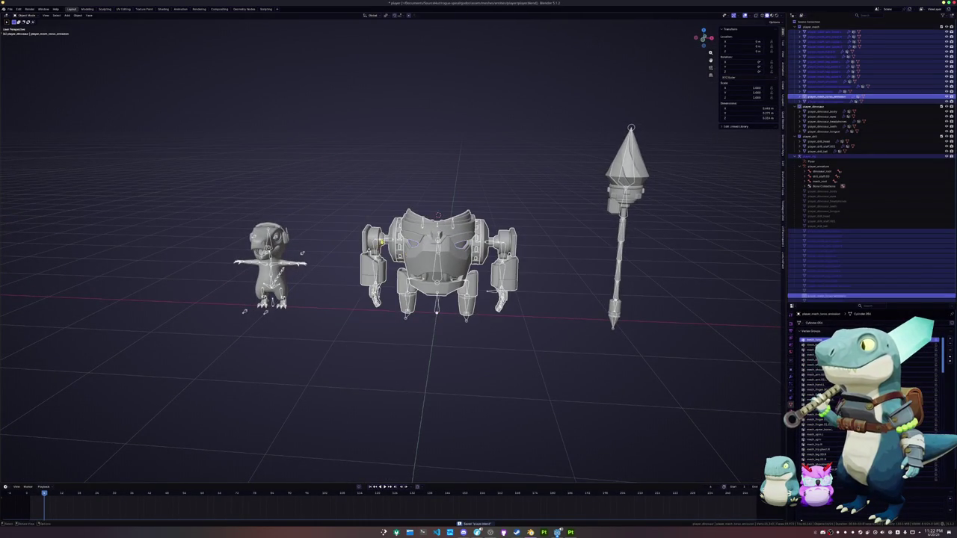
left_click(810, 157)
key("ctrl+Tab")
scroll(391, 254, "up", 2)
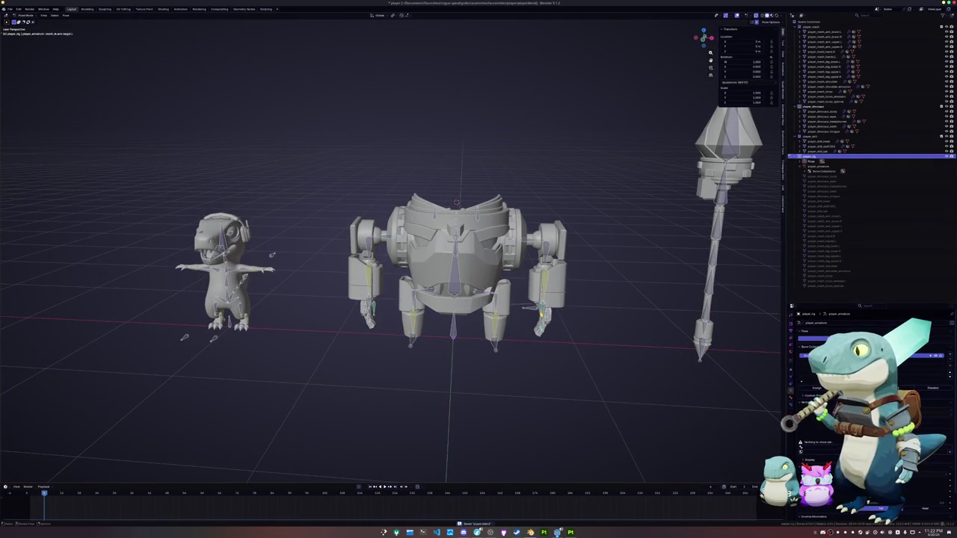
key("g")
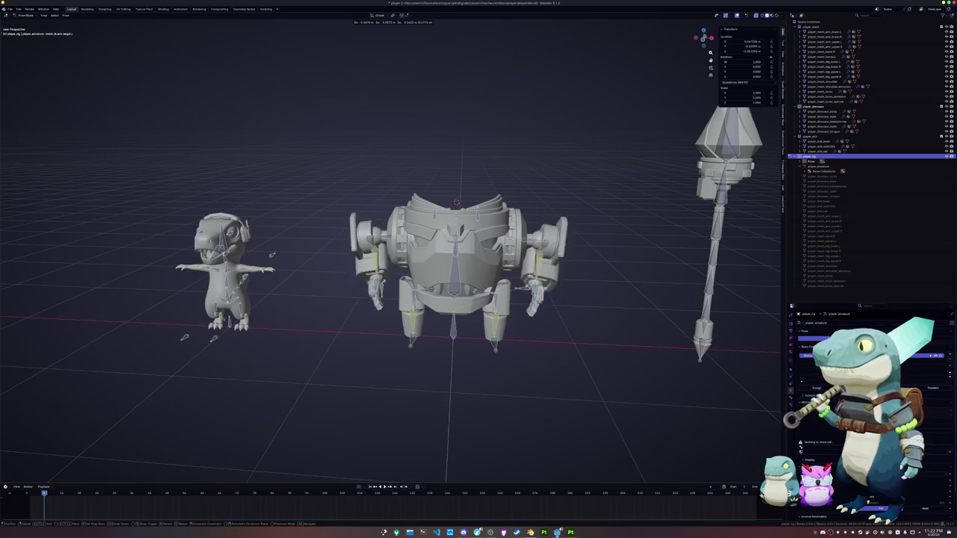
key("Escape")
key("ctrl+Tab")
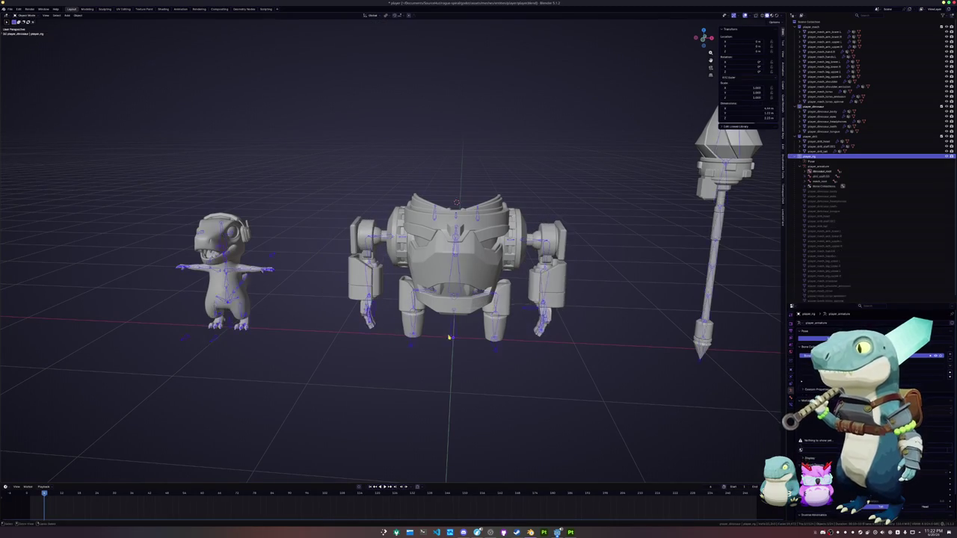
scroll(449, 338, "down", 2)
- Insert a keyframe for the rig's pose on an early frame
key("ctrl+Tab")
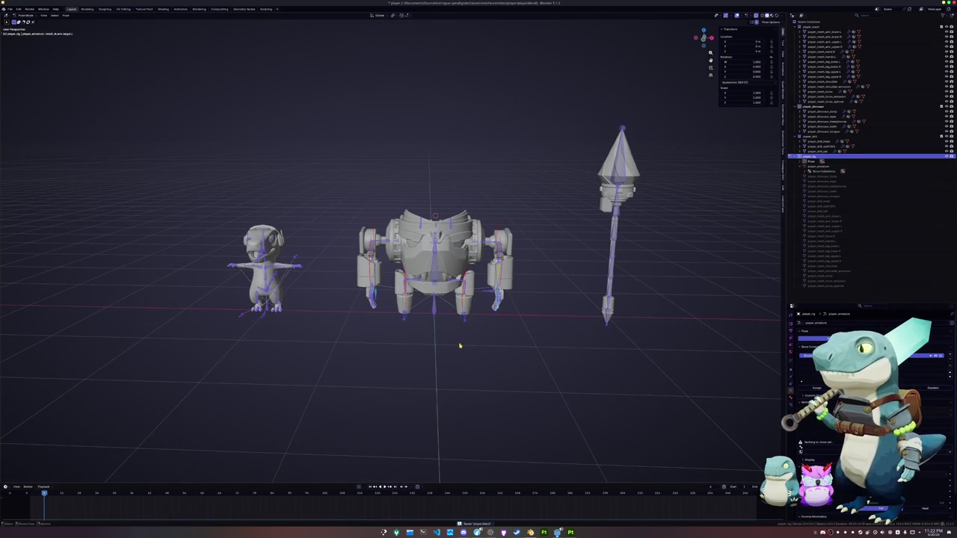
middle_click_drag(459, 346, 454, 355)
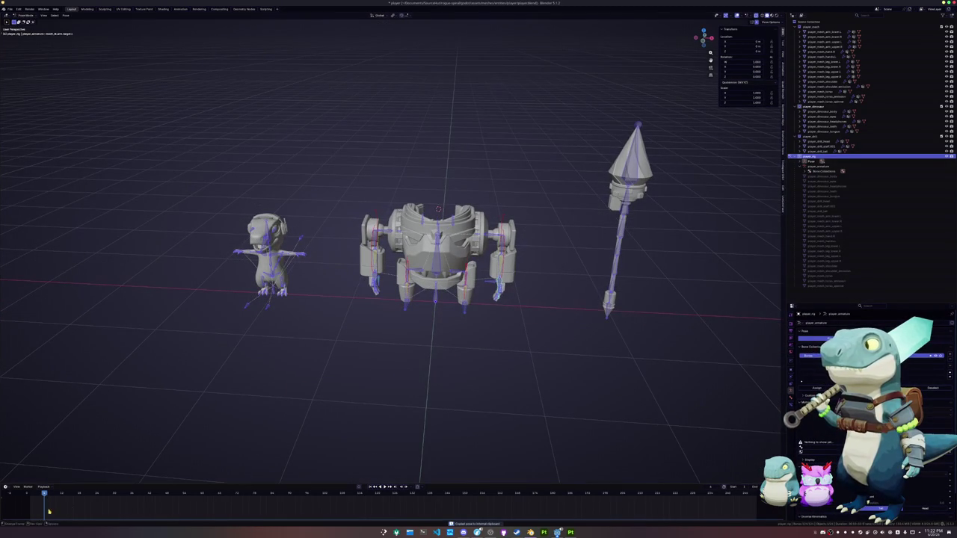
left_click(26, 493)
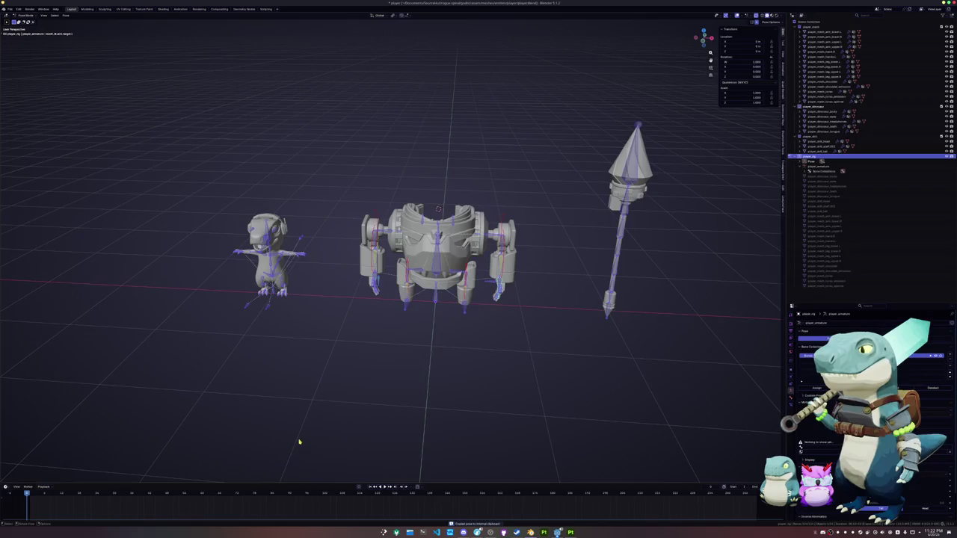
key("i")
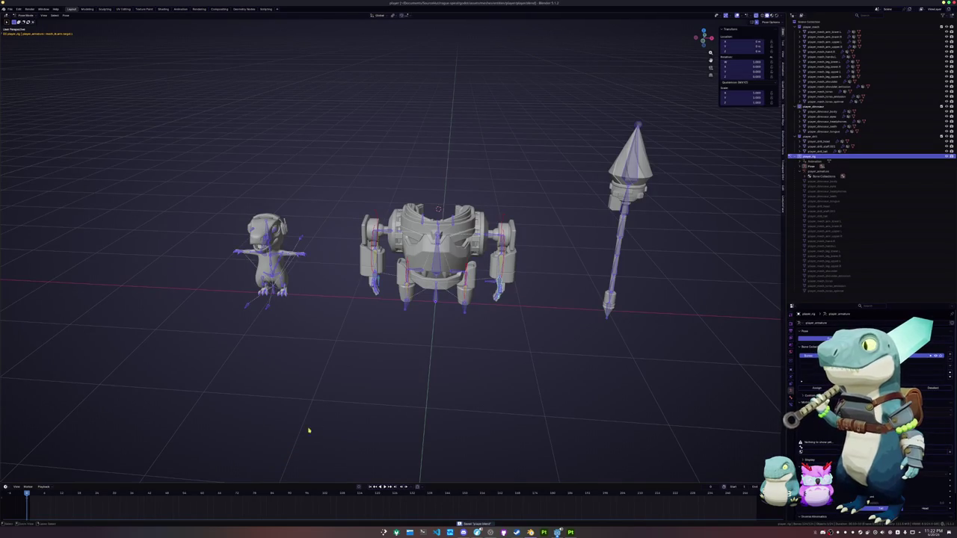
key("ctrl+Tab")
scroll(464, 378, "down", 3)
- Select all models and the rig and re-export them as glTF 2.0 over player.glb
left_click_drag(594, 377, 269, 105)
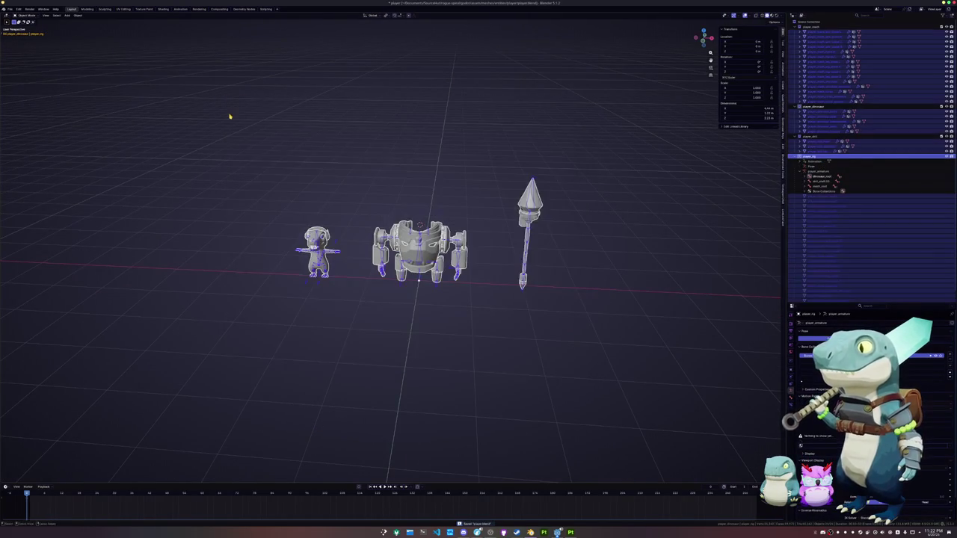
scroll(229, 112, "up", 2)
left_click(10, 9)
mouse_move(19, 89)
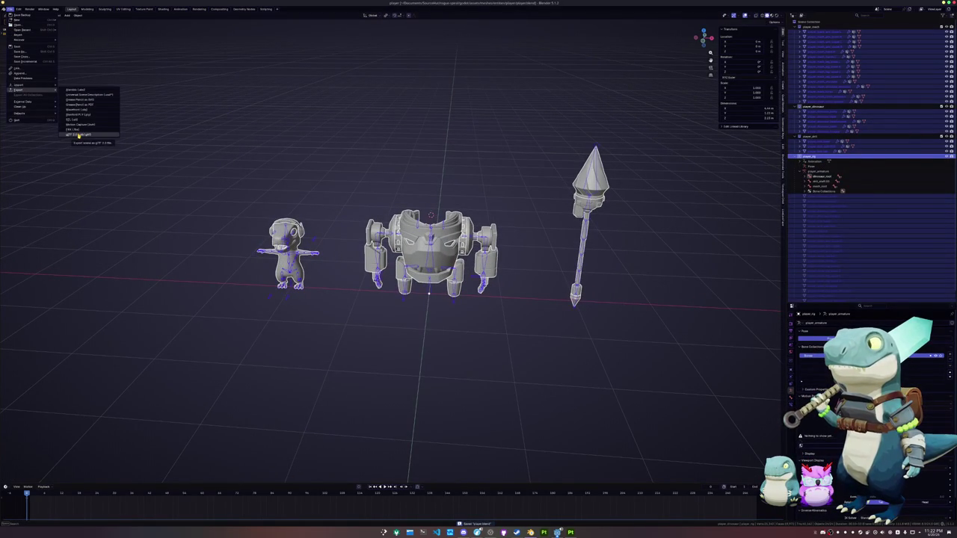
left_click(79, 135)
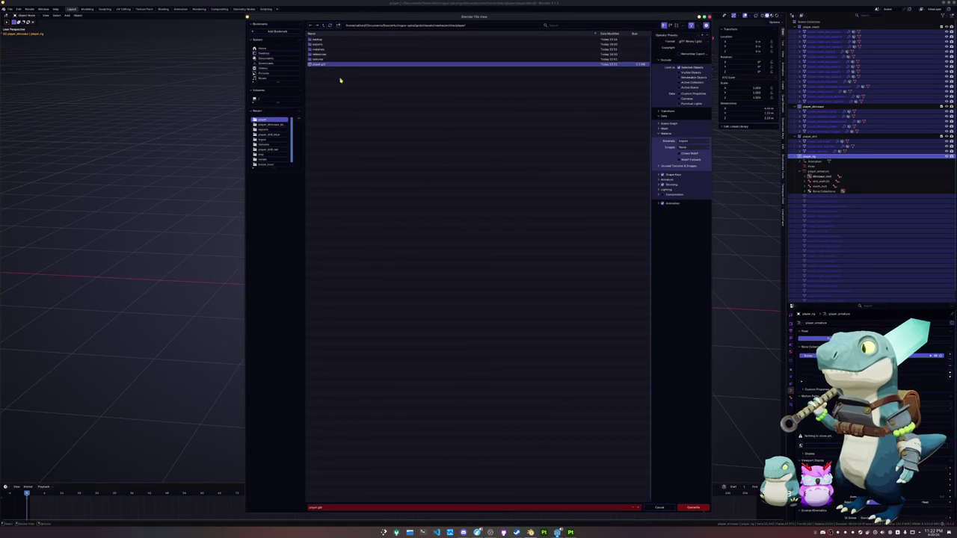
left_click(690, 507)
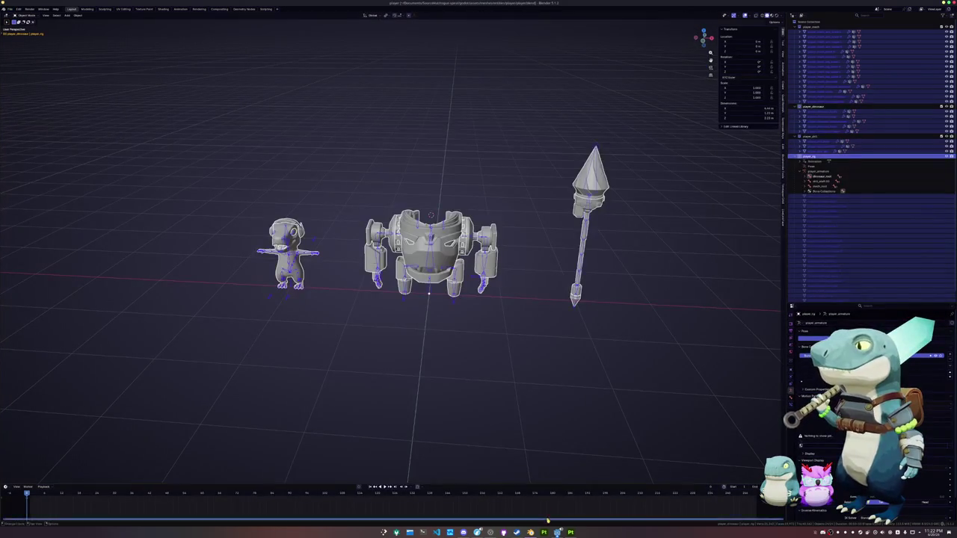
key("alt+Tab")
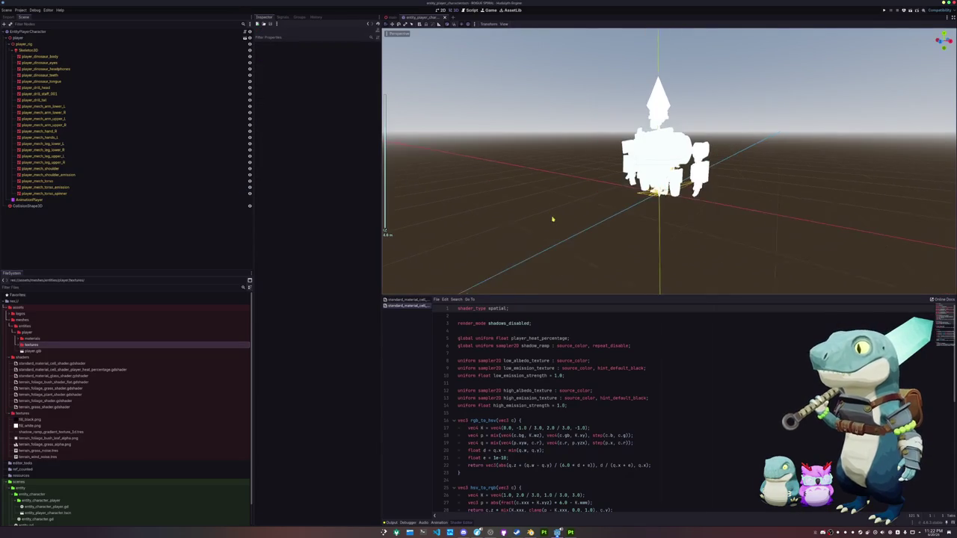
- Check the AnimationPlayer's settings and frame the player_dinosaur_body mesh in Godot
left_click(96, 202)
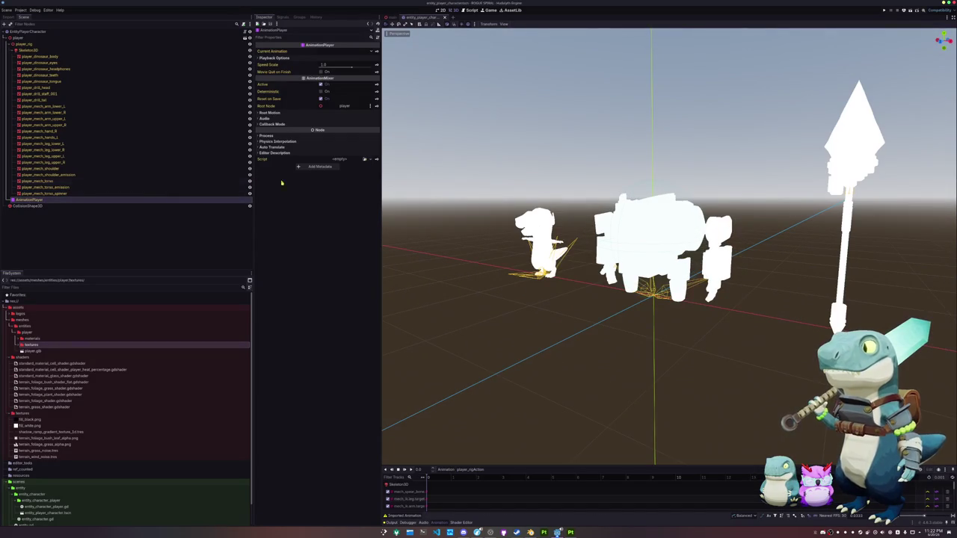
left_click(441, 247)
left_click(78, 69)
left_click(75, 56)
key("f")
mouse_move(673, 262)
middle_mouse_down()
mouse_move(658, 247)
mouse_move(673, 269)
mouse_move(650, 262)
middle_mouse_up()
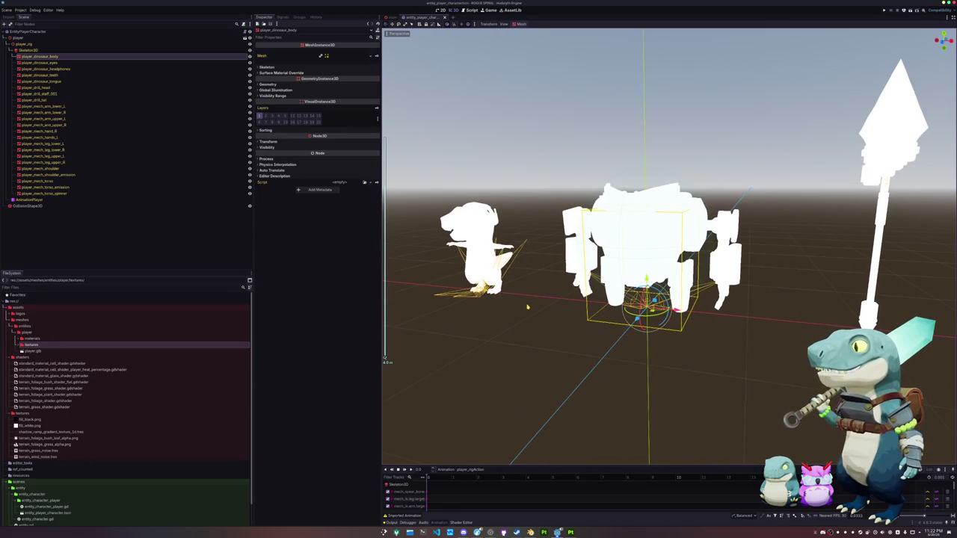
scroll(527, 306, "down", 2)
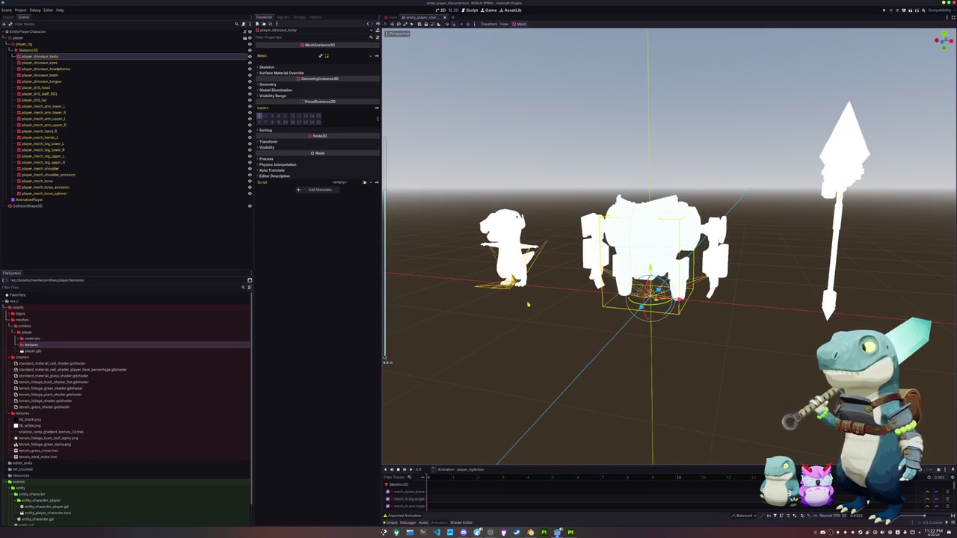
- Inspect the four mech arm nodes, ending on player_mech_arm_lower_L, then return to Blender
left_click(45, 106)
left_click(47, 125, "shift")
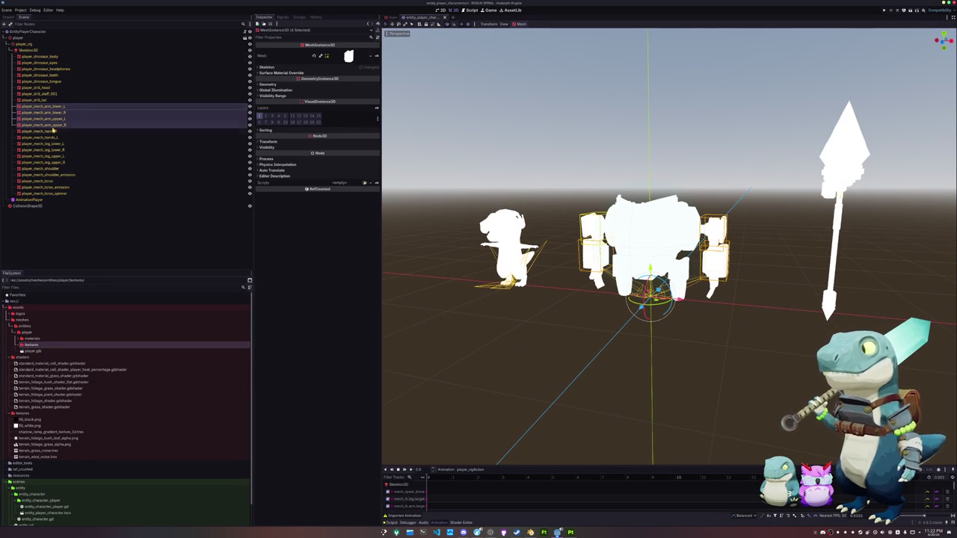
left_click(53, 130)
left_click(58, 107)
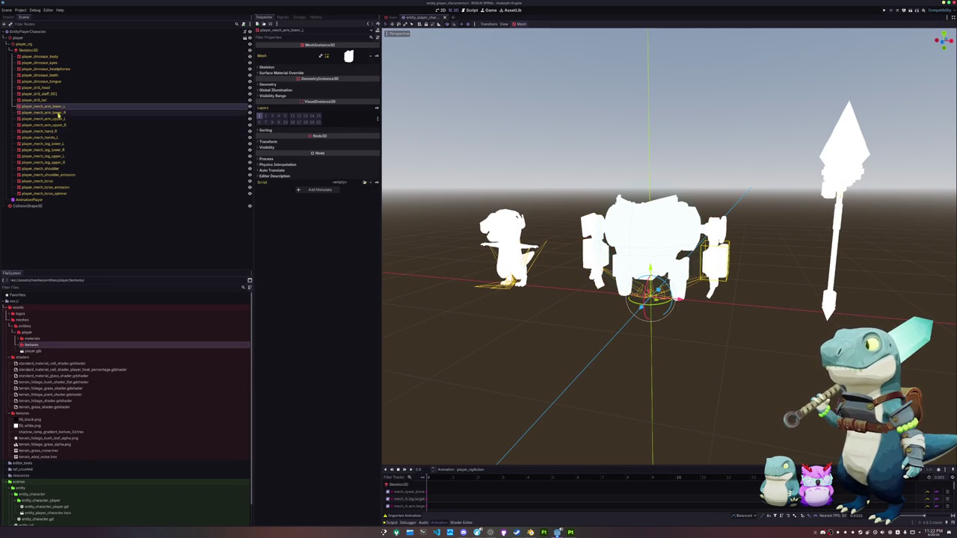
key("alt+Tab")
mouse_move(449, 337)
middle_mouse_down()
mouse_move(448, 295)
mouse_move(448, 310)
middle_mouse_up()
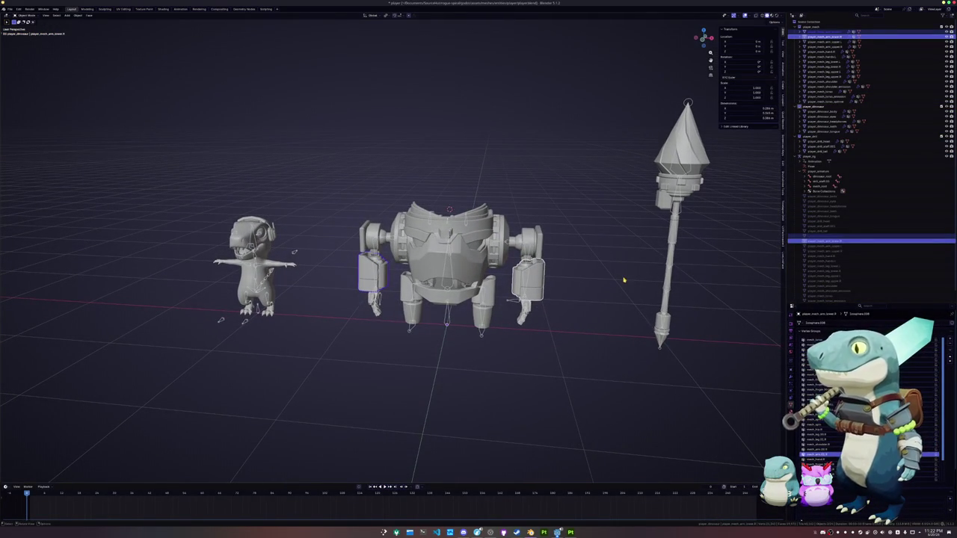
- Select the mech's right upper arm and both upper leg pieces, then go to Godot
scroll(604, 264, "up", 2)
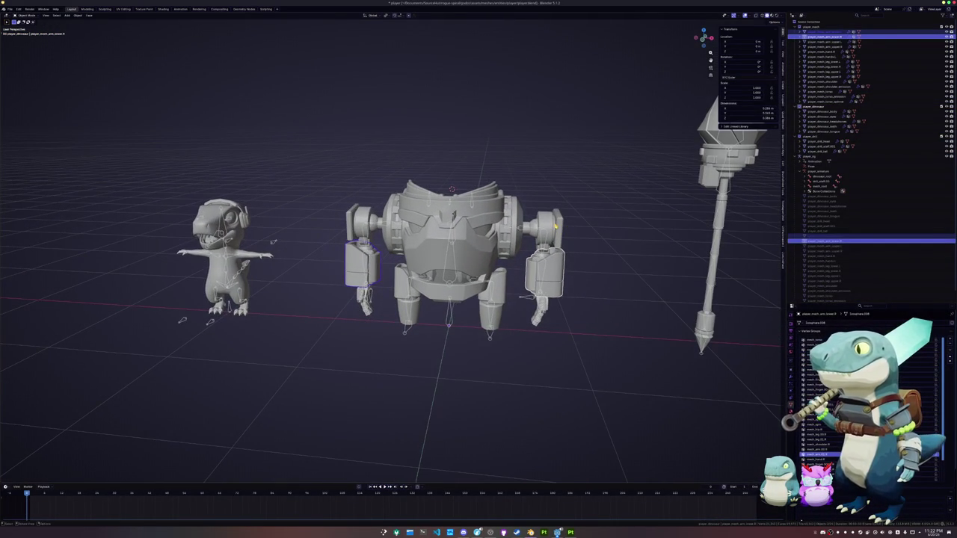
left_click(555, 227)
left_click(481, 288)
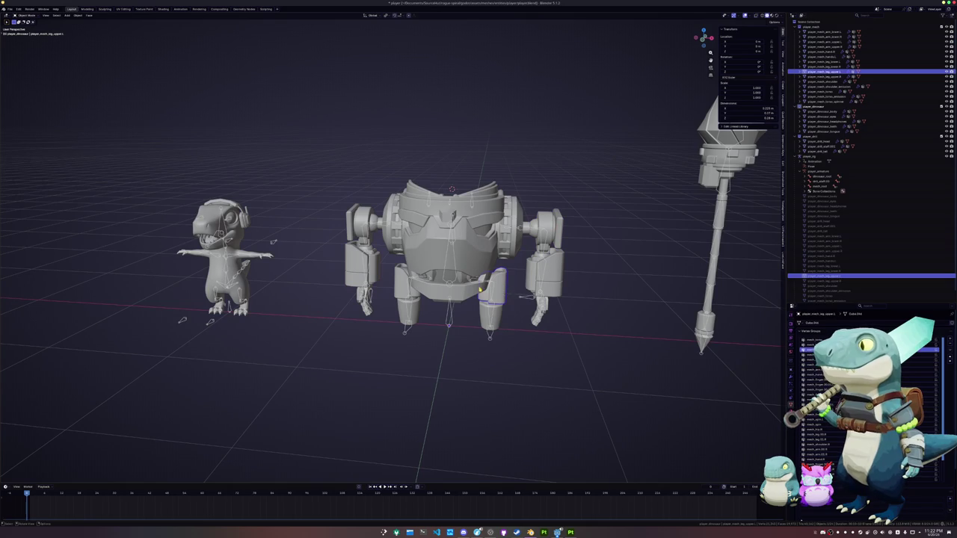
left_click(400, 288)
middle_click_drag(400, 287, 412, 320)
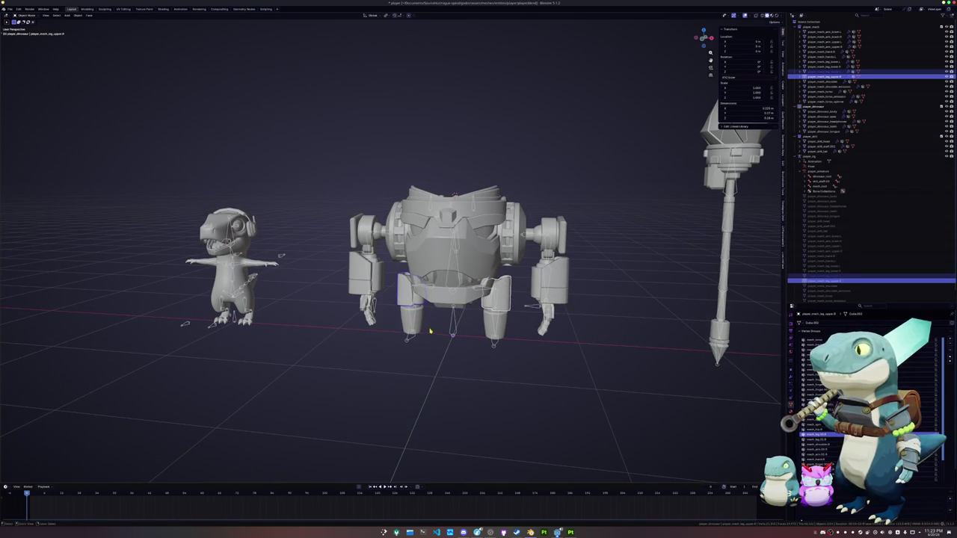
key("alt+Tab")
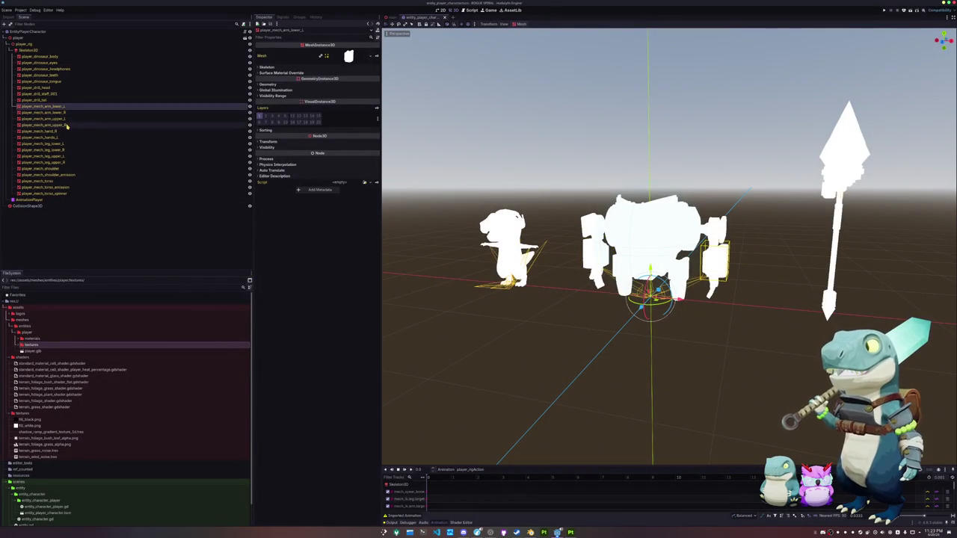
- Quick-load the mech arm material into the four arm meshes' Surface Material Override
left_click(66, 124, "shift")
left_click(292, 73)
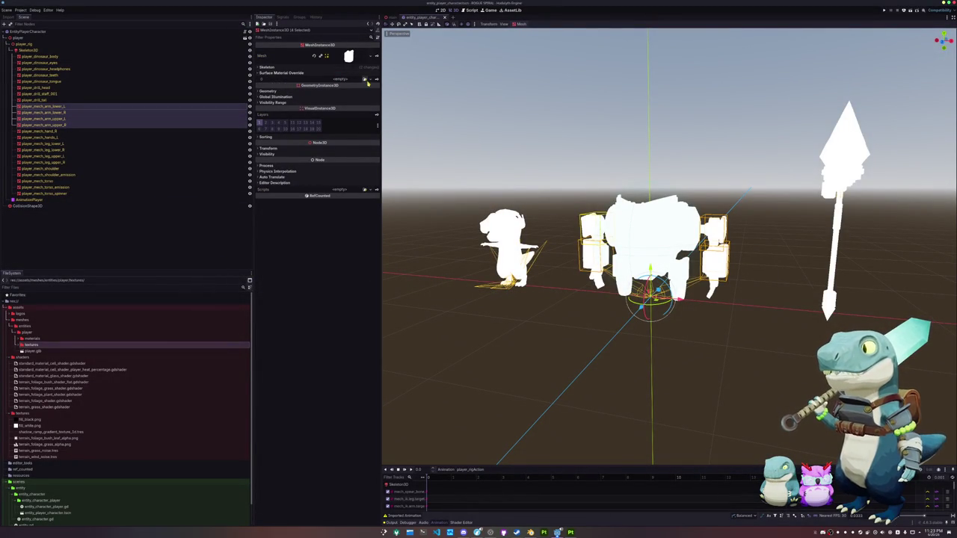
left_click(366, 79)
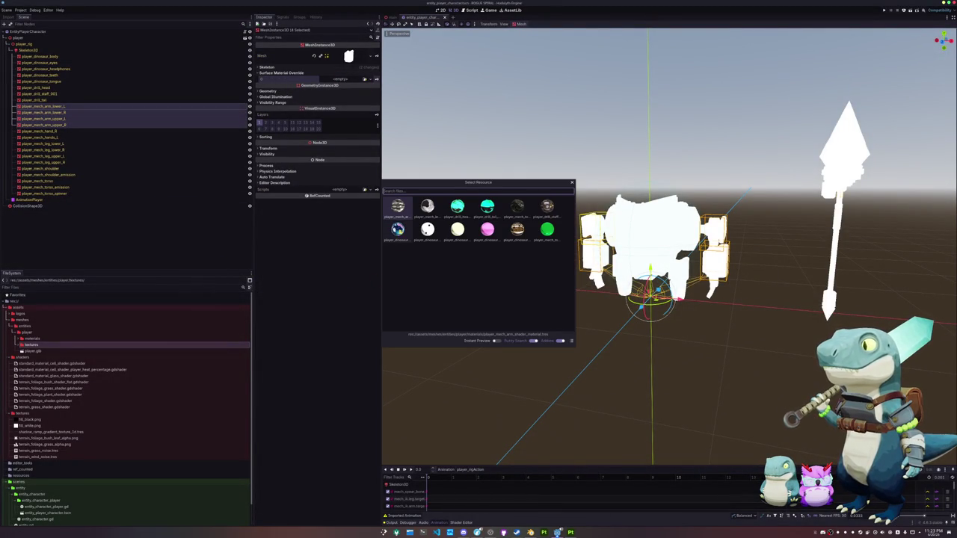
double_click(396, 206)
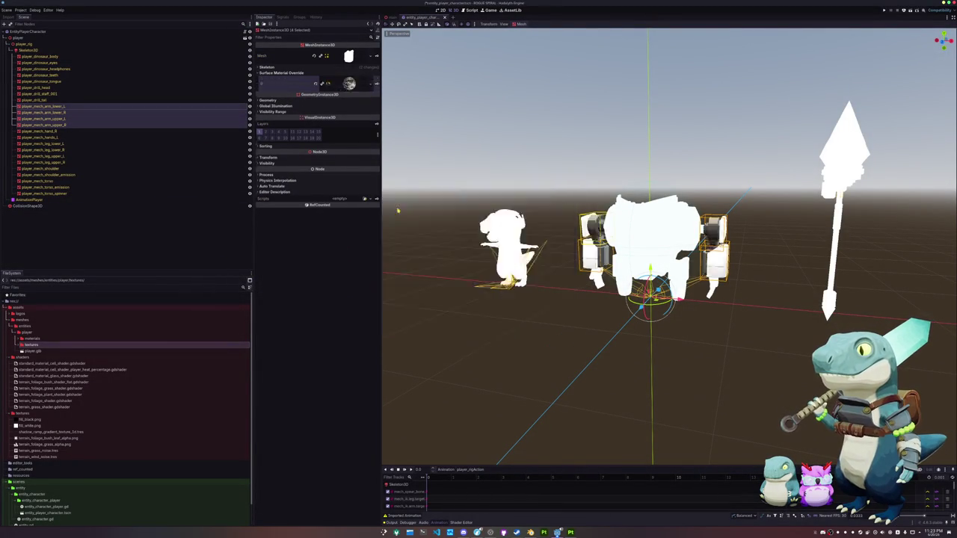
scroll(583, 299, "up", 3)
mouse_move(583, 299)
middle_mouse_down()
mouse_move(386, 359)
mouse_move(418, 359)
middle_mouse_up()
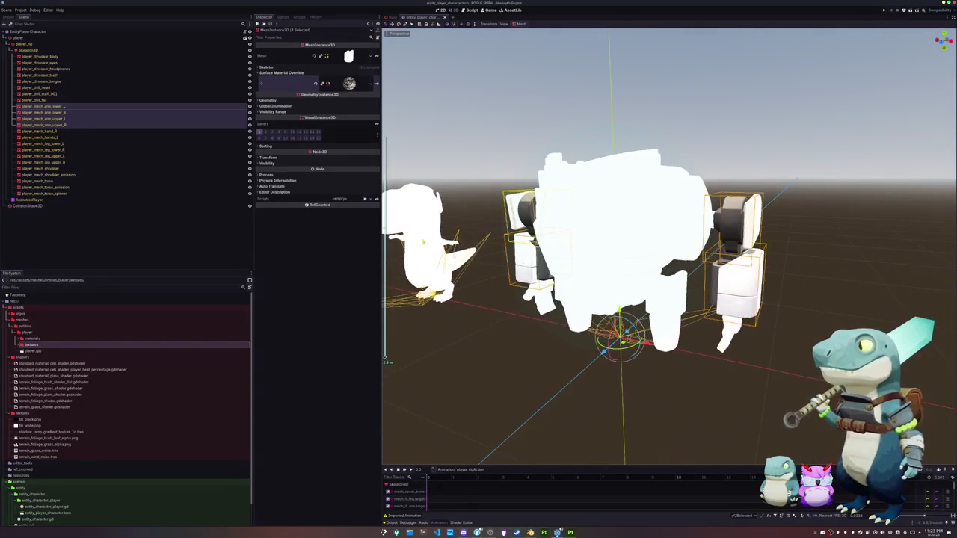
left_click(58, 97)
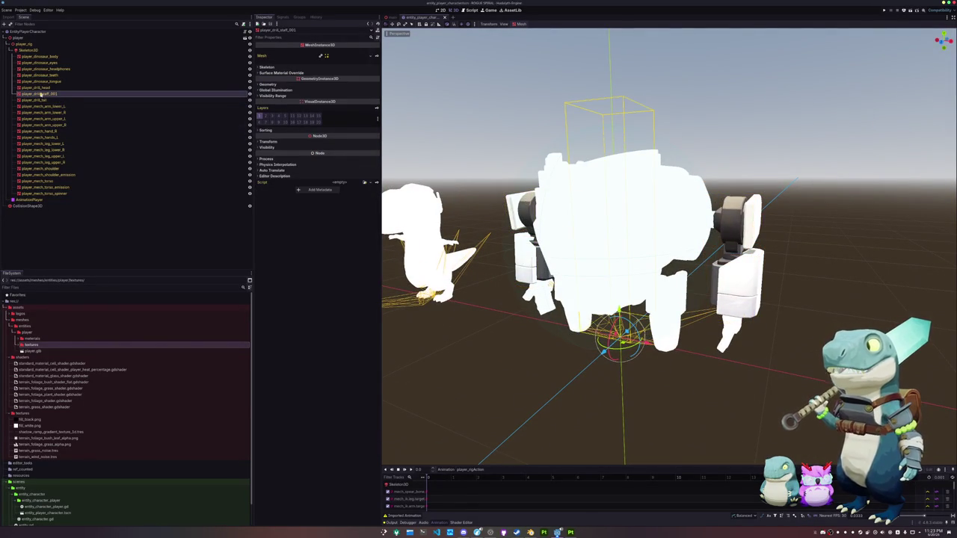
key("alt+Tab")
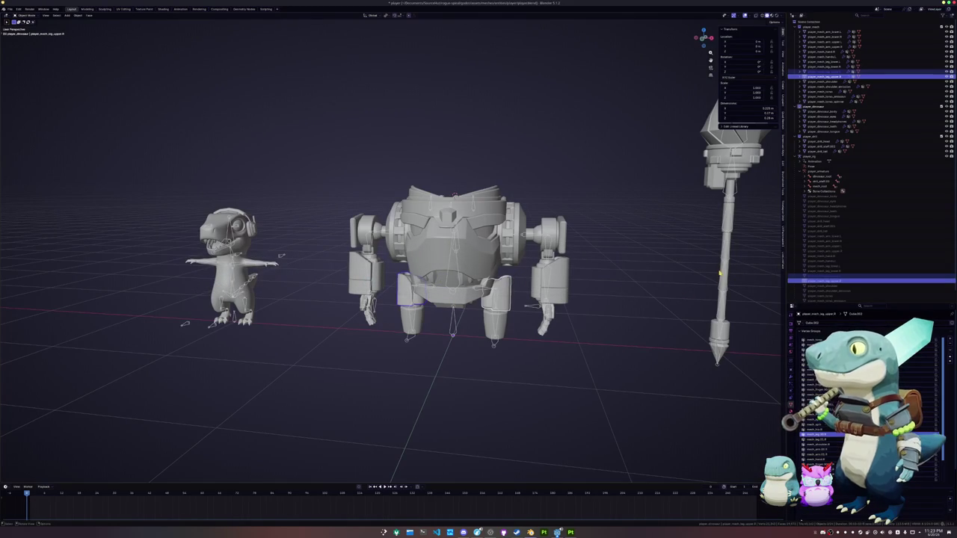
- Rename the staff object to player_drill_staff and save the Blender file
left_click(719, 274)
middle_click_drag(719, 274, 658, 284)
key("F2")
left_click(672, 284)
key("Return")
key("ctrl+s")
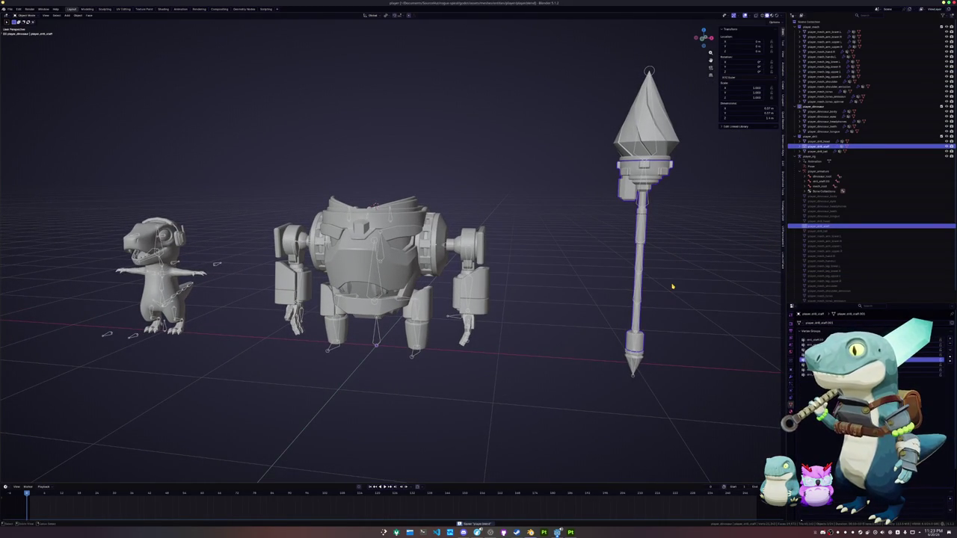
- Box-select all three models and export them as glTF, overwriting player.glb
scroll(586, 276, "down", 3)
left_click_drag(614, 358, 163, 104)
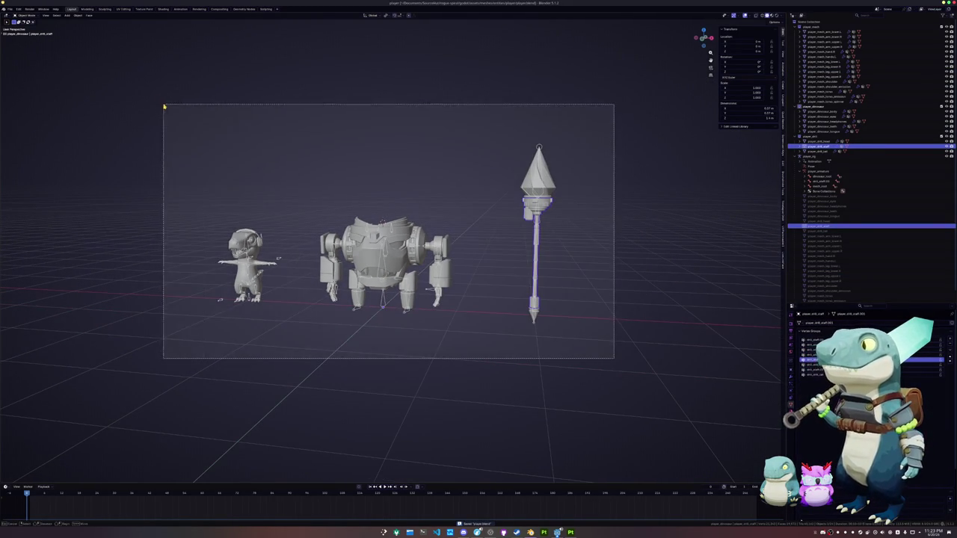
left_click(11, 8)
mouse_move(17, 90)
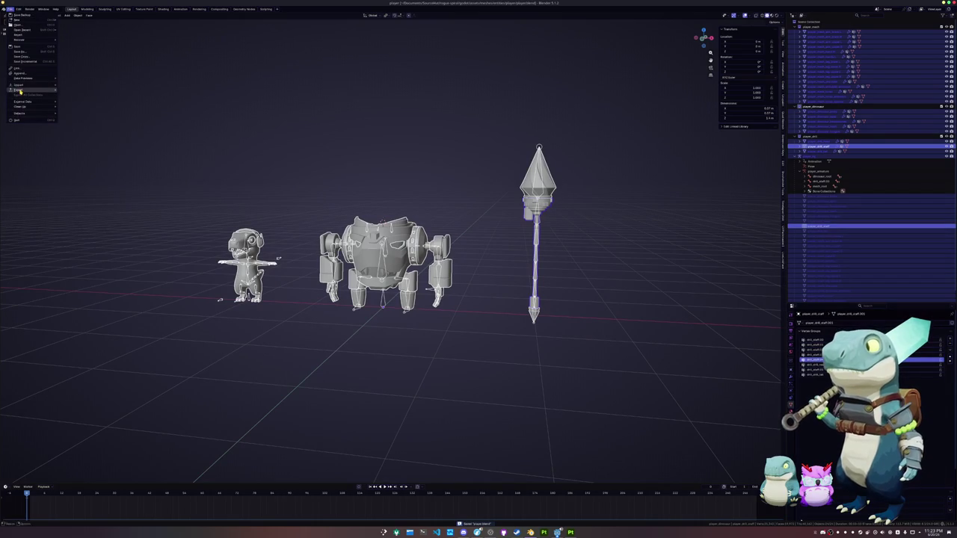
left_click(87, 136)
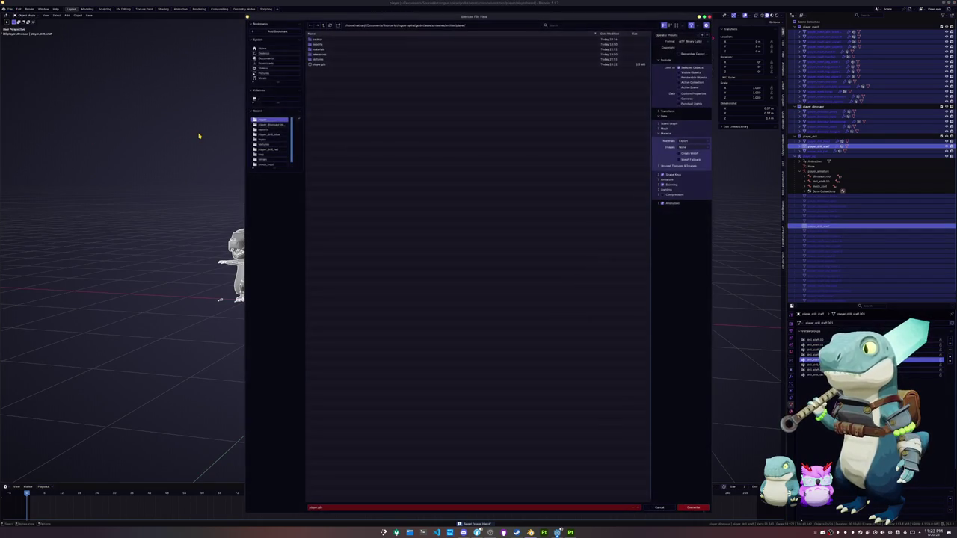
left_click(692, 508)
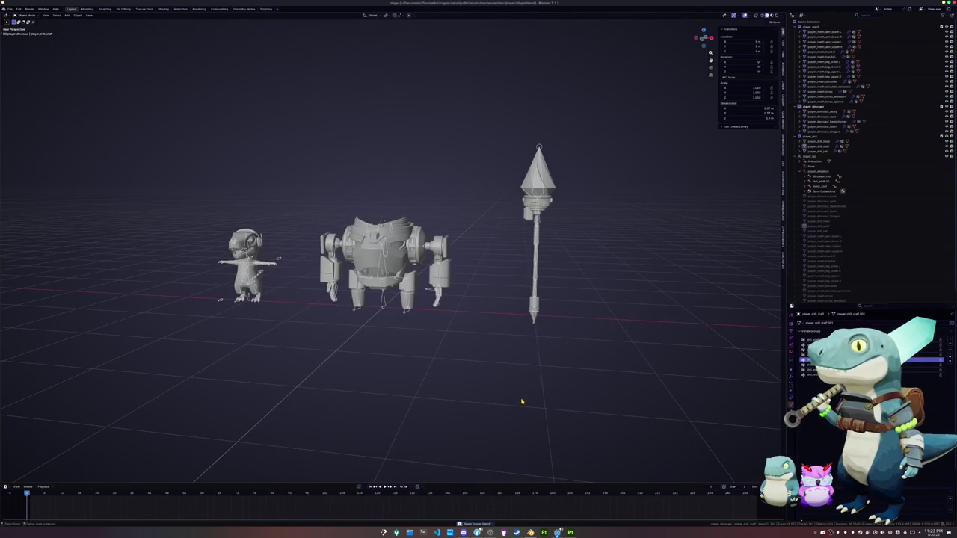
- Show the reimported rig's animation tracks via AnimationPlayer and orbit around the characters in Godot
key("alt+Tab")
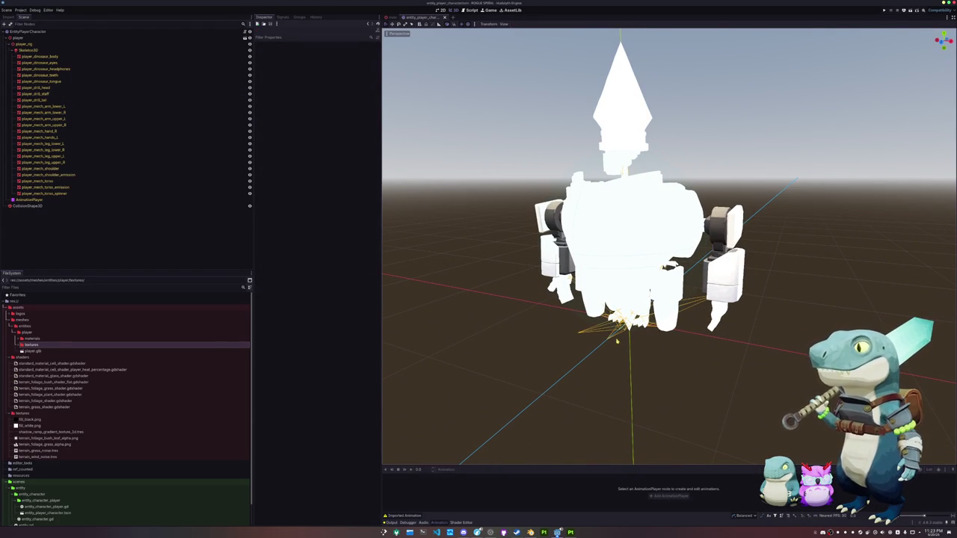
left_click(29, 200)
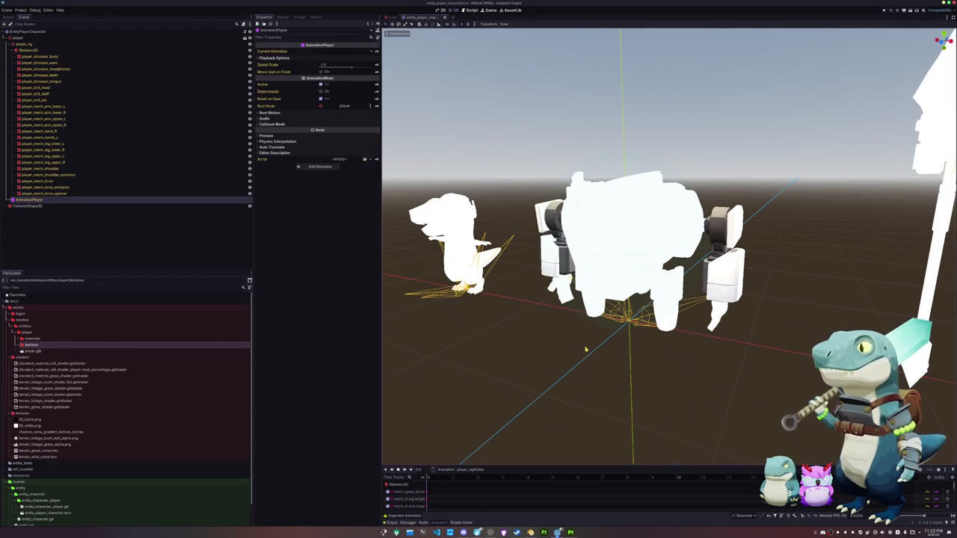
left_click(541, 373)
middle_click_drag(541, 373, 536, 349)
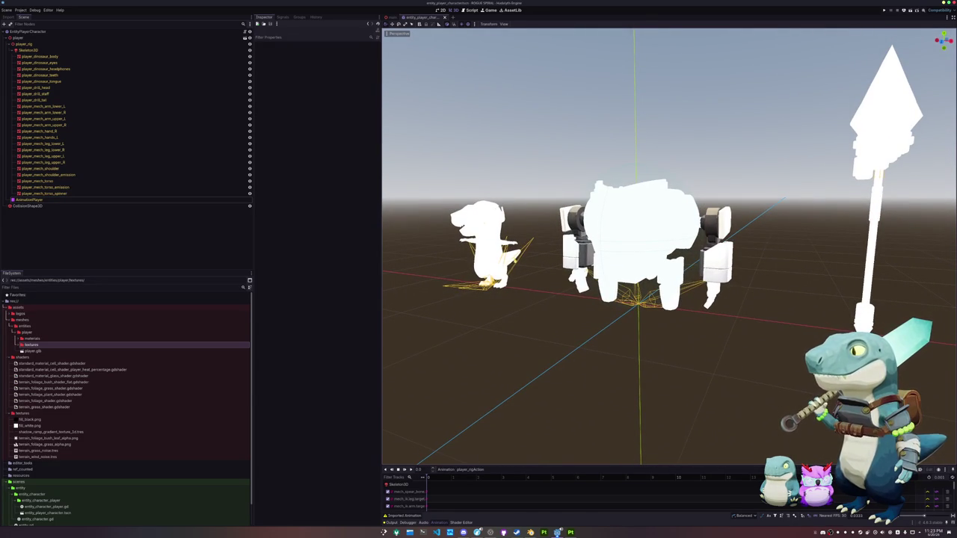
mouse_move(536, 349)
middle_mouse_down()
mouse_move(467, 301)
mouse_move(487, 349)
middle_mouse_up()
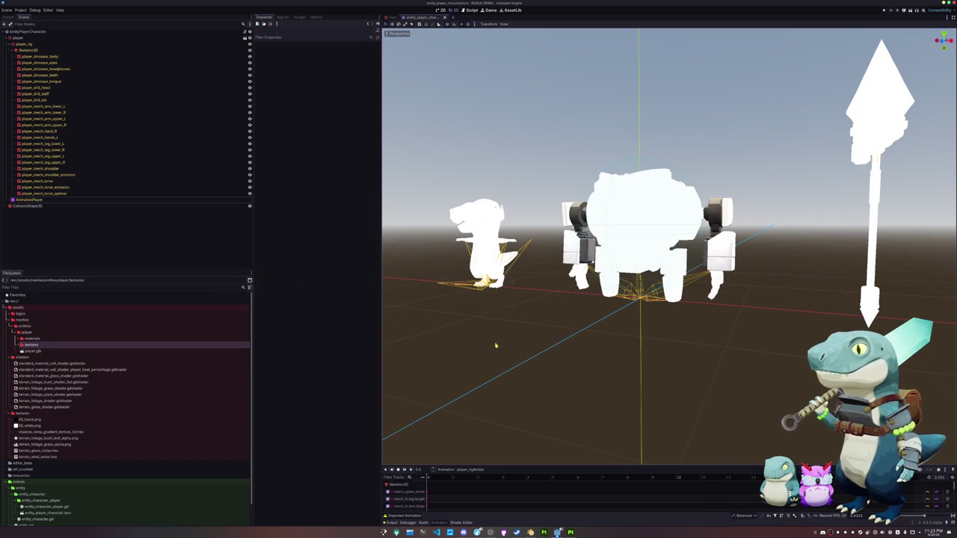
mouse_move(481, 359)
middle_mouse_down()
mouse_move(465, 363)
mouse_move(461, 381)
mouse_move(470, 336)
mouse_move(493, 307)
mouse_move(496, 349)
mouse_move(468, 363)
mouse_move(444, 352)
mouse_move(494, 315)
mouse_move(481, 308)
middle_mouse_up()
left_click(529, 532)
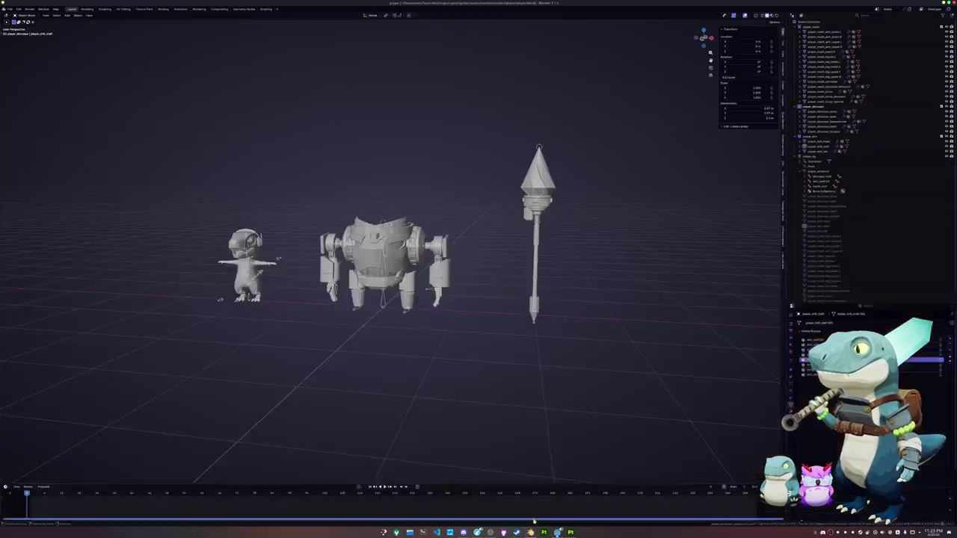
- Select the character rig, enter Edit Mode, deselect all bones and show its object properties
scroll(429, 346, "up", 2)
scroll(289, 327, "up", 1)
left_click(288, 327)
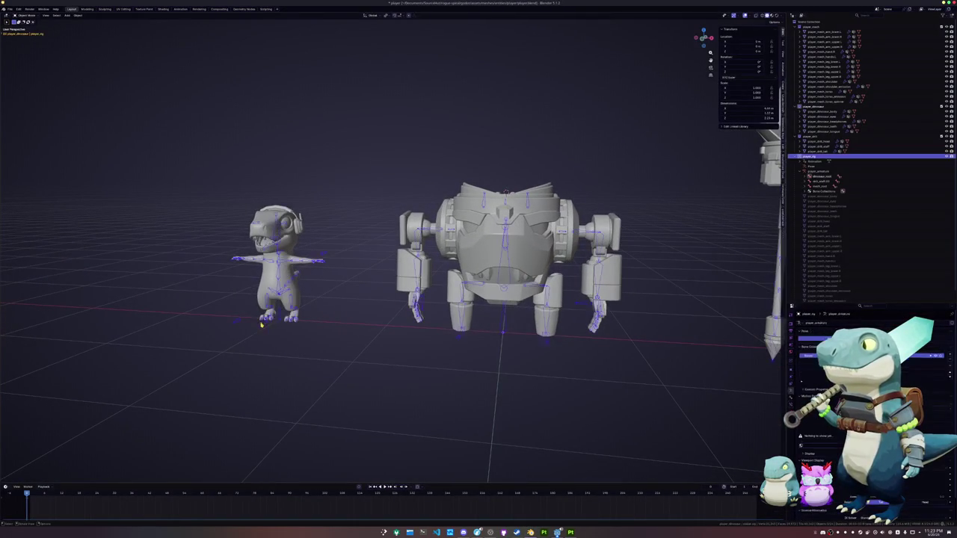
key("h")
key("Tab")
middle_click_drag(314, 336, 356, 345)
left_click(457, 379)
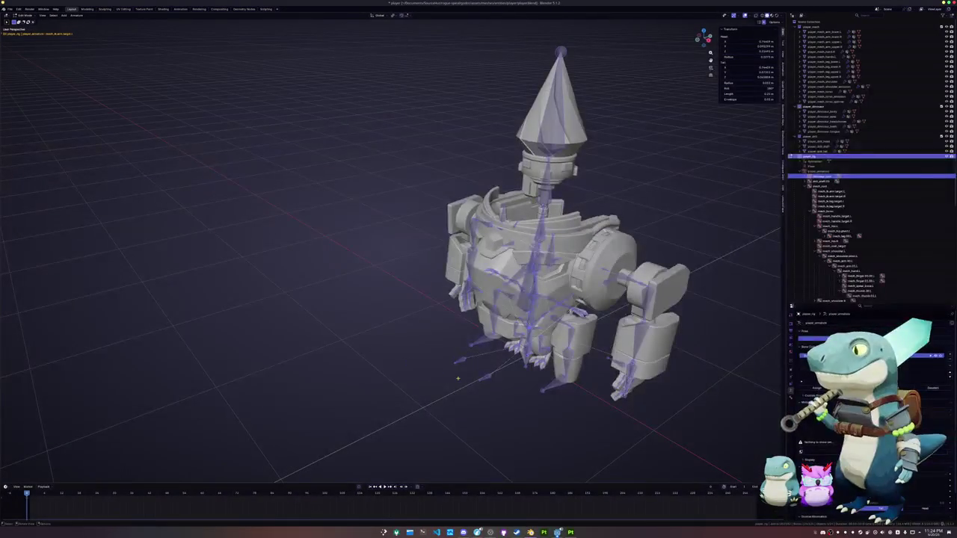
left_click(461, 360)
scroll(452, 362, "up", 1)
scroll(449, 363, "up", 2)
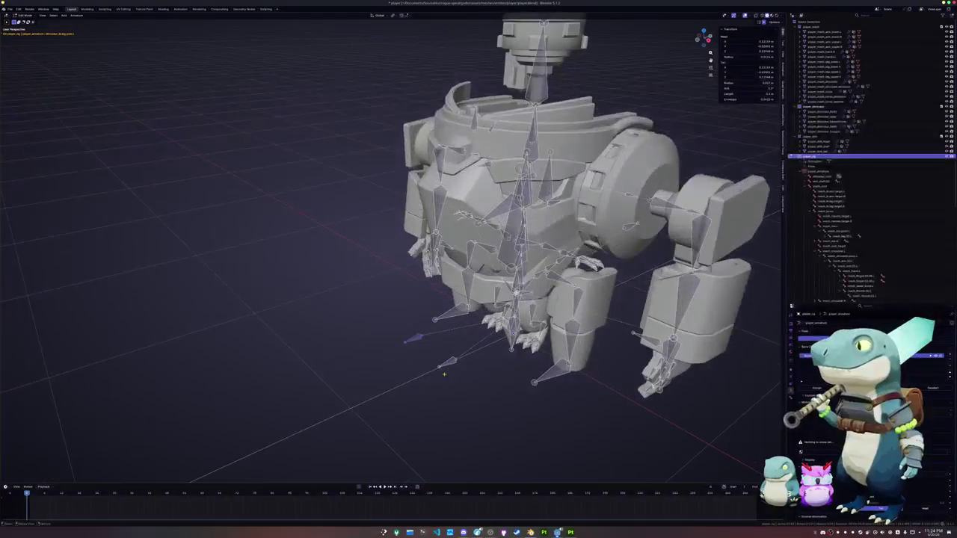
scroll(449, 363, "up", 2)
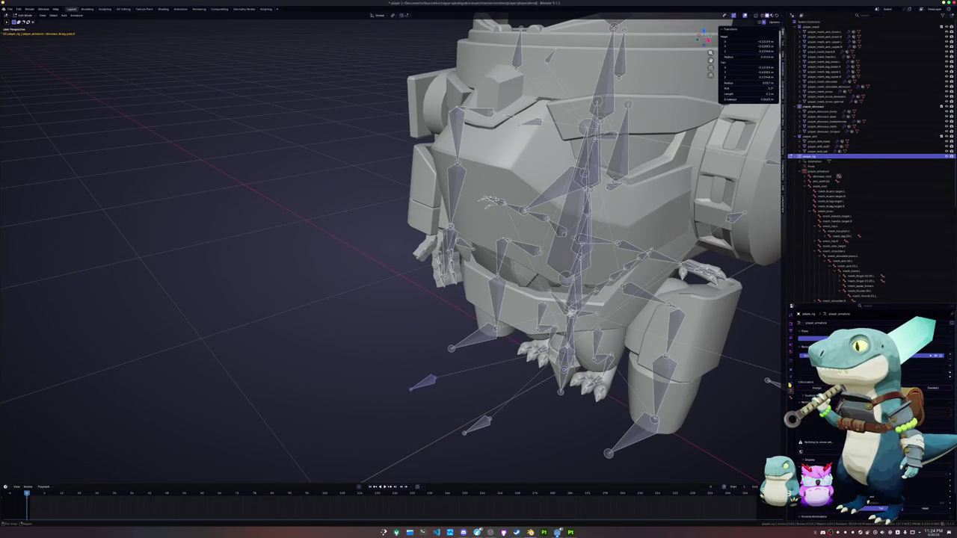
left_click(790, 371)
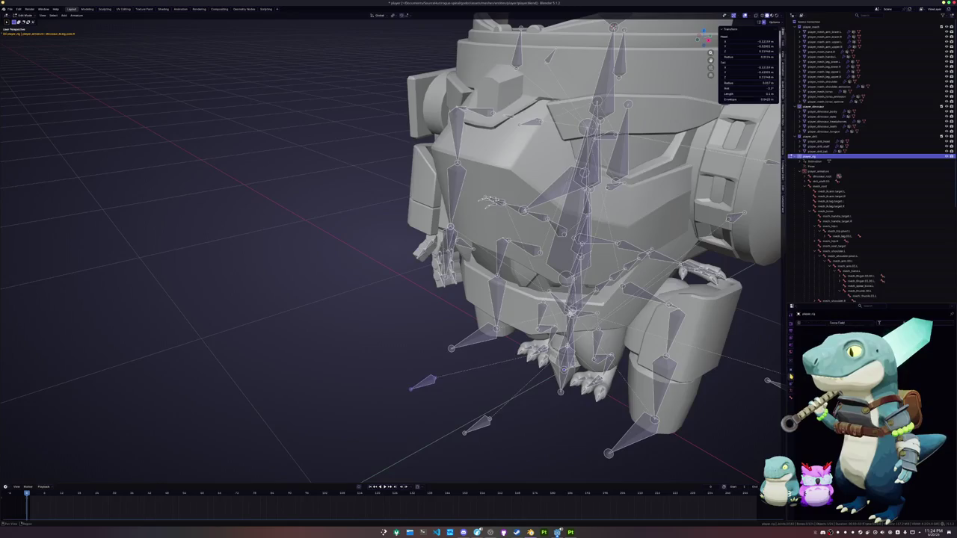
scroll(523, 358, "down", 5)
- Inspect the mech's leg pole bone, left leg IK target and left arm IK target
mouse_move(508, 358)
middle_mouse_down()
mouse_move(604, 367)
mouse_move(559, 378)
mouse_move(583, 374)
mouse_move(550, 367)
mouse_move(522, 380)
mouse_move(519, 417)
mouse_move(516, 396)
mouse_move(467, 377)
middle_mouse_up()
scroll(505, 400, "up", 3)
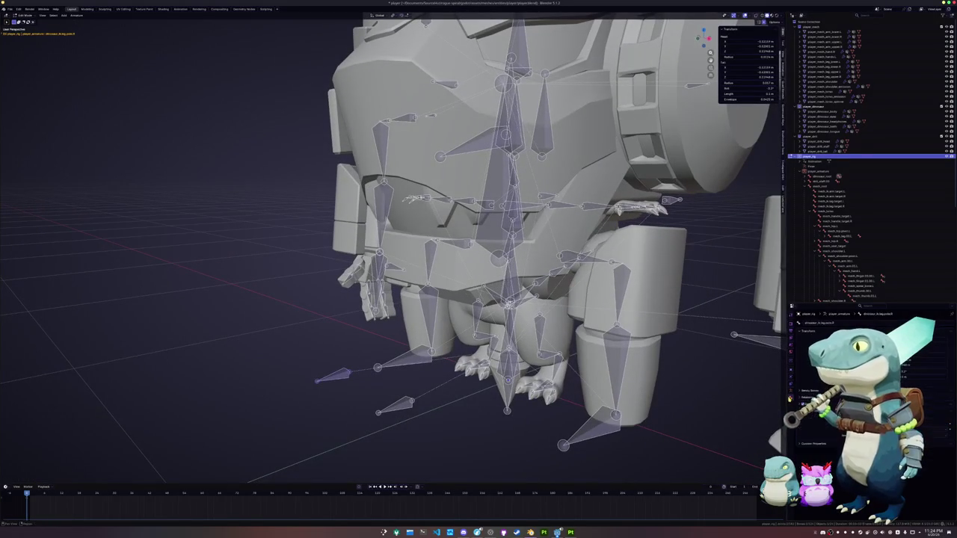
left_click(397, 403)
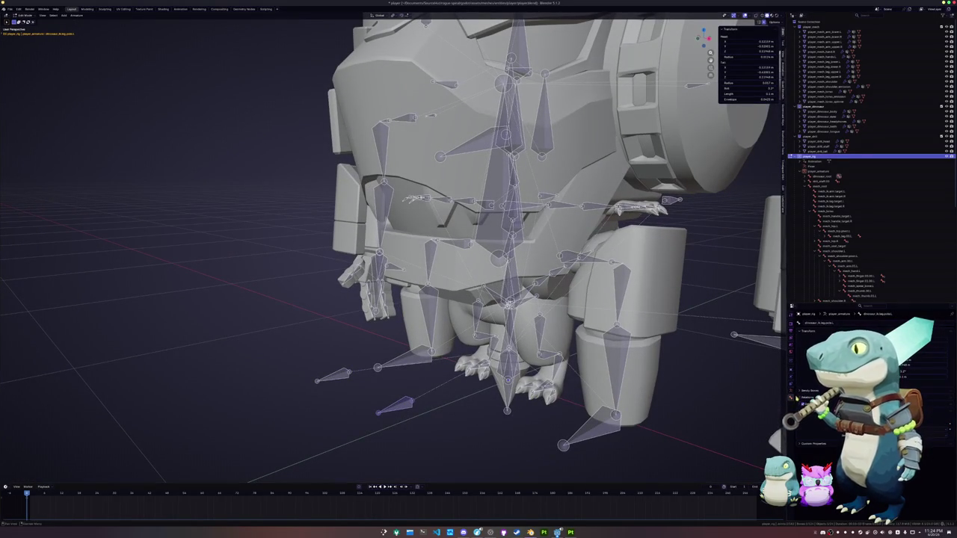
scroll(404, 239, "up", 2)
left_click(576, 411)
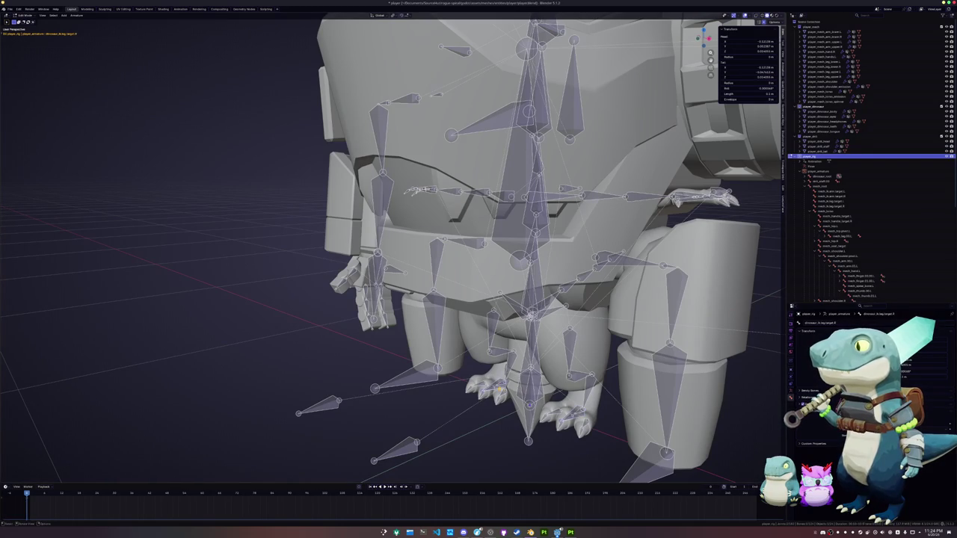
middle_click_drag(568, 344, 612, 343)
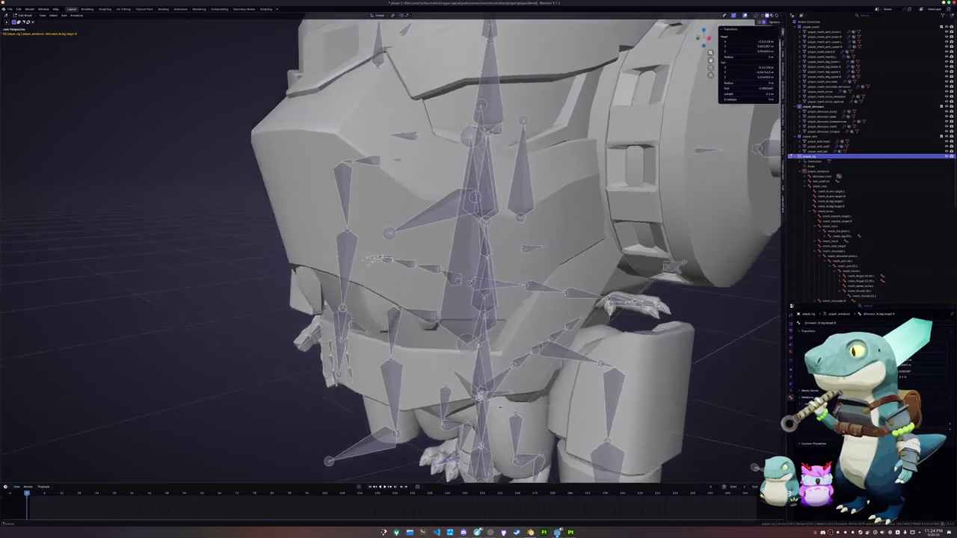
left_click(611, 320)
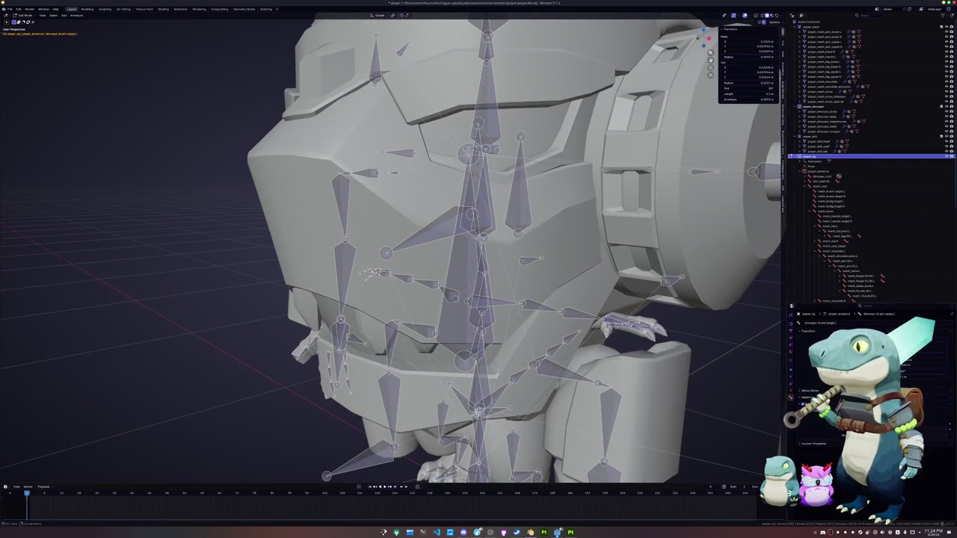
middle_click_drag(612, 320, 459, 299)
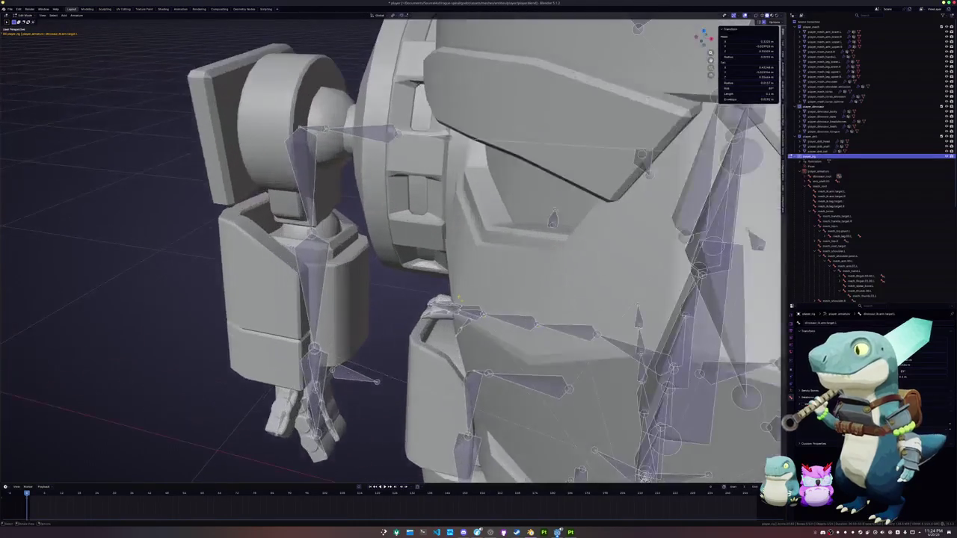
- Inspect the arm pole bone, the arm IK target and both leg IK target bones
scroll(822, 388, "up", 2)
left_click(552, 218)
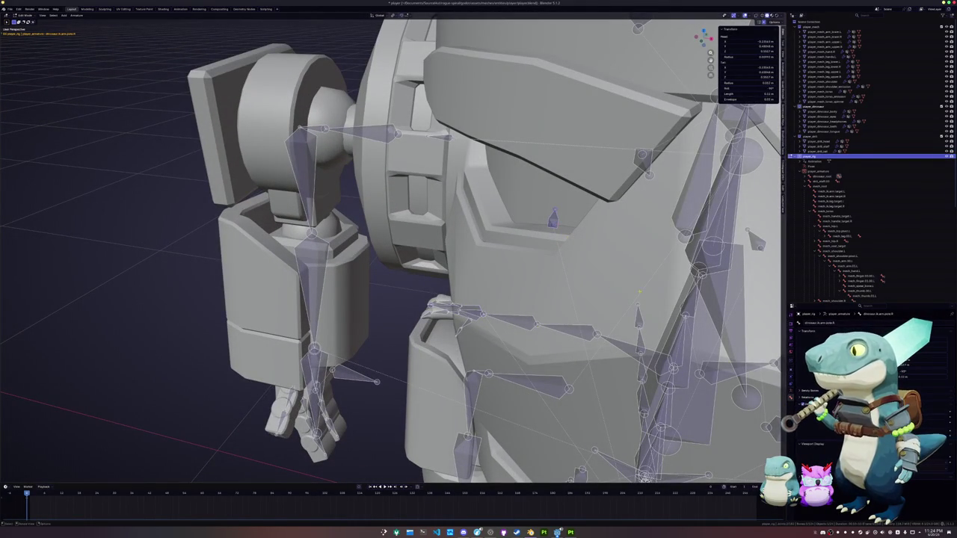
middle_click_drag(552, 219, 654, 243)
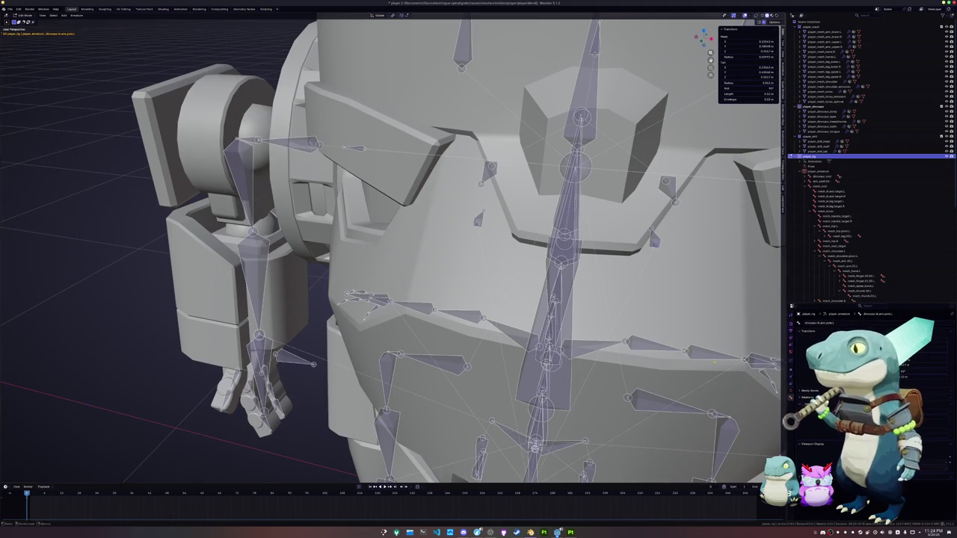
scroll(774, 385, "down", 5)
scroll(584, 308, "up", 2)
left_click(669, 372)
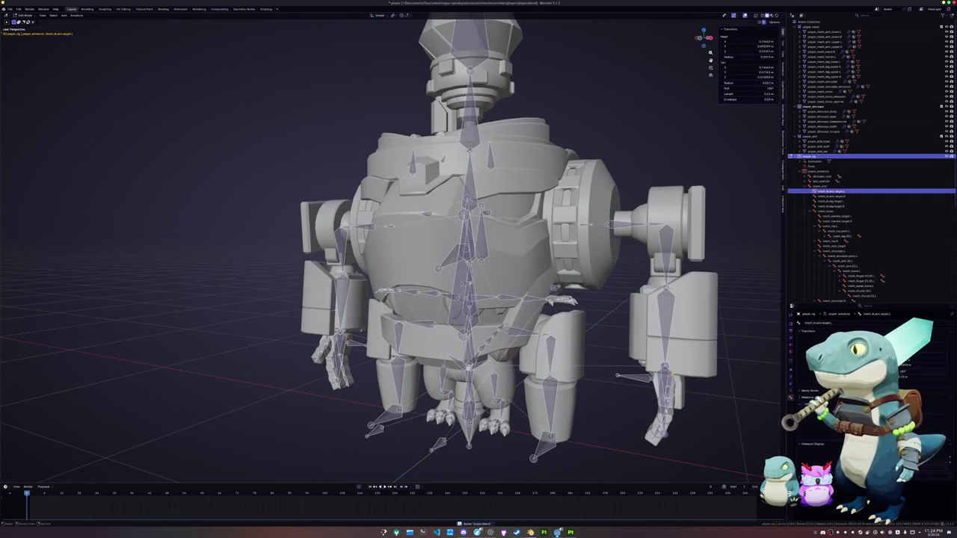
middle_click_drag(652, 366, 597, 388)
left_click(597, 389)
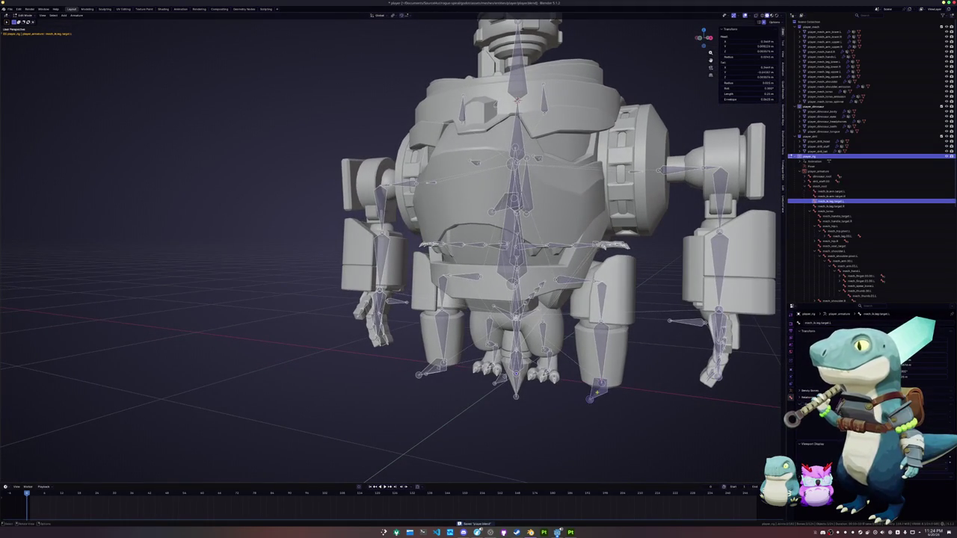
left_click(432, 375)
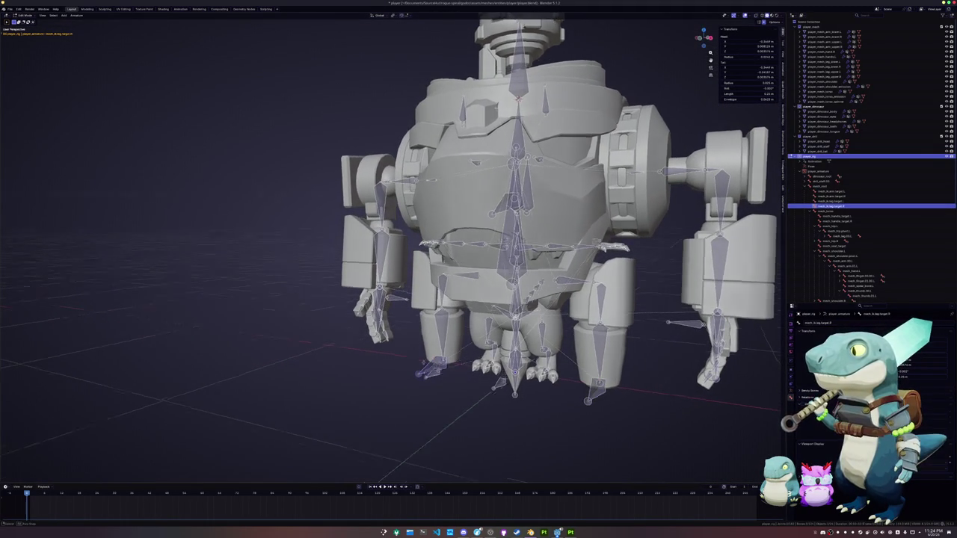
- Return the armature to Object Mode and zoom out over the three models
middle_click_drag(432, 375, 377, 266)
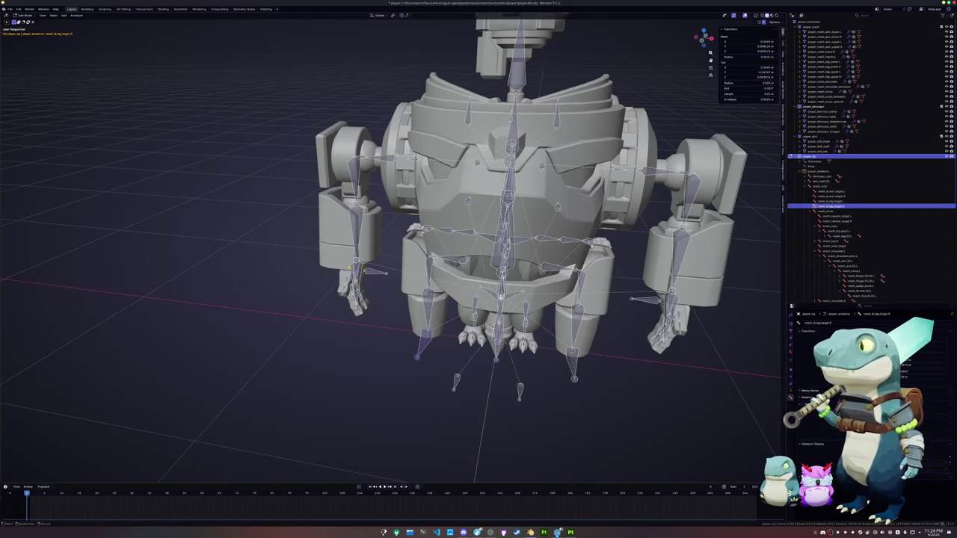
key("Tab")
scroll(529, 344, "down", 3)
scroll(530, 345, "down", 3)
scroll(529, 344, "down", 2)
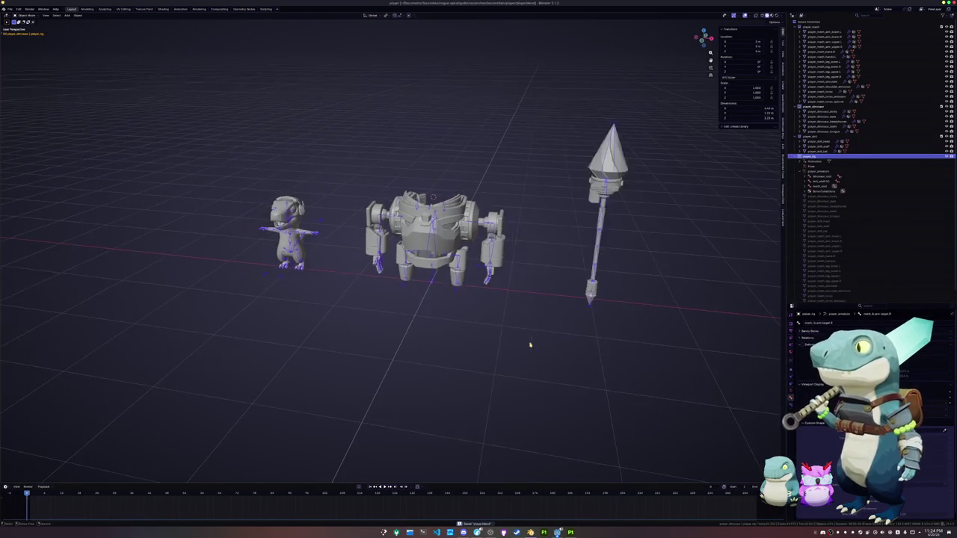
- Select every object and export them as glTF over player.glb
key("a")
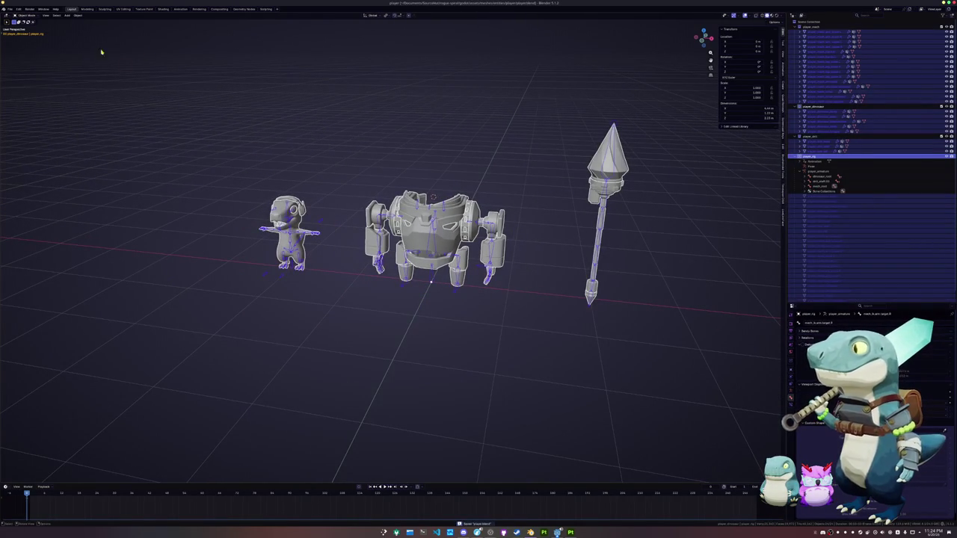
left_click(10, 9)
mouse_move(22, 89)
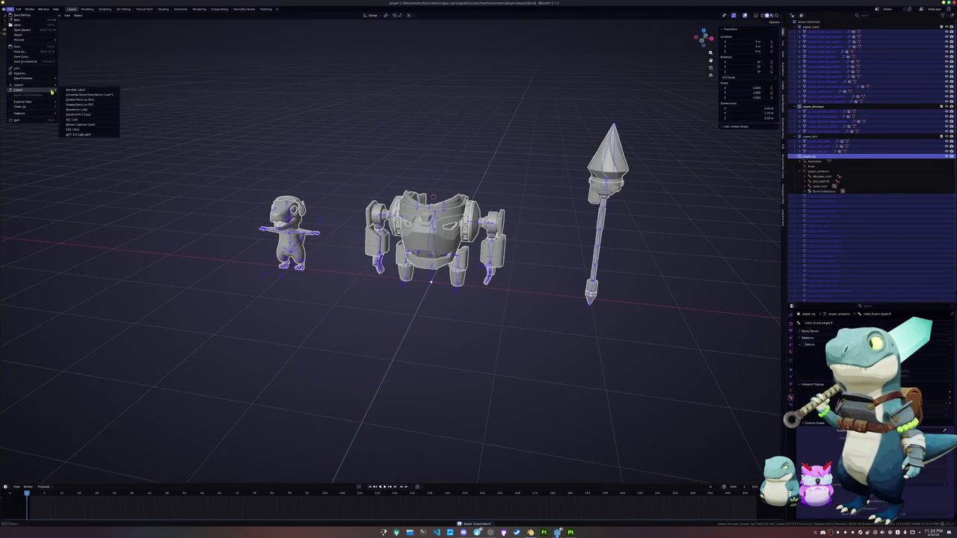
left_click(79, 135)
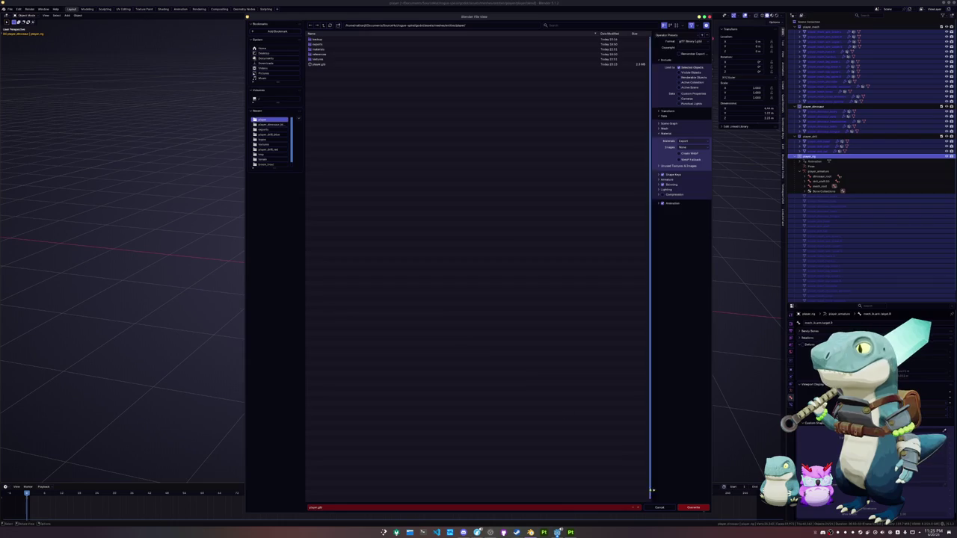
left_click(693, 507)
- Check the reimported models in Godot, then return to Blender's File menu
left_click(557, 532)
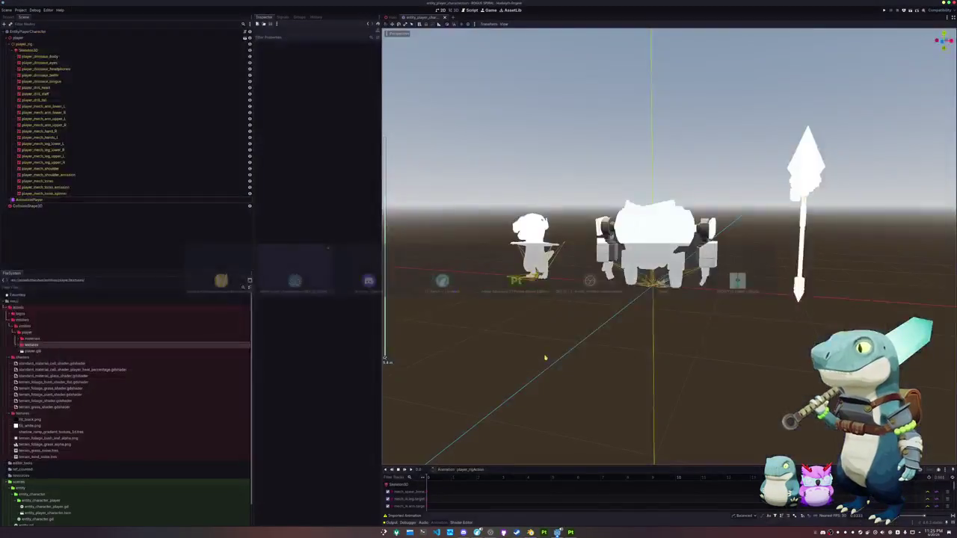
middle_click_drag(551, 346, 553, 355)
key("alt+Tab")
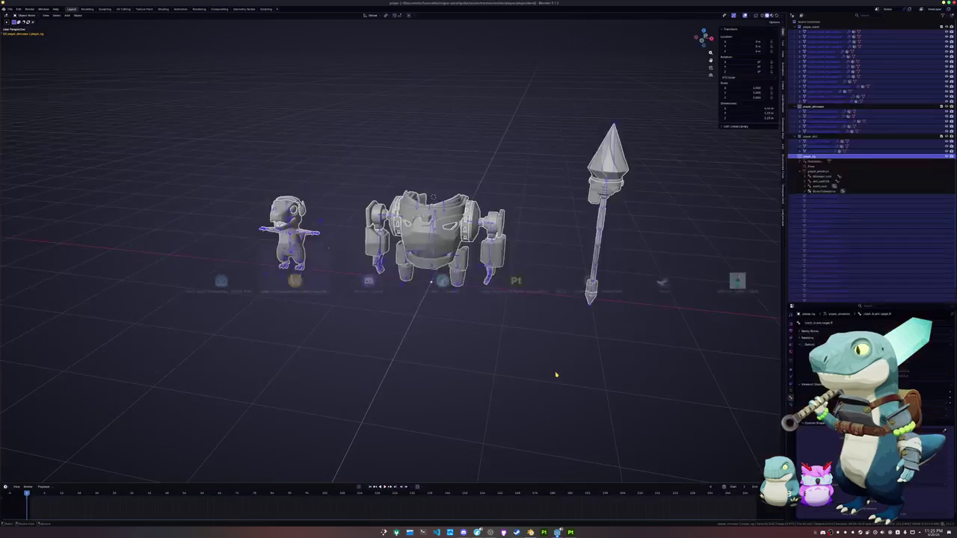
key("alt+Tab")
key("alt+Tab")
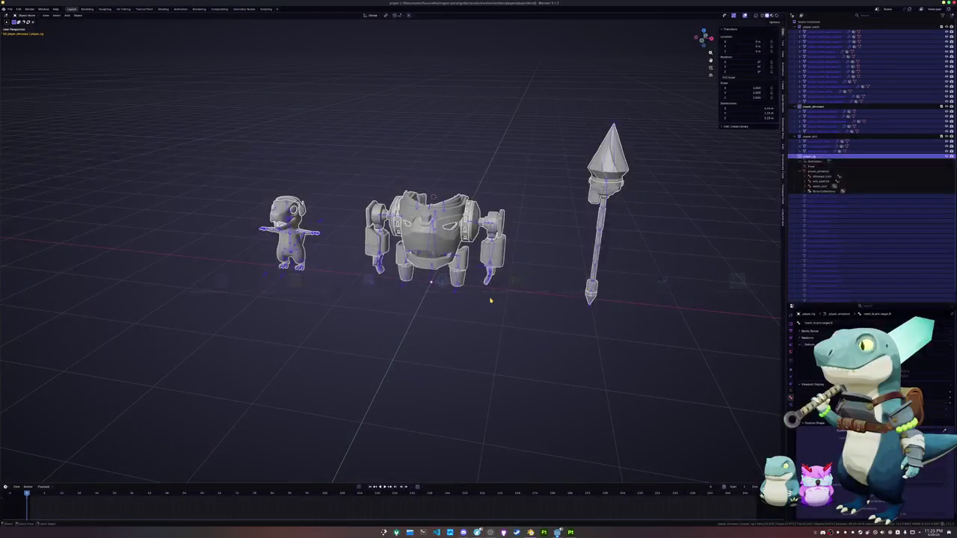
left_click(11, 8)
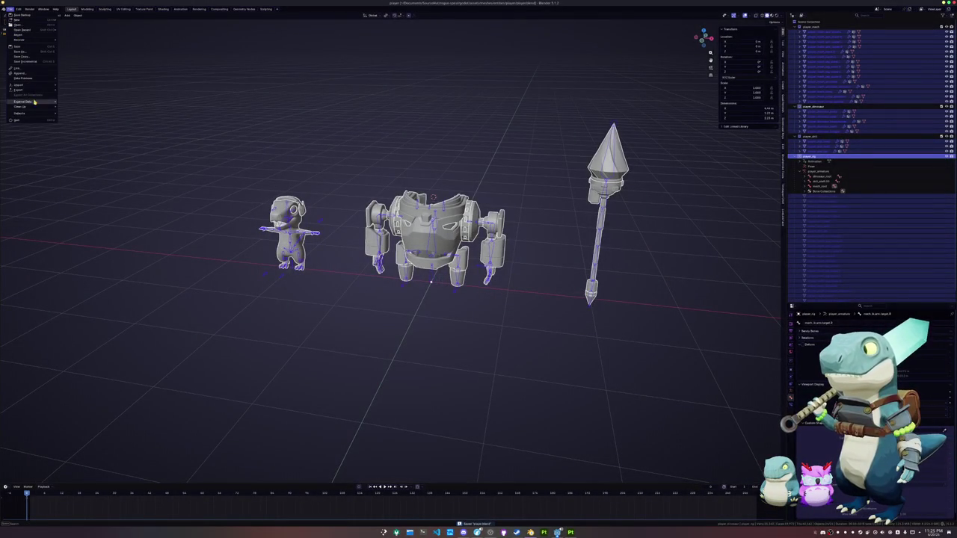
- Re-export player.glb as glTF with Export Deformation Bones Only, after reviewing the animation and armature options
left_click(87, 137)
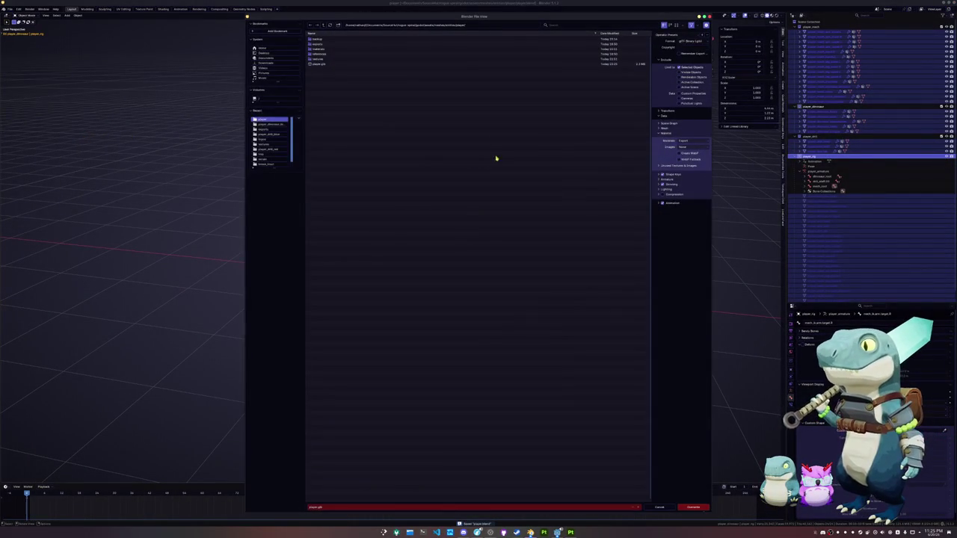
left_click(668, 203)
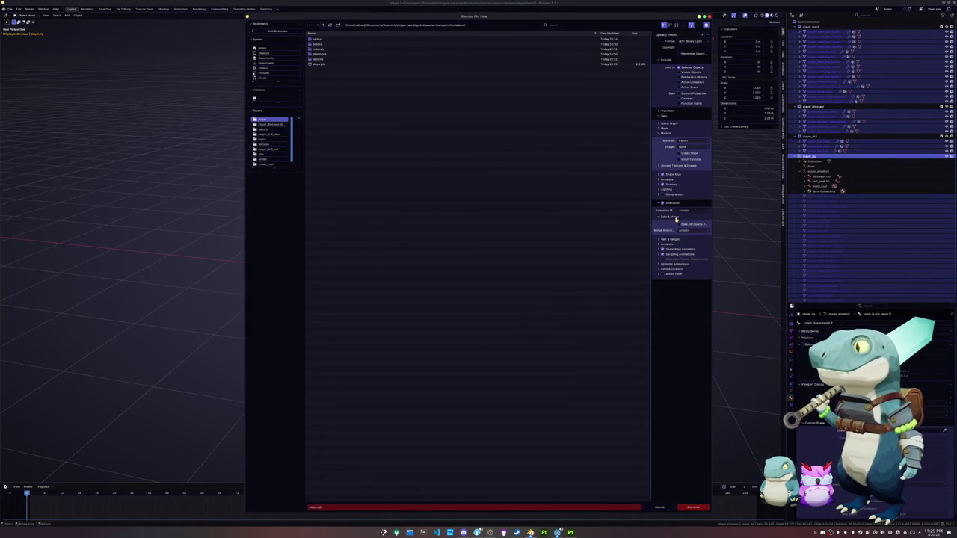
left_click(674, 264)
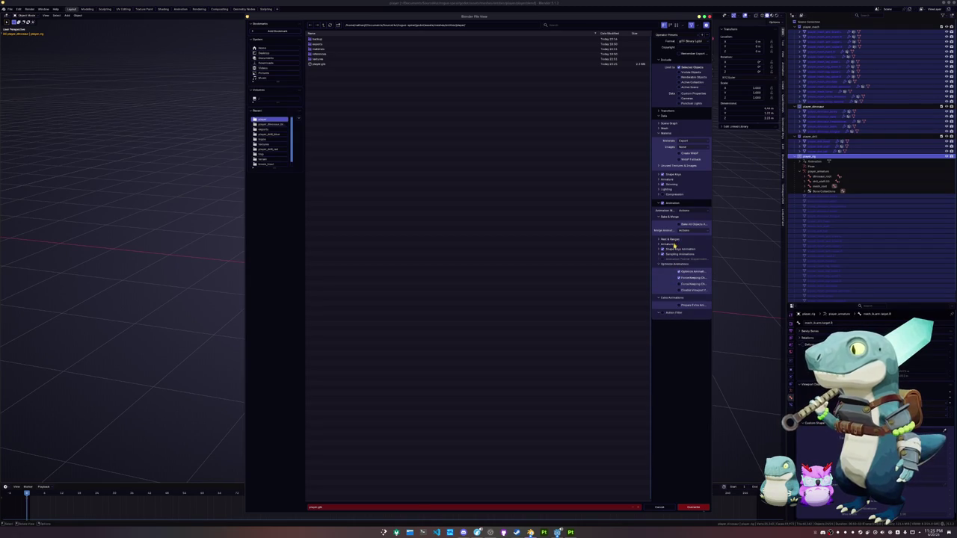
left_click(674, 245)
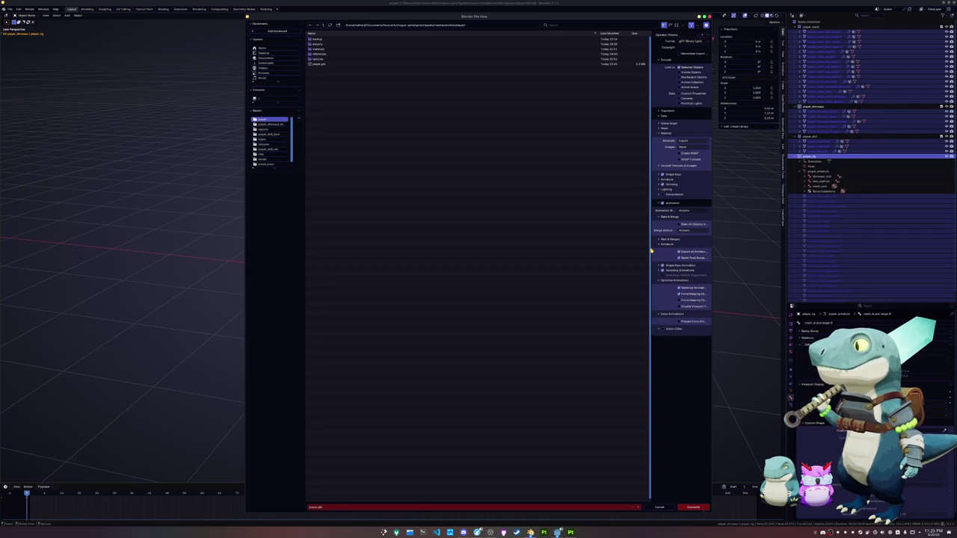
left_click_drag(651, 248, 605, 249)
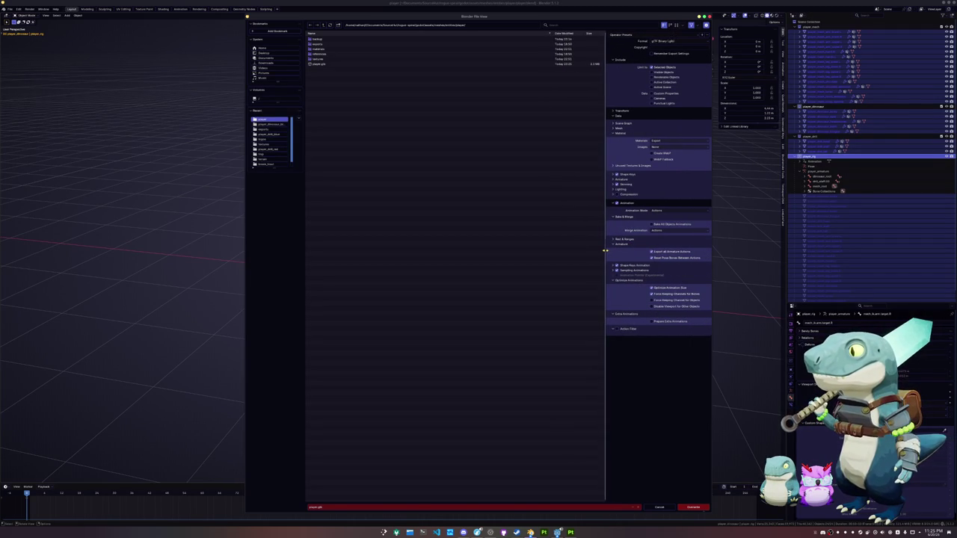
left_click(630, 240)
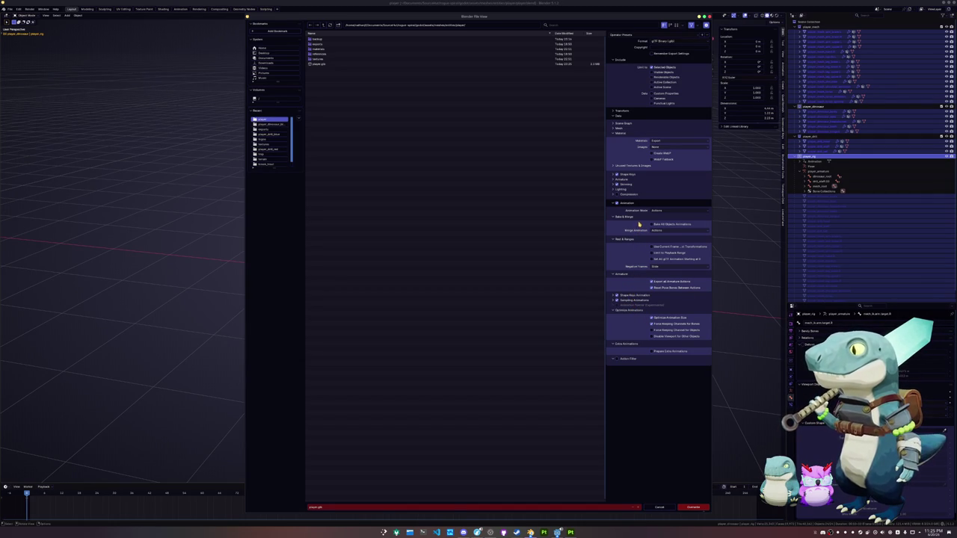
left_click(629, 180)
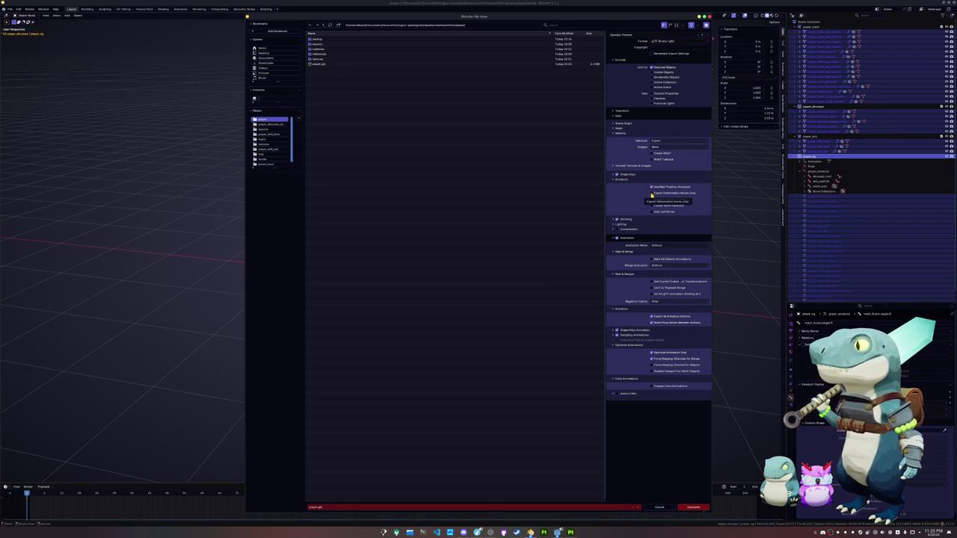
left_click(695, 508)
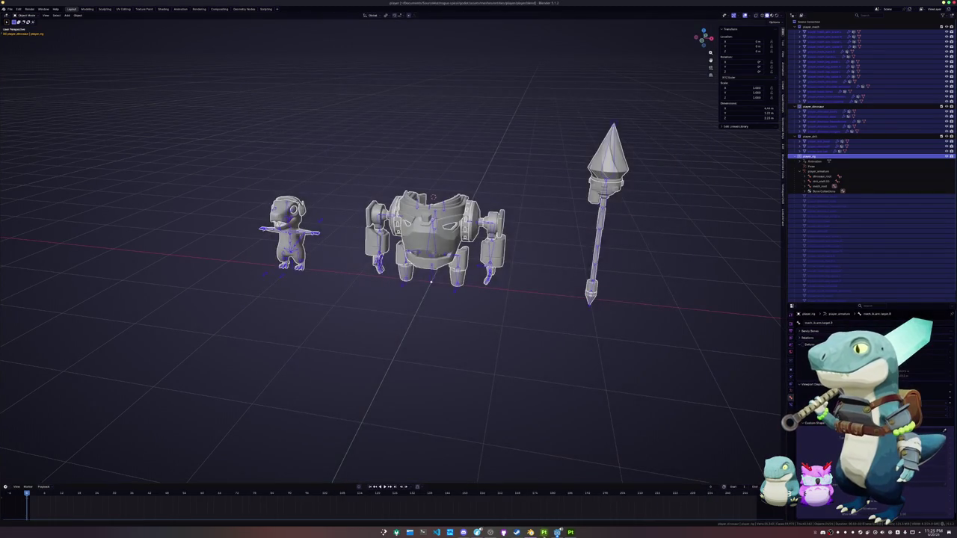
key("alt+Tab")
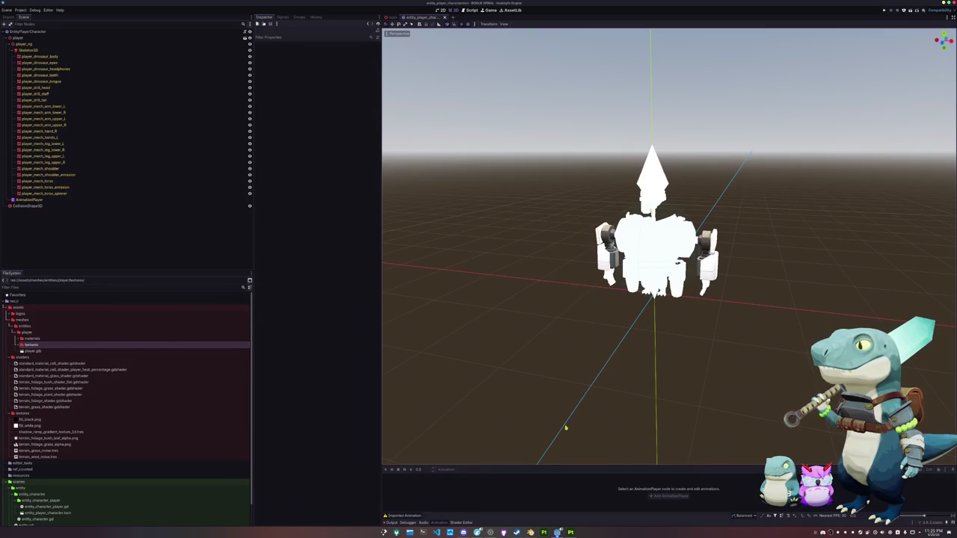
- Open the AnimationPlayer tracks and orbit around the dinosaur, mech and drill staff from several angles
left_click(30, 200)
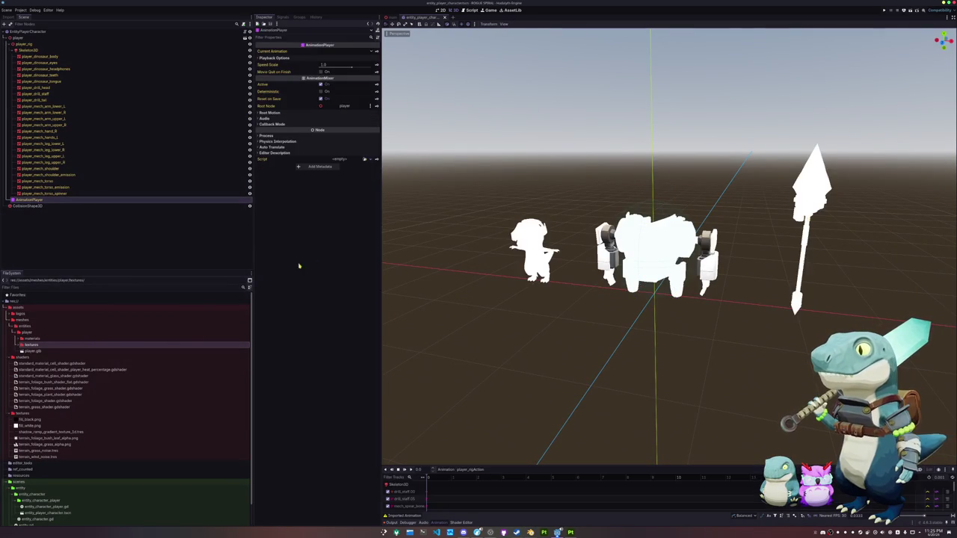
mouse_move(506, 352)
middle_mouse_down()
mouse_move(476, 397)
mouse_move(393, 377)
mouse_move(434, 337)
middle_mouse_up()
scroll(572, 314, "up", 3)
scroll(687, 298, "up", 2)
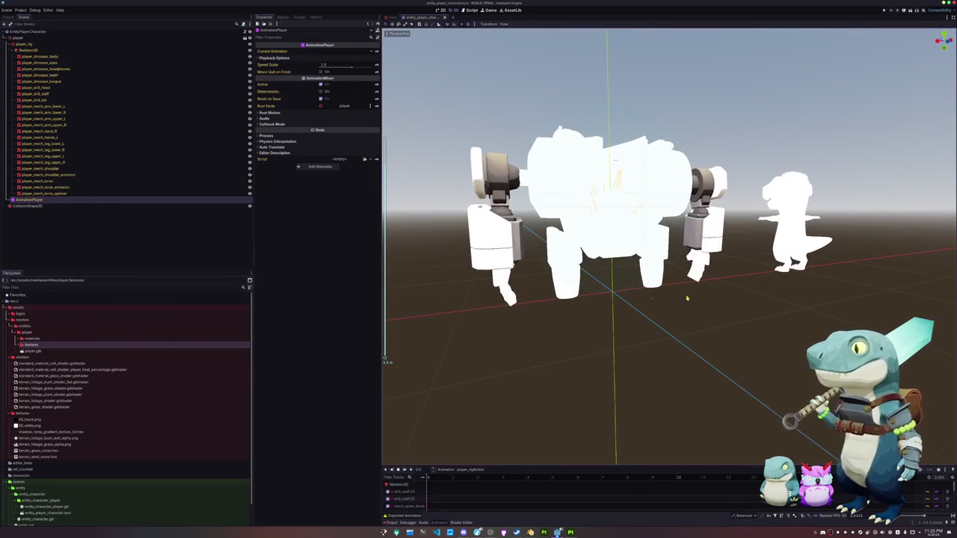
middle_click_drag(625, 331, 664, 340)
scroll(590, 340, "down", 2)
scroll(587, 337, "down", 1)
scroll(588, 339, "up", 1)
mouse_move(588, 339)
middle_mouse_down()
mouse_move(583, 387)
mouse_move(596, 341)
mouse_move(523, 300)
middle_mouse_up()
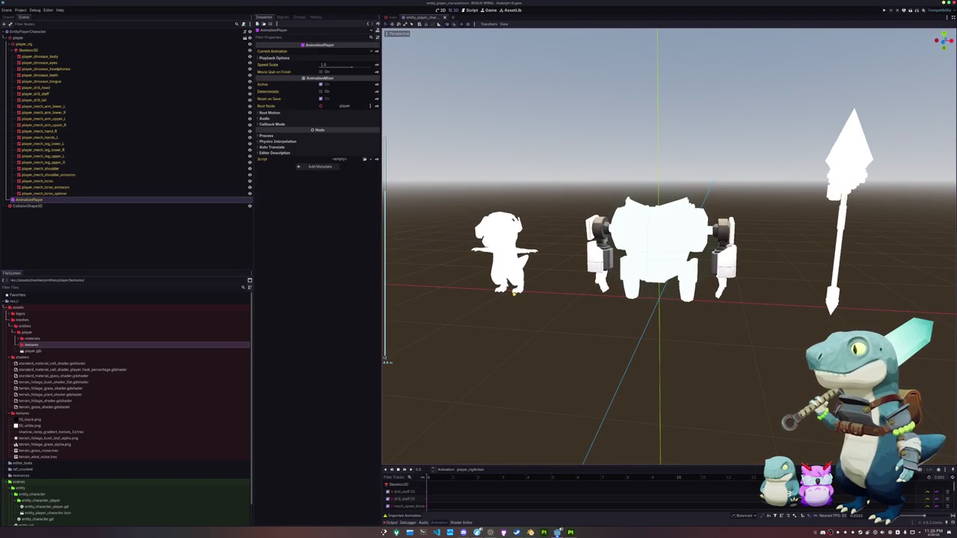
mouse_move(555, 334)
middle_mouse_down()
mouse_move(540, 387)
mouse_move(552, 335)
middle_mouse_up()
key("alt+Tab")
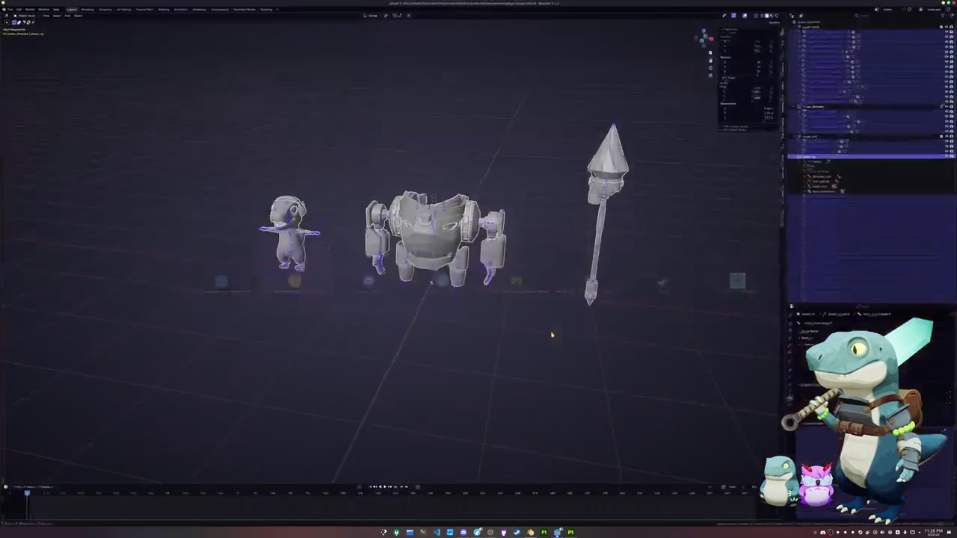
scroll(427, 340, "up", 2)
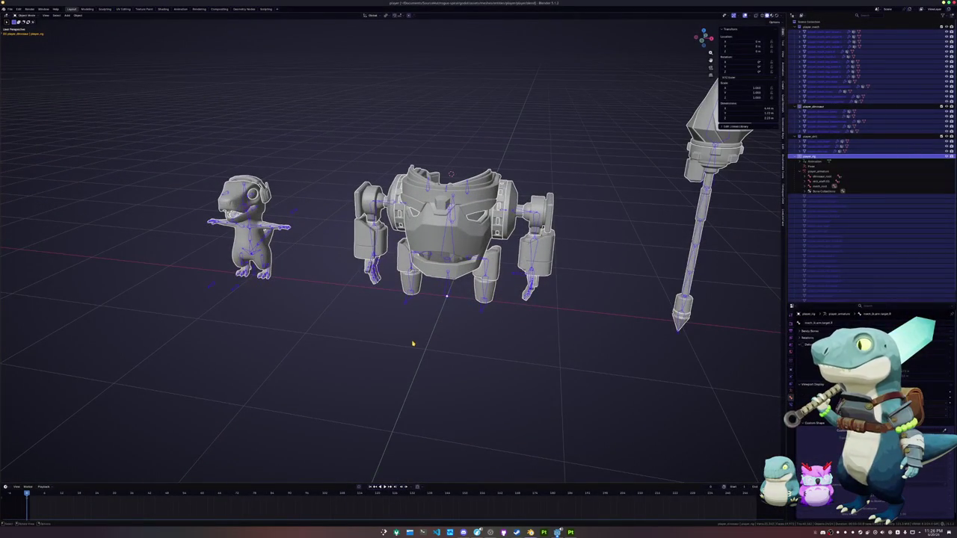